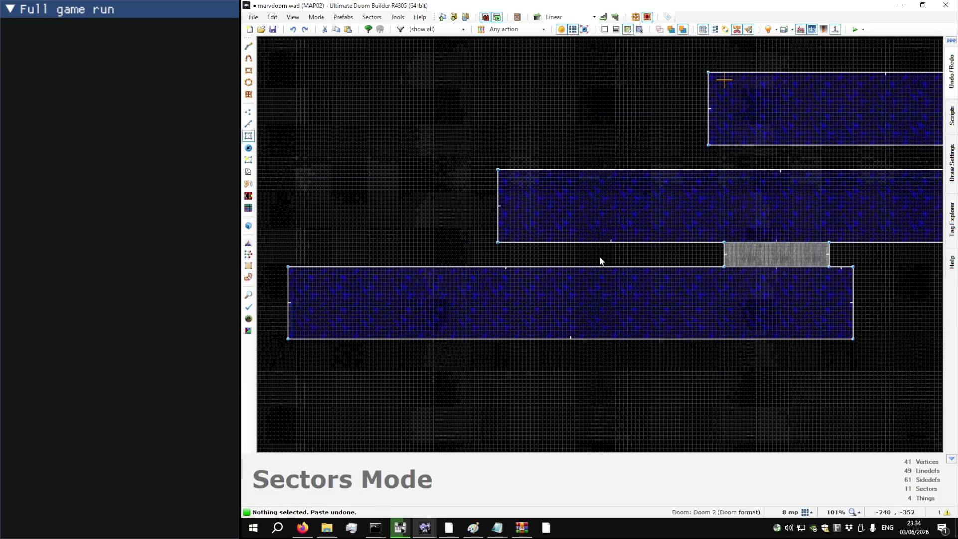
Step: Draw a rectangular bridge sector in the gap and drag its right edge wider
{"action": "scroll", "coordinate": [528, 257], "scroll_direction": "up", "scroll_amount": 7}
{"action": "scroll", "coordinate": [497, 227], "scroll_direction": "up", "scroll_amount": 4}
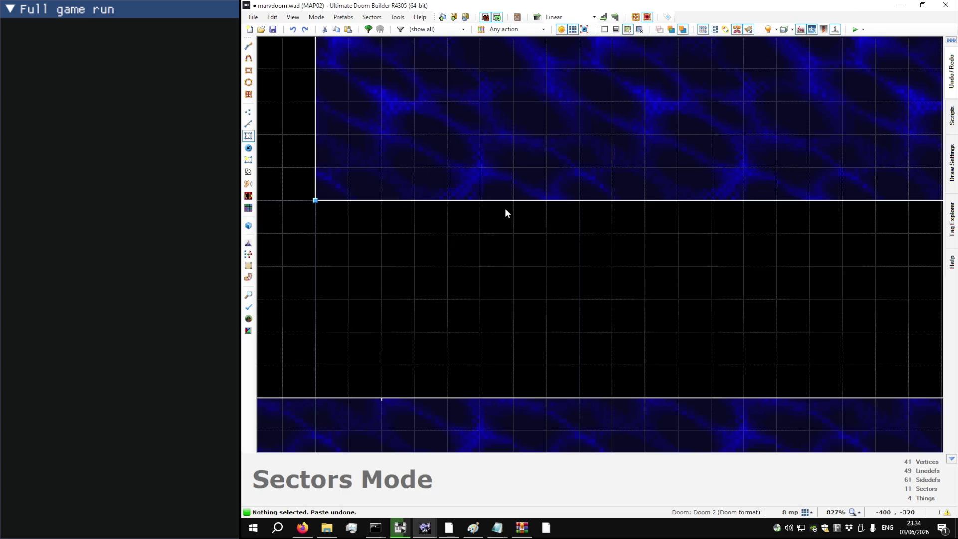
{"action": "key", "text": "d"}
{"action": "left_click", "coordinate": [508, 200]}
{"action": "scroll", "coordinate": [507, 223], "scroll_direction": "down", "scroll_amount": 9}
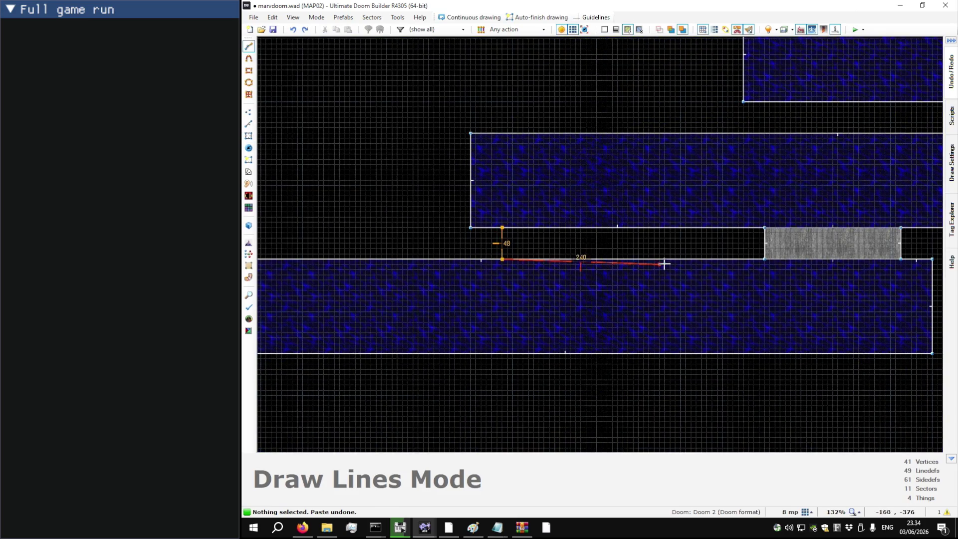
{"action": "left_click", "coordinate": [502, 228]}
{"action": "key", "text": "l"}
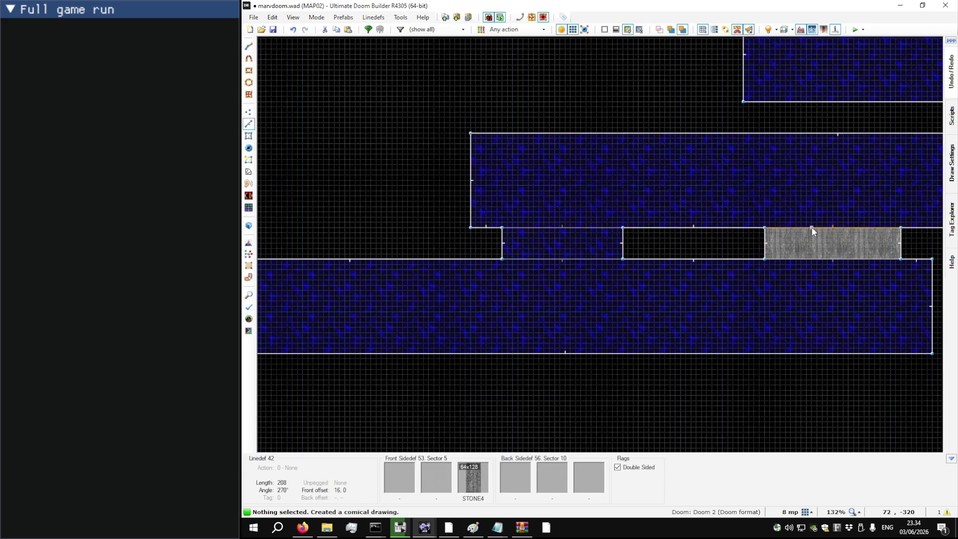
{"action": "mouse_move", "coordinate": [626, 243]}
{"action": "left_mouse_down"}
{"action": "mouse_move", "coordinate": [777, 244]}
{"action": "mouse_move", "coordinate": [644, 239]}
{"action": "left_mouse_up"}
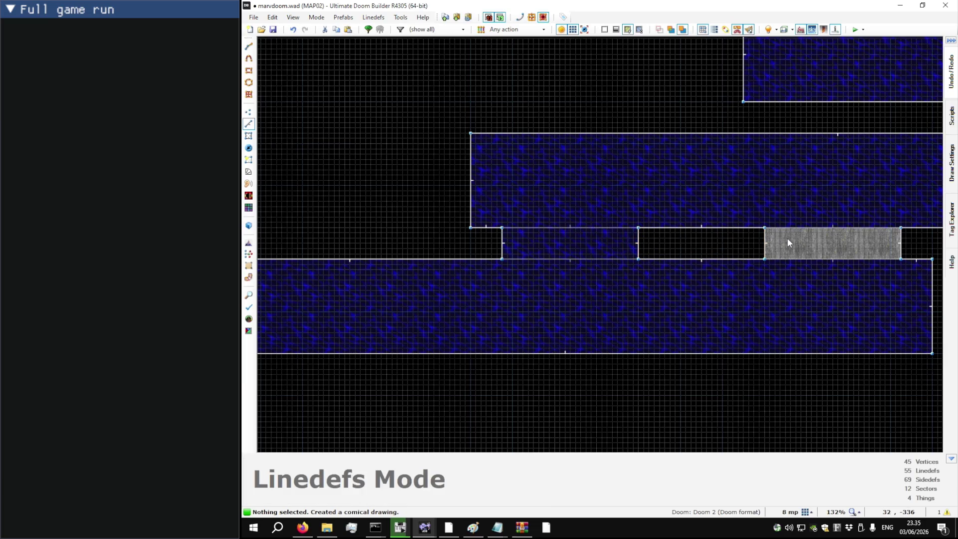
Step: Copy the original bridge's sector properties onto the new one: FLAT5_4 flats, floor 16, ceiling 96
{"action": "key", "text": "s"}
{"action": "left_click", "coordinate": [787, 245]}
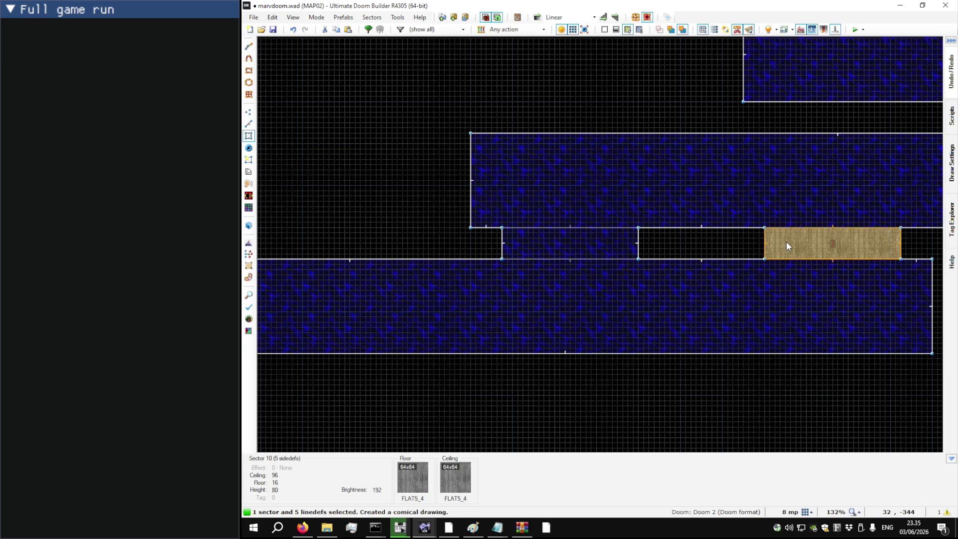
{"action": "key", "text": "ctrl+c"}
{"action": "left_click", "coordinate": [607, 244]}
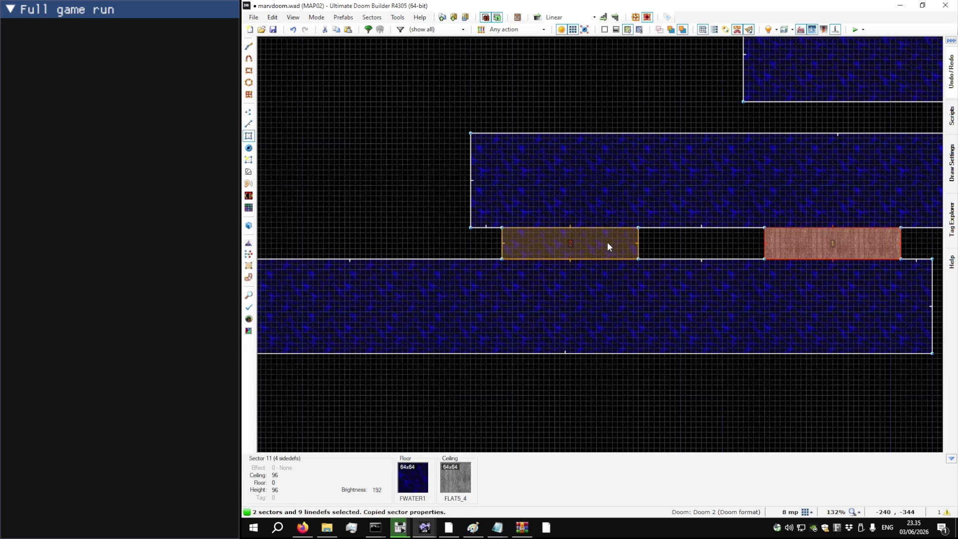
{"action": "key", "text": "ctrl+shift+v"}
{"action": "left_click", "coordinate": [604, 244]}
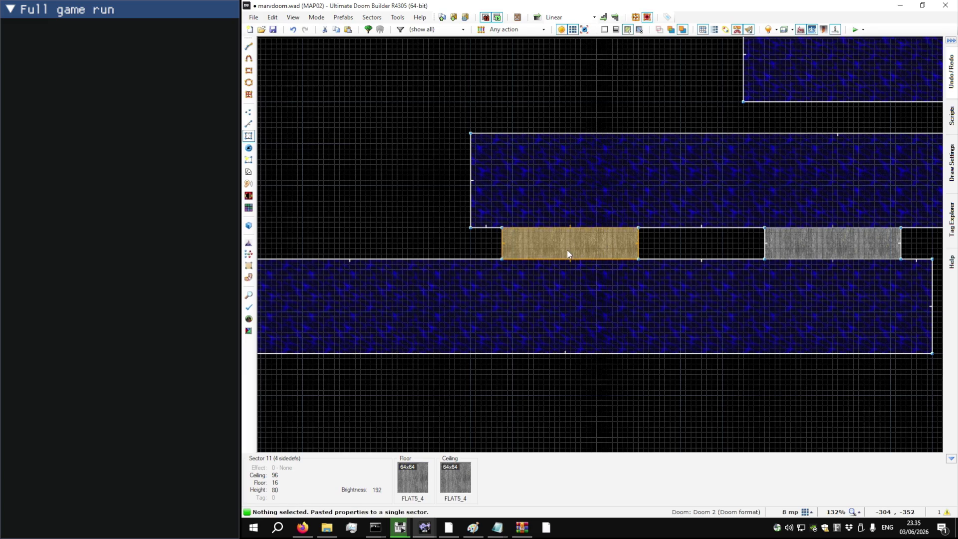
{"action": "key", "text": "w"}
{"action": "key", "text": "w"}
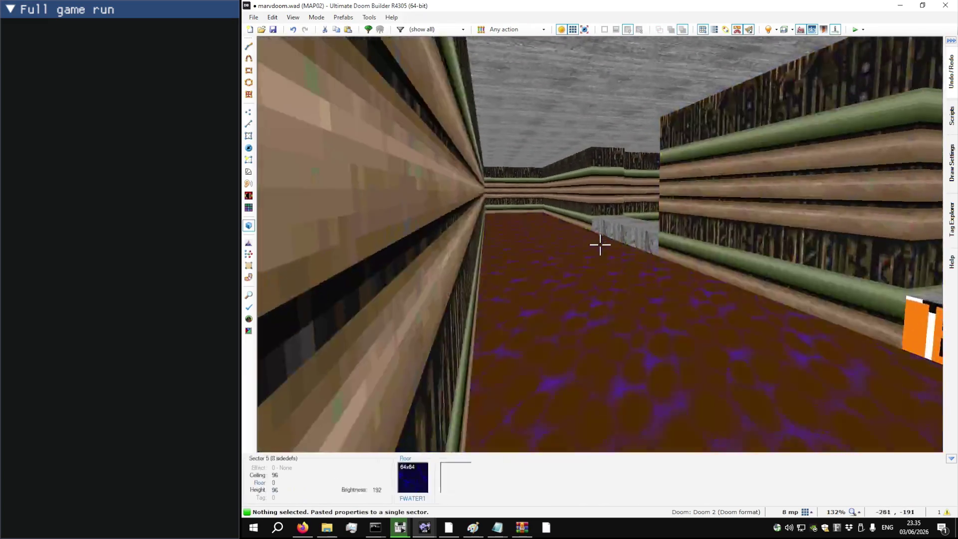
Step: Cover the new bridge's two missing side walls with STONE4
{"action": "key", "text": "w"}
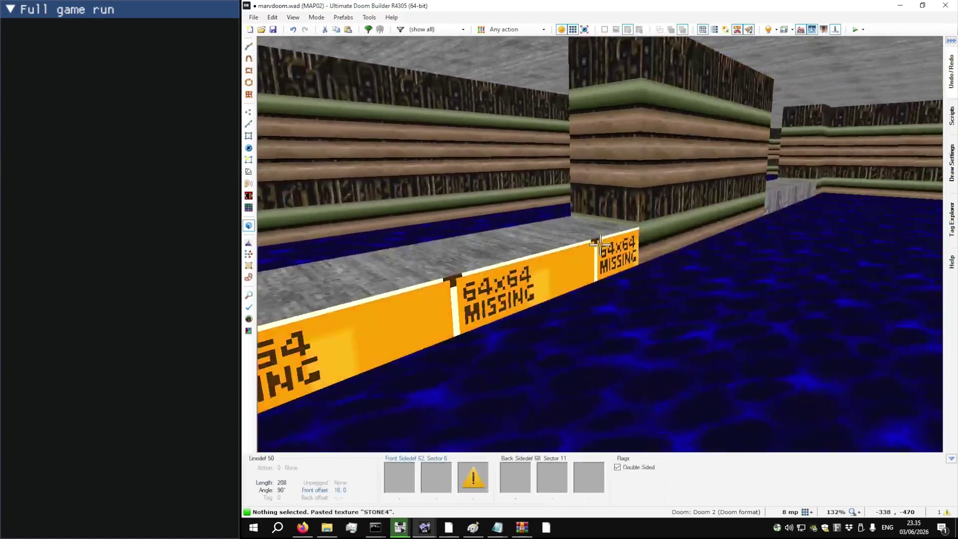
{"action": "key", "text": "ctrl+v"}
{"action": "key", "text": "w"}
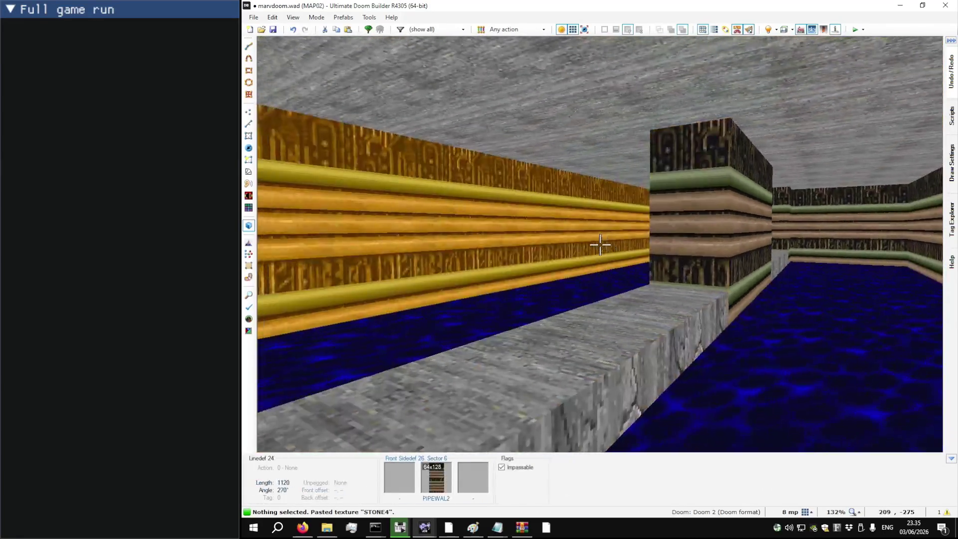
Step: Fly through the water and liquid corridors to inspect both bridges, then return to 2D
{"action": "key", "text": "w"}
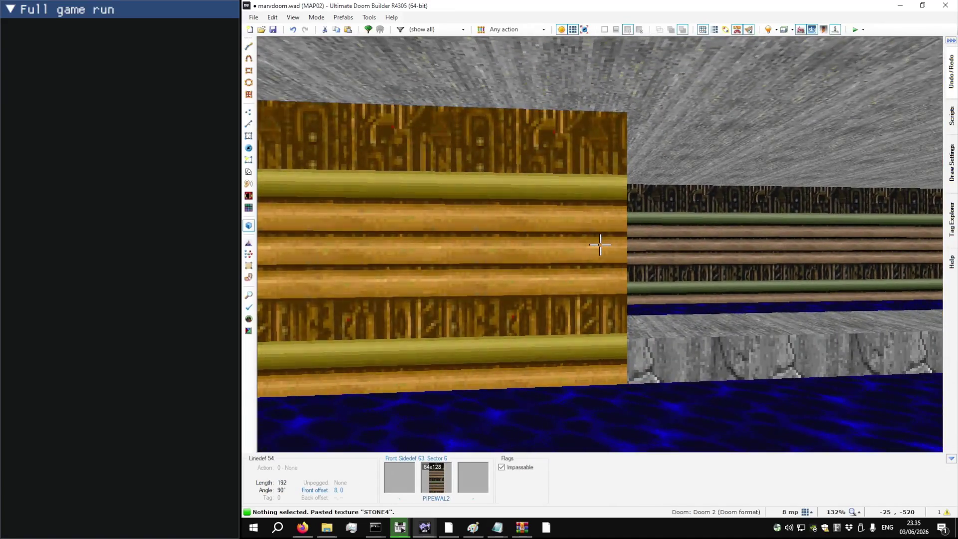
{"action": "key", "text": "w"}
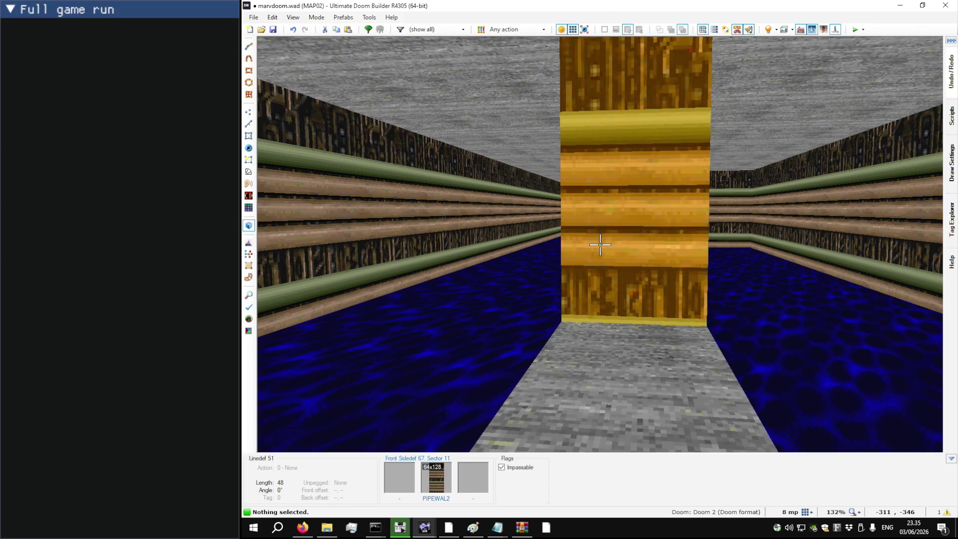
{"action": "key", "text": "w"}
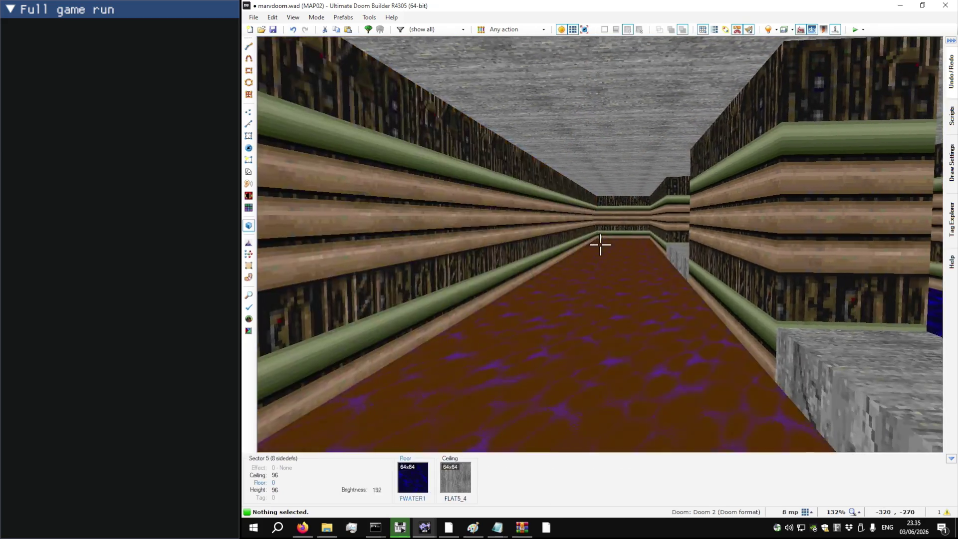
{"action": "key", "text": "w"}
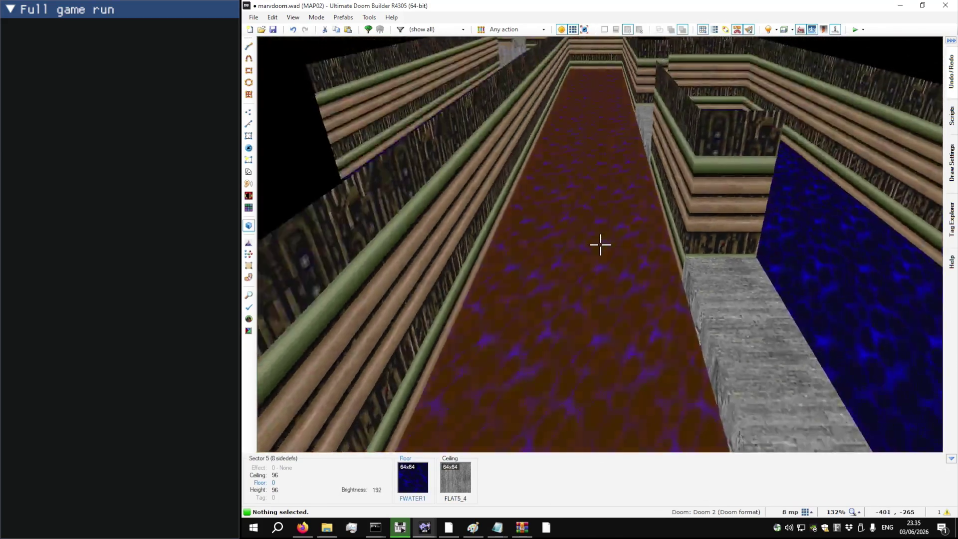
{"action": "key", "text": "w"}
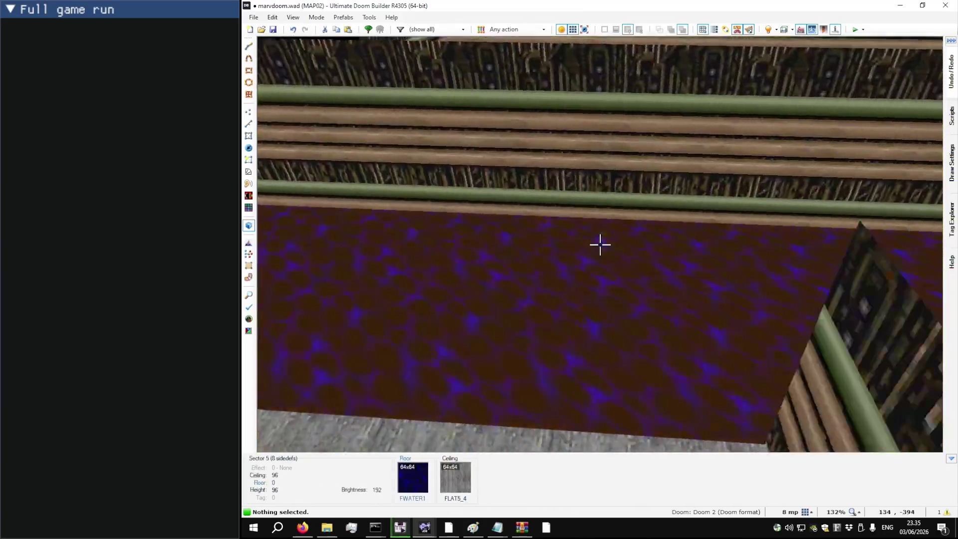
{"action": "key", "text": "w"}
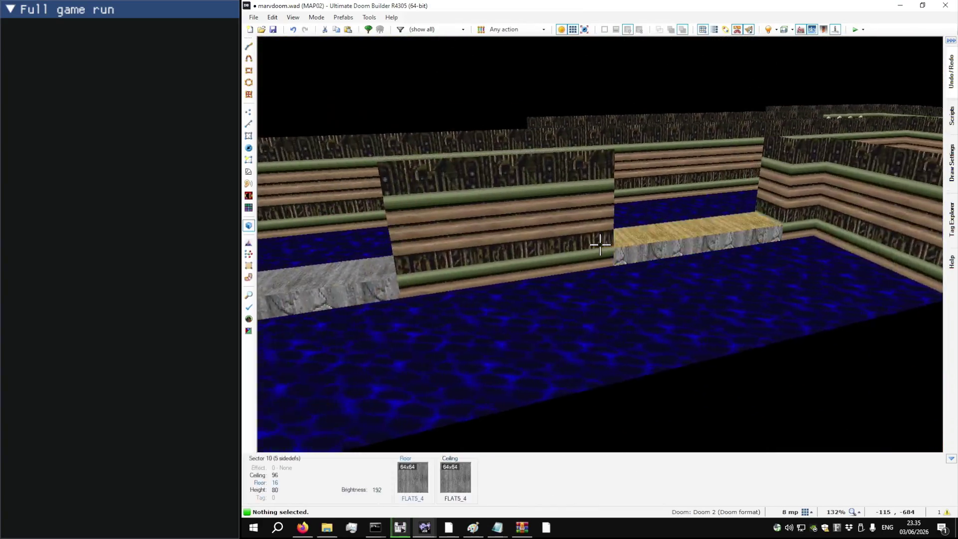
{"action": "key", "text": "w"}
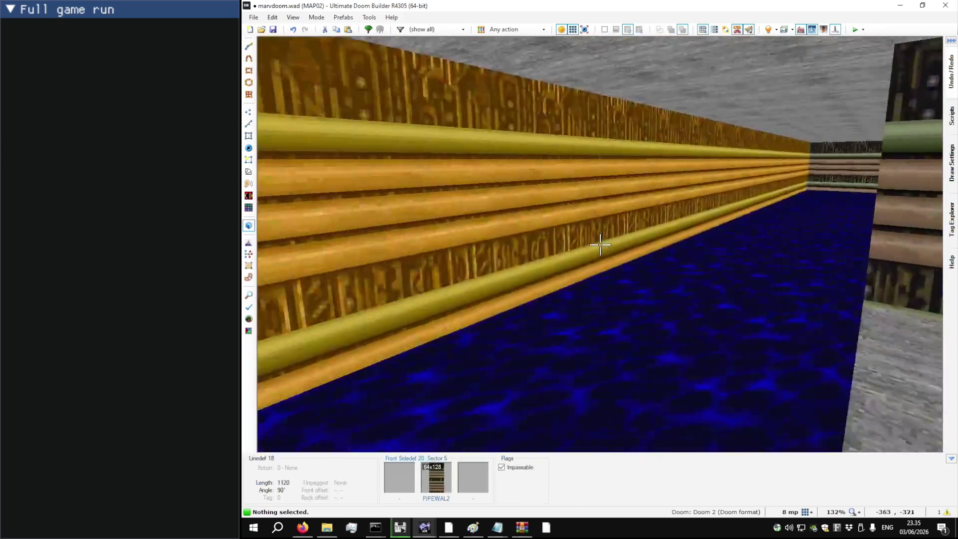
{"action": "key", "text": "w"}
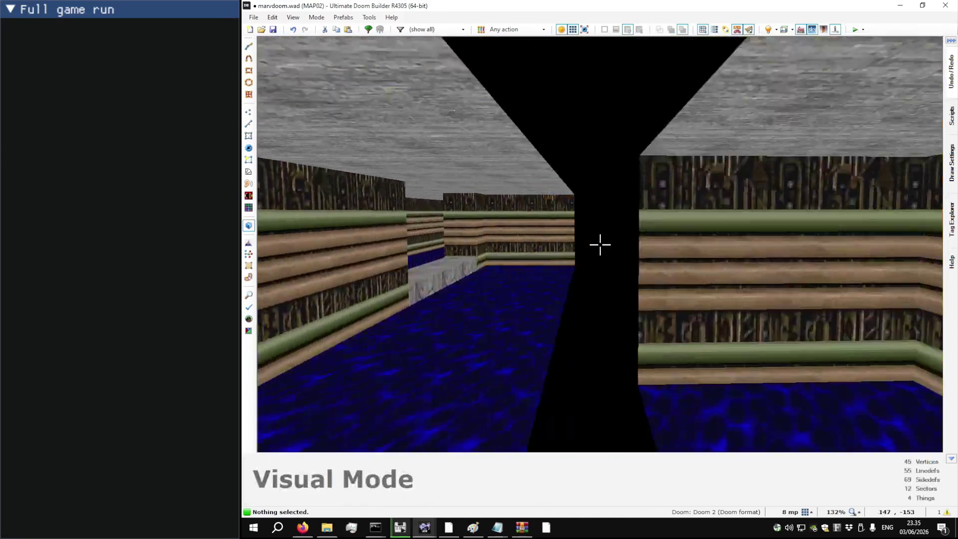
{"action": "key", "text": "w"}
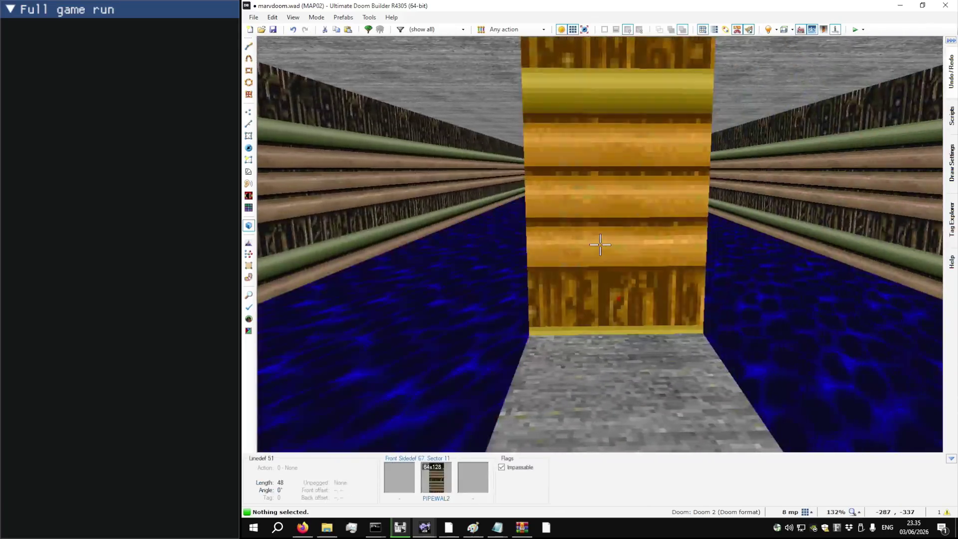
{"action": "key", "text": "q"}
{"action": "scroll", "coordinate": [594, 230], "scroll_direction": "down", "scroll_amount": 6}
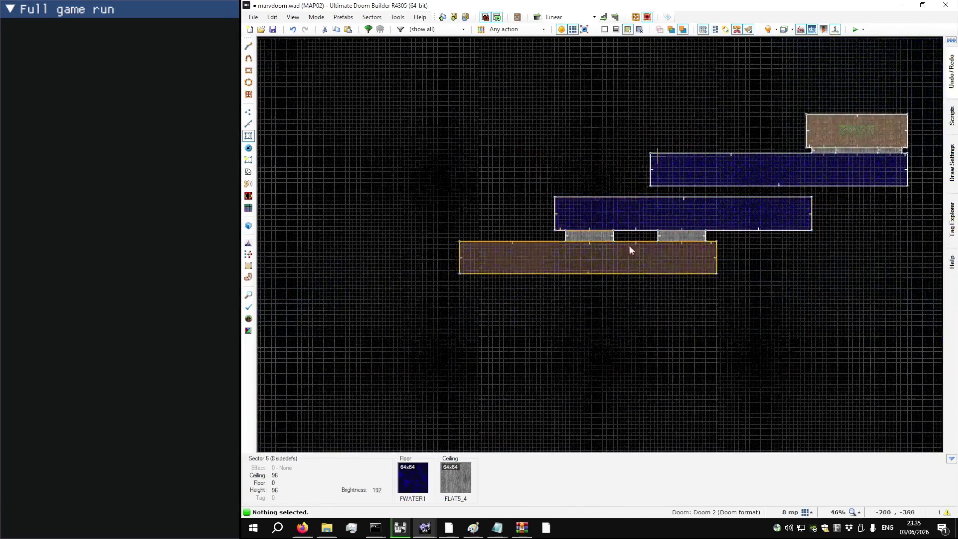
{"action": "scroll", "coordinate": [726, 283], "scroll_direction": "up", "scroll_amount": 4}
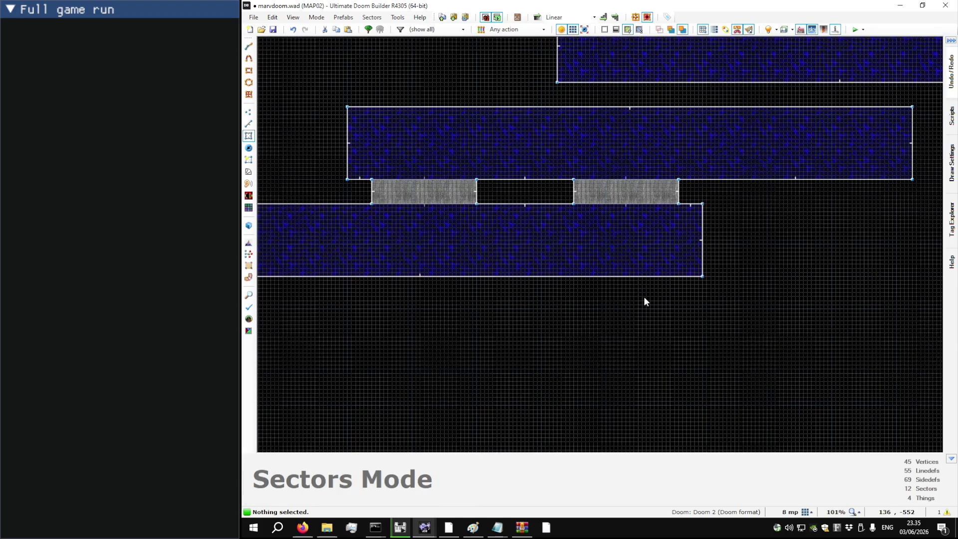
{"action": "key", "text": "alt+Tab"}
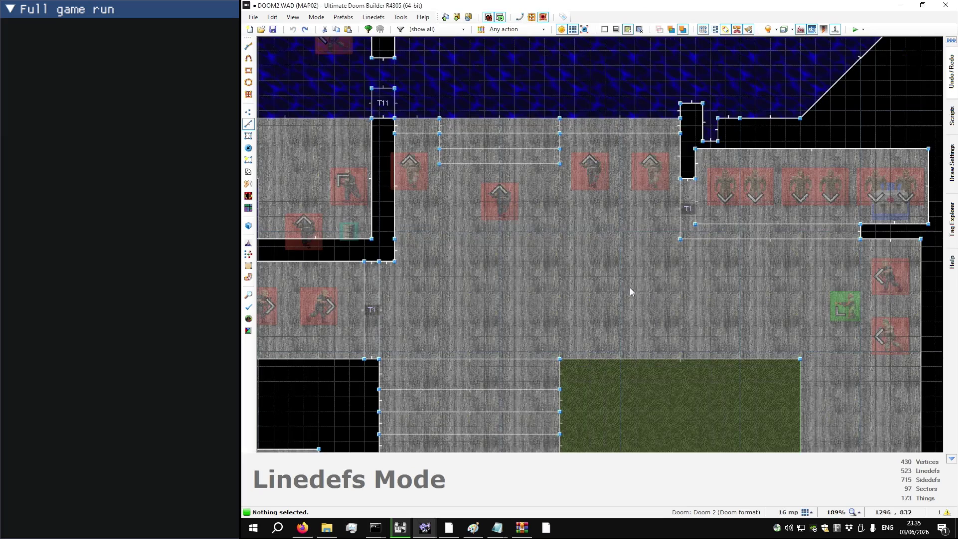
{"action": "key", "text": "alt+Tab"}
{"action": "key", "text": "alt+Tab"}
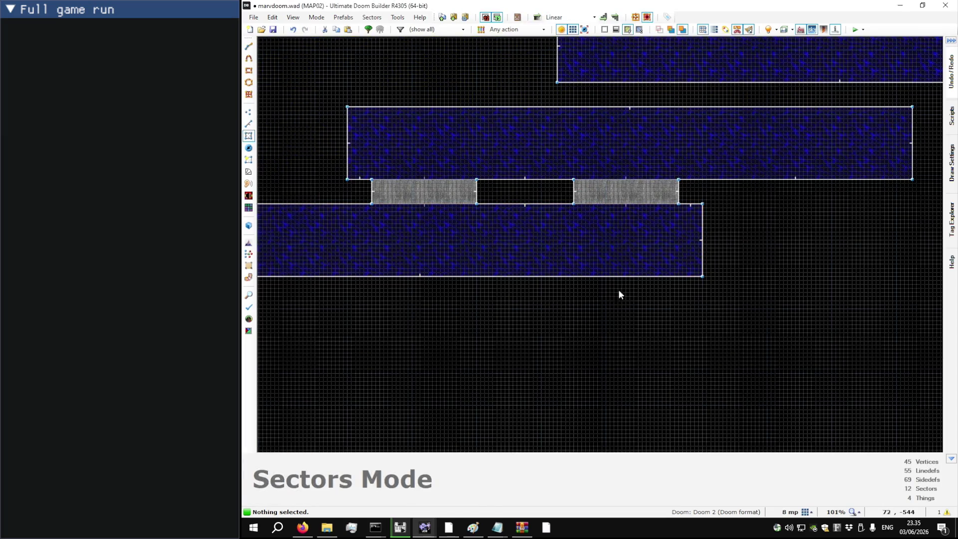
{"action": "key", "text": "alt+Tab"}
{"action": "scroll", "coordinate": [594, 265], "scroll_direction": "down", "scroll_amount": 5}
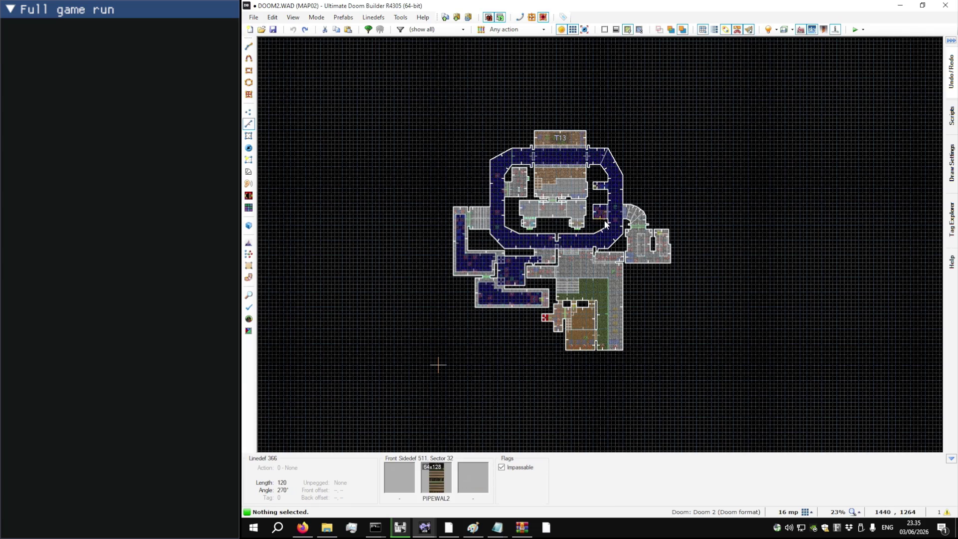
{"action": "scroll", "coordinate": [558, 186], "scroll_direction": "up", "scroll_amount": 8}
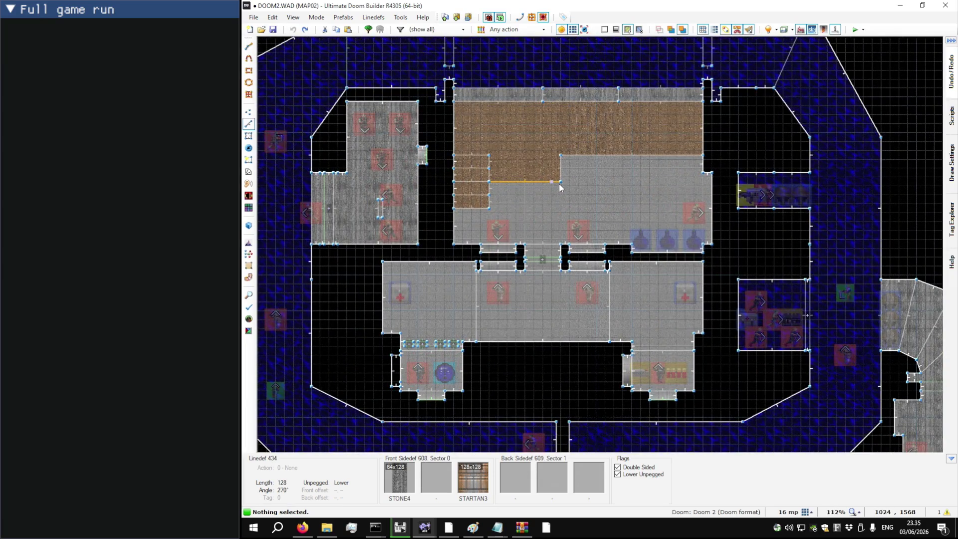
{"action": "scroll", "coordinate": [560, 187], "scroll_direction": "down", "scroll_amount": 4}
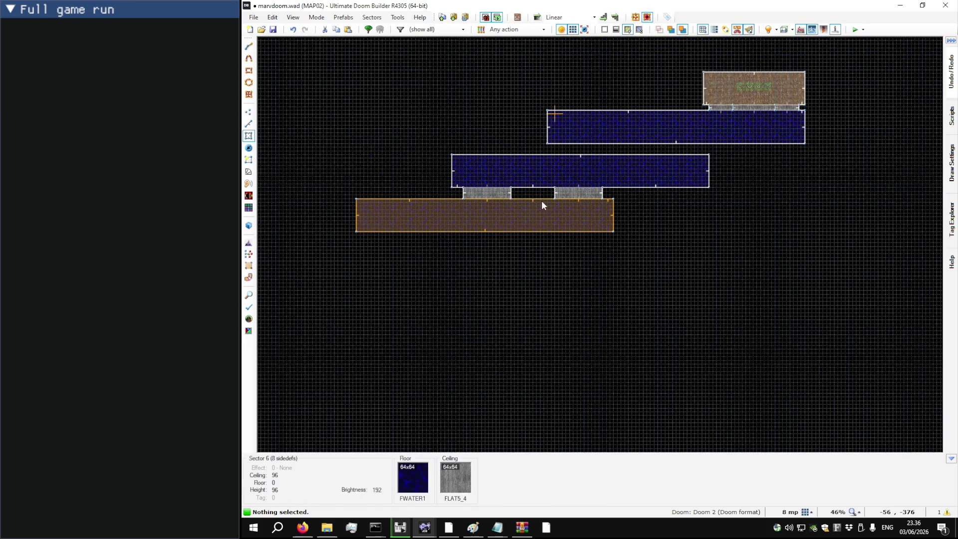
{"action": "key", "text": "s"}
{"action": "scroll", "coordinate": [580, 160], "scroll_direction": "up", "scroll_amount": 1}
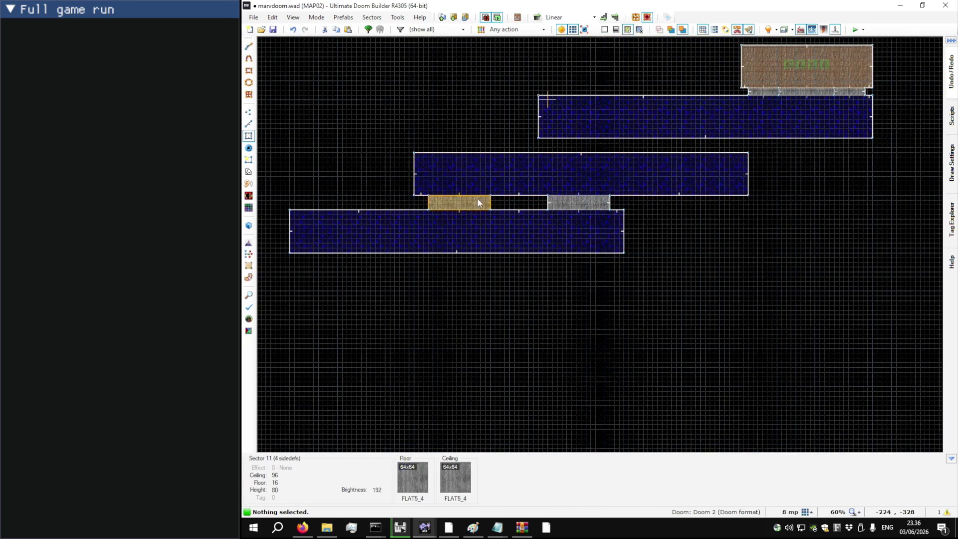
Step: Copy both stone bridges and paste the copies between the upper water rooms
{"action": "left_click", "coordinate": [460, 200]}
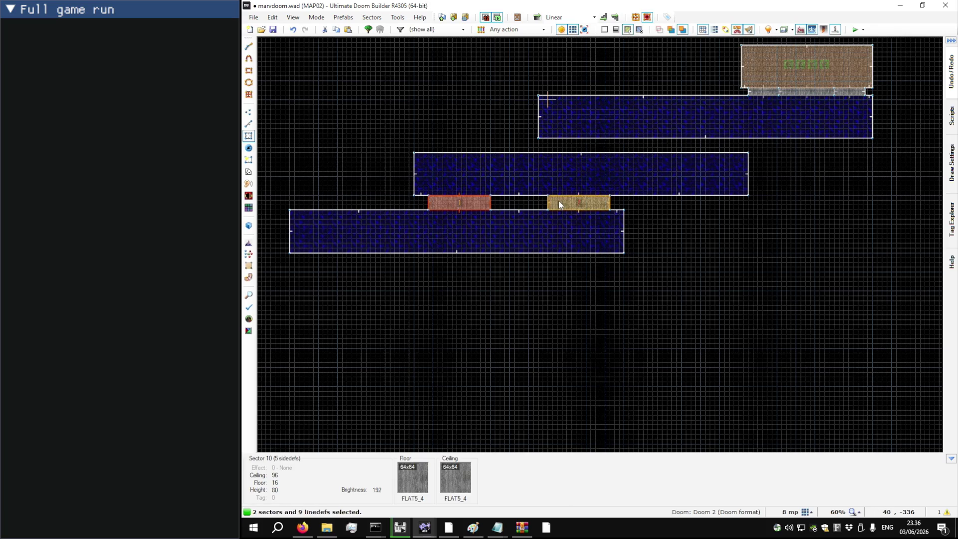
{"action": "key", "text": "ctrl+c"}
{"action": "key", "text": "ctrl+v"}
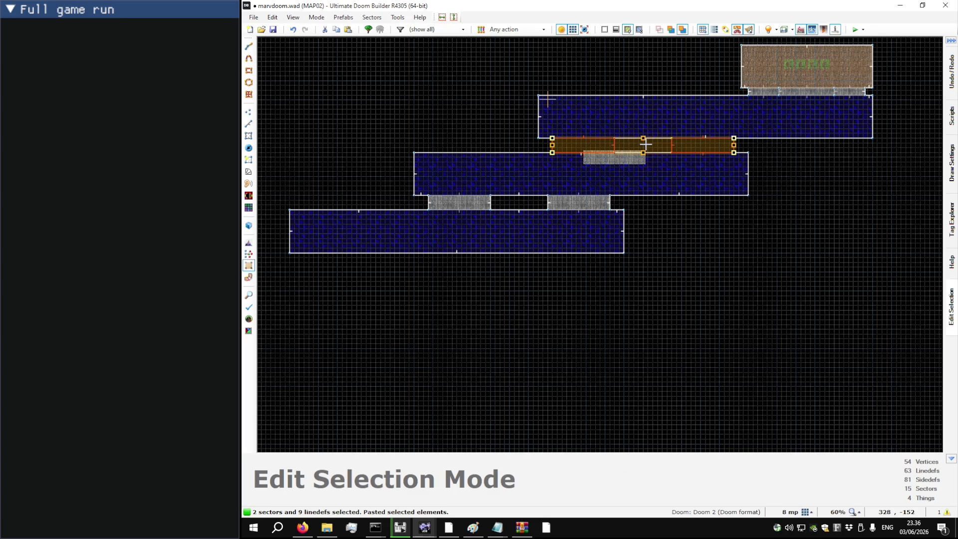
{"action": "left_click", "coordinate": [646, 144]}
{"action": "key", "text": "Return"}
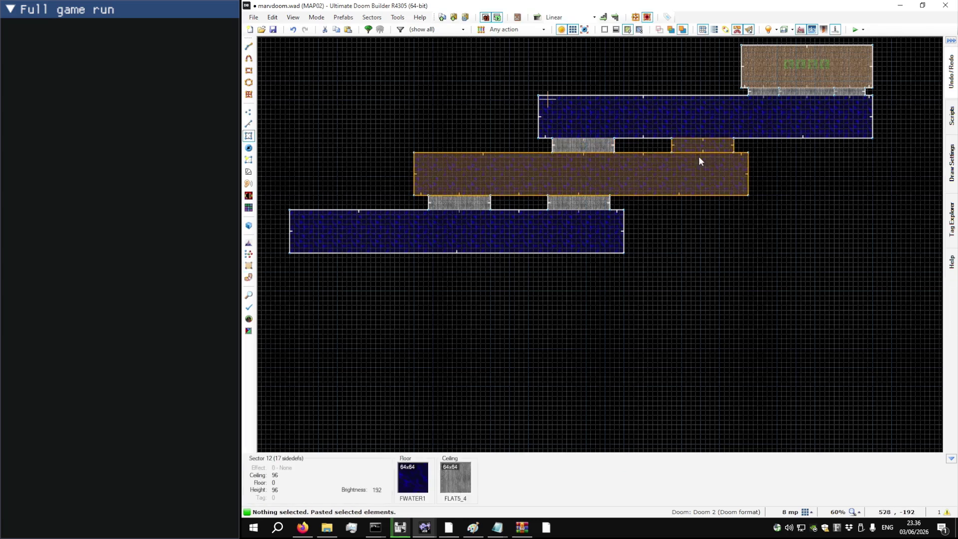
Step: Inspect the properties of the middle water room's edge linedef
{"action": "left_click", "coordinate": [700, 134]}
{"action": "scroll", "coordinate": [694, 145], "scroll_direction": "up", "scroll_amount": 6}
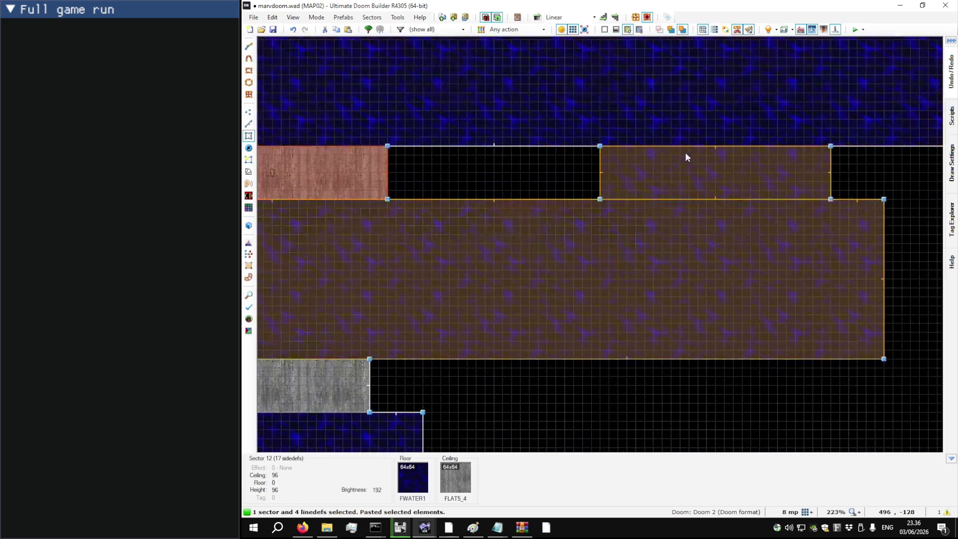
{"action": "key", "text": "l"}
{"action": "scroll", "coordinate": [606, 148], "scroll_direction": "up", "scroll_amount": 10}
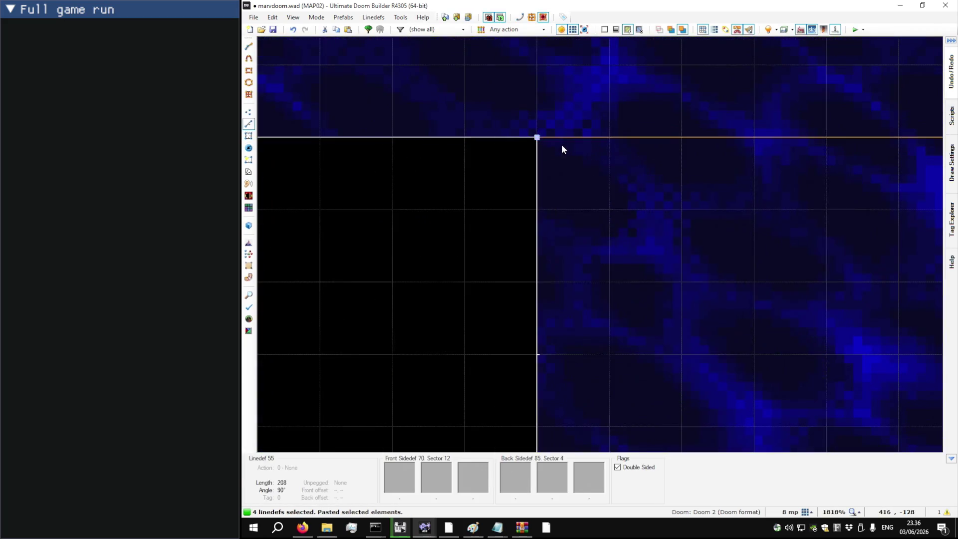
{"action": "right_click", "coordinate": [565, 142]}
{"action": "key", "text": "Escape"}
{"action": "scroll", "coordinate": [552, 146], "scroll_direction": "down", "scroll_amount": 11}
Step: Draw a new rectangular bridge sector starting at the room edge
{"action": "key", "text": "d"}
{"action": "left_click", "coordinate": [561, 149]}
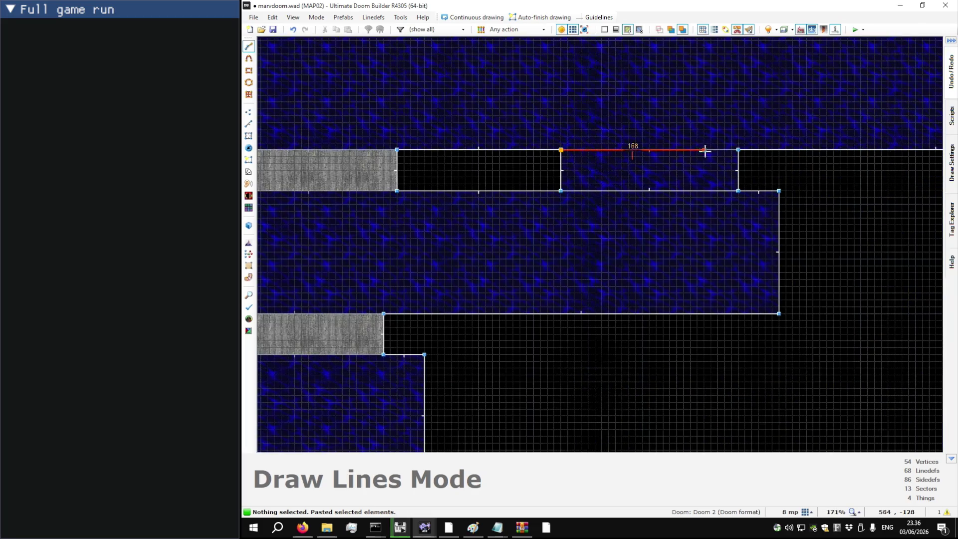
{"action": "left_click", "coordinate": [558, 182]}
{"action": "scroll", "coordinate": [664, 159], "scroll_direction": "down", "scroll_amount": 3}
Step: Paste the existing bridge's sector properties onto it: FLAT5_4, floor 16, ceiling 96
{"action": "key", "text": "s"}
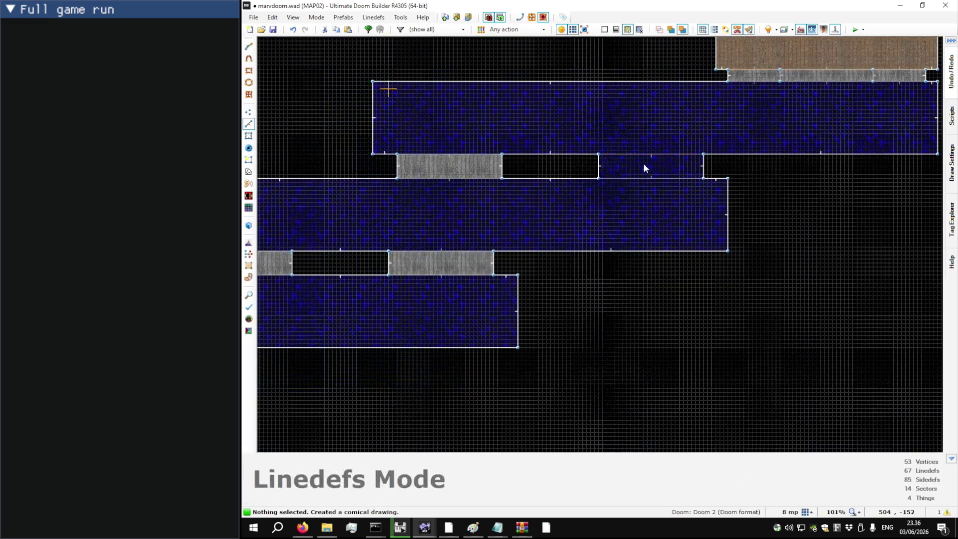
{"action": "key", "text": "ctrl+shift+c"}
{"action": "key", "text": "ctrl+shift+v"}
{"action": "left_click", "coordinate": [627, 161]}
{"action": "key", "text": "q"}
{"action": "key", "text": "s"}
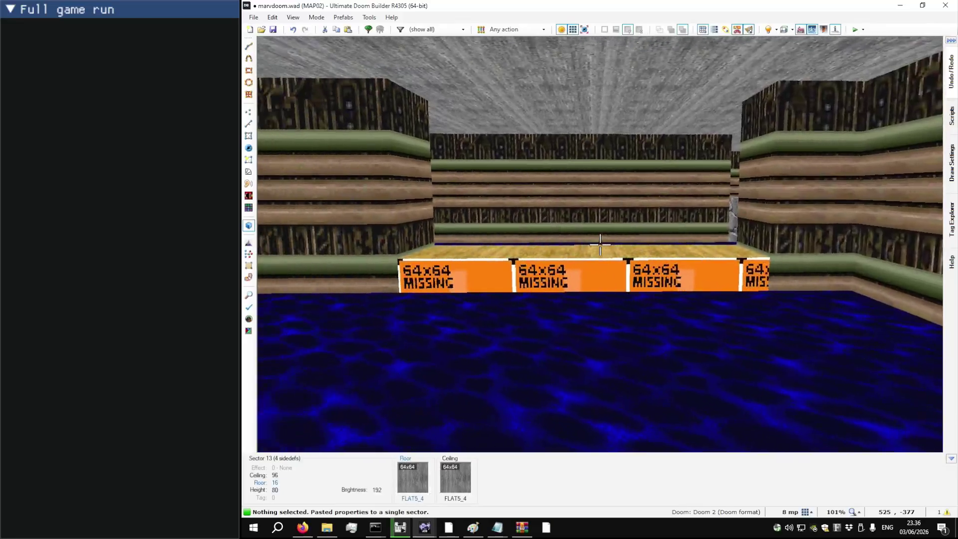
Step: Paste STONE4 onto all the new bridge's missing faces
{"action": "key", "text": "ctrl+v"}
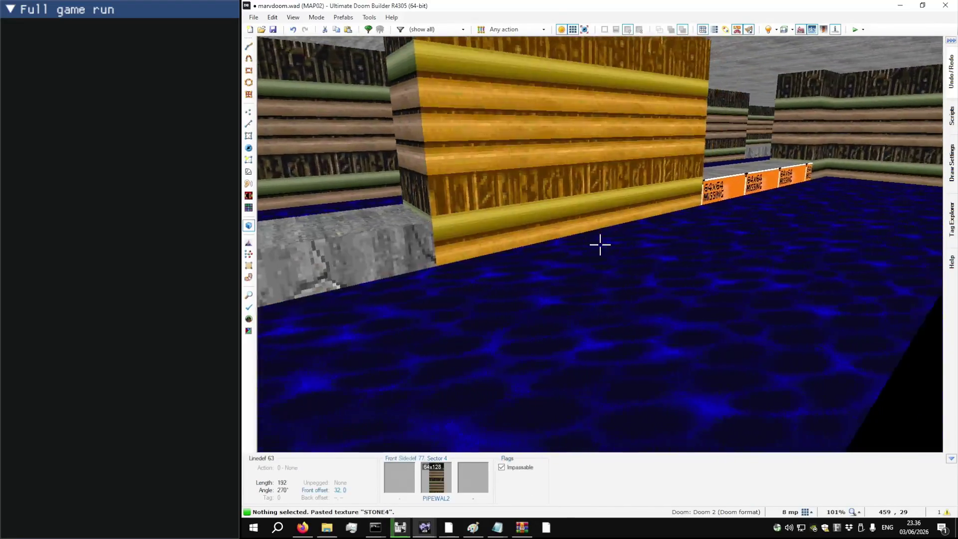
{"action": "key", "text": "s"}
{"action": "key", "text": "ctrl+v"}
Step: Fly through the water rooms in 3D to check the bridges, then return to 2D
{"action": "key", "text": "w"}
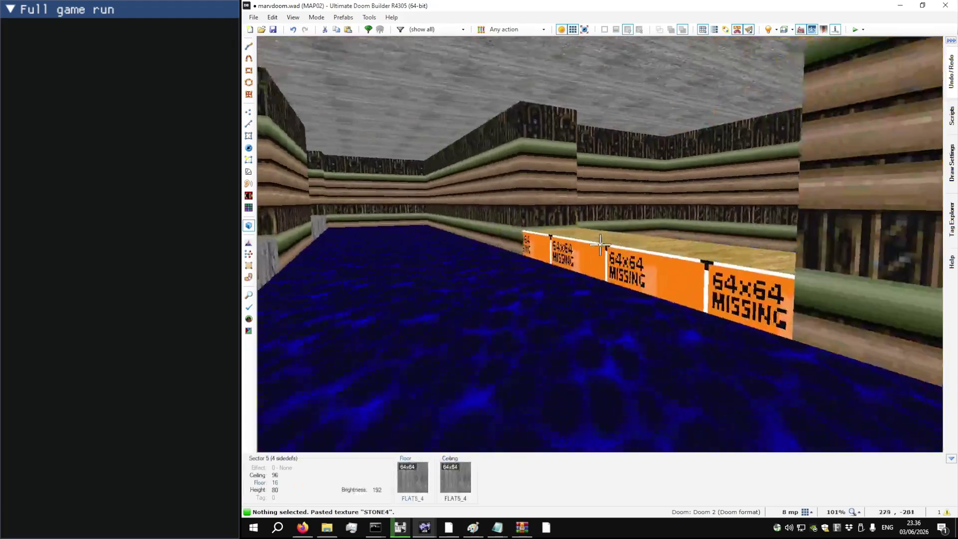
{"action": "key", "text": "w"}
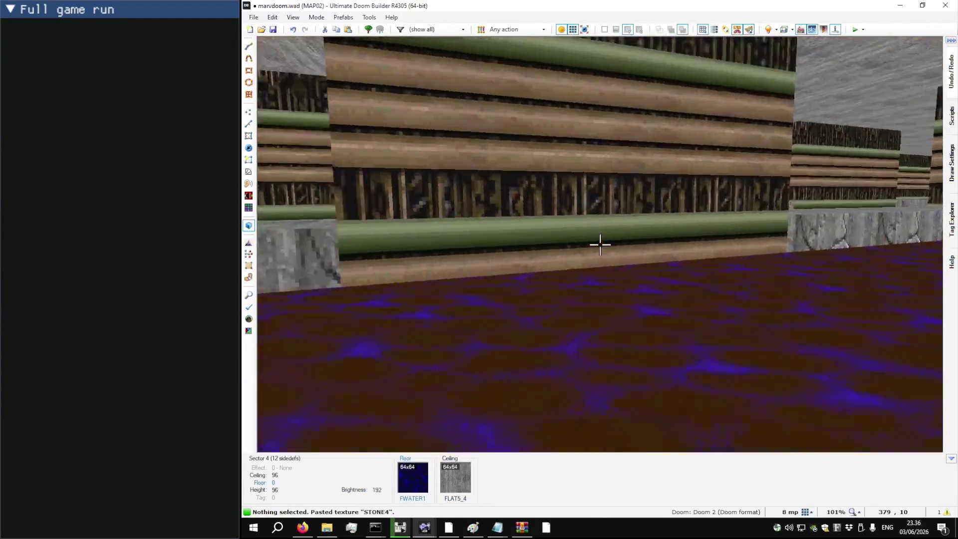
{"action": "key", "text": "w"}
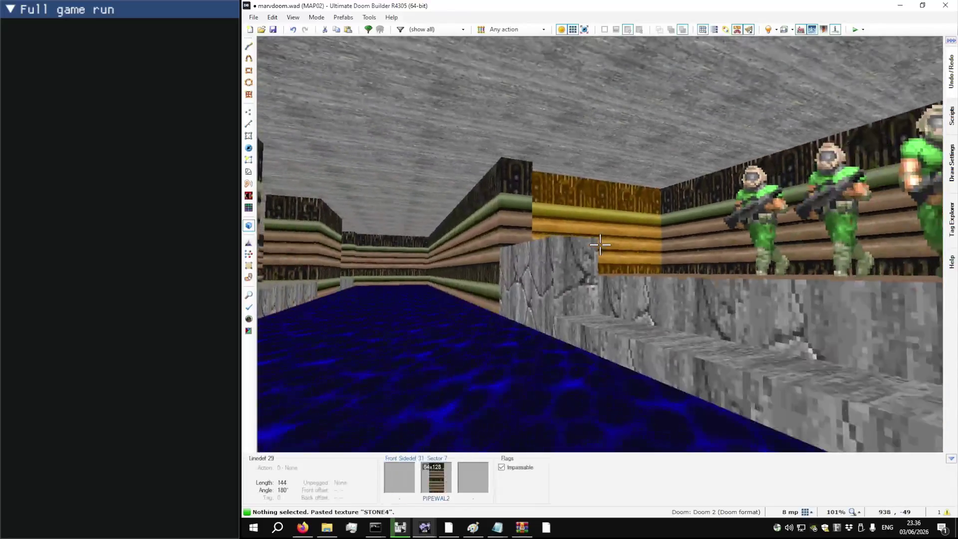
{"action": "key", "text": "w"}
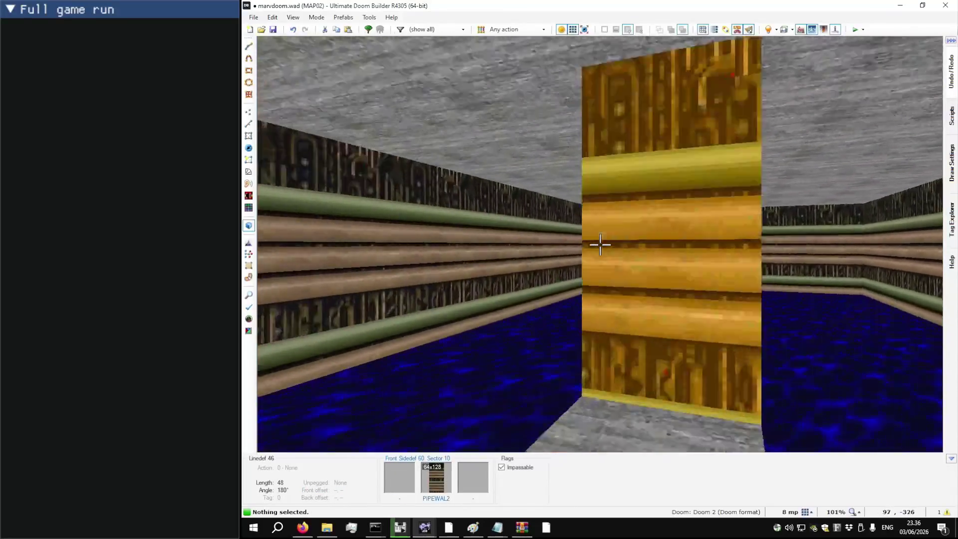
{"action": "key", "text": "q"}
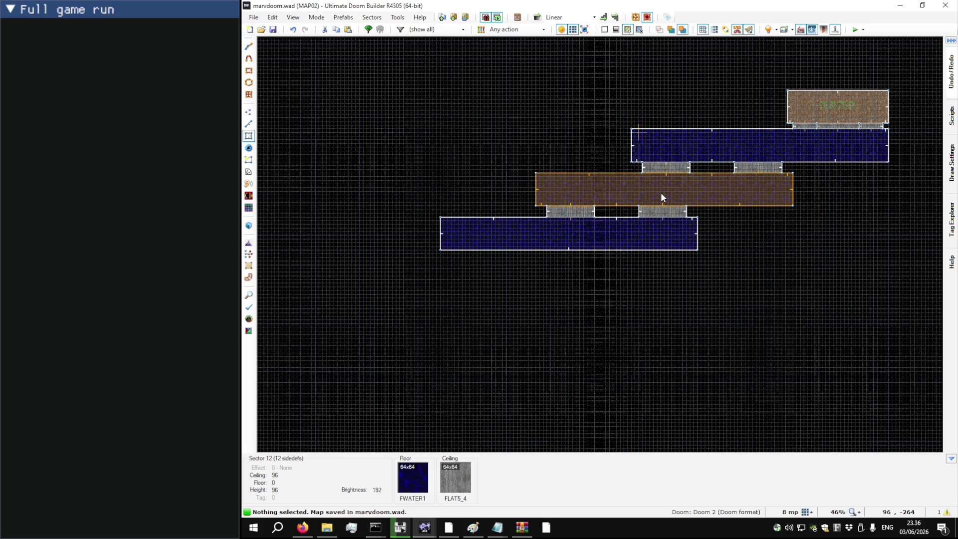
{"action": "left_click", "coordinate": [398, 17]}
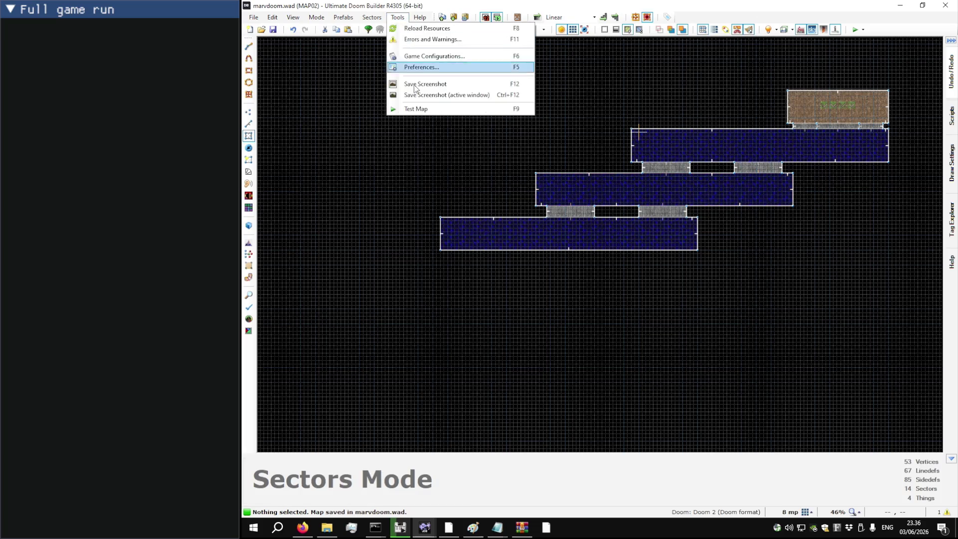
Step: Add C:\stream\doom\dsda-doom.exe as a new test engine in the Testing settings
{"action": "left_click", "coordinate": [432, 58]}
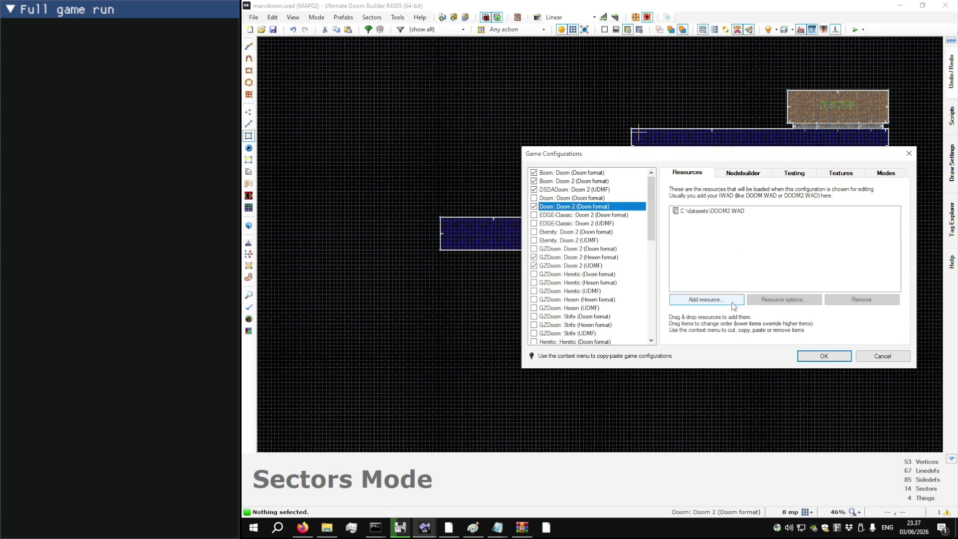
{"action": "left_click", "coordinate": [789, 173]}
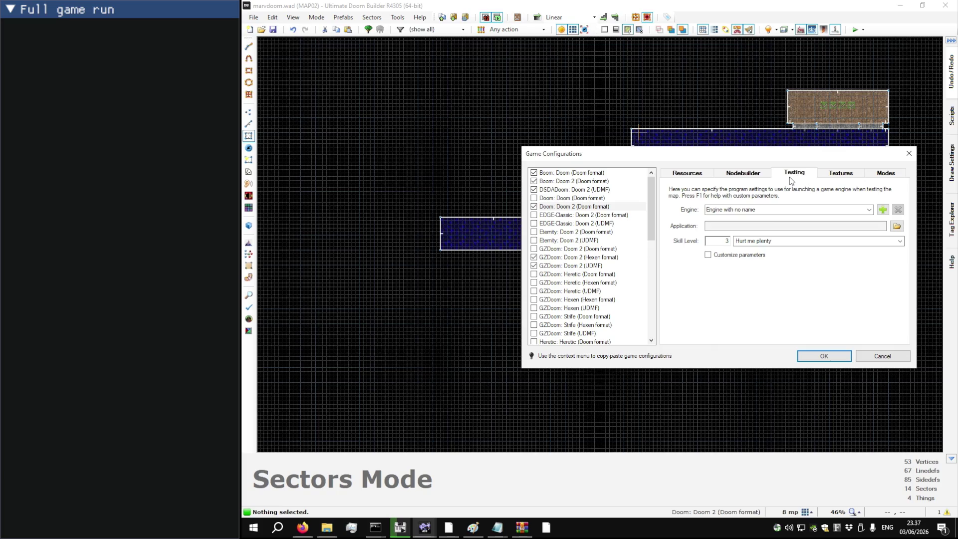
{"action": "left_click", "coordinate": [870, 211]}
{"action": "left_click", "coordinate": [872, 215]}
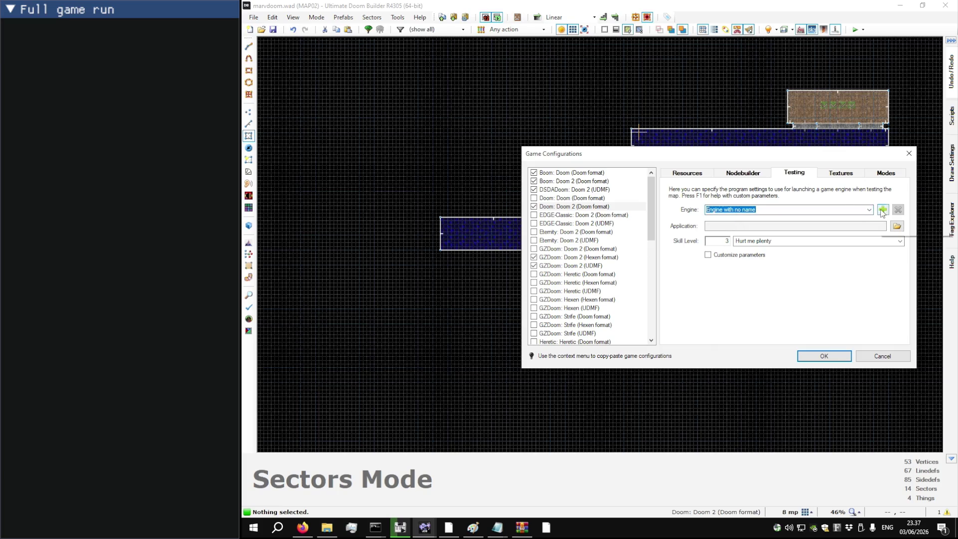
{"action": "left_click", "coordinate": [881, 211]}
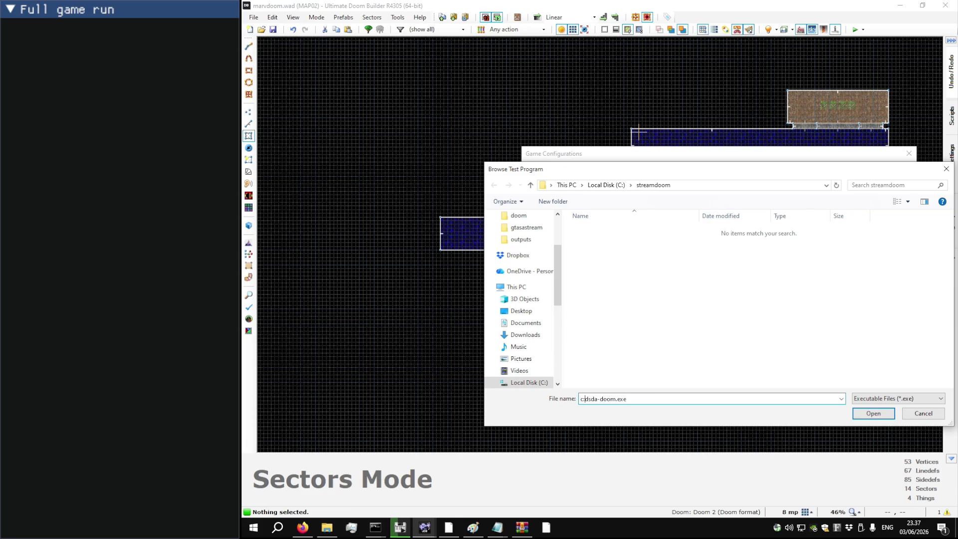
{"action": "key", "text": "Return"}
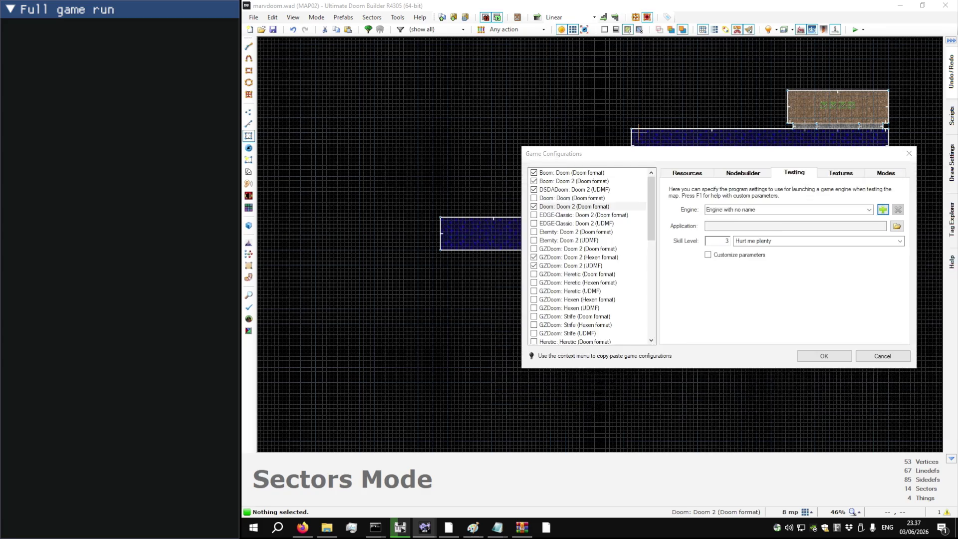
Step: Set the test skill level to Ultra-Violence, apply it, and launch MAP02 with F9
{"action": "left_click", "coordinate": [766, 243]}
{"action": "left_click", "coordinate": [760, 273]}
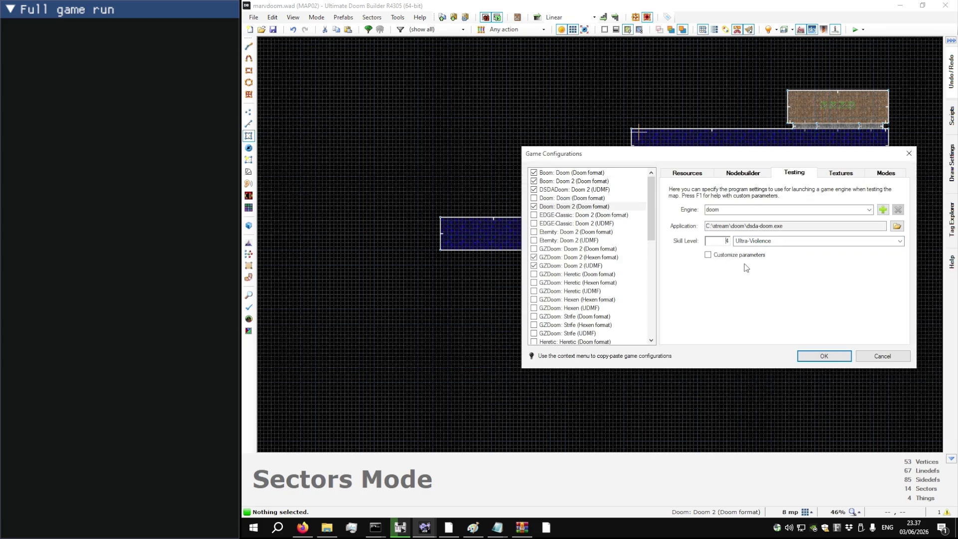
{"action": "left_click", "coordinate": [820, 356]}
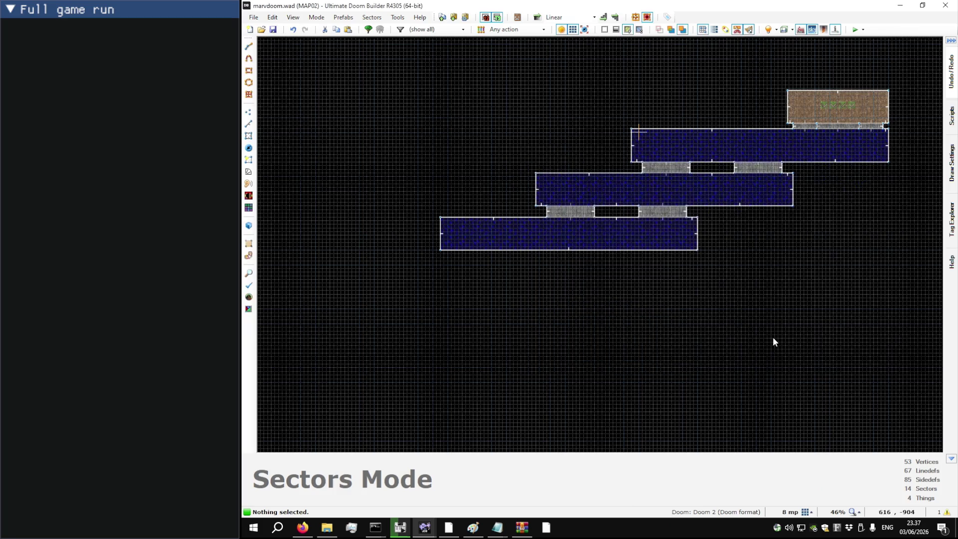
{"action": "scroll", "coordinate": [764, 145], "scroll_direction": "up", "scroll_amount": 2}
{"action": "scroll", "coordinate": [739, 194], "scroll_direction": "down", "scroll_amount": 1}
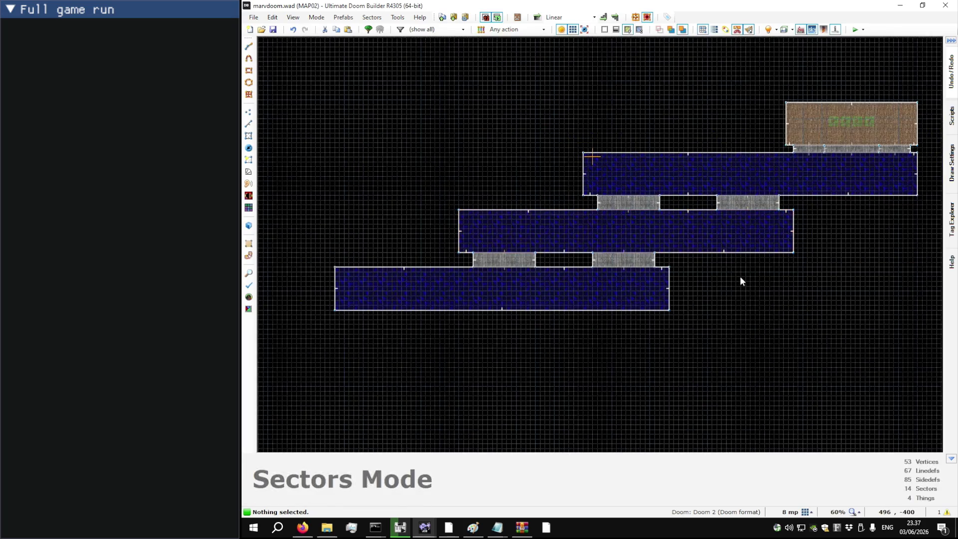
{"action": "key", "text": "F9"}
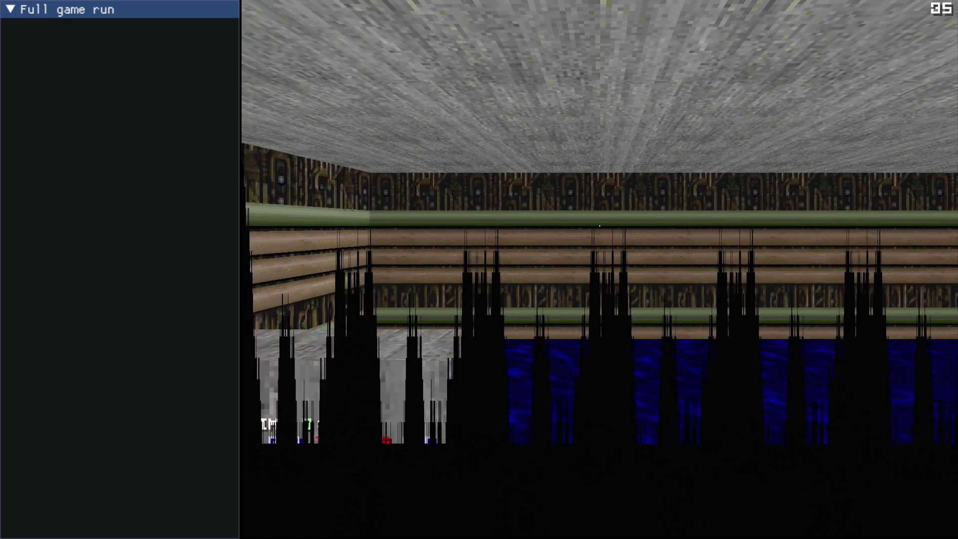
Step: Walk along the water past the pillar and into the water corridor
{"action": "key", "text": "Up"}
{"action": "key", "text": "Right"}
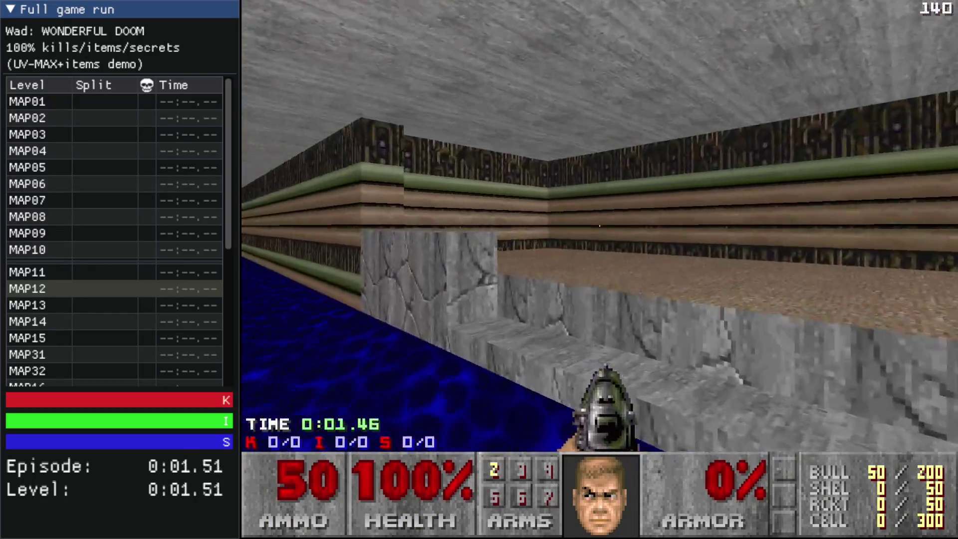
{"action": "key", "text": "Up"}
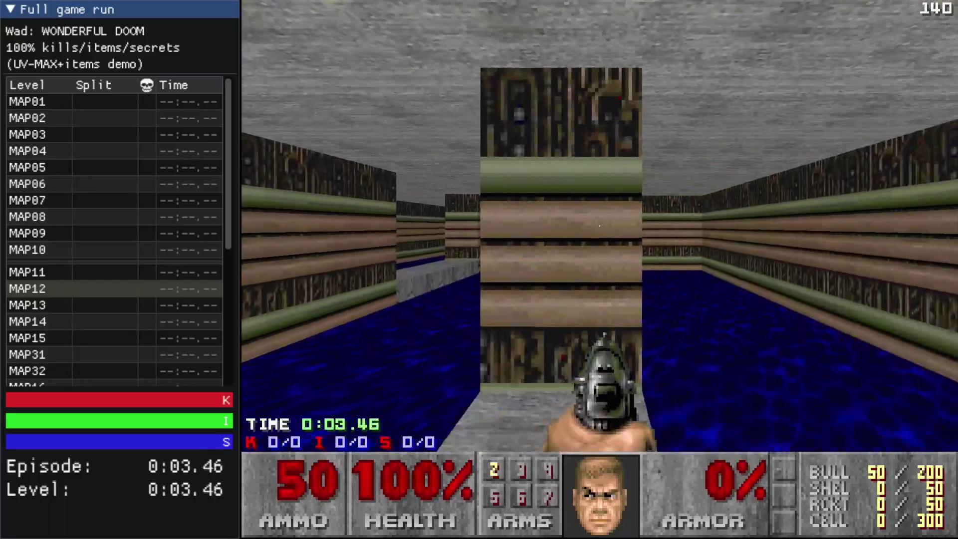
{"action": "key", "text": "Up"}
{"action": "key", "text": "Left"}
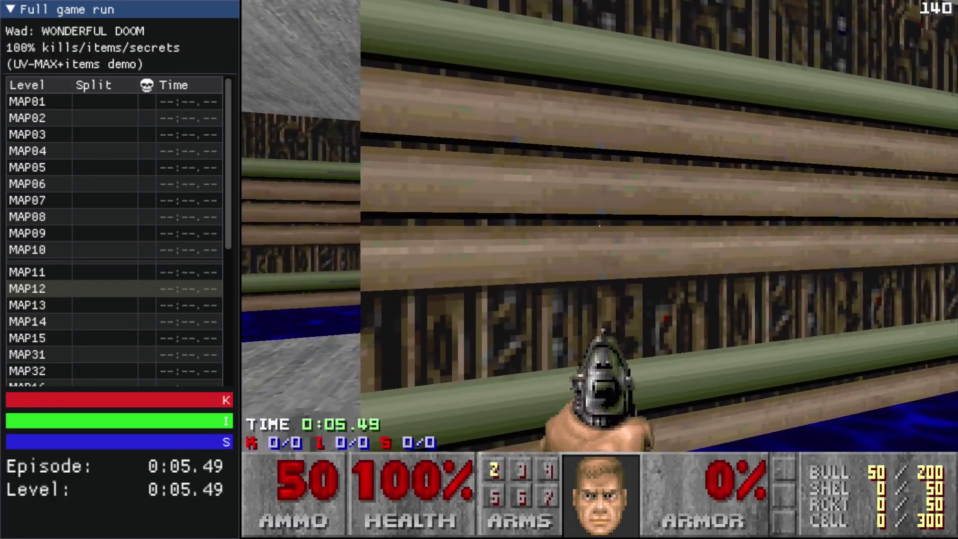
{"action": "key", "text": "Left"}
{"action": "key", "text": "Up"}
Step: Cross the water corridor, then quit dsda-doom back to the editor
{"action": "key", "text": "Right"}
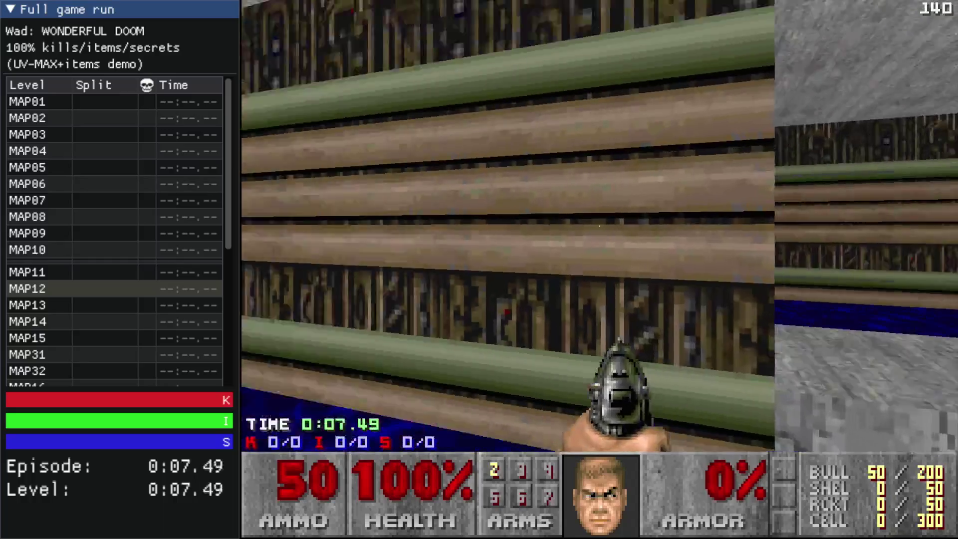
{"action": "key", "text": "Up"}
{"action": "key", "text": "Right"}
{"action": "key", "text": "Left"}
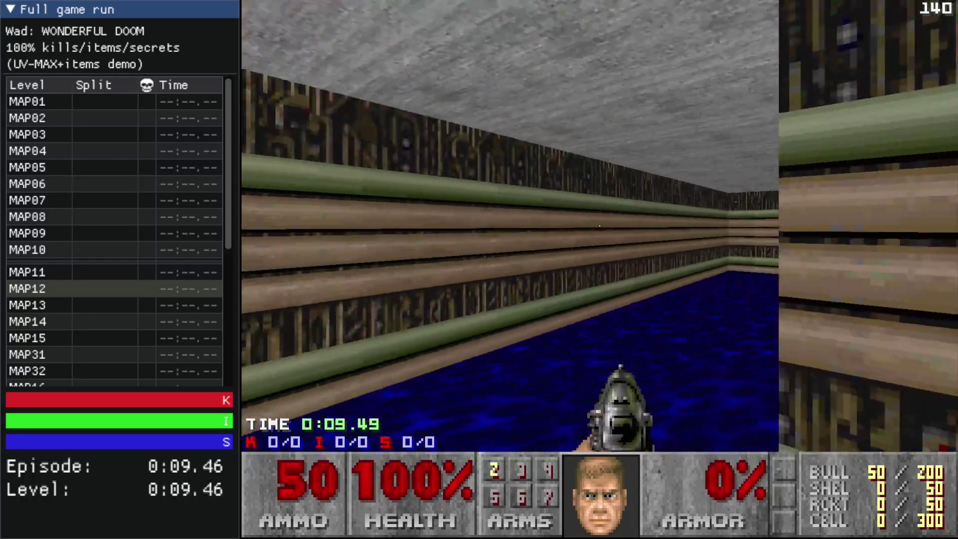
{"action": "key", "text": "Up"}
{"action": "key", "text": "Right"}
{"action": "key", "text": "Left"}
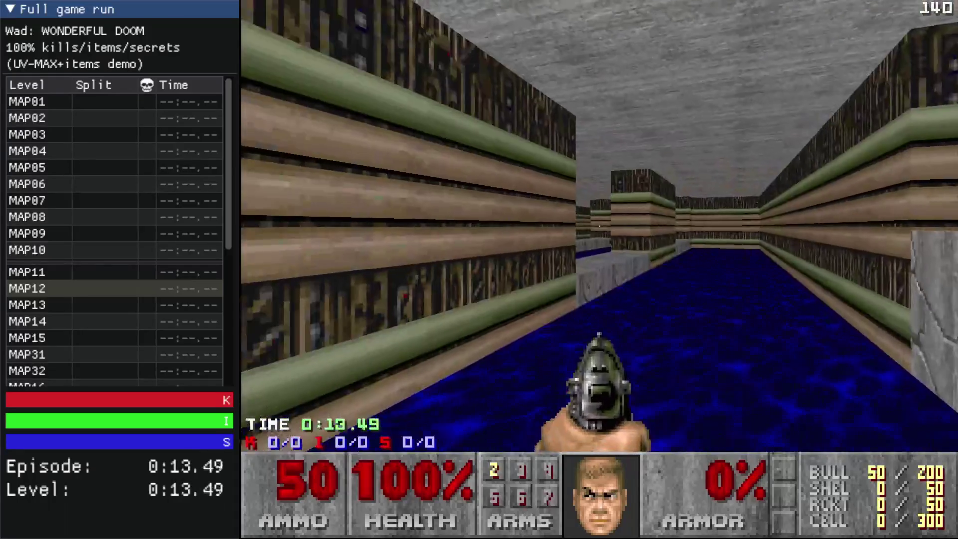
{"action": "key", "text": "Escape"}
{"action": "key", "text": "alt+F4"}
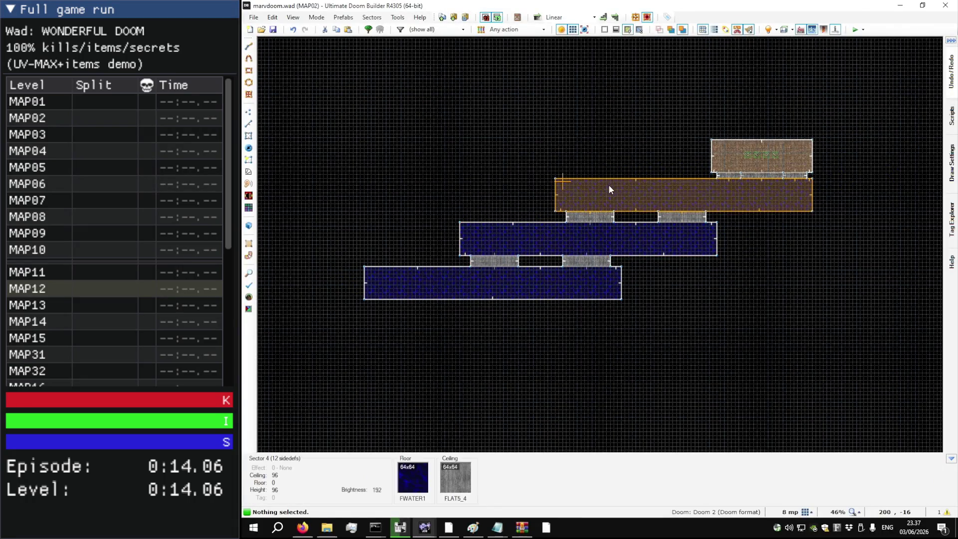
Step: Shift the bridge sector and lower room slightly to the right
{"action": "scroll", "coordinate": [569, 224], "scroll_direction": "up", "scroll_amount": 5}
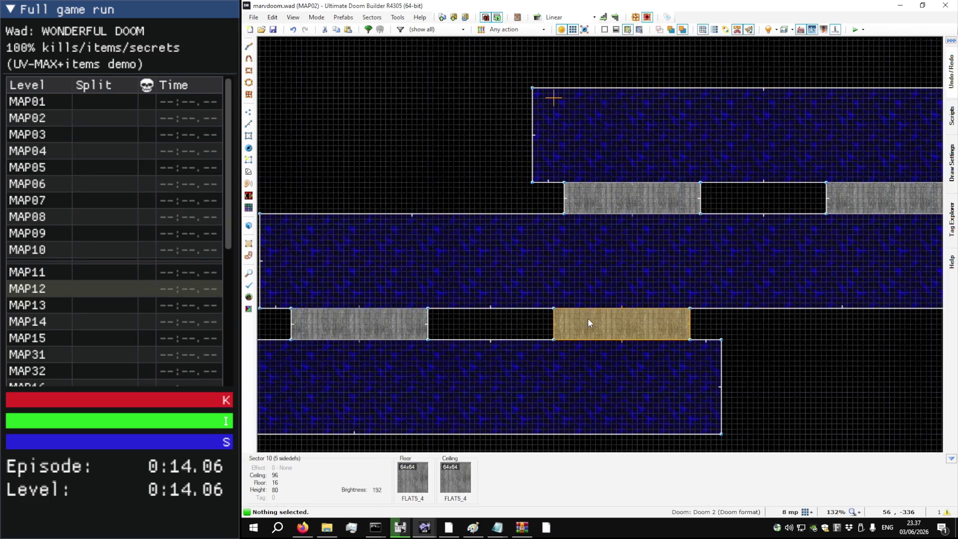
{"action": "left_click_drag", "start_coordinate": [589, 321], "coordinate": [601, 316]}
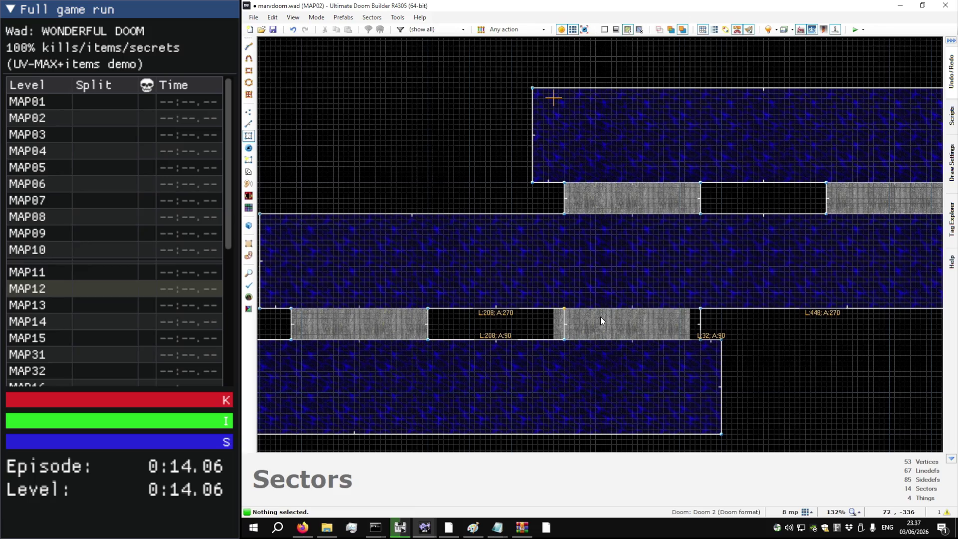
{"action": "scroll", "coordinate": [624, 268], "scroll_direction": "down", "scroll_amount": 2}
{"action": "left_click_drag", "start_coordinate": [505, 300], "coordinate": [501, 295]}
{"action": "left_click_drag", "start_coordinate": [539, 328], "coordinate": [546, 329]}
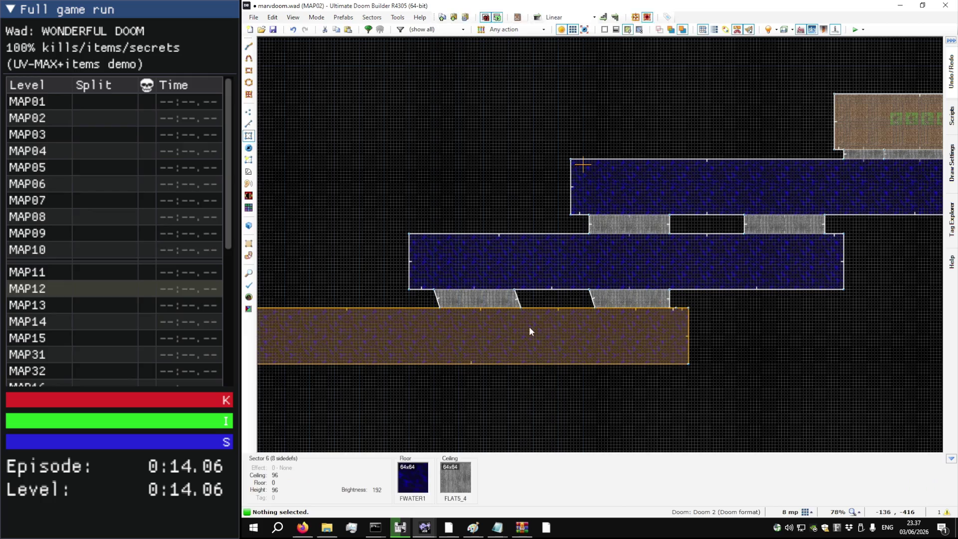
{"action": "scroll", "coordinate": [635, 327], "scroll_direction": "up", "scroll_amount": 5}
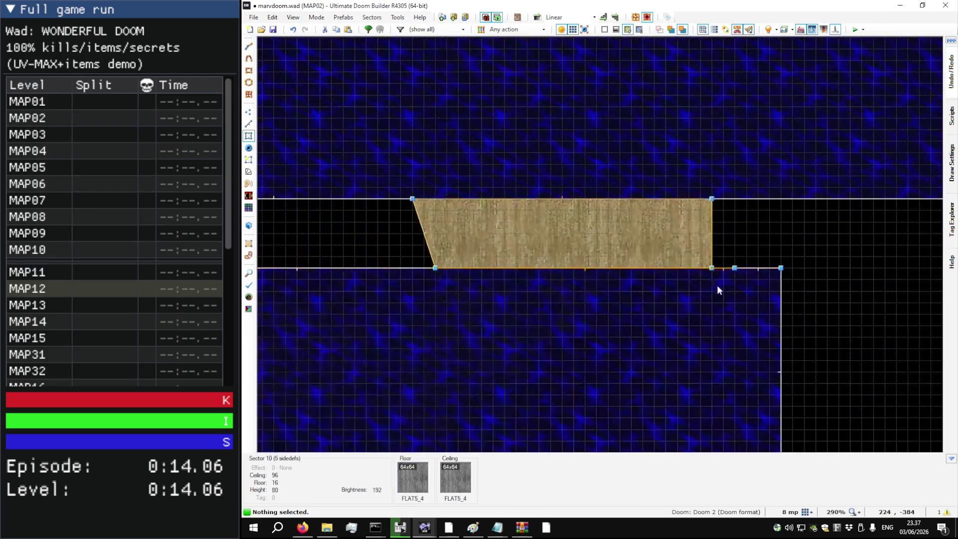
Step: Straighten both bridges' slanted sides to vertical by moving their vertex and linedef
{"action": "key", "text": "v"}
{"action": "left_click_drag", "start_coordinate": [739, 265], "coordinate": [712, 268]}
{"action": "scroll", "coordinate": [621, 256], "scroll_direction": "down", "scroll_amount": 3}
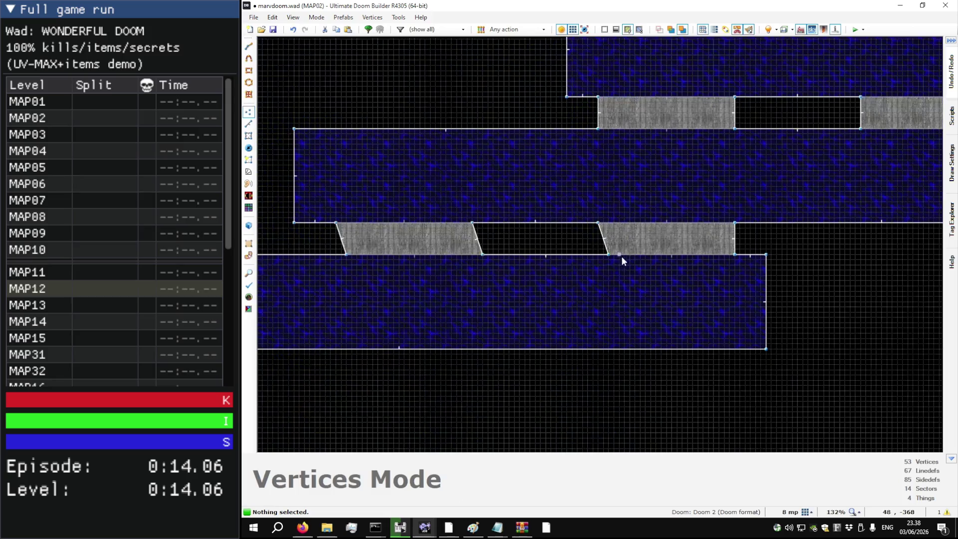
{"action": "left_click_drag", "start_coordinate": [609, 255], "coordinate": [597, 255]}
{"action": "key", "text": "l"}
{"action": "left_click_drag", "start_coordinate": [456, 256], "coordinate": [443, 255]}
{"action": "scroll", "coordinate": [400, 274], "scroll_direction": "down", "scroll_amount": 1}
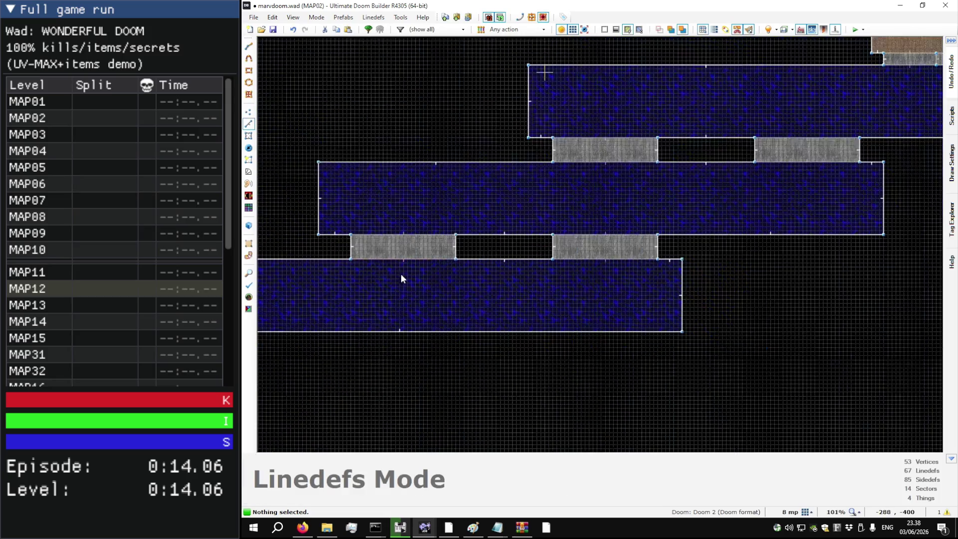
{"action": "scroll", "coordinate": [400, 275], "scroll_direction": "down", "scroll_amount": 1}
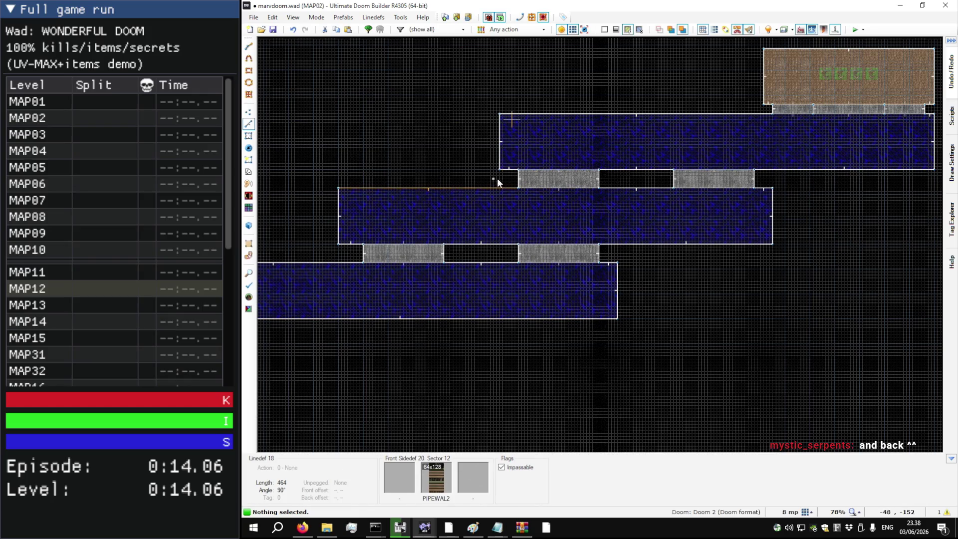
{"action": "scroll", "coordinate": [497, 147], "scroll_direction": "down", "scroll_amount": 1}
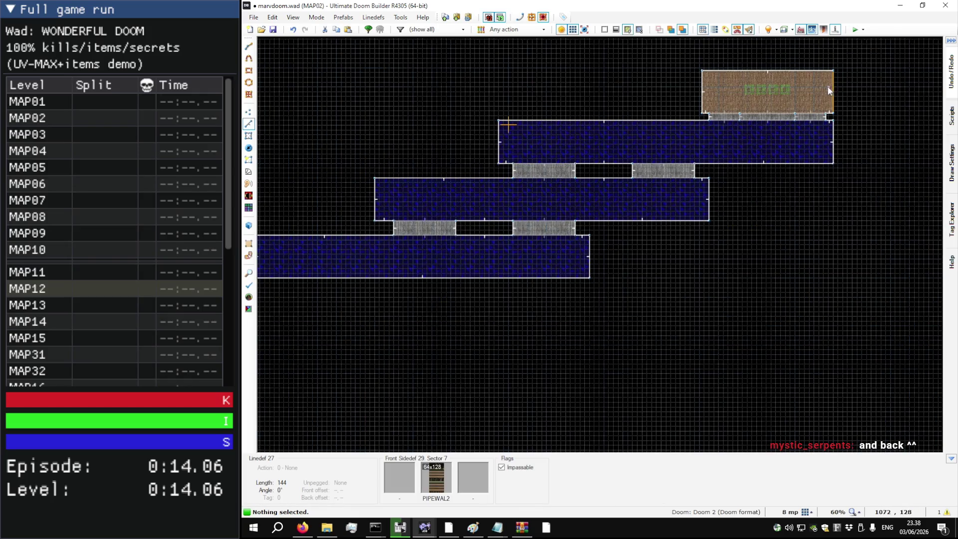
{"action": "scroll", "coordinate": [823, 64], "scroll_direction": "up", "scroll_amount": 8}
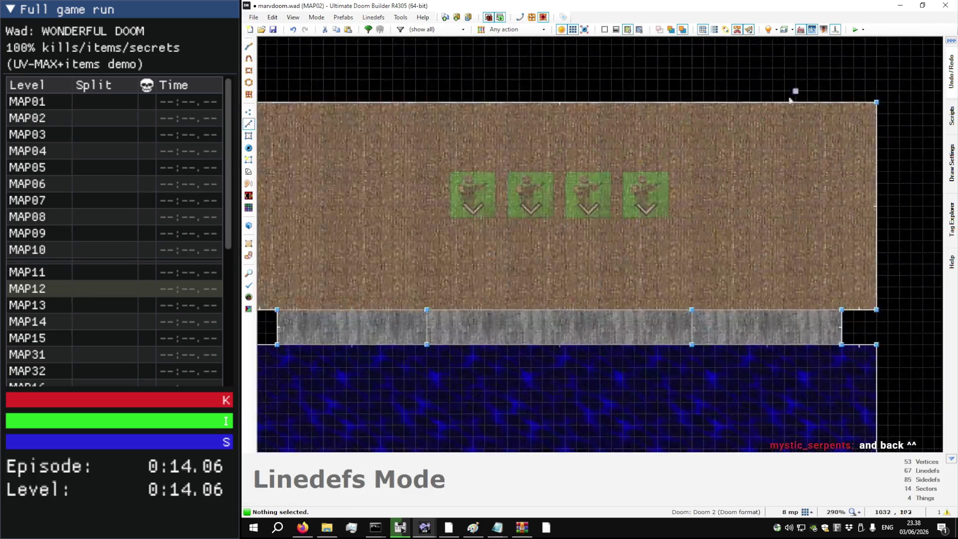
{"action": "scroll", "coordinate": [792, 111], "scroll_direction": "down", "scroll_amount": 1}
Step: Place a Medikit at the left end of the brown room
{"action": "key", "text": "t"}
{"action": "key", "text": "w"}
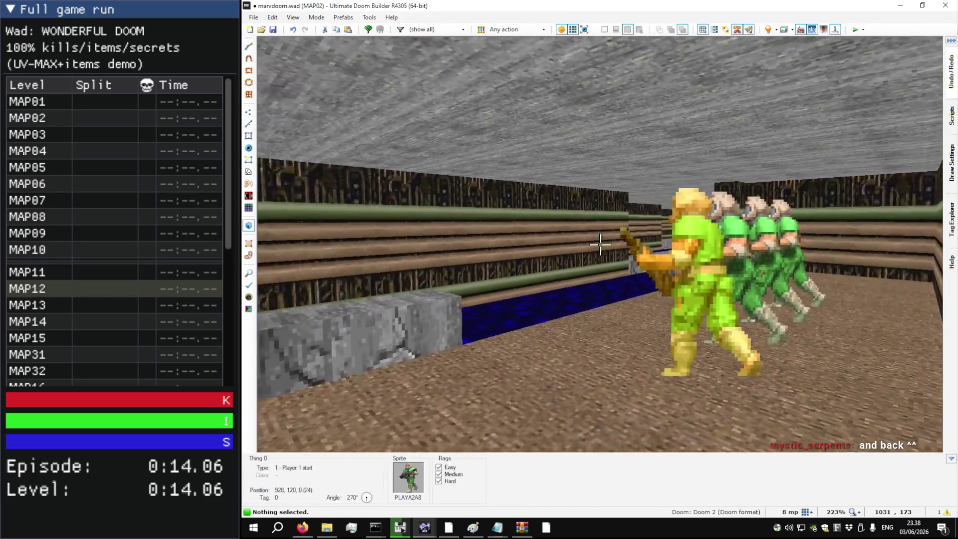
{"action": "key", "text": "w"}
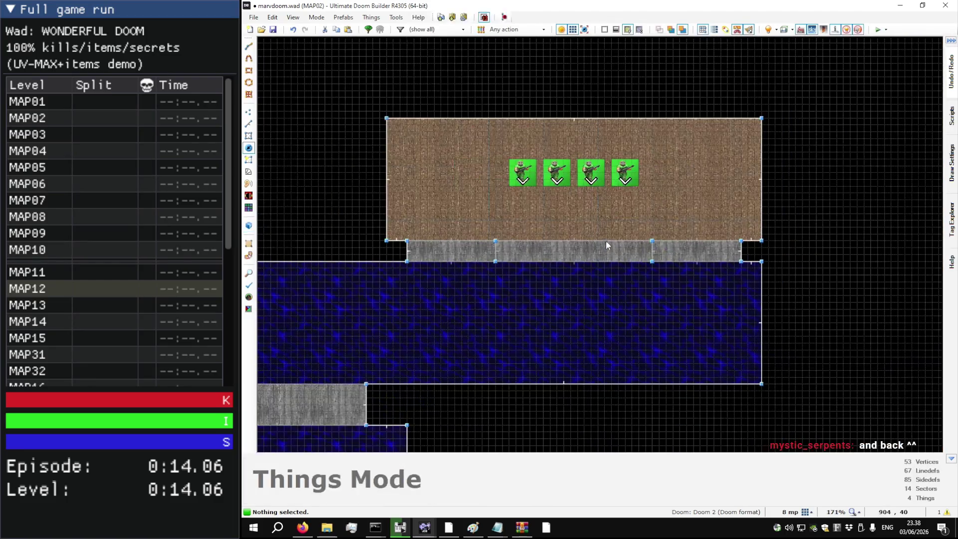
{"action": "scroll", "coordinate": [377, 222], "scroll_direction": "up", "scroll_amount": 2}
{"action": "scroll", "coordinate": [441, 160], "scroll_direction": "down", "scroll_amount": 1}
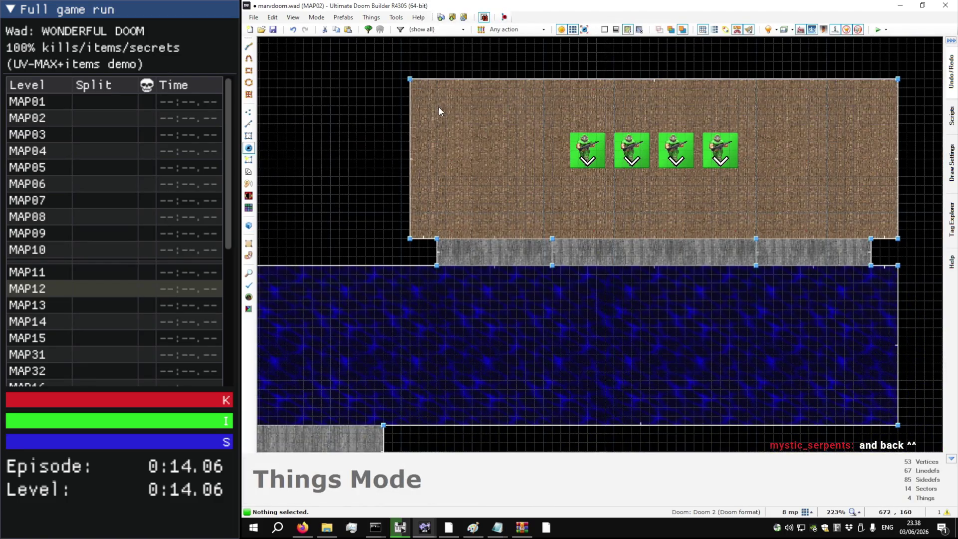
{"action": "right_click", "coordinate": [439, 107]}
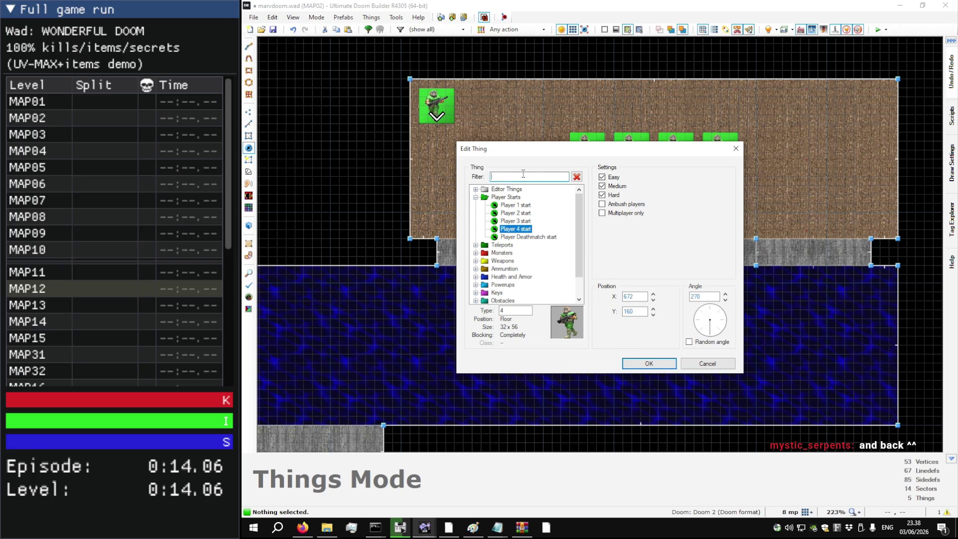
{"action": "type", "text": "medi"}
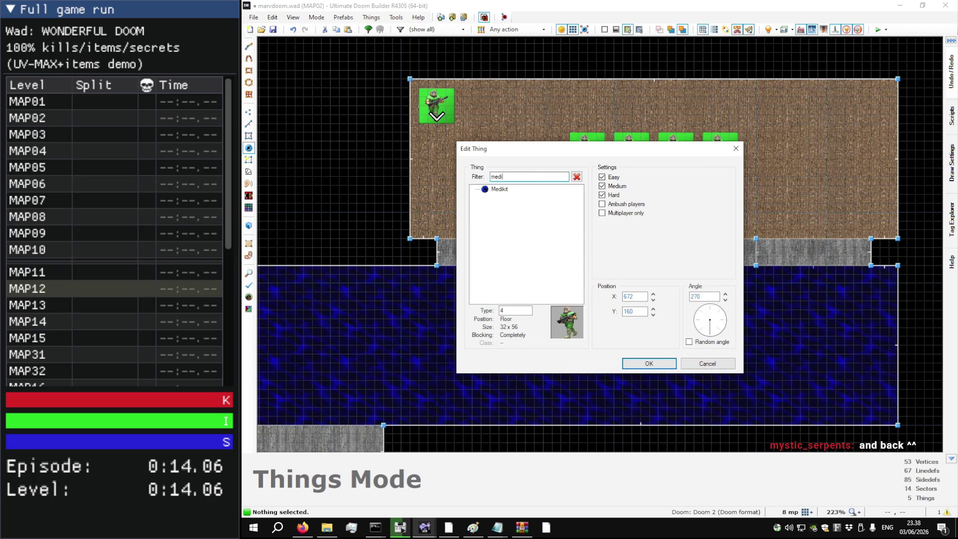
{"action": "key", "text": "Return"}
{"action": "left_click_drag", "start_coordinate": [459, 124], "coordinate": [446, 163]}
Step: Add a second Medikit at the room's right end
{"action": "key", "text": "Insert"}
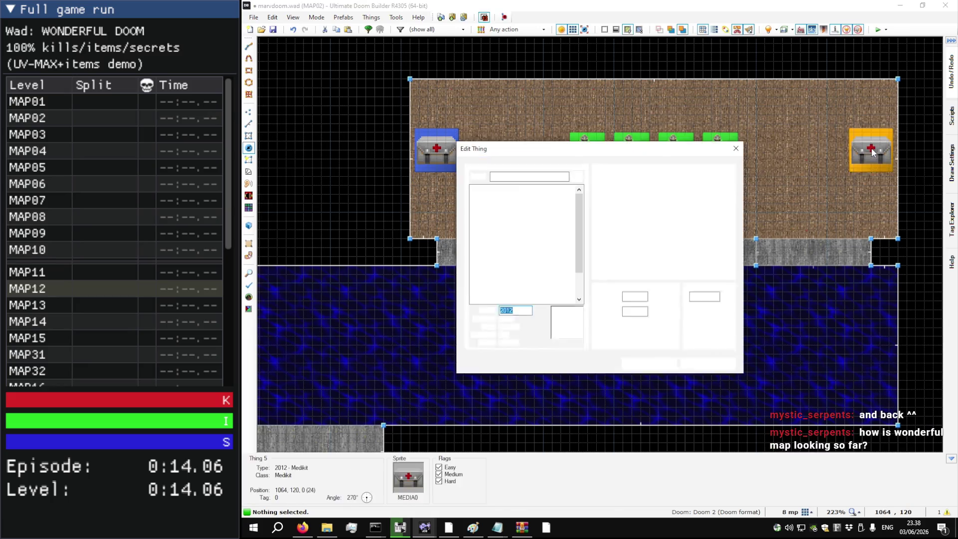
{"action": "key", "text": "Return"}
{"action": "scroll", "coordinate": [872, 150], "scroll_direction": "down", "scroll_amount": 6}
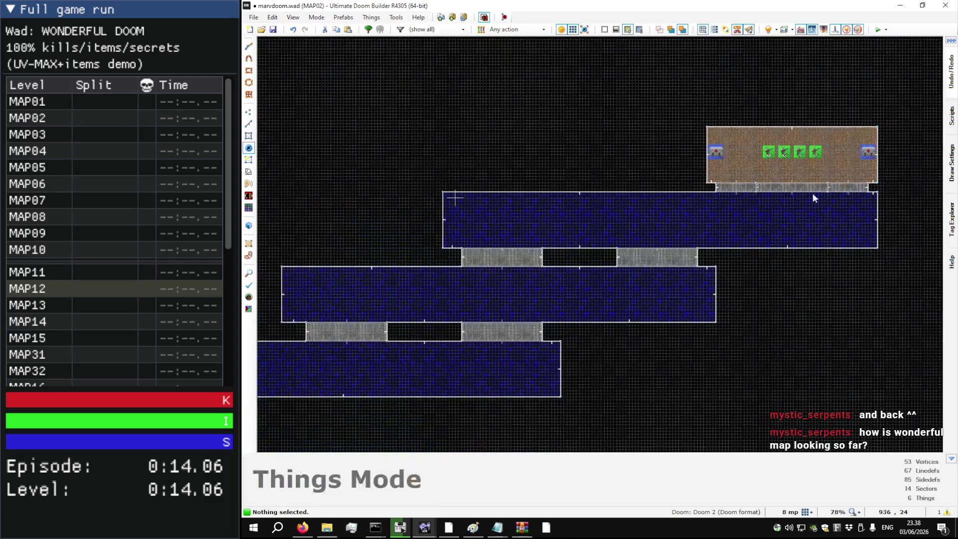
{"action": "scroll", "coordinate": [759, 218], "scroll_direction": "down", "scroll_amount": 2}
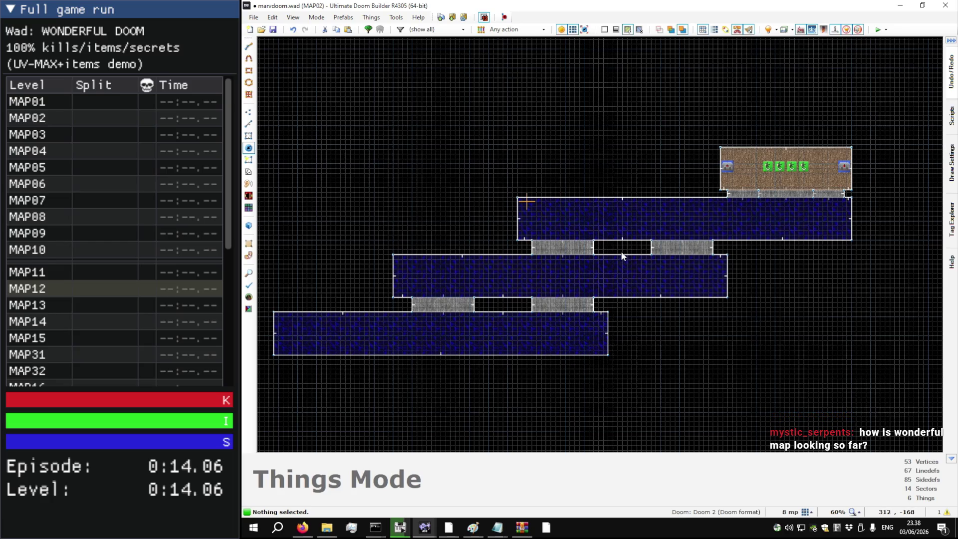
Step: Add a Medikit in the gap between the bridges, then delete it again
{"action": "scroll", "coordinate": [632, 277], "scroll_direction": "up", "scroll_amount": 6}
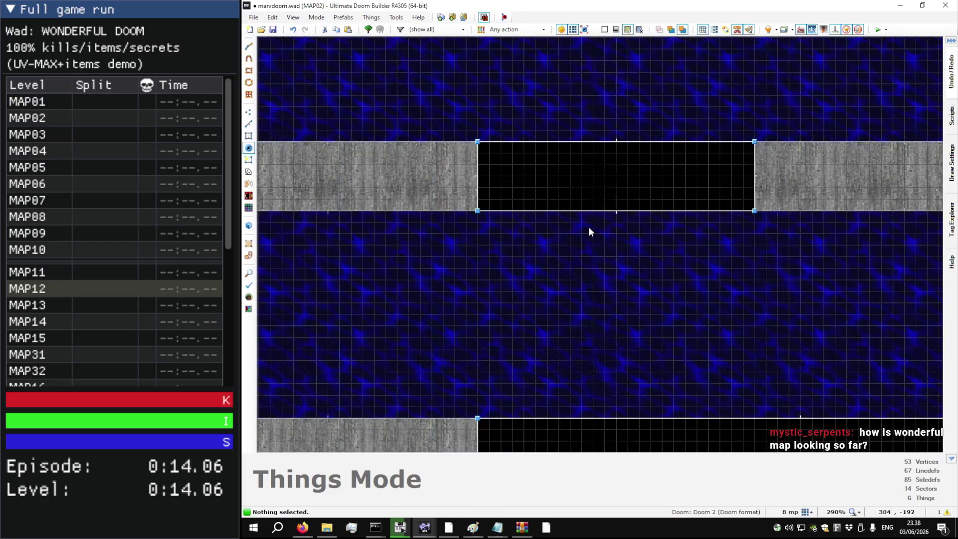
{"action": "key", "text": "Insert"}
{"action": "key", "text": "Return"}
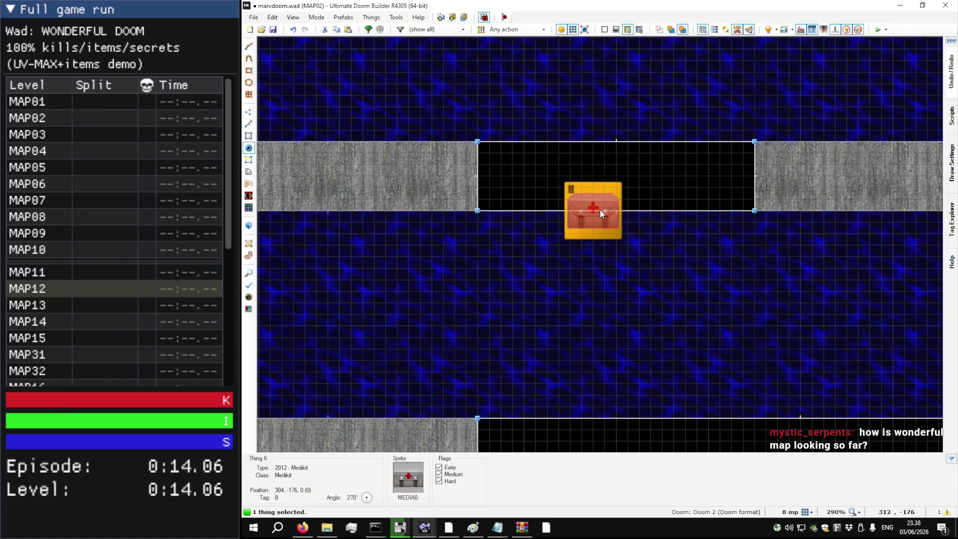
{"action": "key", "text": "Delete"}
{"action": "scroll", "coordinate": [598, 211], "scroll_direction": "down", "scroll_amount": 3}
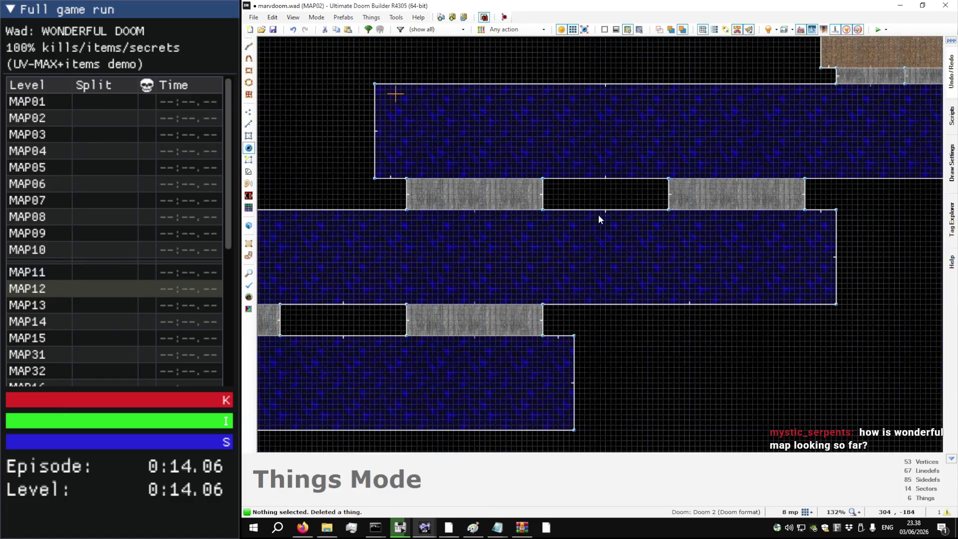
{"action": "scroll", "coordinate": [601, 239], "scroll_direction": "up", "scroll_amount": 3}
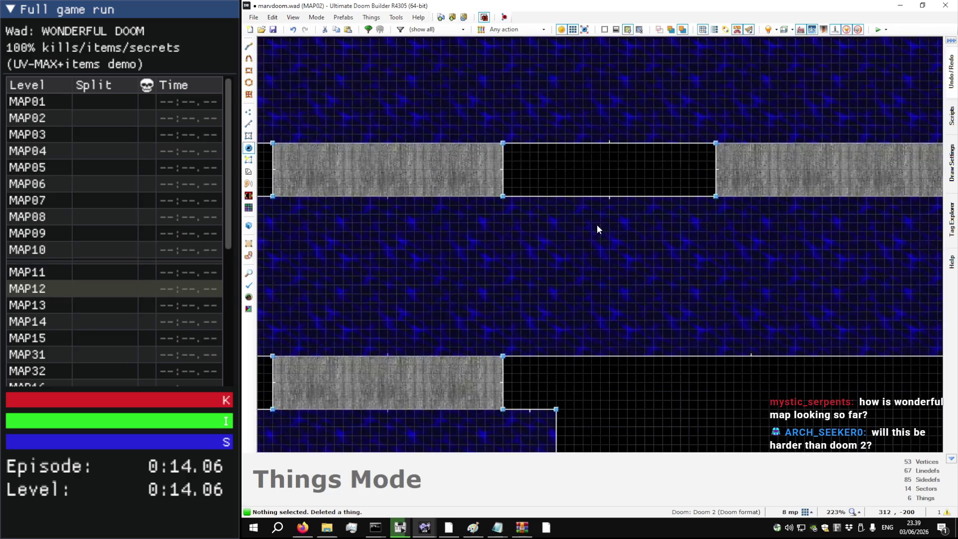
{"action": "key", "text": "v"}
{"action": "scroll", "coordinate": [578, 205], "scroll_direction": "up", "scroll_amount": 2}
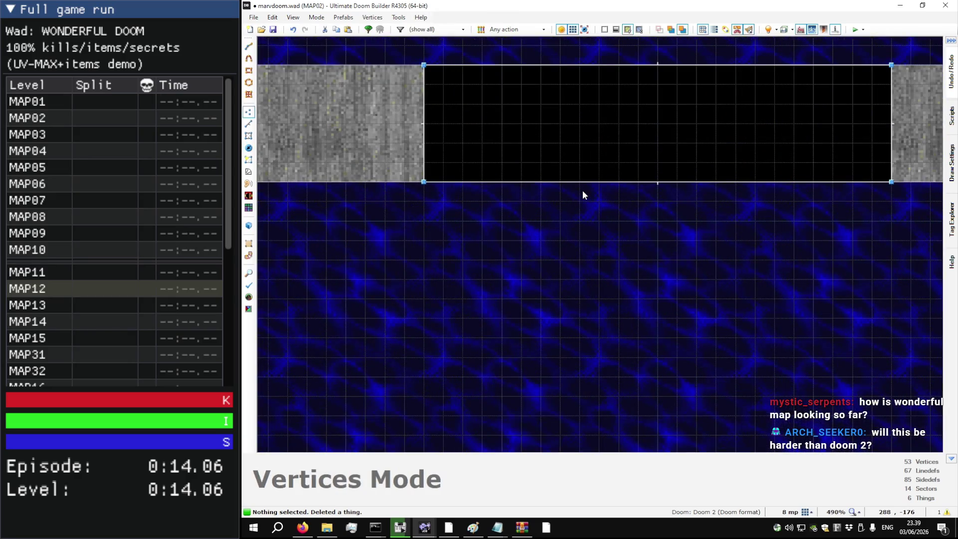
Step: Draw a closed four-corner walkway sector across the middle water room
{"action": "scroll", "coordinate": [584, 190], "scroll_direction": "up", "scroll_amount": 2}
{"action": "key", "text": "d"}
{"action": "left_click", "coordinate": [562, 162]}
{"action": "scroll", "coordinate": [573, 175], "scroll_direction": "down", "scroll_amount": 6}
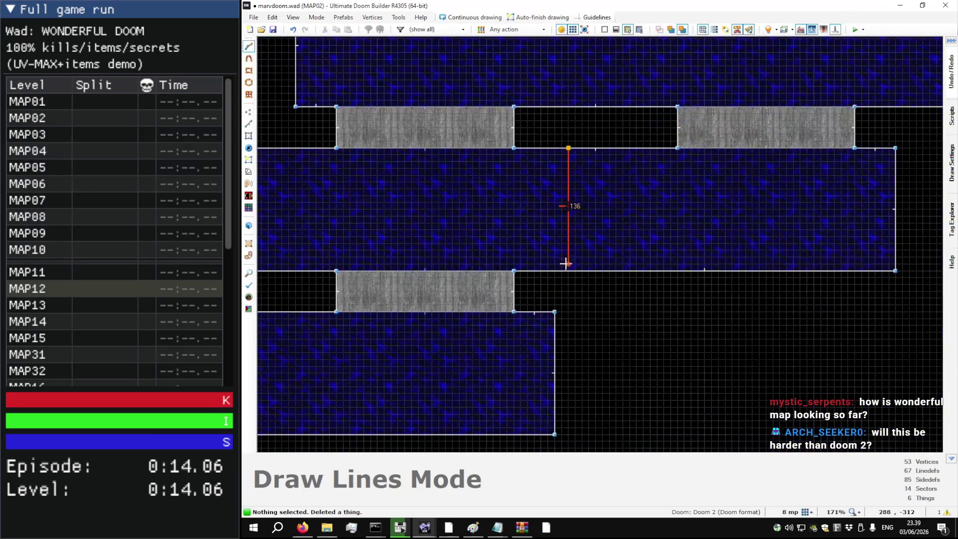
{"action": "left_click", "coordinate": [568, 271]}
{"action": "left_click", "coordinate": [617, 270]}
{"action": "left_click", "coordinate": [616, 148]}
Step: In 3D view, give the new walkway floor the FLAT5_4 stone flat
{"action": "key", "text": "w"}
{"action": "scroll", "coordinate": [601, 245], "scroll_direction": "up", "scroll_amount": 6}
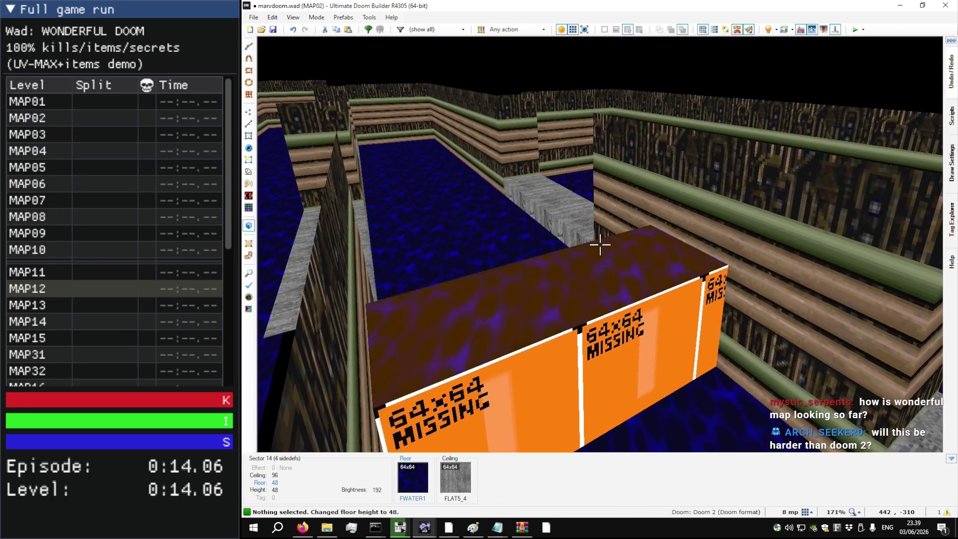
{"action": "scroll", "coordinate": [600, 244], "scroll_direction": "down", "scroll_amount": 4}
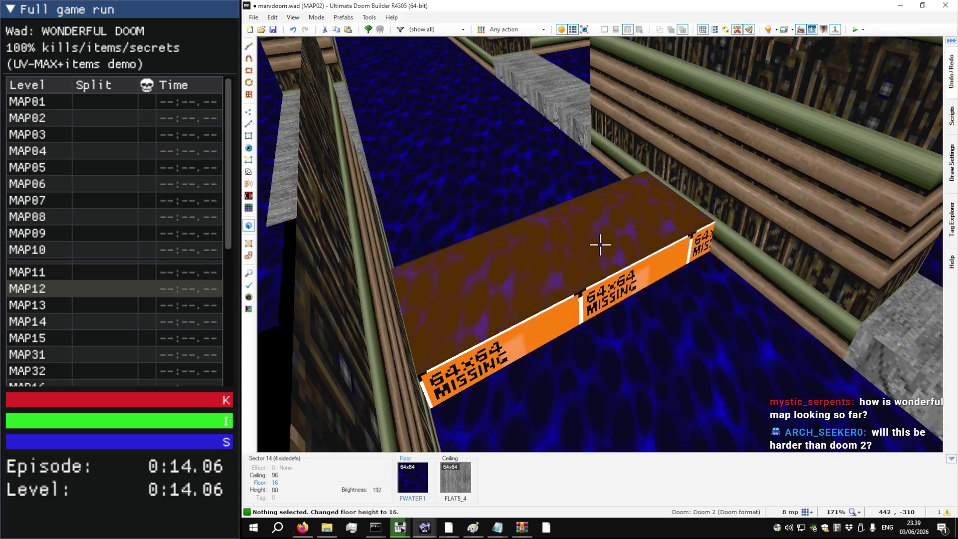
{"action": "scroll", "coordinate": [600, 244], "scroll_direction": "up", "scroll_amount": 3}
{"action": "key", "text": "w"}
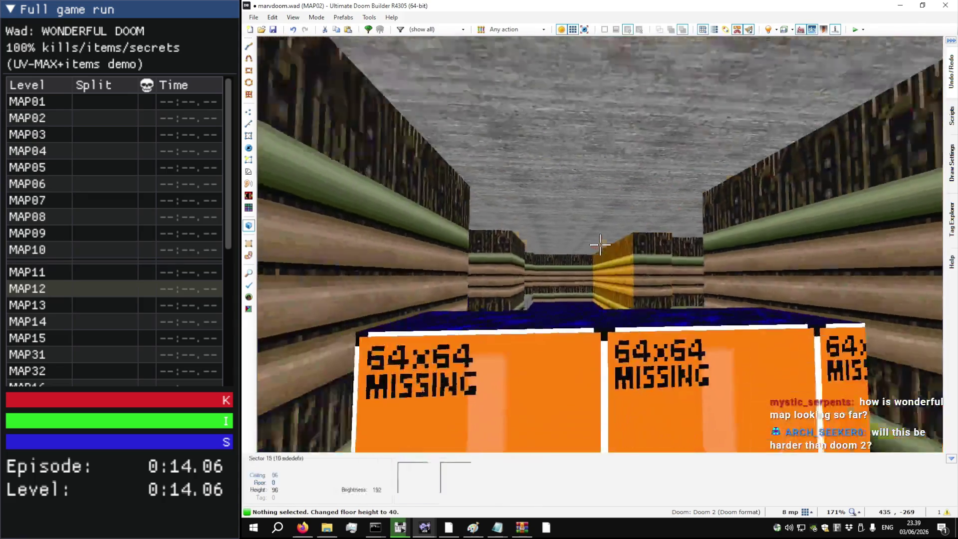
{"action": "key", "text": "w"}
{"action": "scroll", "coordinate": [600, 245], "scroll_direction": "down", "scroll_amount": 1}
{"action": "key", "text": "s"}
{"action": "key", "text": "w"}
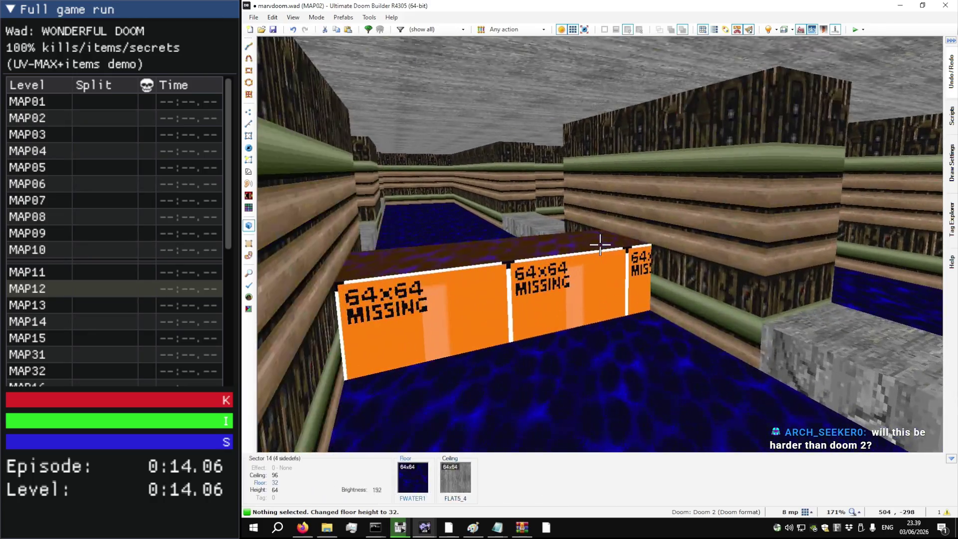
{"action": "key", "text": "ctrl+v"}
Step: Apply STONE4 to the walkway's sides and inspect the finished walkway
{"action": "key", "text": "w"}
{"action": "key", "text": "ctrl+v"}
{"action": "key", "text": "w"}
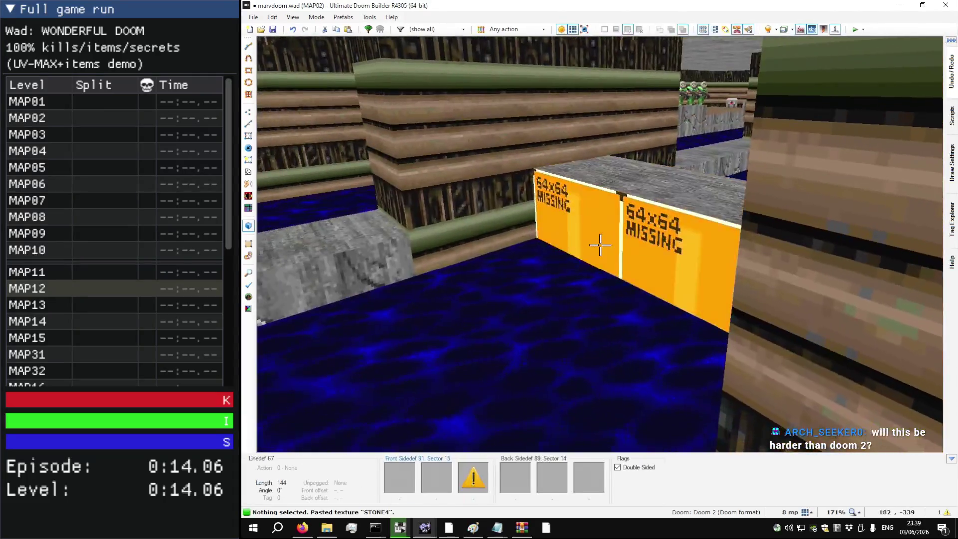
{"action": "key", "text": "w"}
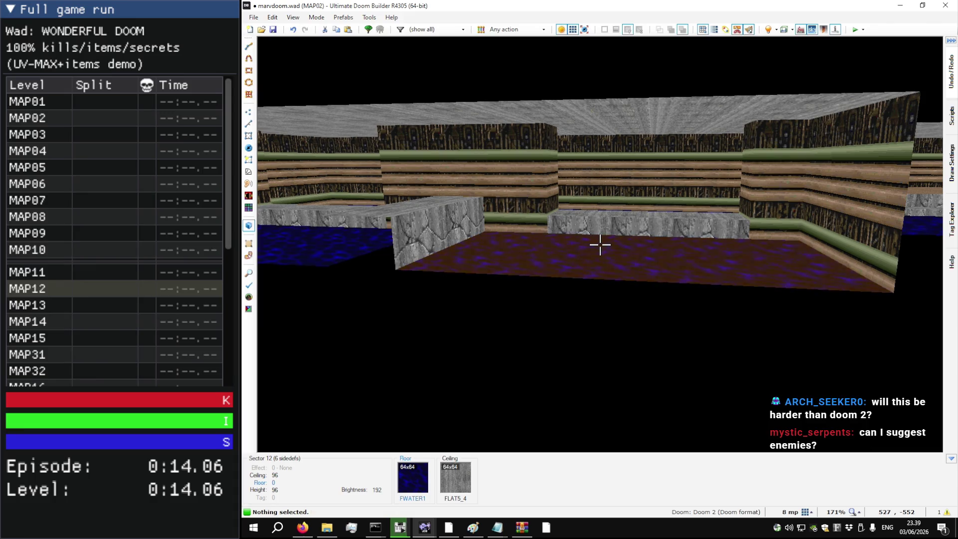
{"action": "key", "text": "w"}
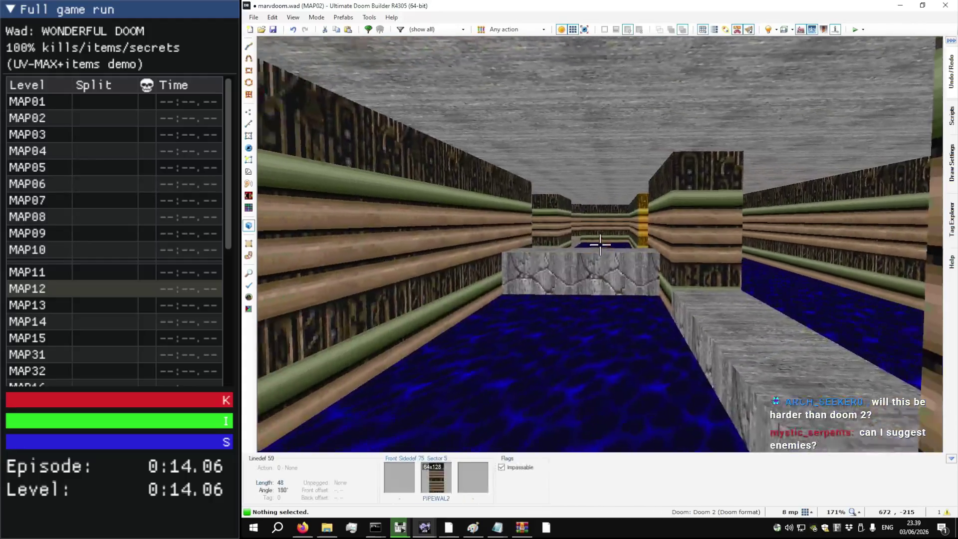
Step: Return to the 2D map and switch to the stock DOOM2 MAP02 for reference
{"action": "key", "text": "q"}
{"action": "scroll", "coordinate": [598, 245], "scroll_direction": "down", "scroll_amount": 3}
{"action": "scroll", "coordinate": [598, 246], "scroll_direction": "down", "scroll_amount": 2}
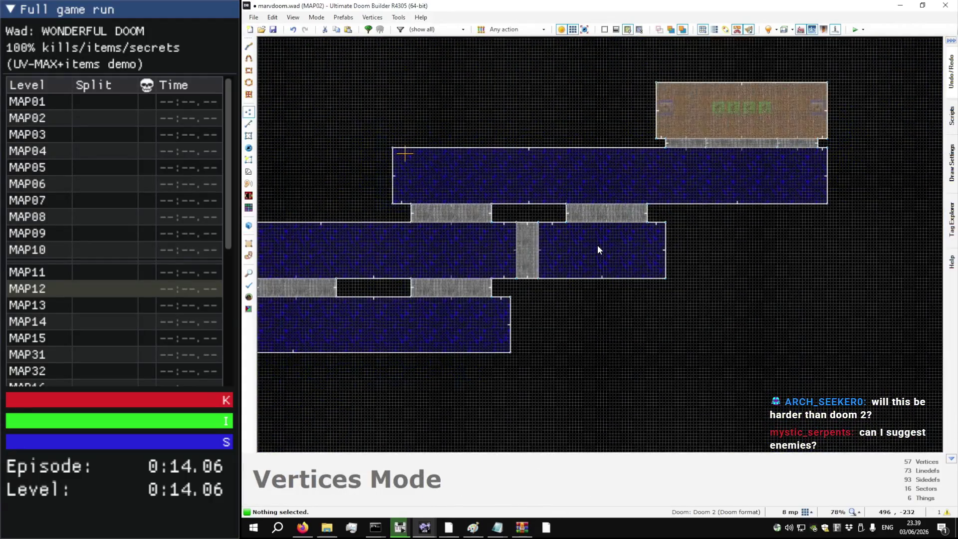
{"action": "key", "text": "alt+Tab"}
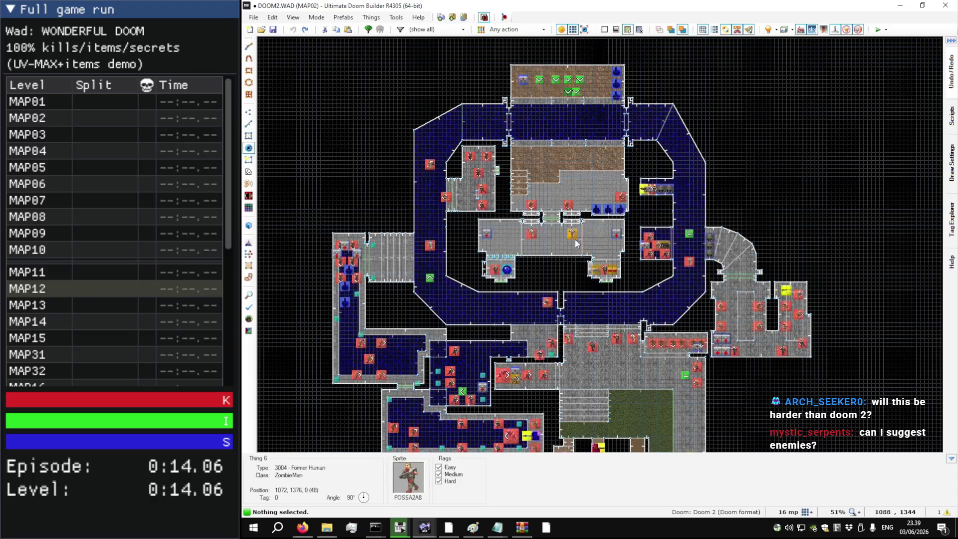
Step: Pan the reference map and show only things present on Hard skill
{"action": "scroll", "coordinate": [574, 150], "scroll_direction": "up", "scroll_amount": 5}
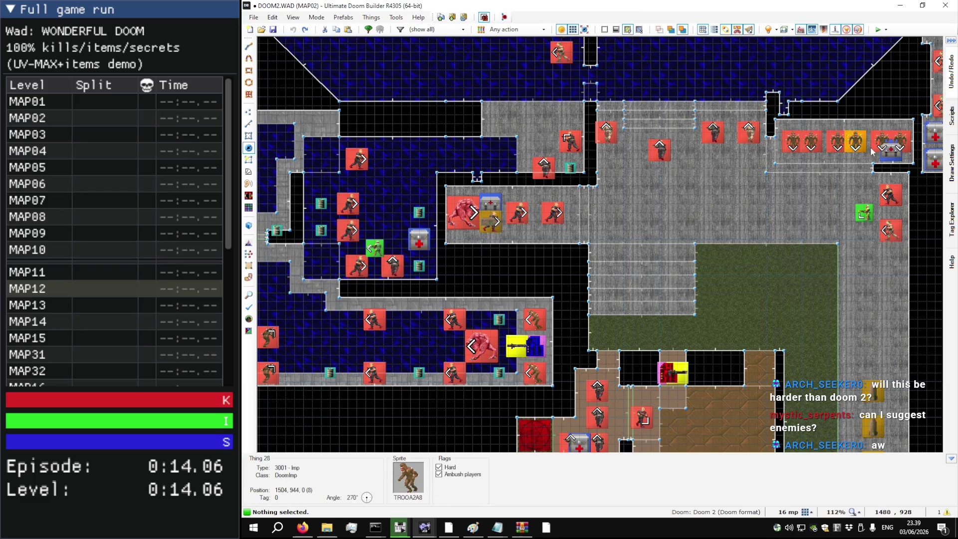
{"action": "key", "text": "Down"}
{"action": "key", "text": "Left"}
{"action": "key", "text": "Left"}
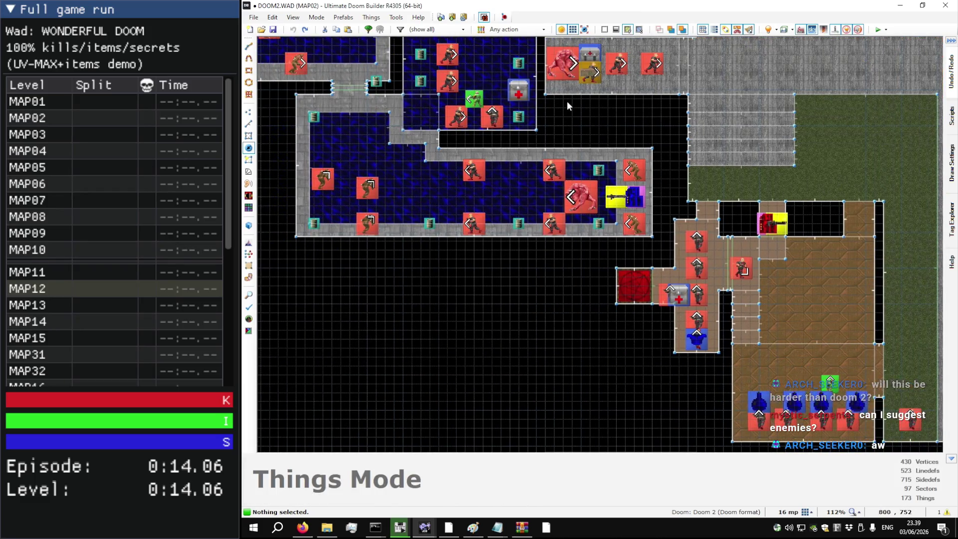
{"action": "left_click", "coordinate": [458, 29]}
{"action": "left_click", "coordinate": [446, 77]}
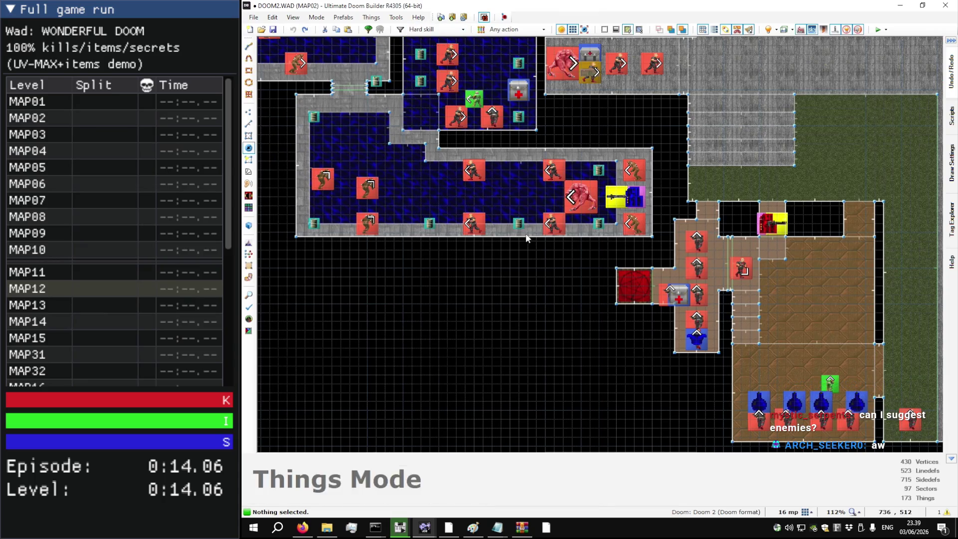
Step: Pan the reference map across its upper and northern areas
{"action": "key", "text": "Up"}
{"action": "key", "text": "Left"}
{"action": "key", "text": "Left"}
{"action": "key", "text": "Up"}
{"action": "key", "text": "Up"}
{"action": "key", "text": "Up"}
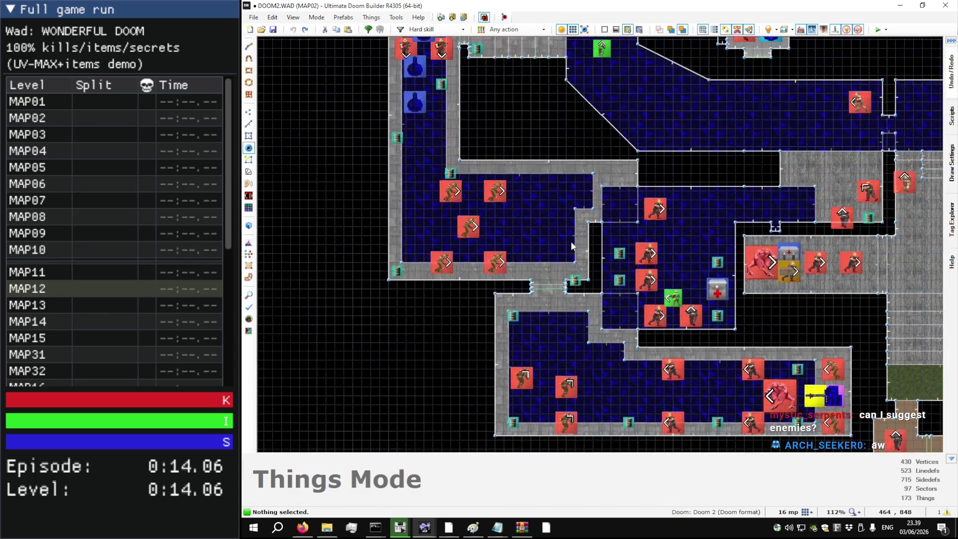
{"action": "key", "text": "Left"}
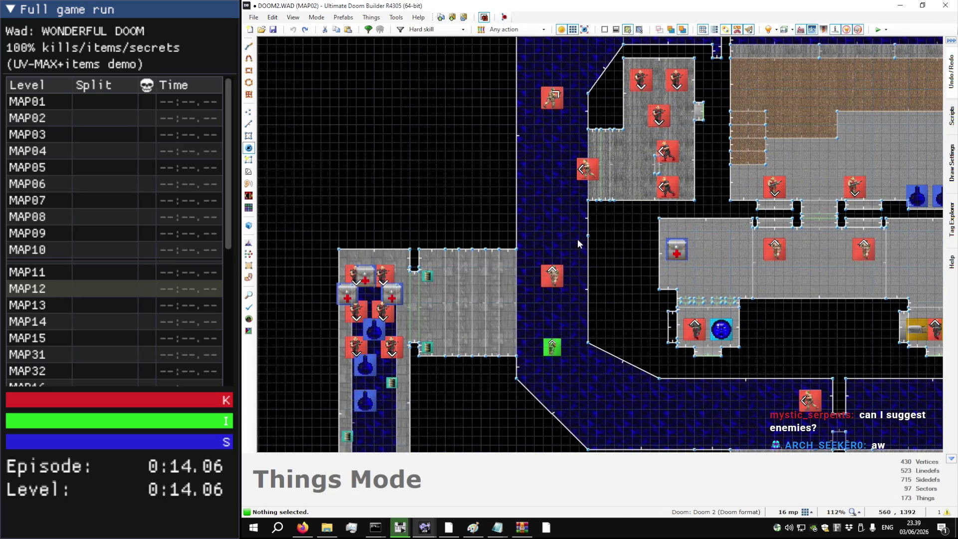
{"action": "key", "text": "Right"}
{"action": "key", "text": "Right"}
{"action": "key", "text": "Right"}
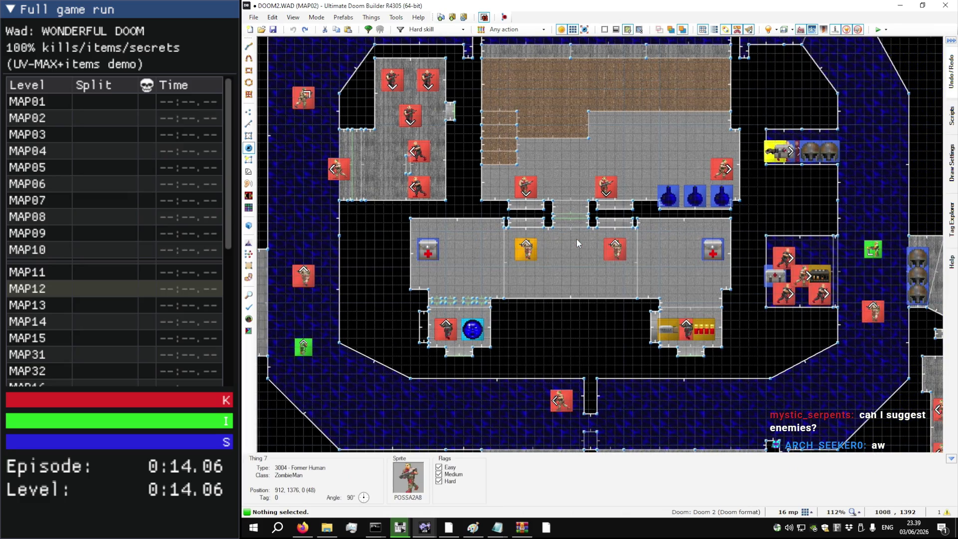
{"action": "key", "text": "Up"}
{"action": "key", "text": "Up"}
{"action": "key", "text": "Up"}
{"action": "key", "text": "Up"}
{"action": "key", "text": "Up"}
{"action": "key", "text": "Up"}
{"action": "key", "text": "Down"}
{"action": "key", "text": "Down"}
{"action": "key", "text": "Down"}
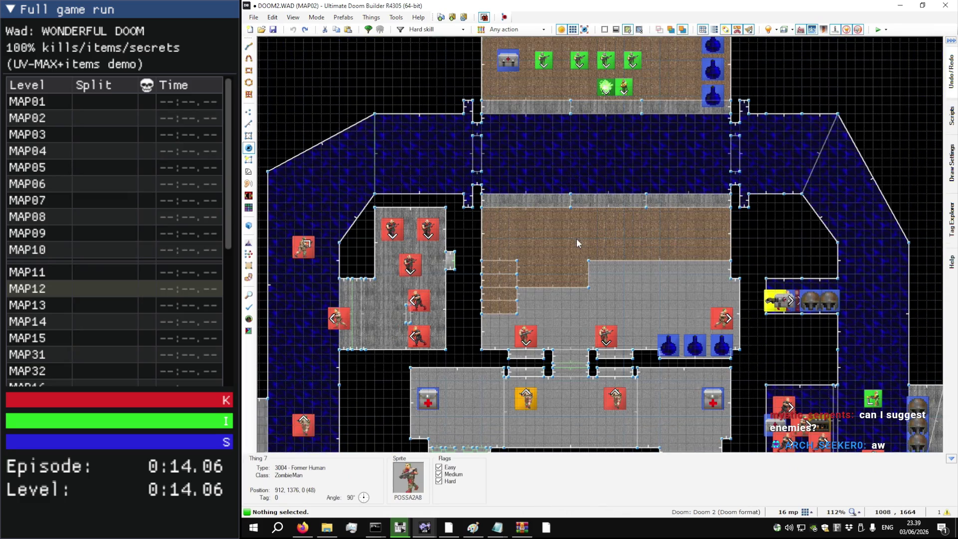
Step: Survey the eastern and curved-walkway rooms, then preview the map in 3D
{"action": "key", "text": "Right"}
{"action": "key", "text": "Right"}
{"action": "key", "text": "Right"}
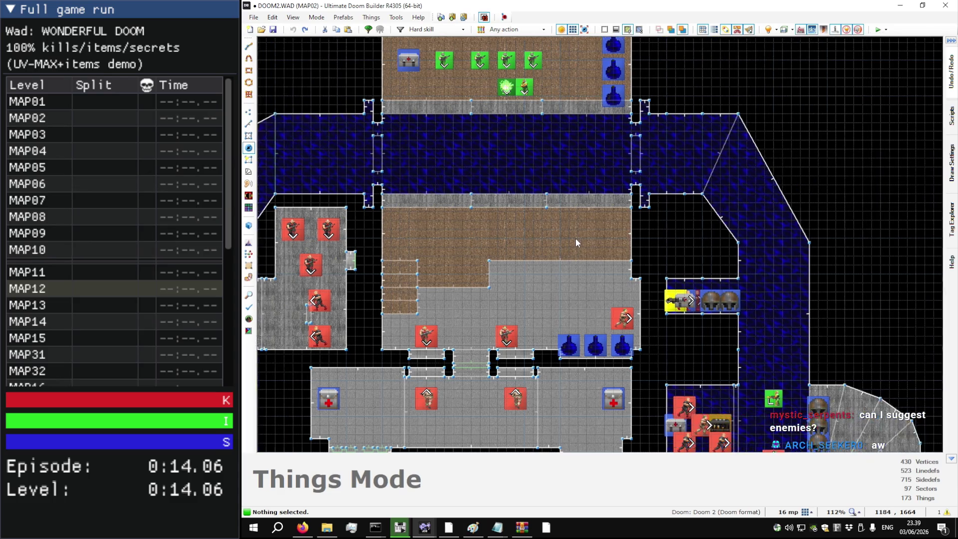
{"action": "key", "text": "Down"}
{"action": "key", "text": "Down"}
{"action": "key", "text": "Down"}
{"action": "key", "text": "Up"}
{"action": "key", "text": "Up"}
{"action": "key", "text": "Up"}
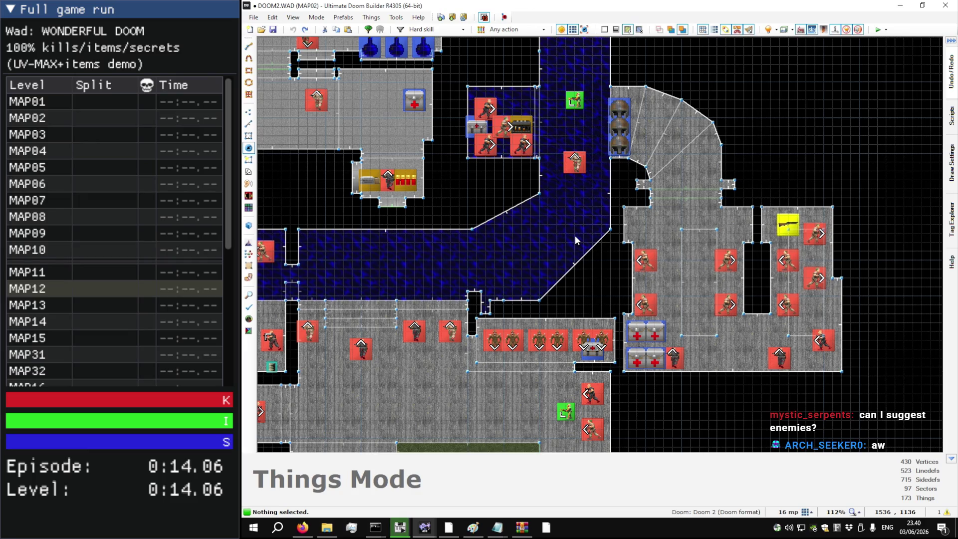
{"action": "key", "text": "Up"}
{"action": "key", "text": "Down"}
{"action": "key", "text": "Right"}
{"action": "key", "text": "Right"}
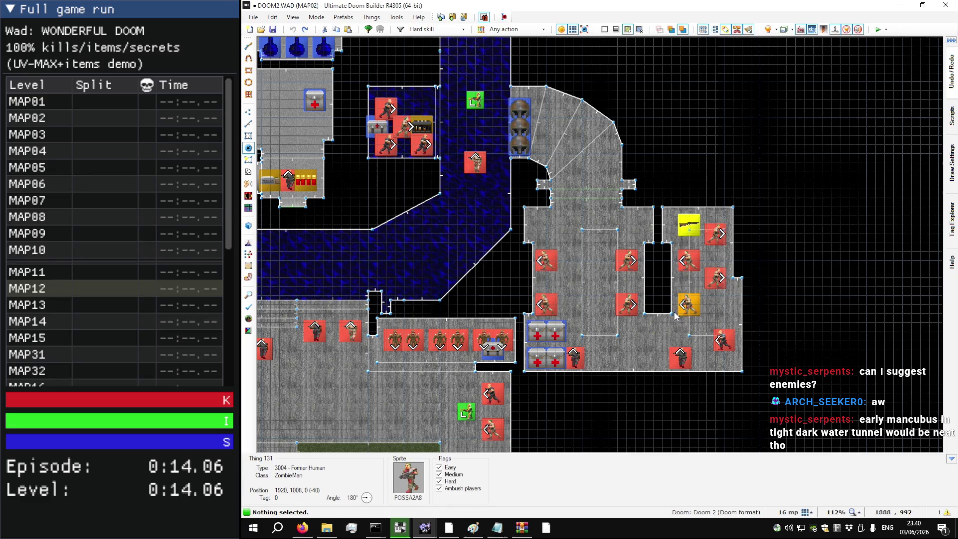
{"action": "key", "text": "Left"}
{"action": "key", "text": "Left"}
{"action": "key", "text": "Left"}
{"action": "key", "text": "Left"}
{"action": "key", "text": "Left"}
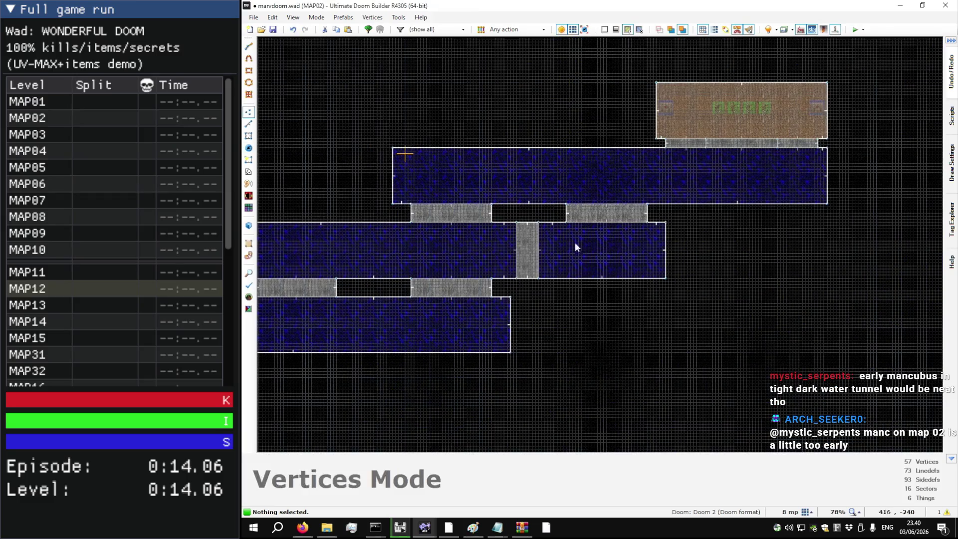
{"action": "key", "text": "q"}
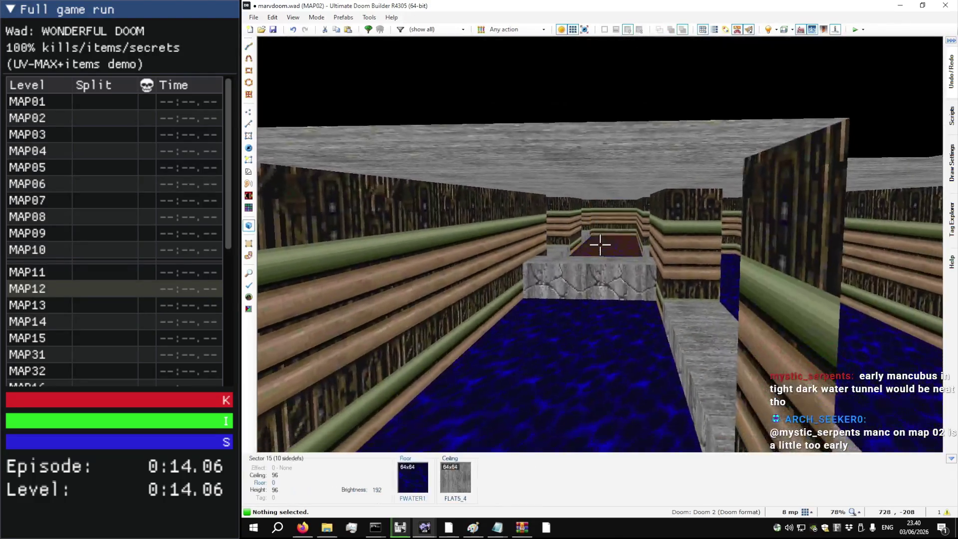
{"action": "key", "text": "w"}
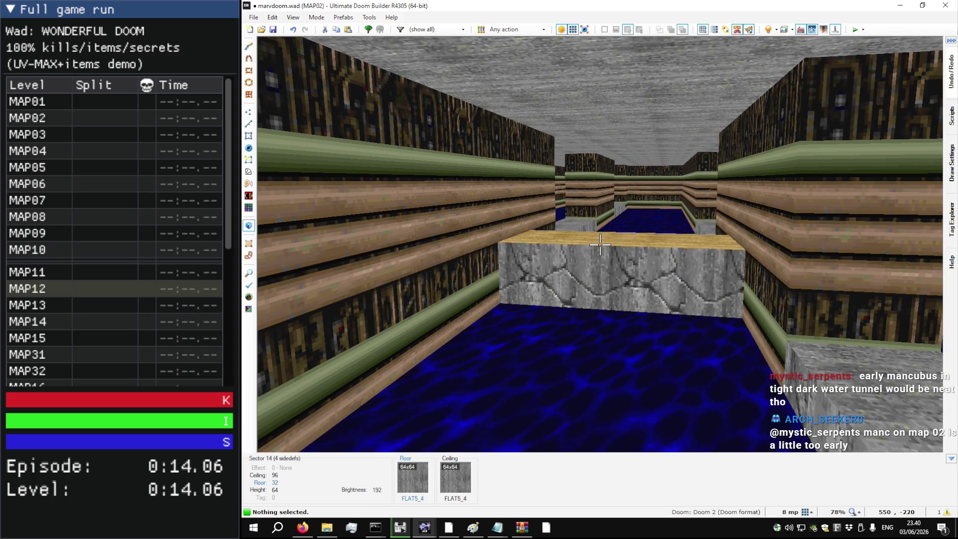
{"action": "key", "text": "w"}
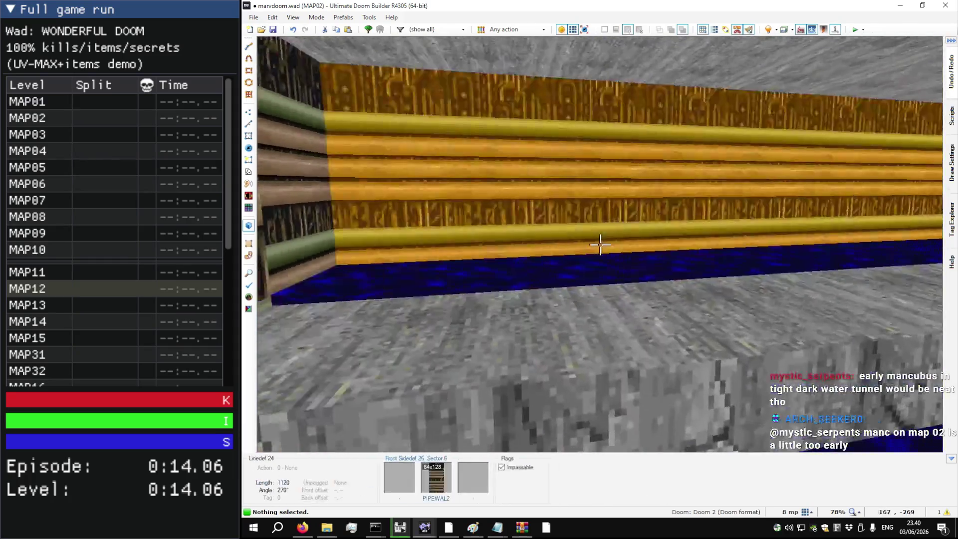
{"action": "key", "text": "w"}
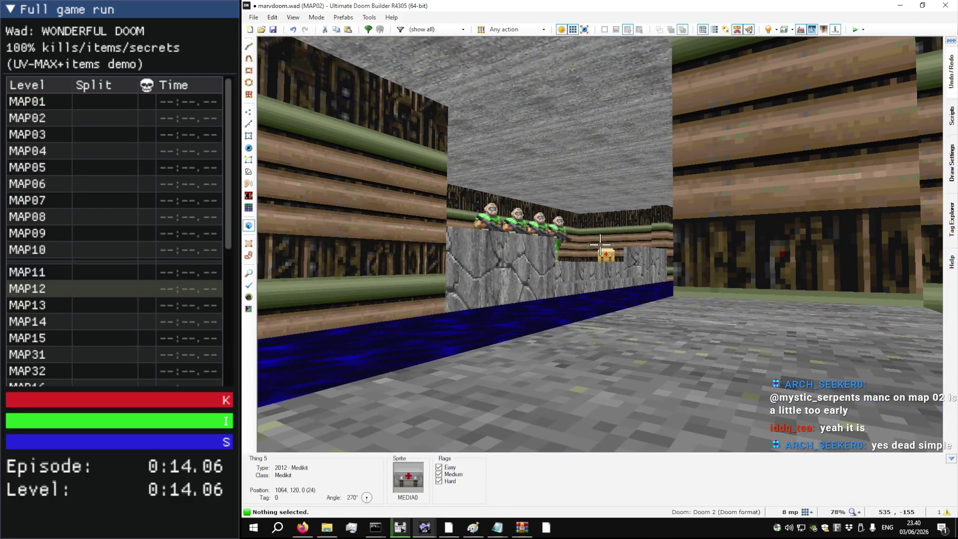
{"action": "key", "text": "w"}
{"action": "key", "text": "s"}
{"action": "key", "text": "w"}
{"action": "key", "text": "w"}
{"action": "key", "text": "w"}
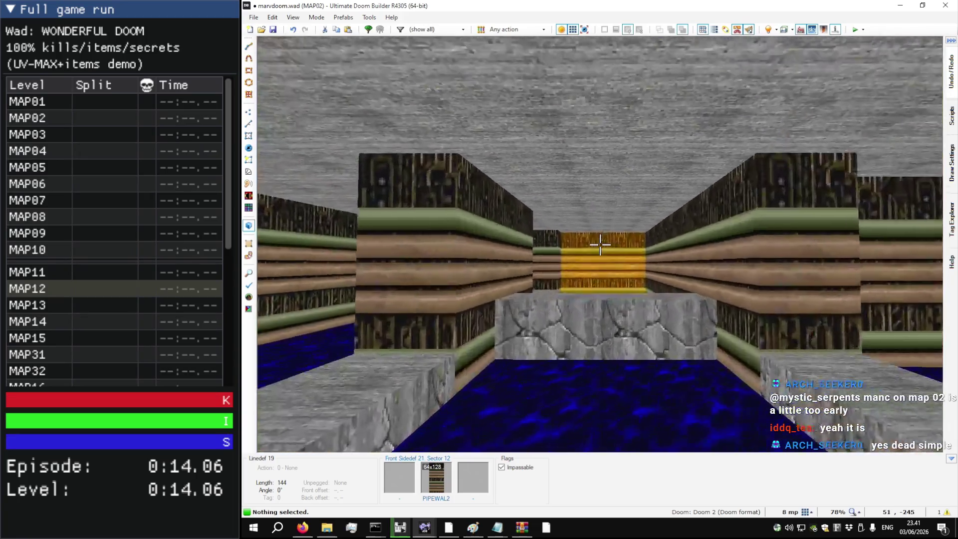
{"action": "key", "text": "w"}
{"action": "key", "text": "w"}
{"action": "key", "text": "s"}
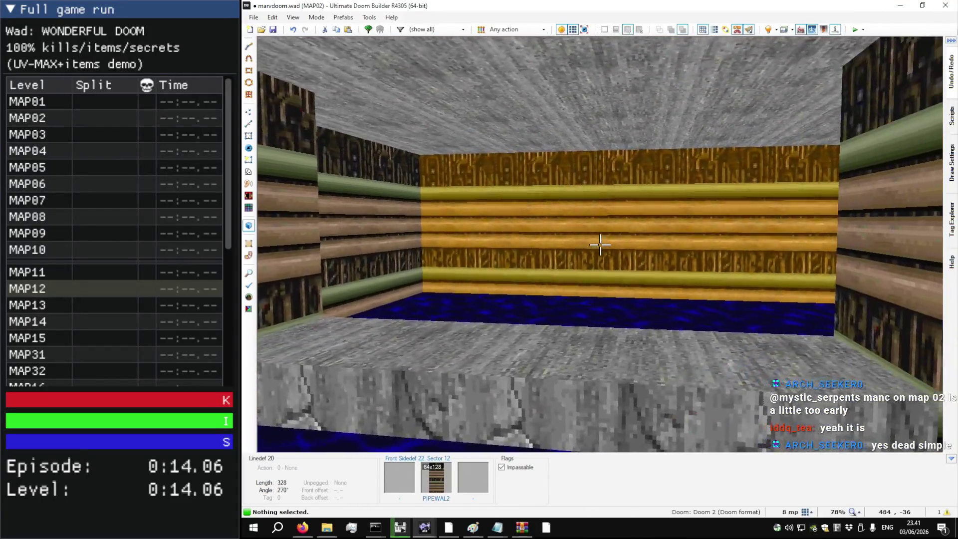
{"action": "key", "text": "w"}
{"action": "key", "text": "q"}
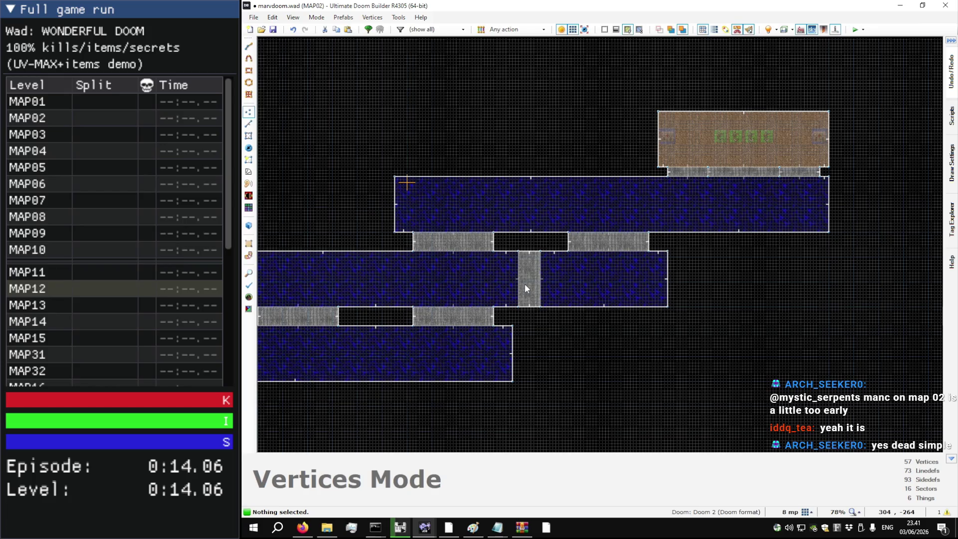
Step: Merge the connector block and both middle water pools into one sector
{"action": "scroll", "coordinate": [525, 294], "scroll_direction": "up", "scroll_amount": 6}
{"action": "key", "text": "s"}
{"action": "left_click", "coordinate": [544, 285]}
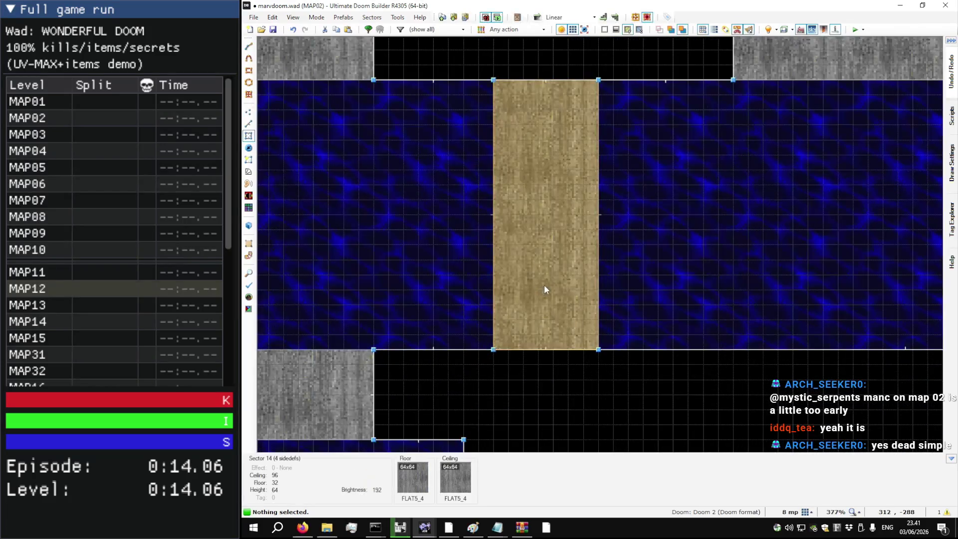
{"action": "scroll", "coordinate": [547, 282], "scroll_direction": "down", "scroll_amount": 5}
{"action": "left_click", "coordinate": [513, 277]}
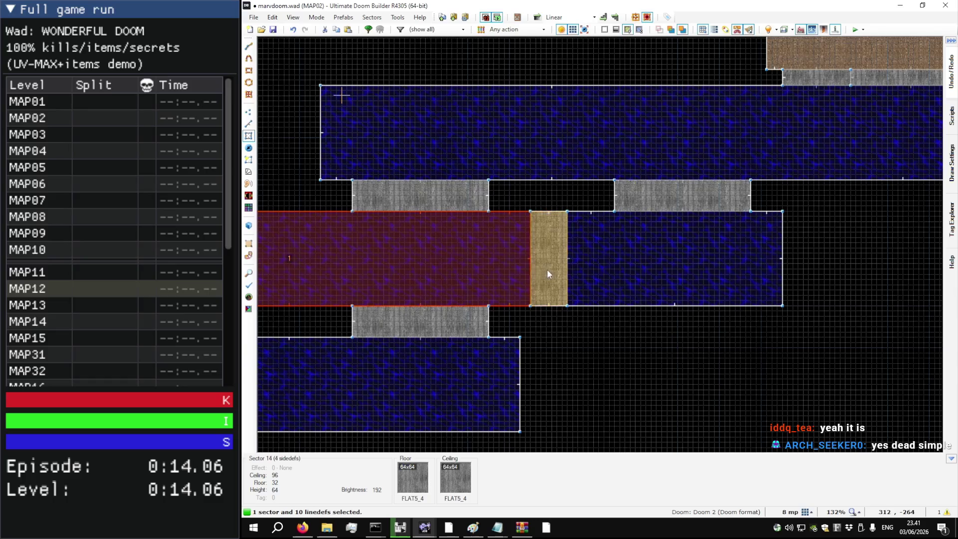
{"action": "key", "text": "shift+j"}
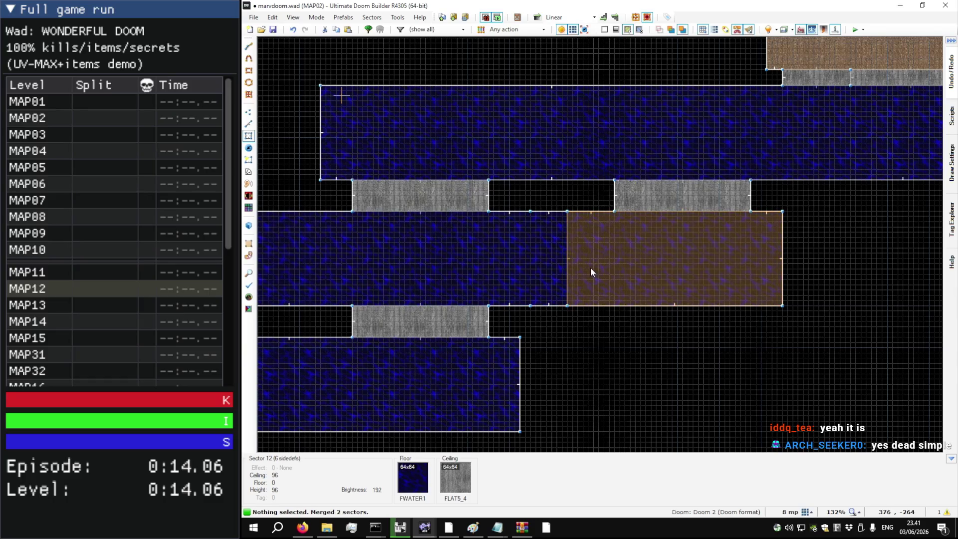
{"action": "left_click", "coordinate": [563, 267]}
{"action": "key", "text": "s"}
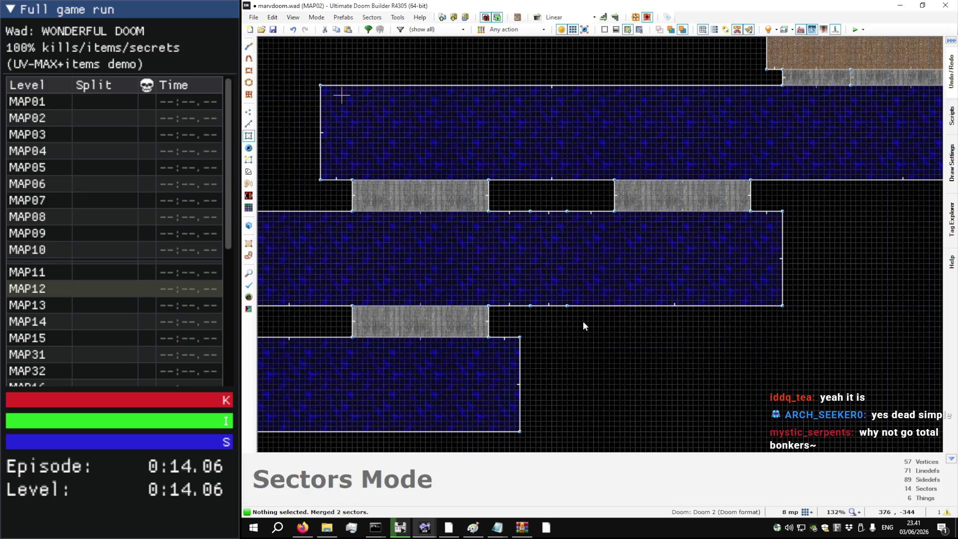
Step: Drag the leftover top-edge vertex into the corner and move the stray bottom vertex aside
{"action": "key", "text": "v"}
{"action": "key", "text": "t"}
{"action": "scroll", "coordinate": [559, 289], "scroll_direction": "up", "scroll_amount": 5}
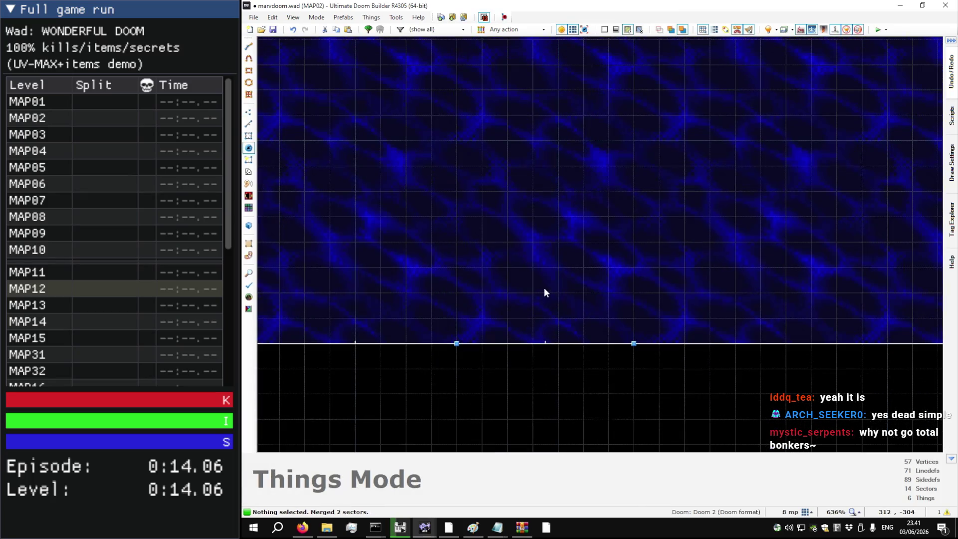
{"action": "scroll", "coordinate": [546, 292], "scroll_direction": "down", "scroll_amount": 3}
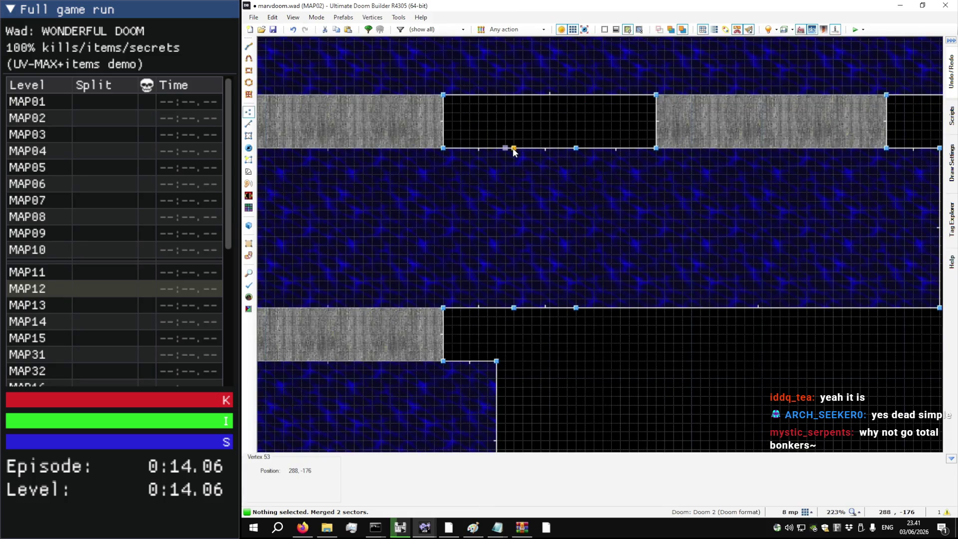
{"action": "key", "text": "v"}
{"action": "left_click_drag", "start_coordinate": [513, 148], "coordinate": [656, 150]}
{"action": "mouse_move", "coordinate": [515, 309]}
{"action": "left_mouse_down"}
{"action": "mouse_move", "coordinate": [448, 312]}
{"action": "mouse_move", "coordinate": [572, 310]}
{"action": "mouse_move", "coordinate": [444, 311]}
{"action": "left_mouse_up"}
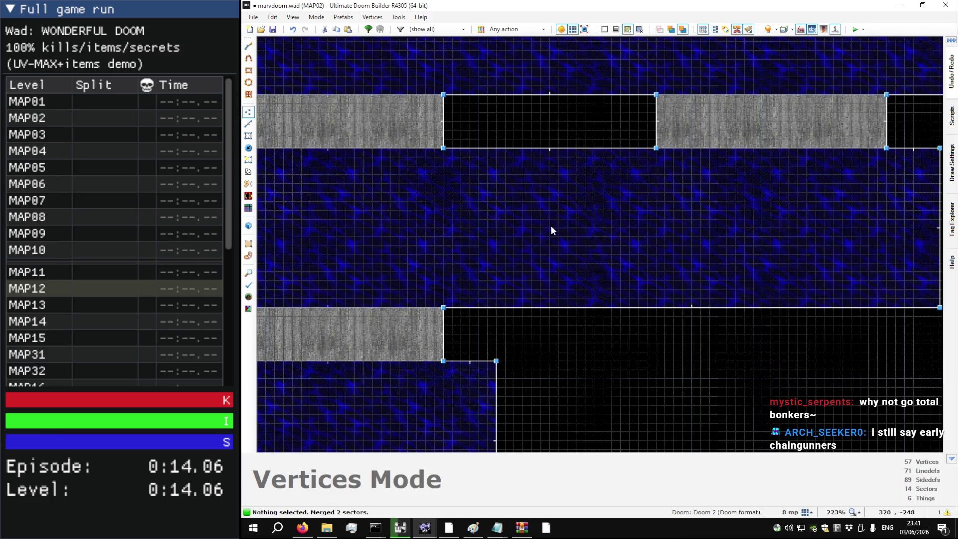
Step: Insert a new thing in the water room and browse the Obstacles category
{"action": "key", "text": "t"}
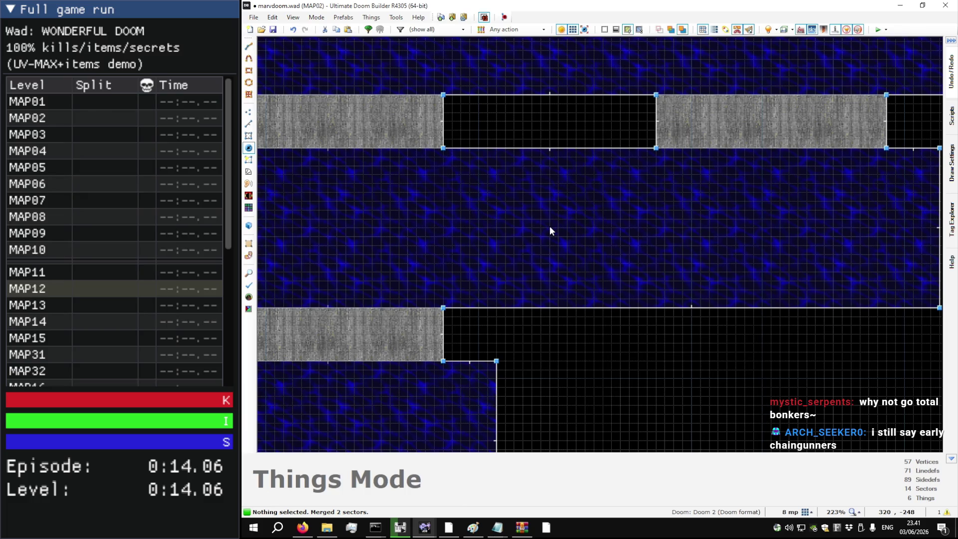
{"action": "right_click", "coordinate": [549, 226]}
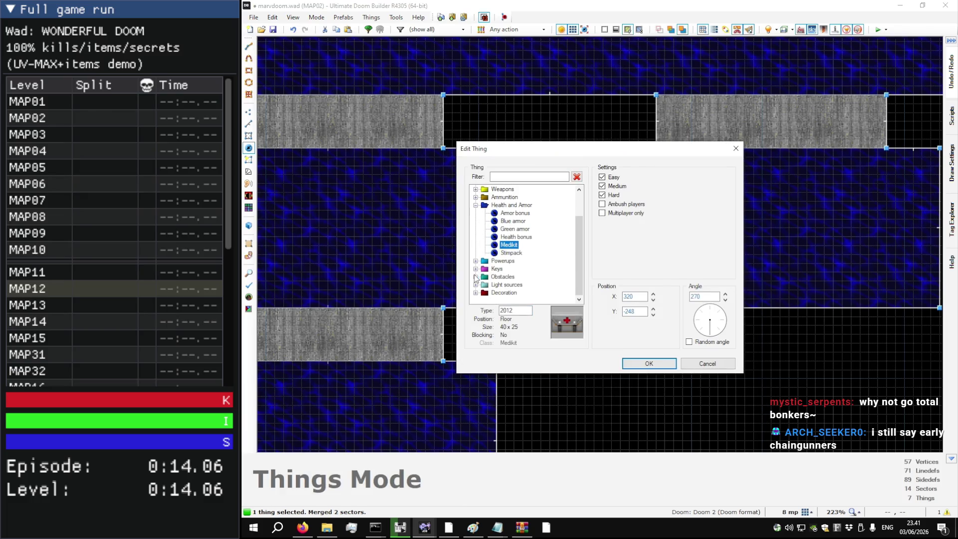
{"action": "left_click", "coordinate": [476, 277]}
{"action": "left_click", "coordinate": [521, 262]}
{"action": "key", "text": "Up"}
{"action": "key", "text": "Up"}
{"action": "key", "text": "Up"}
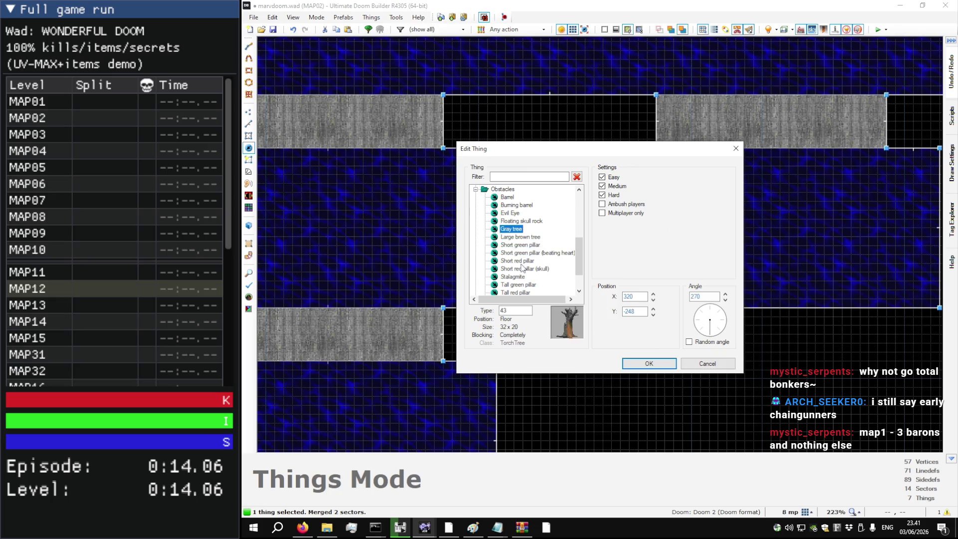
{"action": "scroll", "coordinate": [522, 266], "scroll_direction": "down", "scroll_amount": 1}
{"action": "left_click", "coordinate": [521, 262]}
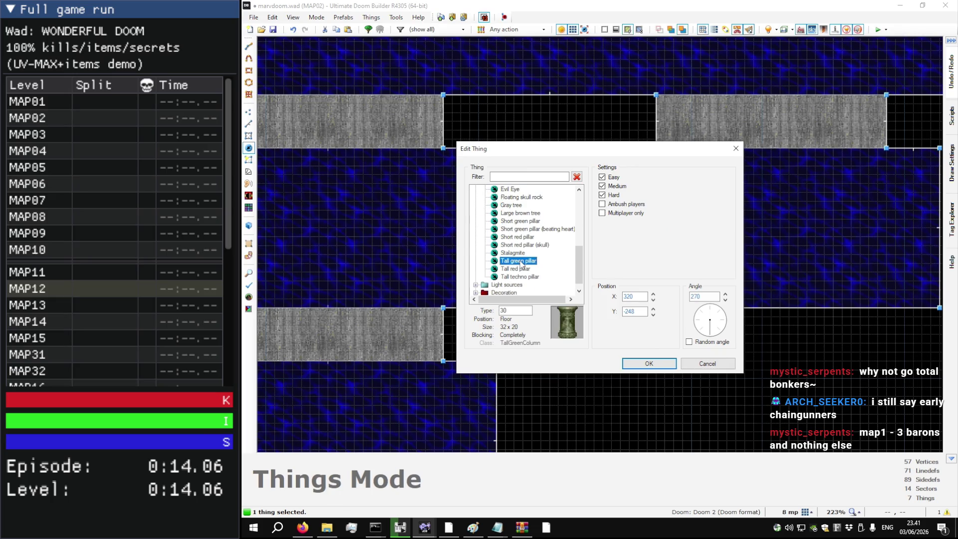
{"action": "key", "text": "Down"}
{"action": "scroll", "coordinate": [522, 263], "scroll_direction": "down", "scroll_amount": 1}
{"action": "key", "text": "Up"}
{"action": "key", "text": "Up"}
Step: Set the new thing to the Tall red firestick from Light sources
{"action": "key", "text": "Up"}
{"action": "key", "text": "Up"}
{"action": "key", "text": "Up"}
{"action": "scroll", "coordinate": [534, 261], "scroll_direction": "up", "scroll_amount": 1}
{"action": "key", "text": "Down"}
{"action": "key", "text": "Up"}
{"action": "key", "text": "Up"}
{"action": "key", "text": "Up"}
{"action": "scroll", "coordinate": [540, 262], "scroll_direction": "up", "scroll_amount": 2}
{"action": "key", "text": "Up"}
{"action": "scroll", "coordinate": [541, 262], "scroll_direction": "up", "scroll_amount": 1}
{"action": "key", "text": "Left"}
{"action": "key", "text": "Left"}
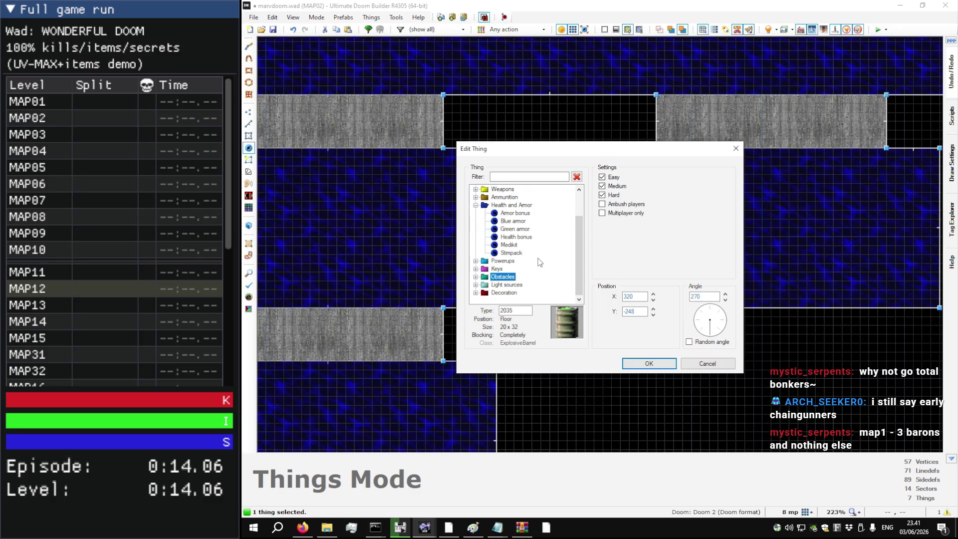
{"action": "double_click", "coordinate": [506, 284]}
{"action": "key", "text": "Down"}
{"action": "key", "text": "Down"}
{"action": "key", "text": "Down"}
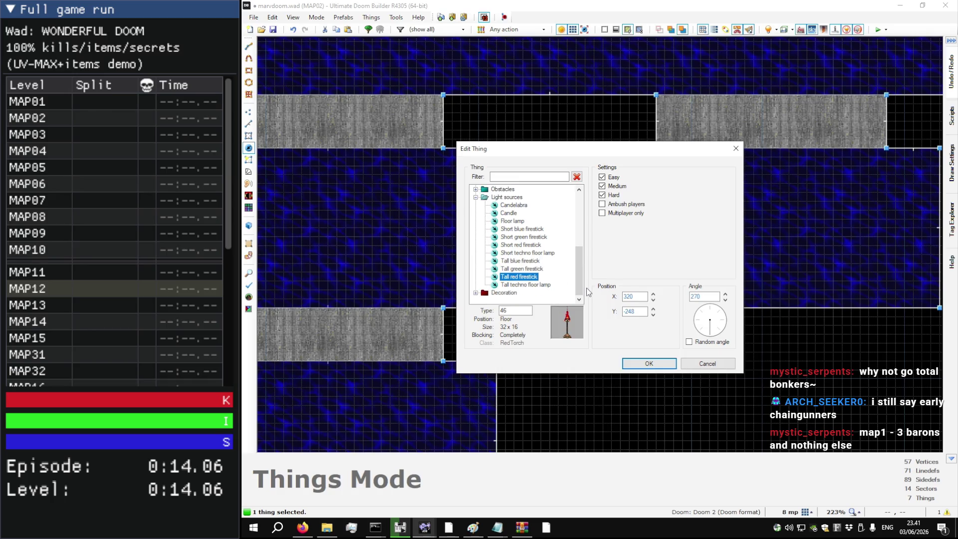
{"action": "left_click", "coordinate": [650, 362]}
Step: Insert three more firesticks and drag one down the water room
{"action": "key", "text": "Insert"}
{"action": "key", "text": "Return"}
{"action": "key", "text": "Insert"}
{"action": "key", "text": "Return"}
{"action": "left_click_drag", "start_coordinate": [557, 191], "coordinate": [553, 283]}
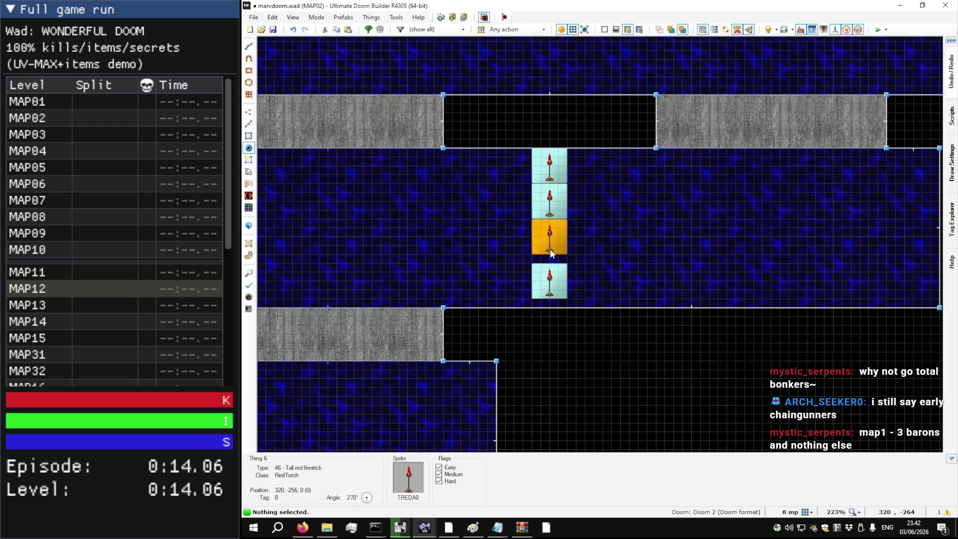
Step: Space the four firesticks evenly down the column and save marvdoom.wad
{"action": "scroll", "coordinate": [550, 247], "scroll_direction": "up", "scroll_amount": 4}
{"action": "left_click_drag", "start_coordinate": [559, 324], "coordinate": [559, 333]}
{"action": "left_click_drag", "start_coordinate": [555, 252], "coordinate": [556, 271]}
{"action": "left_click_drag", "start_coordinate": [559, 152], "coordinate": [559, 161]}
{"action": "scroll", "coordinate": [558, 192], "scroll_direction": "down", "scroll_amount": 1}
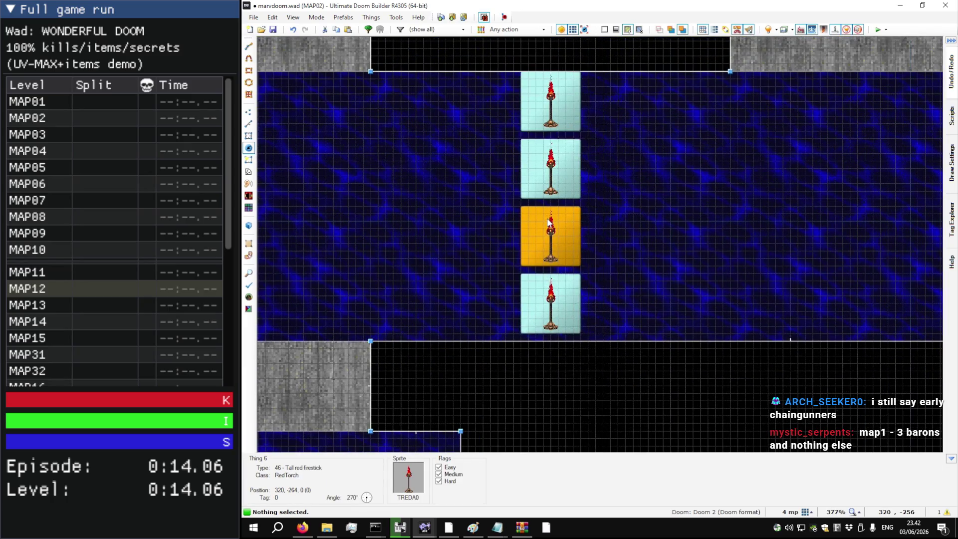
{"action": "scroll", "coordinate": [492, 241], "scroll_direction": "down", "scroll_amount": 3}
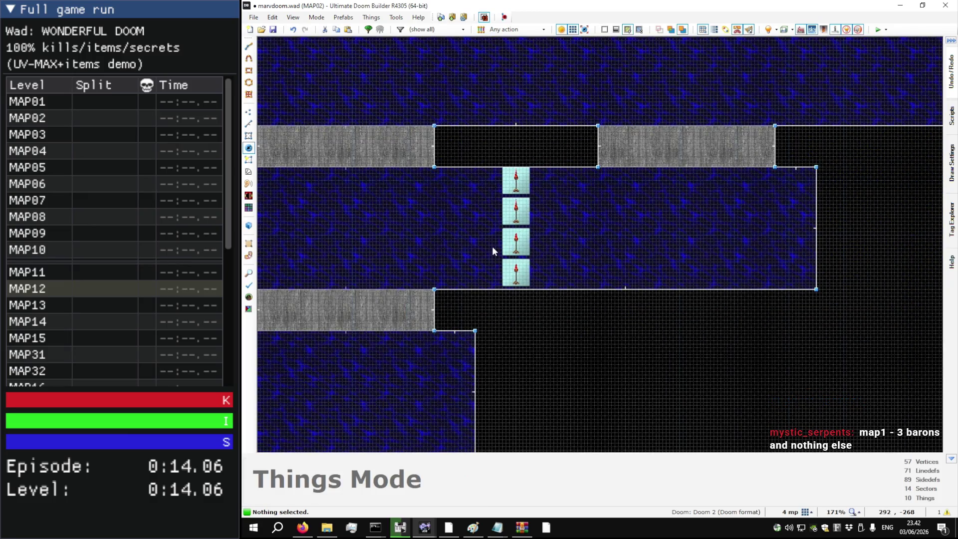
{"action": "key", "text": "ctrl+s"}
{"action": "scroll", "coordinate": [555, 297], "scroll_direction": "down", "scroll_amount": 2}
Step: Walk in 3D past the torch ledge to the wooden pillar and pipe wall
{"action": "key", "text": "q"}
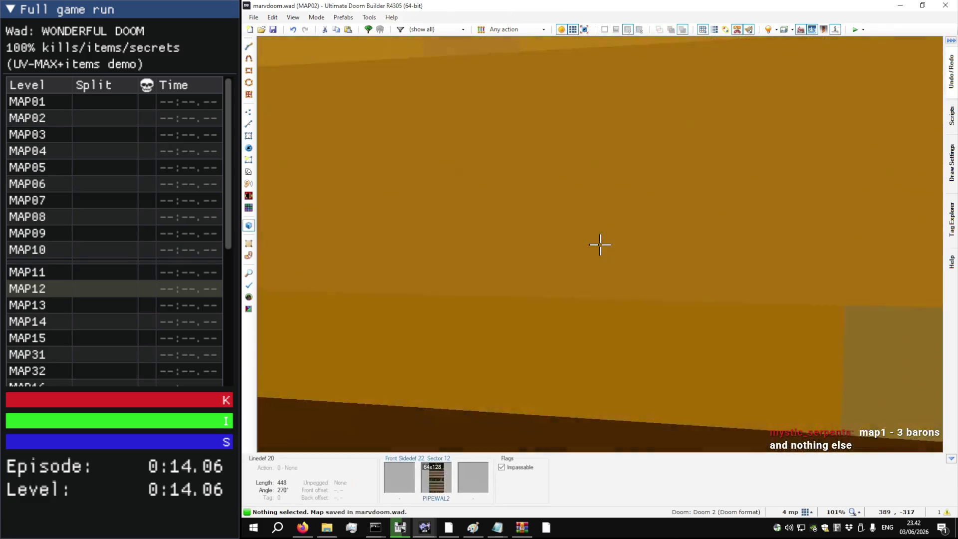
{"action": "key", "text": "w"}
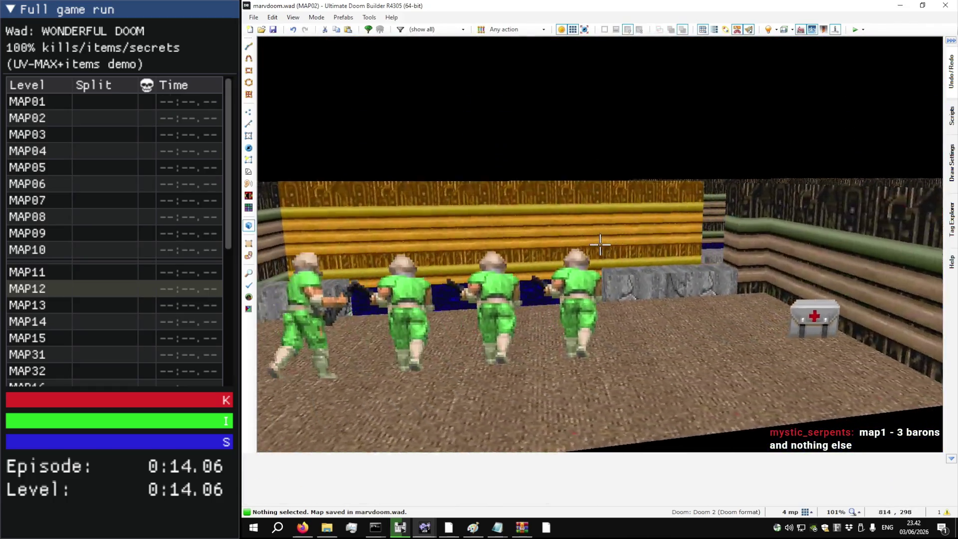
{"action": "key", "text": "w"}
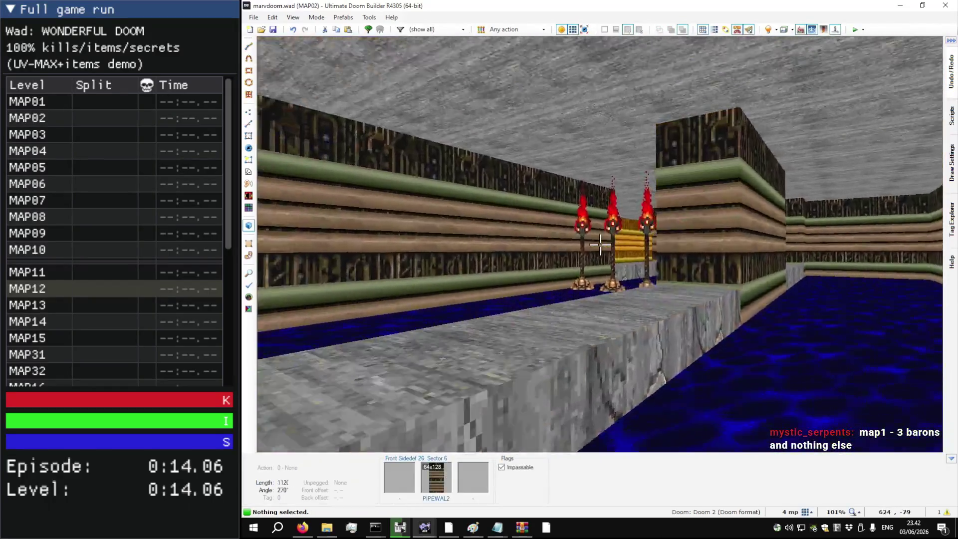
{"action": "key", "text": "w"}
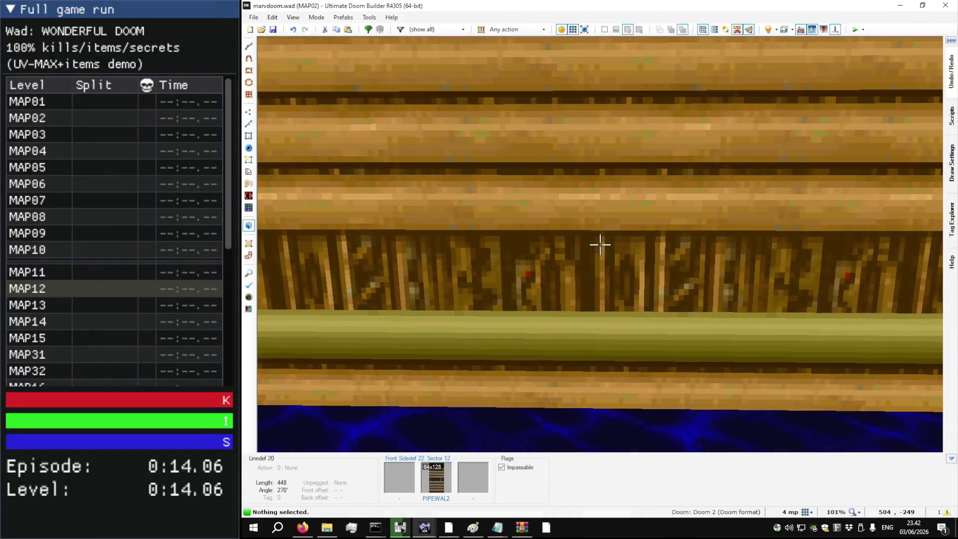
{"action": "key", "text": "s"}
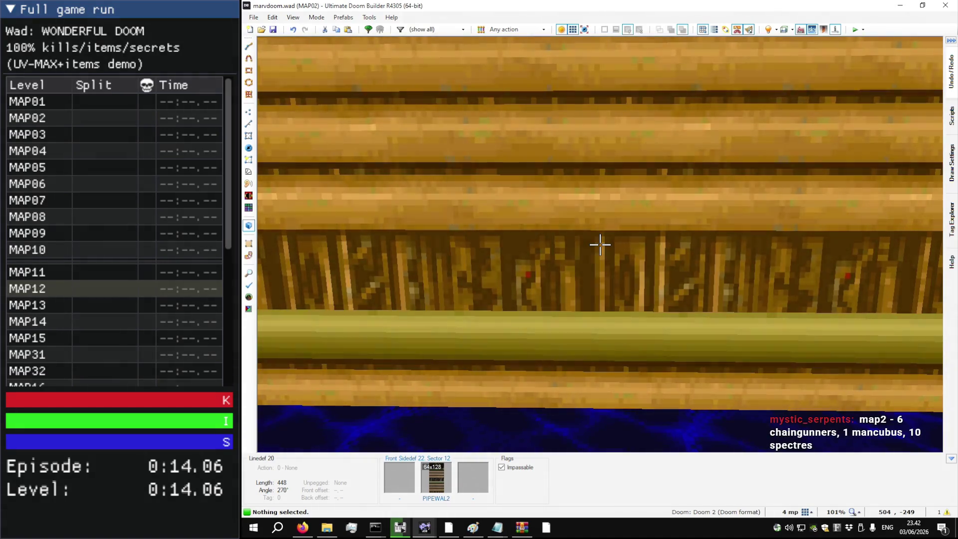
Step: Move through the chaingunner room and along the water channel beside the pipe wall
{"action": "key", "text": "w"}
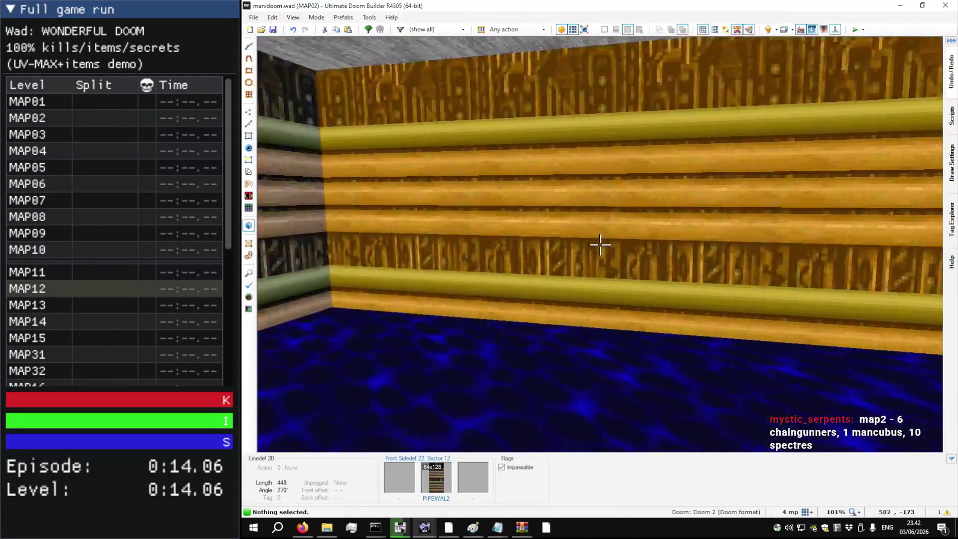
{"action": "key", "text": "w"}
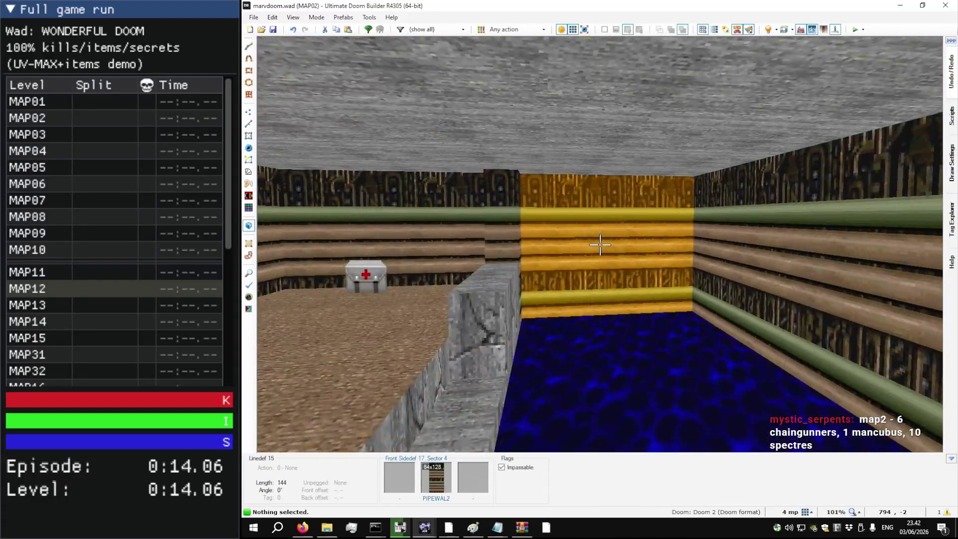
{"action": "key", "text": "w"}
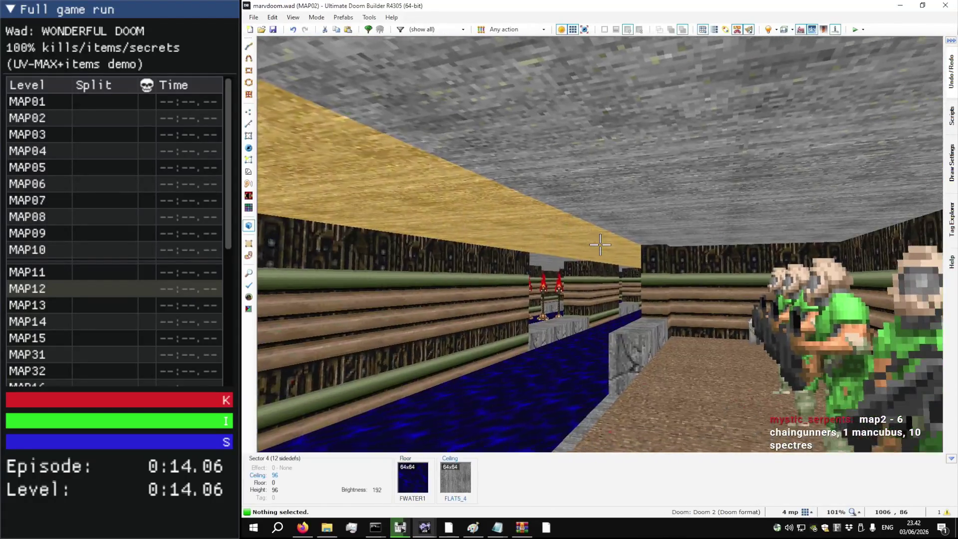
{"action": "key", "text": "q"}
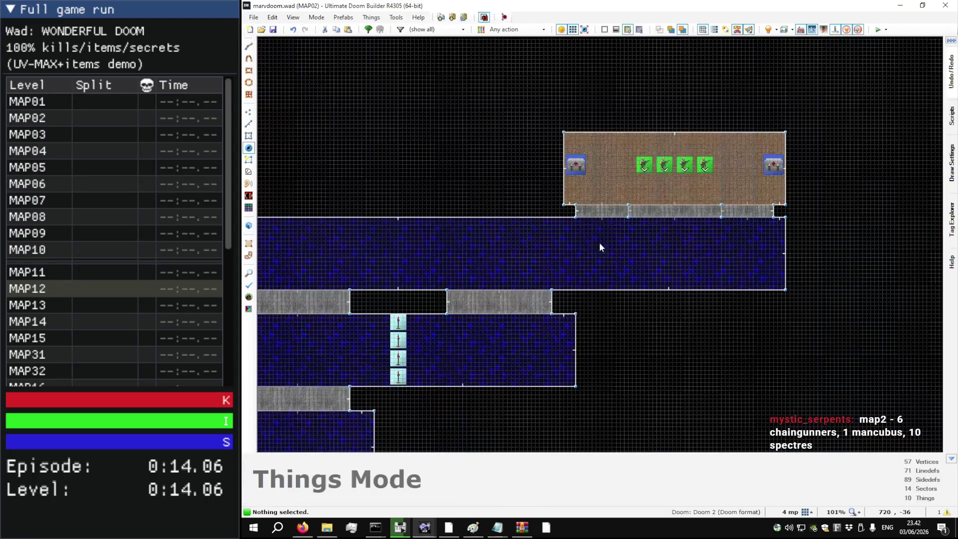
{"action": "key", "text": "q"}
{"action": "key", "text": "w"}
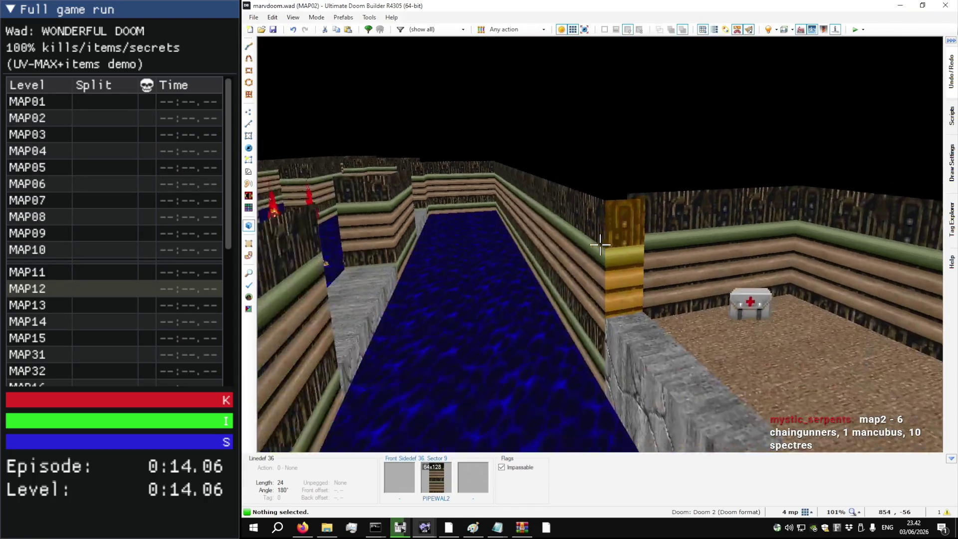
{"action": "key", "text": "w"}
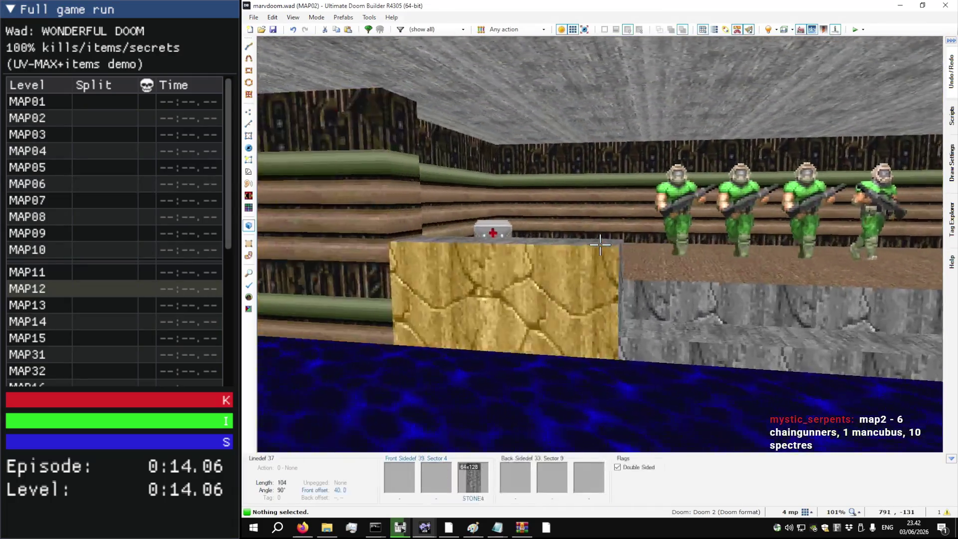
Step: Leave the 3D view and delete the stray firestick
{"action": "key", "text": "w"}
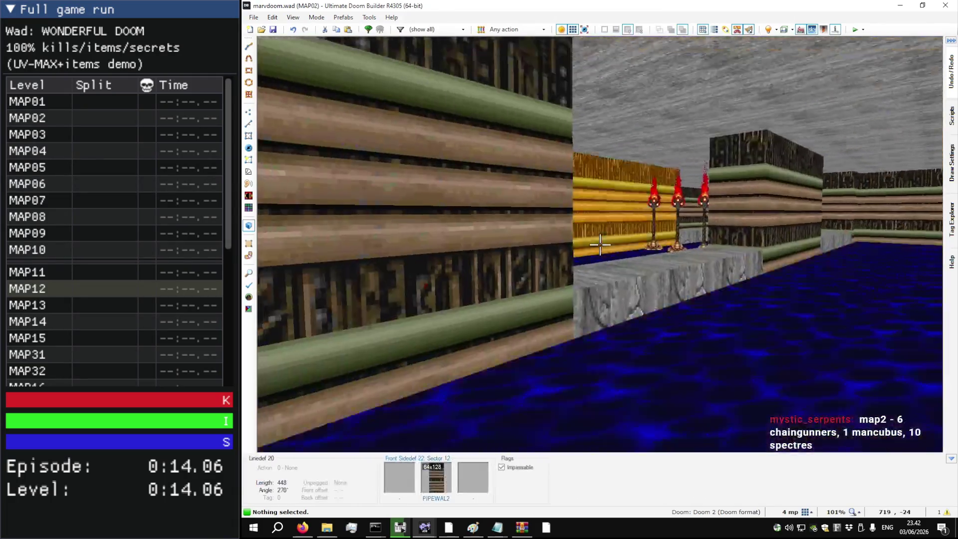
{"action": "key", "text": "q"}
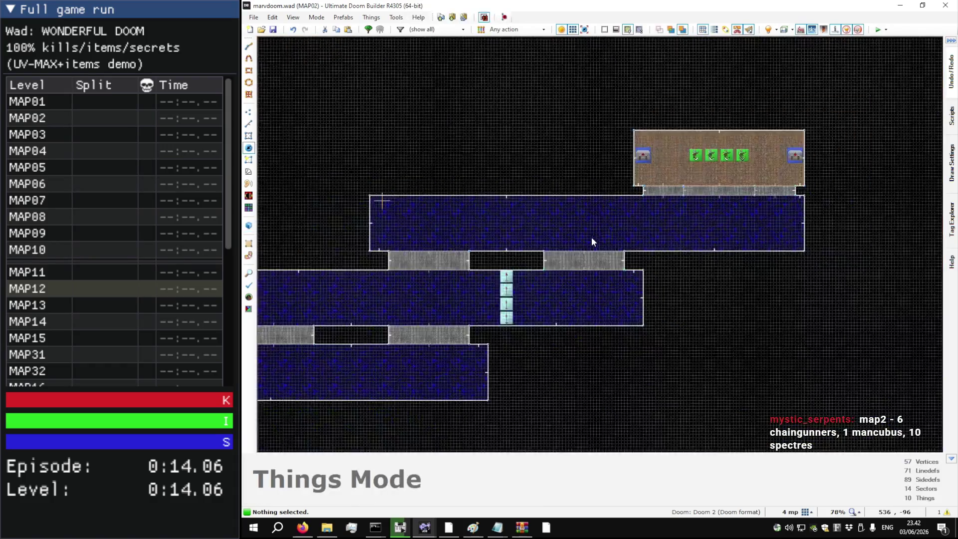
{"action": "scroll", "coordinate": [537, 303], "scroll_direction": "up", "scroll_amount": 3}
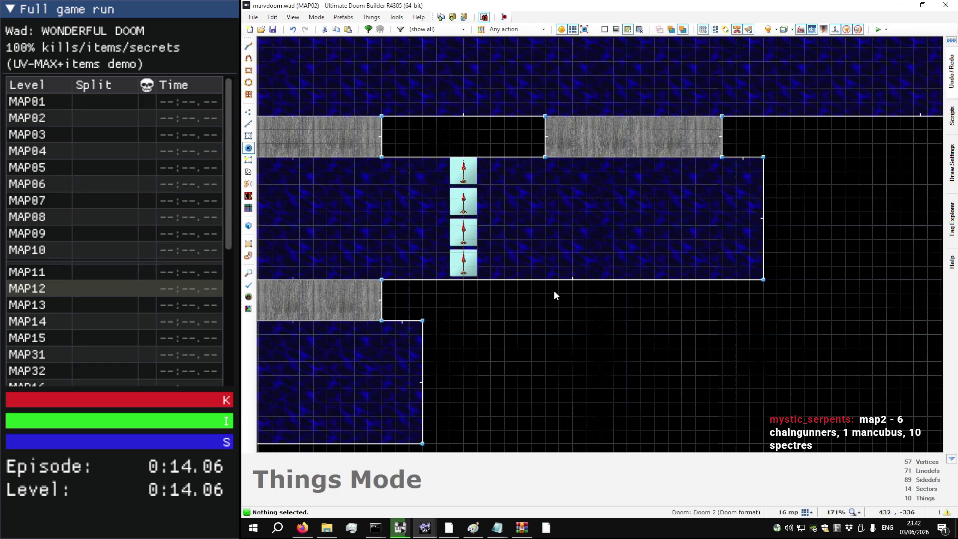
{"action": "scroll", "coordinate": [541, 277], "scroll_direction": "up", "scroll_amount": 7}
{"action": "scroll", "coordinate": [538, 280], "scroll_direction": "down", "scroll_amount": 8}
{"action": "scroll", "coordinate": [538, 282], "scroll_direction": "up", "scroll_amount": 10}
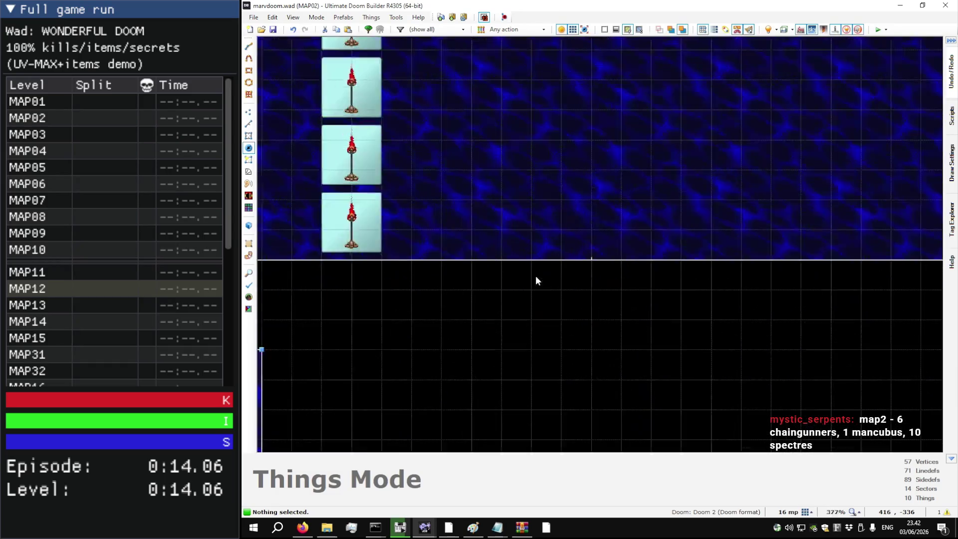
{"action": "key", "text": "Insert"}
{"action": "right_click", "coordinate": [529, 263]}
{"action": "key", "text": "Escape"}
{"action": "key", "text": "Delete"}
Step: Draw a 208-by-48 rectangular sector below the middle water room and select the stone bridge
{"action": "key", "text": "l"}
{"action": "key", "text": "d"}
{"action": "left_click", "coordinate": [526, 261]}
{"action": "scroll", "coordinate": [523, 295], "scroll_direction": "down", "scroll_amount": 7}
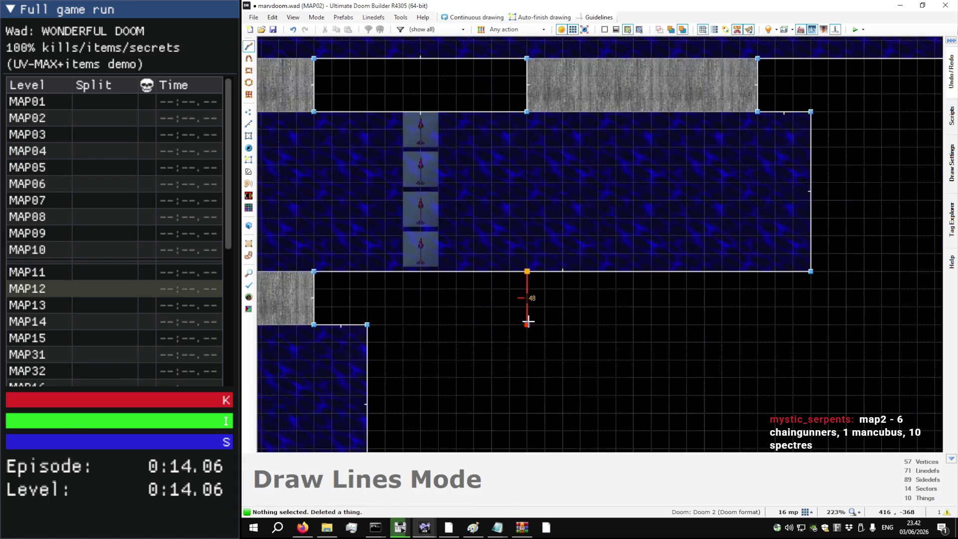
{"action": "left_click", "coordinate": [527, 324]}
{"action": "left_click", "coordinate": [758, 325]}
{"action": "left_click", "coordinate": [757, 272]}
{"action": "left_click", "coordinate": [538, 274]}
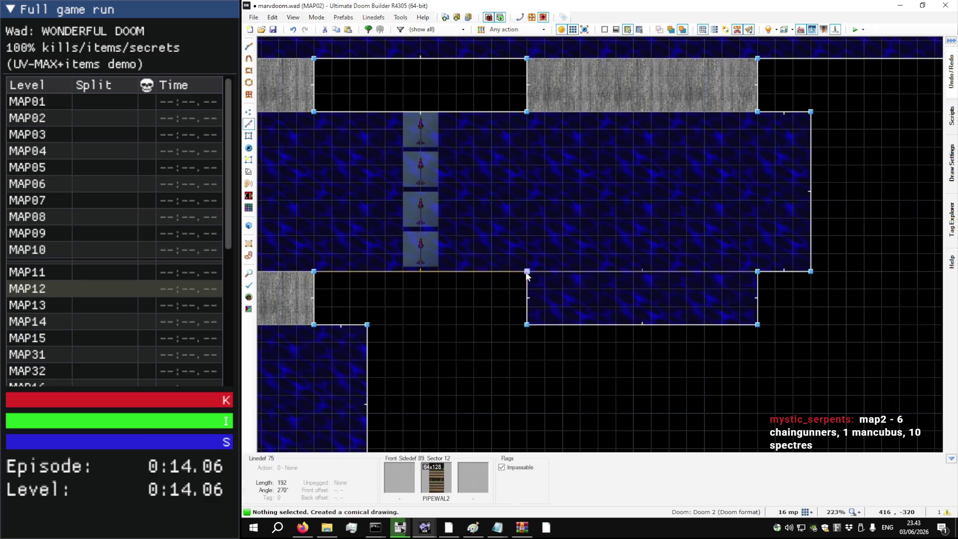
{"action": "key", "text": "s"}
{"action": "left_click", "coordinate": [633, 81]}
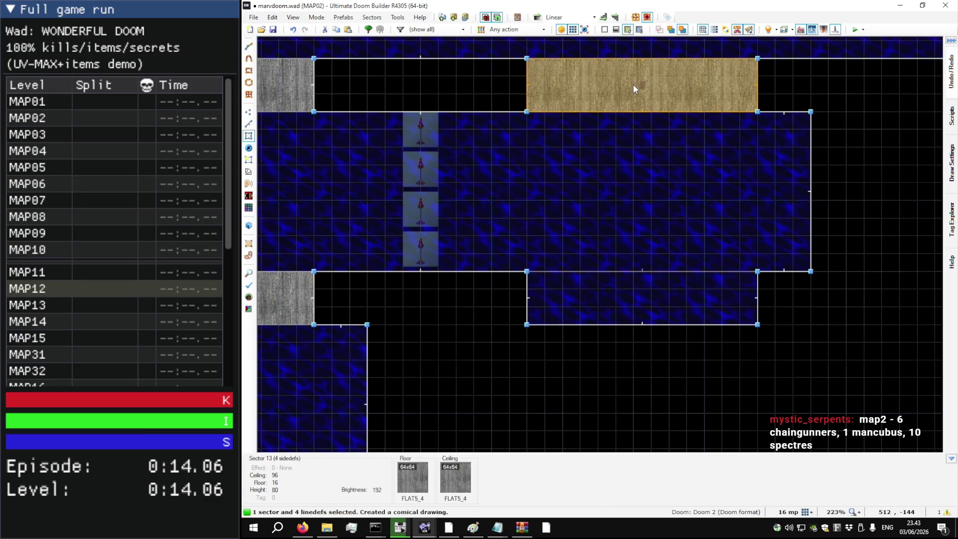
Step: Copy the stone bridge's sector properties and paste them onto the new sector
{"action": "key", "text": "ctrl+shift+c"}
{"action": "key", "text": "Escape"}
{"action": "key", "text": "ctrl+shift+v"}
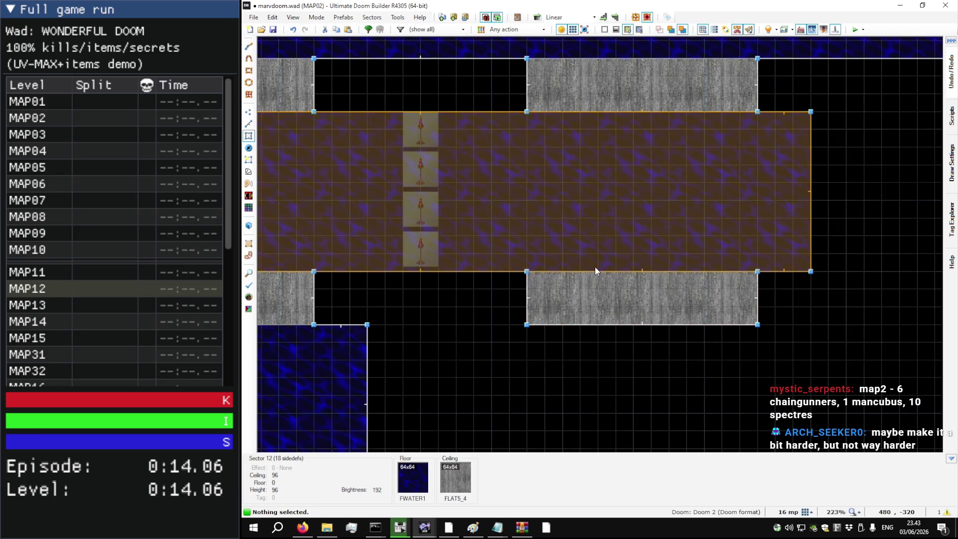
{"action": "scroll", "coordinate": [535, 256], "scroll_direction": "down", "scroll_amount": 2}
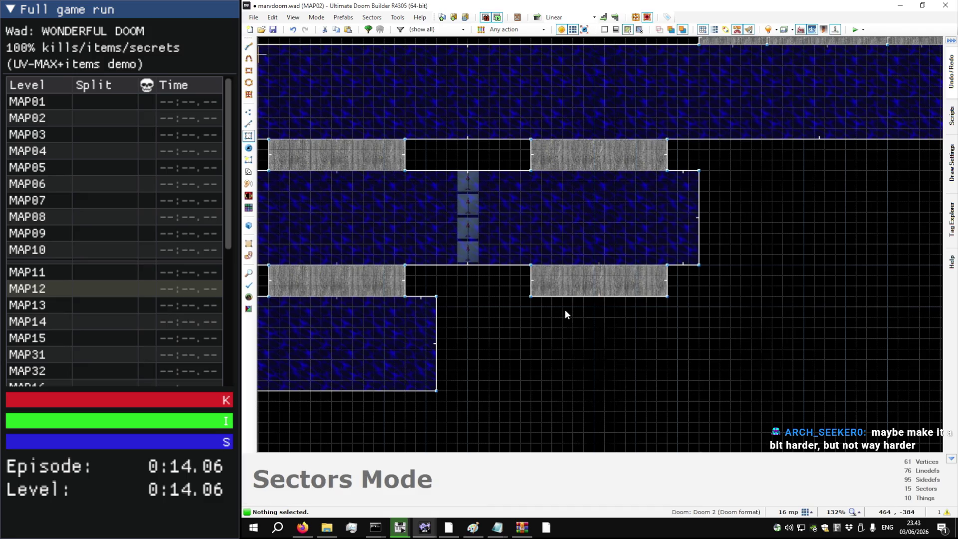
{"action": "key", "text": "l"}
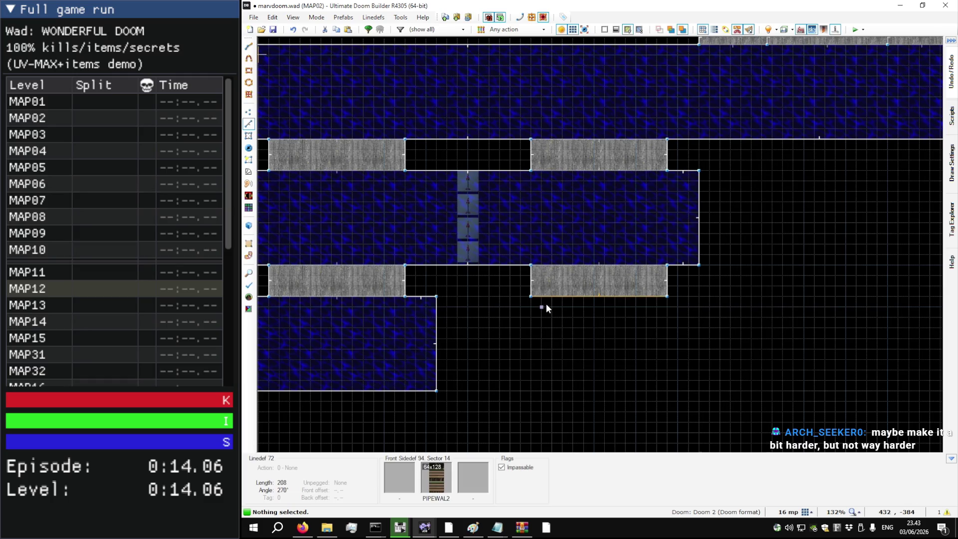
Step: Draw a narrow wedge sector along the new bridge's lower edge
{"action": "scroll", "coordinate": [549, 292], "scroll_direction": "up", "scroll_amount": 4}
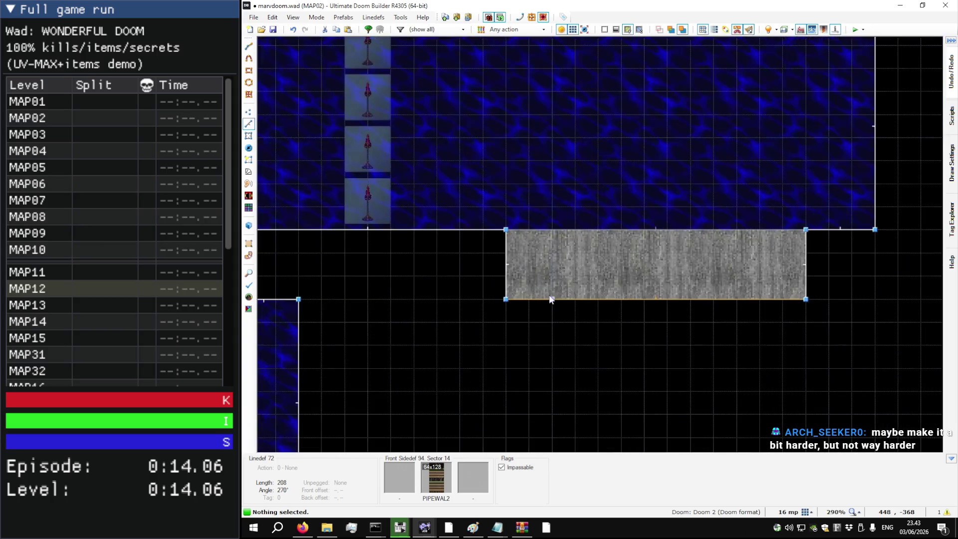
{"action": "scroll", "coordinate": [554, 309], "scroll_direction": "down", "scroll_amount": 6}
{"action": "key", "text": "d"}
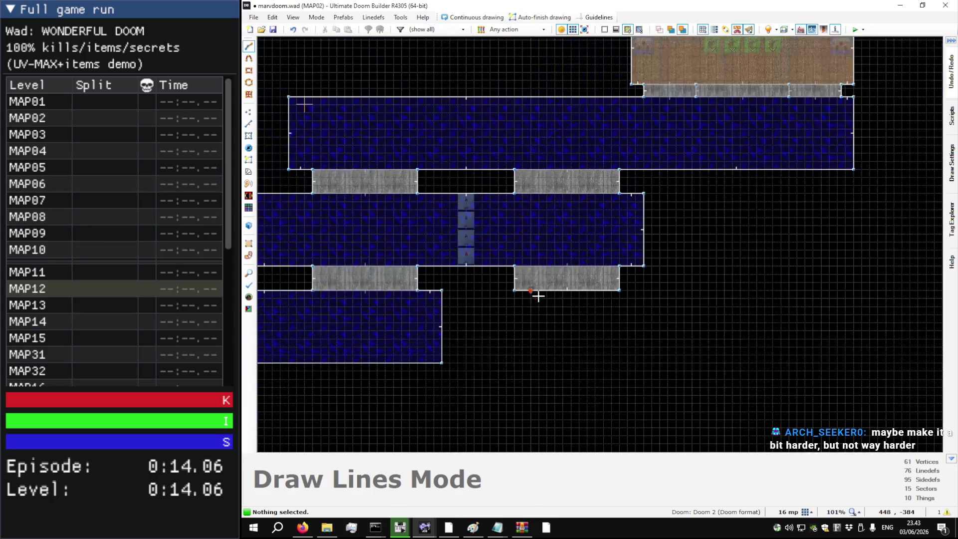
{"action": "left_click", "coordinate": [535, 296]}
{"action": "scroll", "coordinate": [588, 293], "scroll_direction": "up", "scroll_amount": 3}
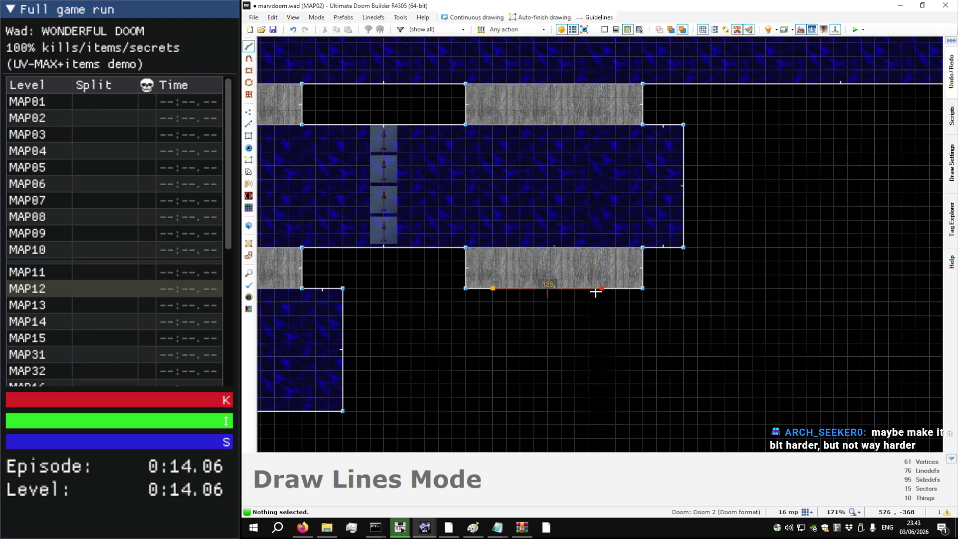
{"action": "left_click", "coordinate": [602, 288]}
{"action": "left_click", "coordinate": [602, 316]}
{"action": "left_click", "coordinate": [489, 304]}
{"action": "left_click", "coordinate": [493, 288]}
Step: Raise the wedge's lower-right corner, halve the grid to 8, shift the wedge right, then go to DOOM2
{"action": "key", "text": "v"}
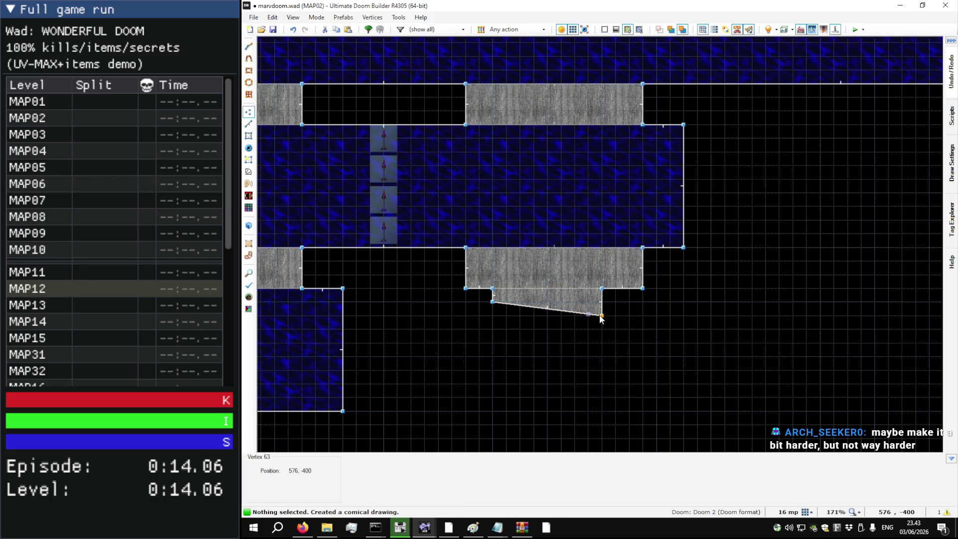
{"action": "left_click_drag", "start_coordinate": [601, 316], "coordinate": [603, 304]}
{"action": "key", "text": "s"}
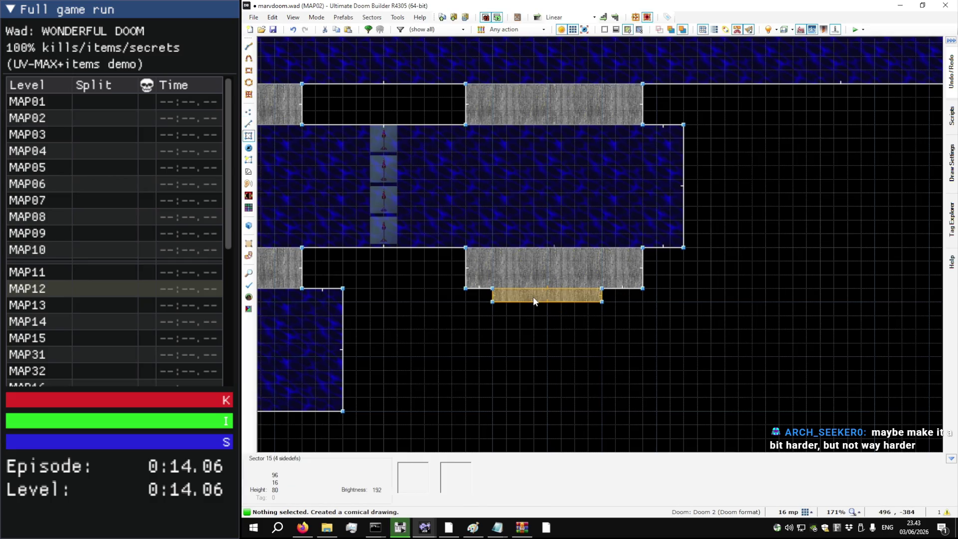
{"action": "key", "text": "bracketleft"}
{"action": "left_click_drag", "start_coordinate": [533, 297], "coordinate": [549, 302]}
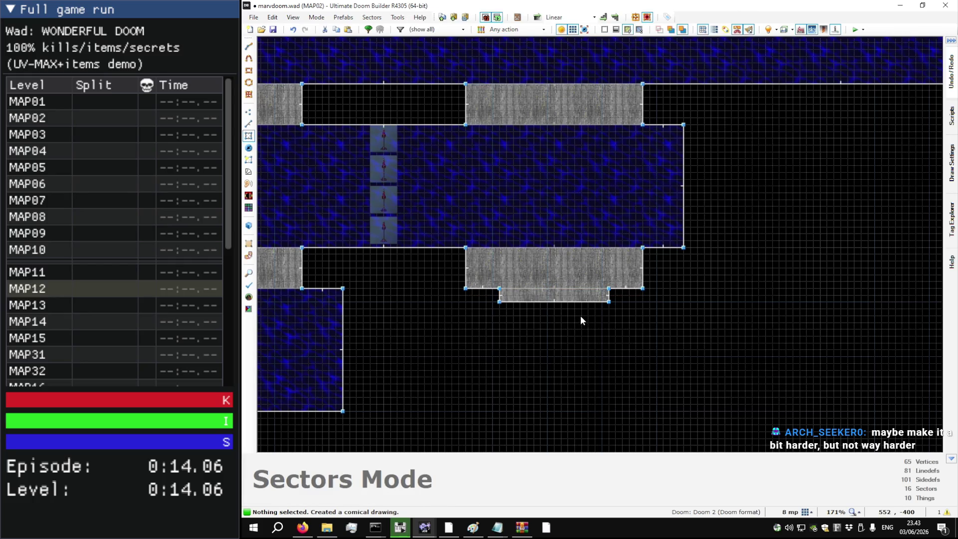
{"action": "key", "text": "alt+Tab"}
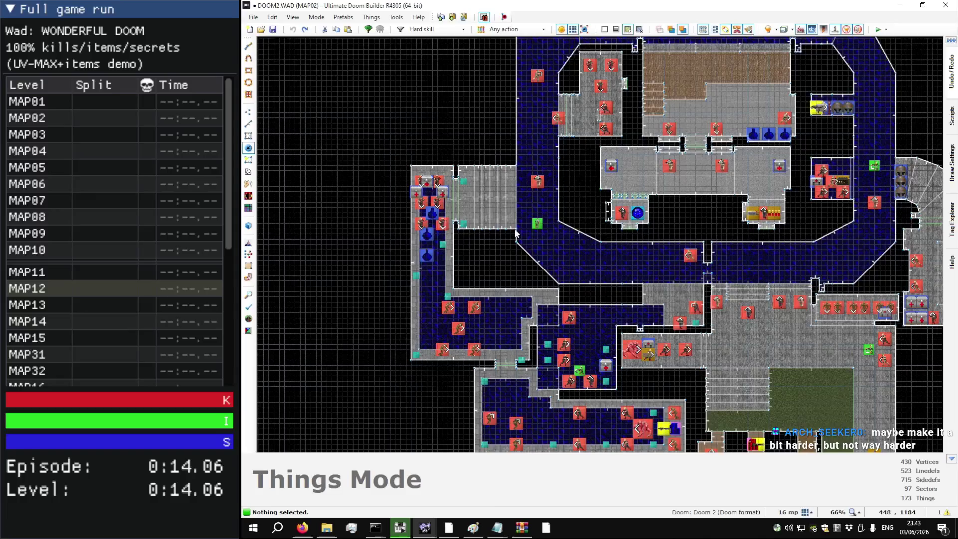
Step: Fly through DOOM2 MAP02 in 3D past the stepped walls and pipe rooms to the Former Sergeant
{"action": "scroll", "coordinate": [515, 230], "scroll_direction": "down", "scroll_amount": 1}
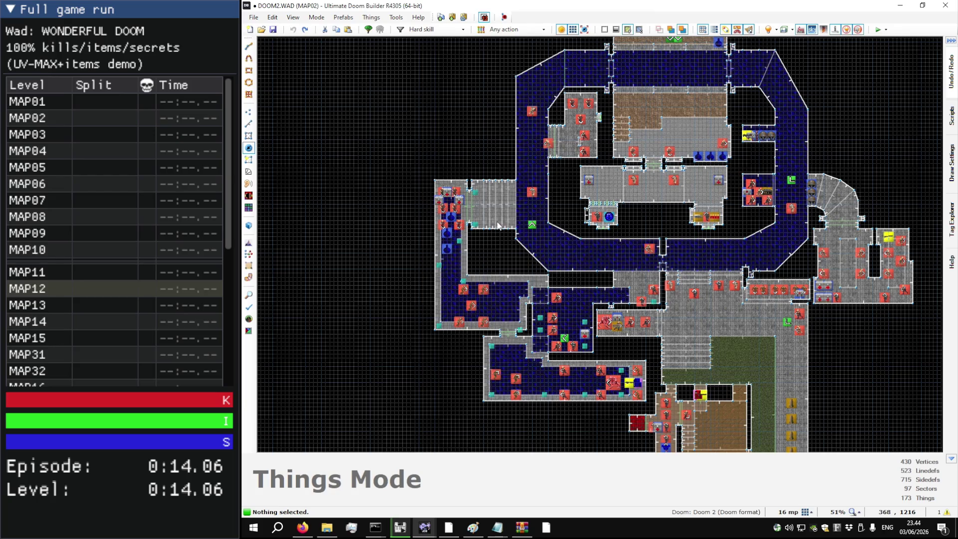
{"action": "key", "text": "q"}
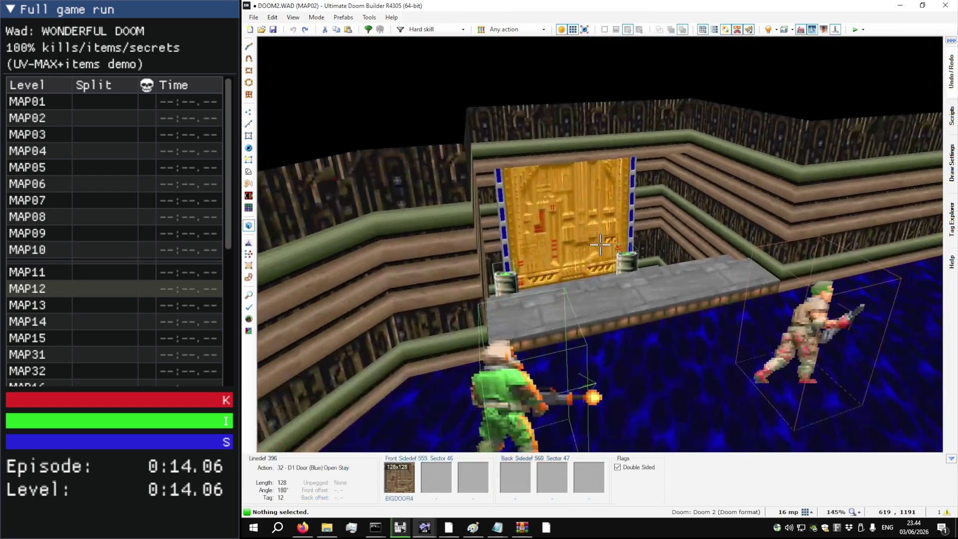
{"action": "key", "text": "w"}
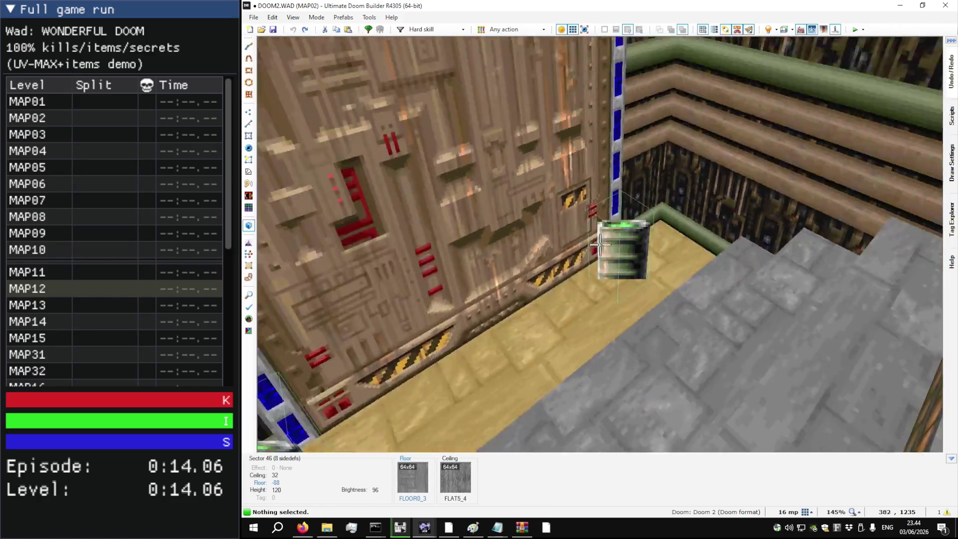
{"action": "key", "text": "w"}
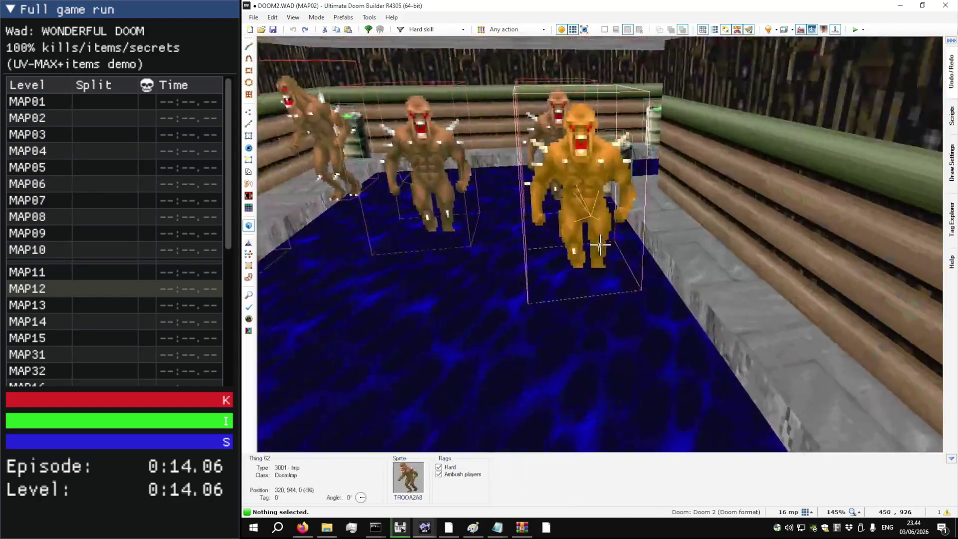
{"action": "key", "text": "w"}
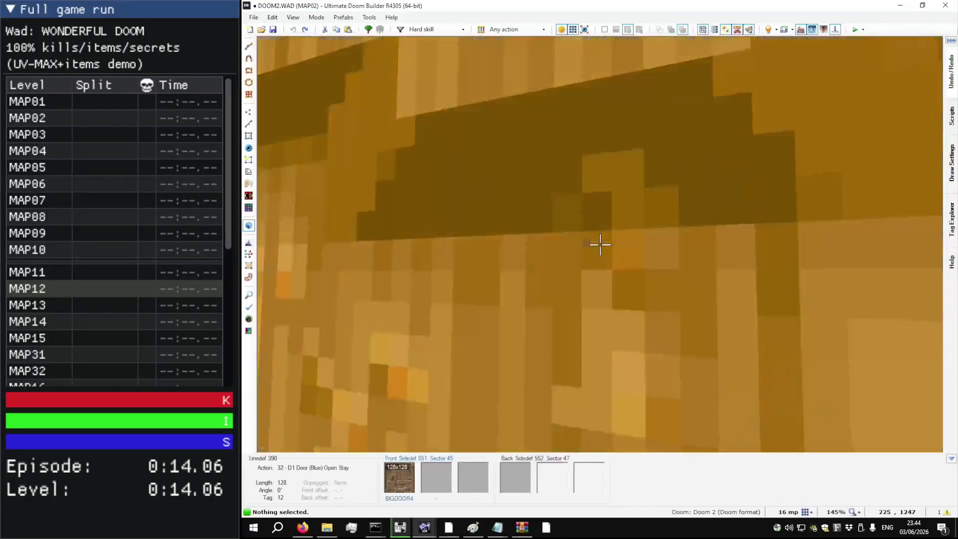
{"action": "key", "text": "w"}
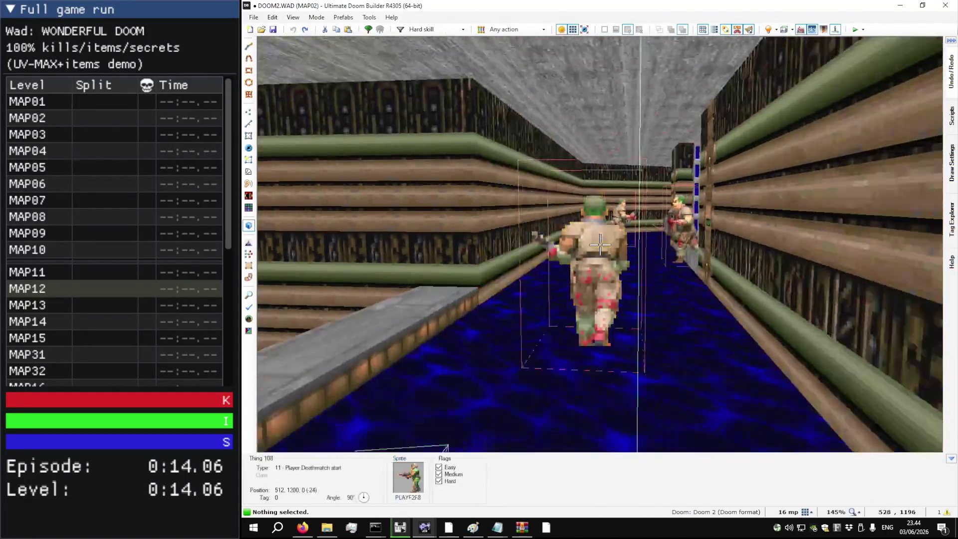
{"action": "key", "text": "w"}
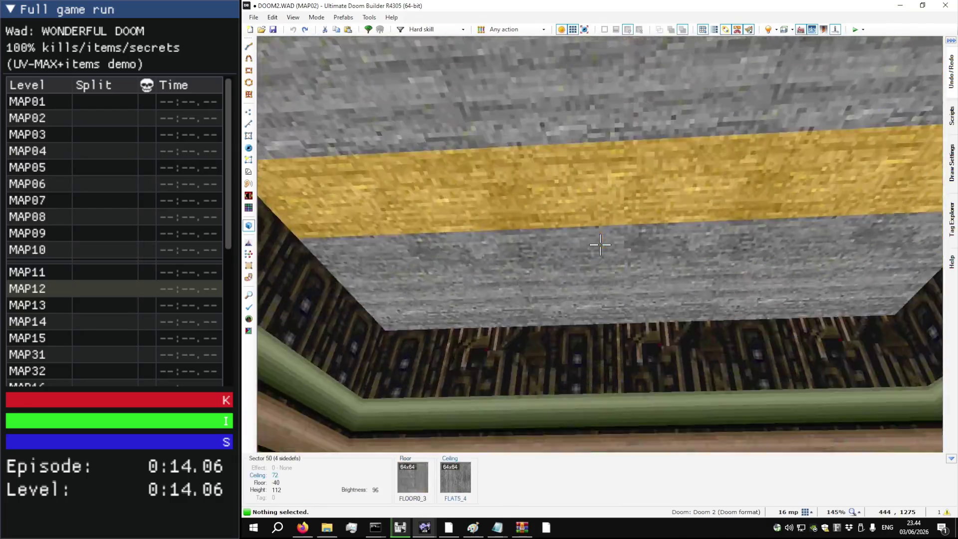
{"action": "key", "text": "w"}
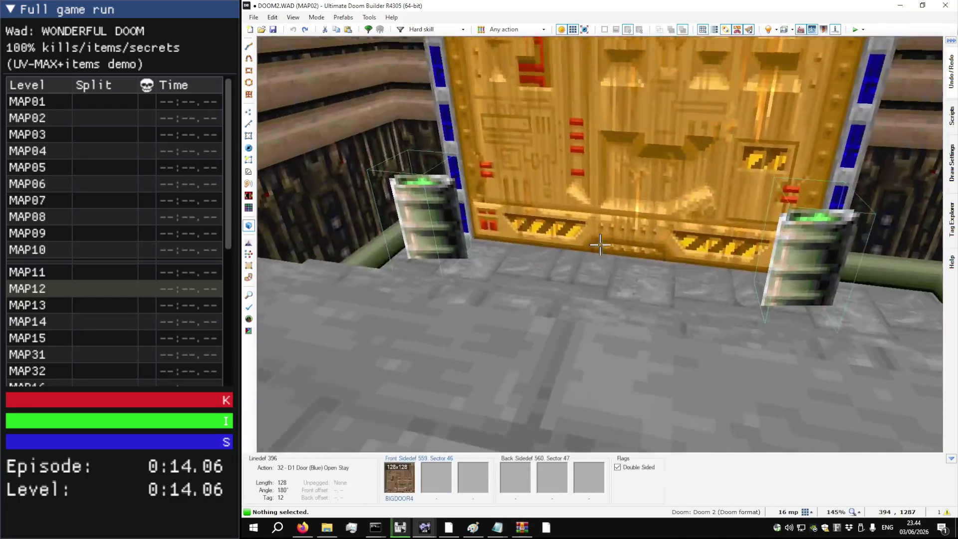
{"action": "key", "text": "w"}
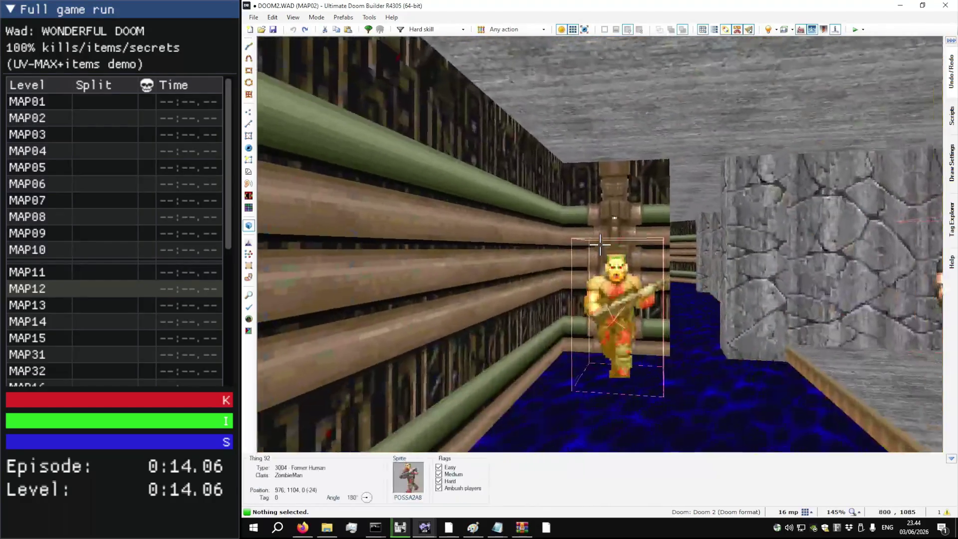
{"action": "key", "text": "w"}
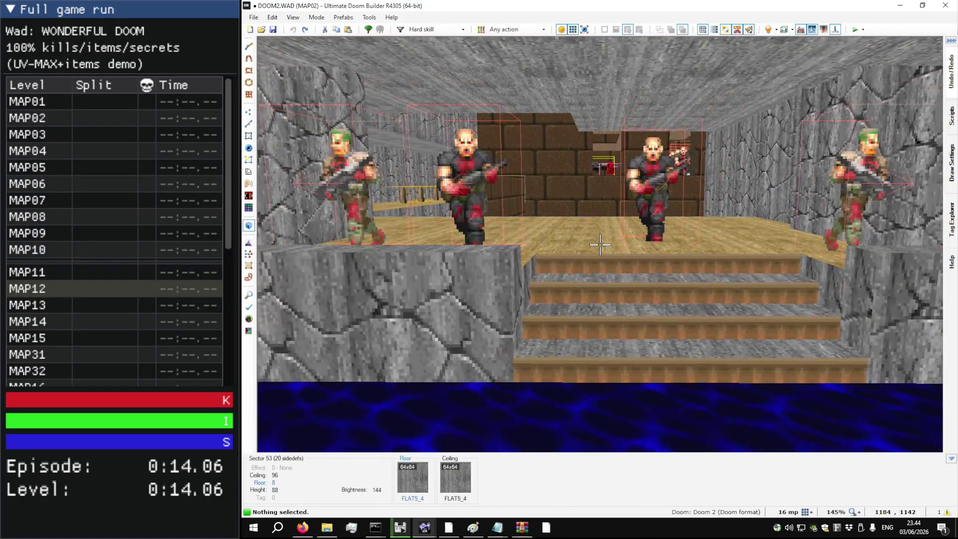
{"action": "key", "text": "w"}
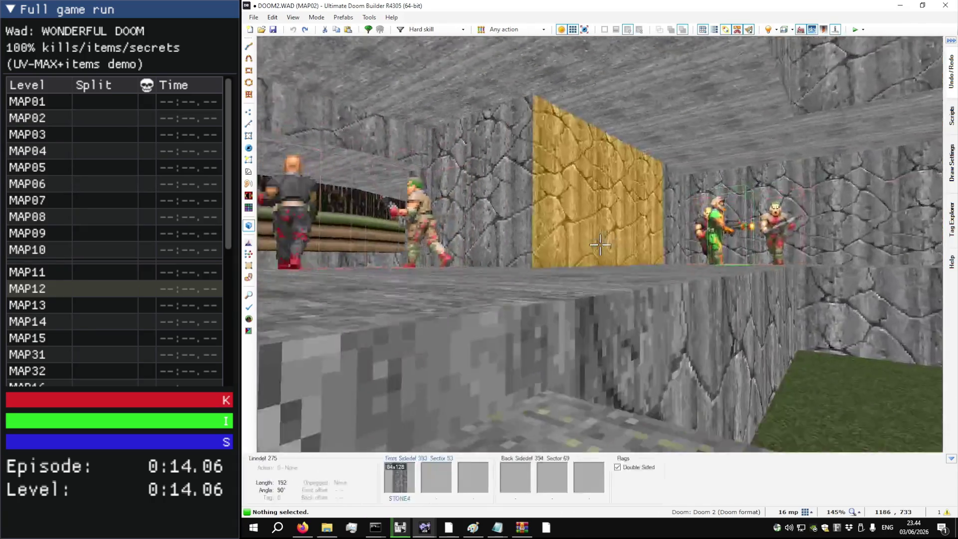
{"action": "key", "text": "w"}
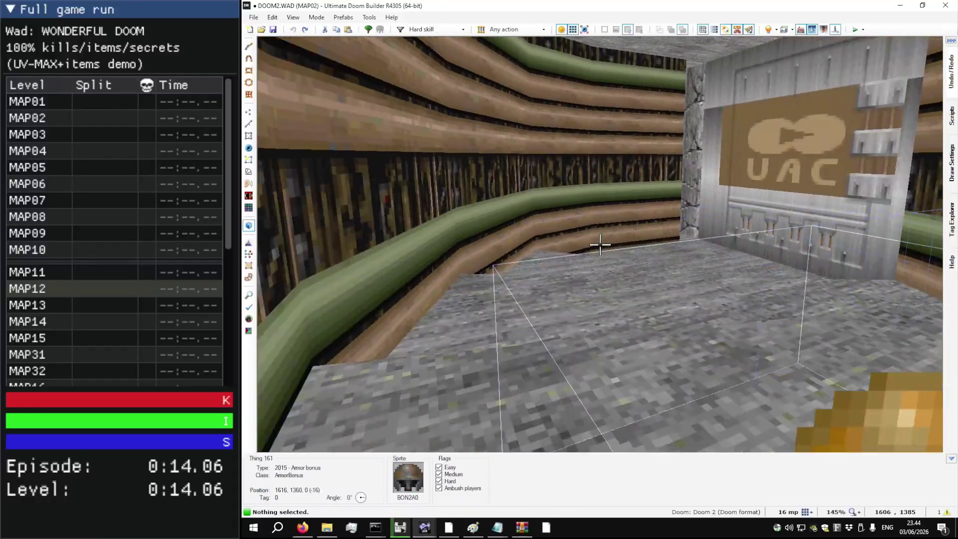
Step: Continue over the water, up the stairs and down the corridor to the Shotgun Guy, then leave 3D
{"action": "mouse_move", "coordinate": [600, 245]}
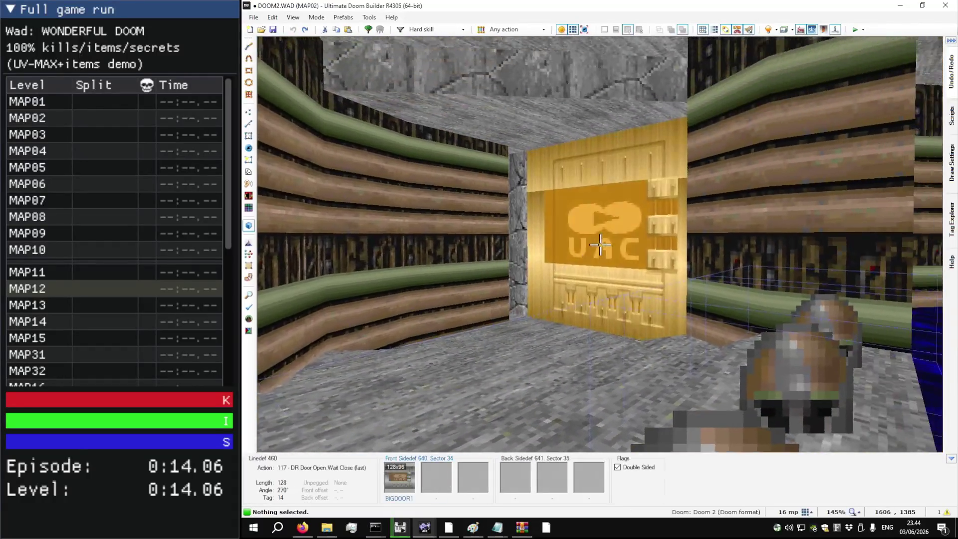
{"action": "key", "text": "s"}
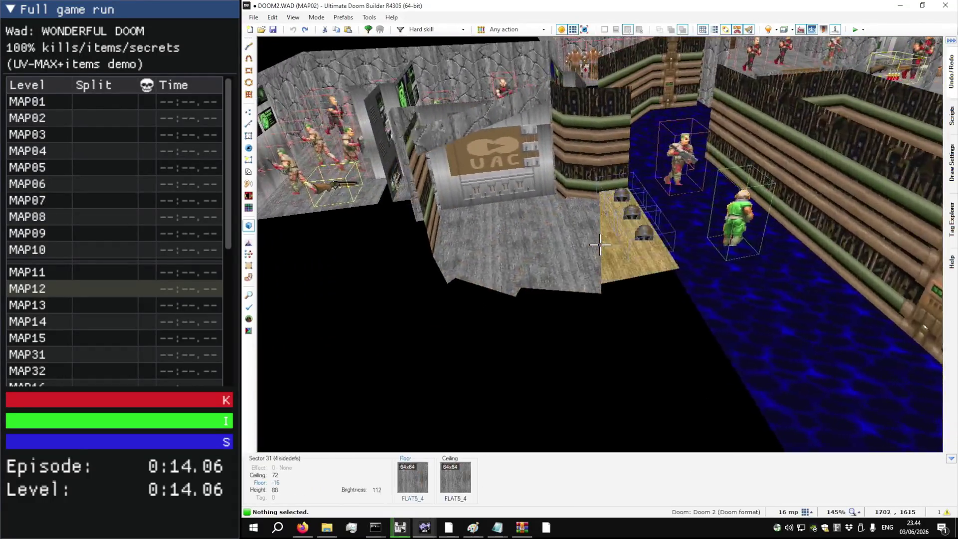
{"action": "key", "text": "w"}
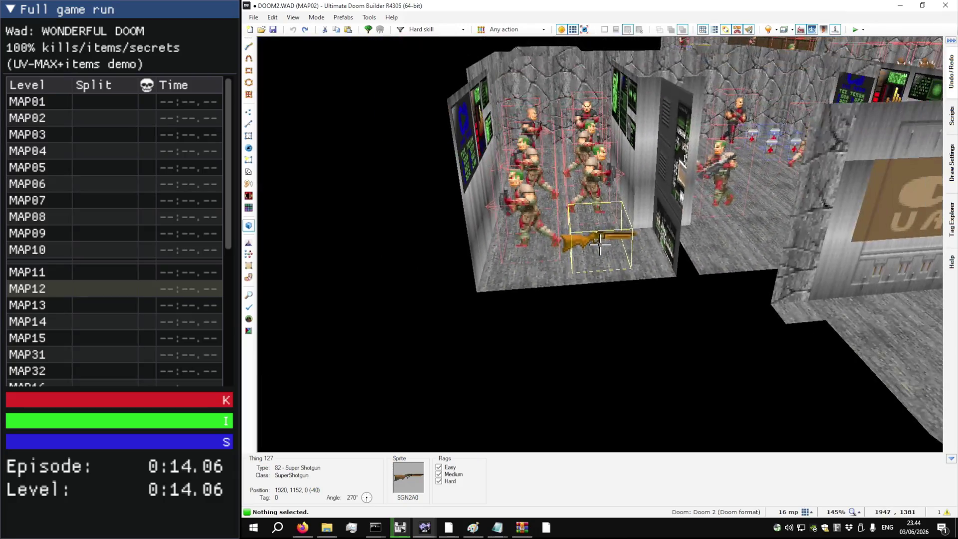
{"action": "key", "text": "w"}
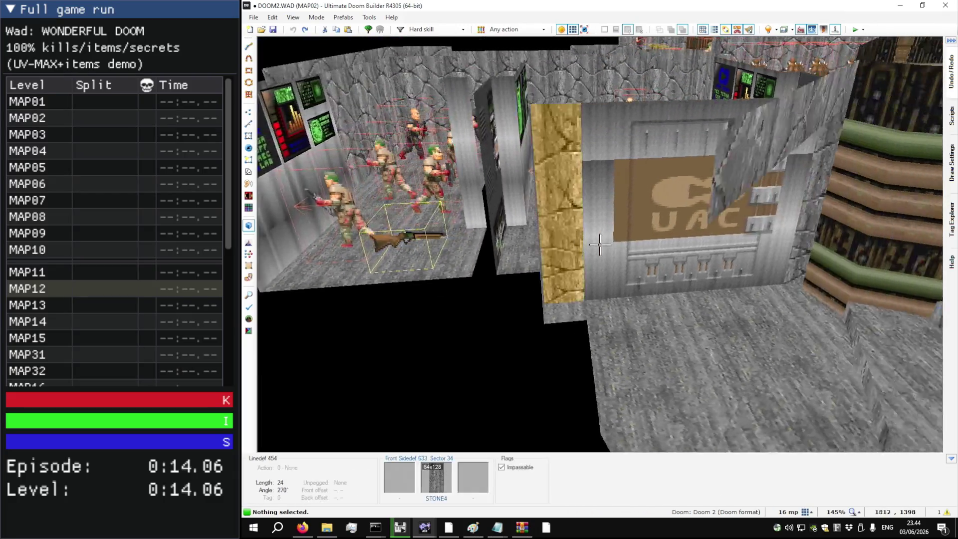
{"action": "key", "text": "s"}
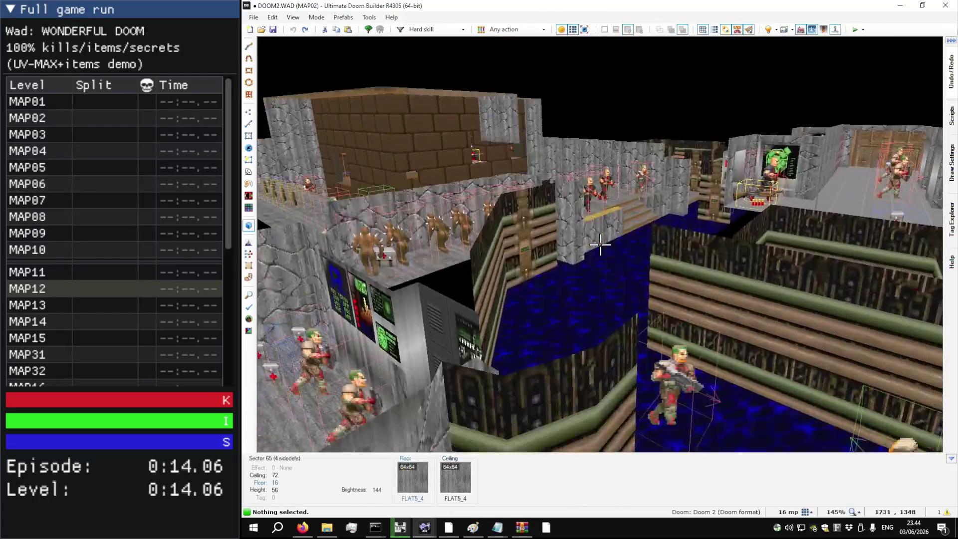
{"action": "key", "text": "w"}
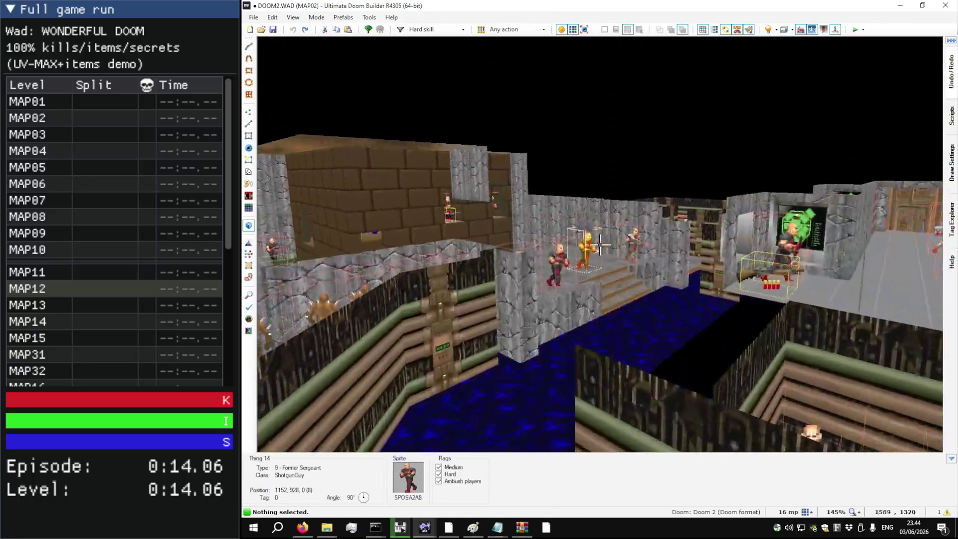
{"action": "key", "text": "w"}
{"action": "key", "text": "w"}
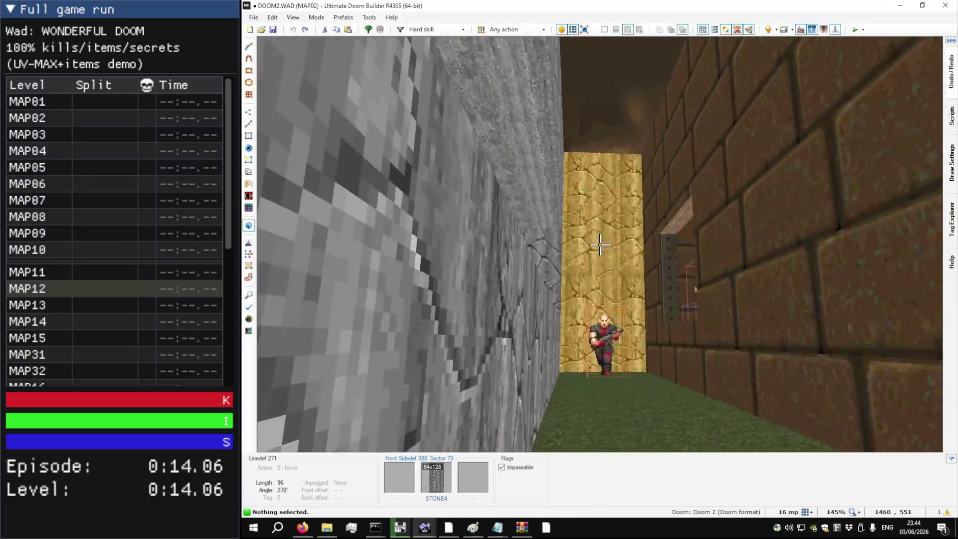
{"action": "key", "text": "w"}
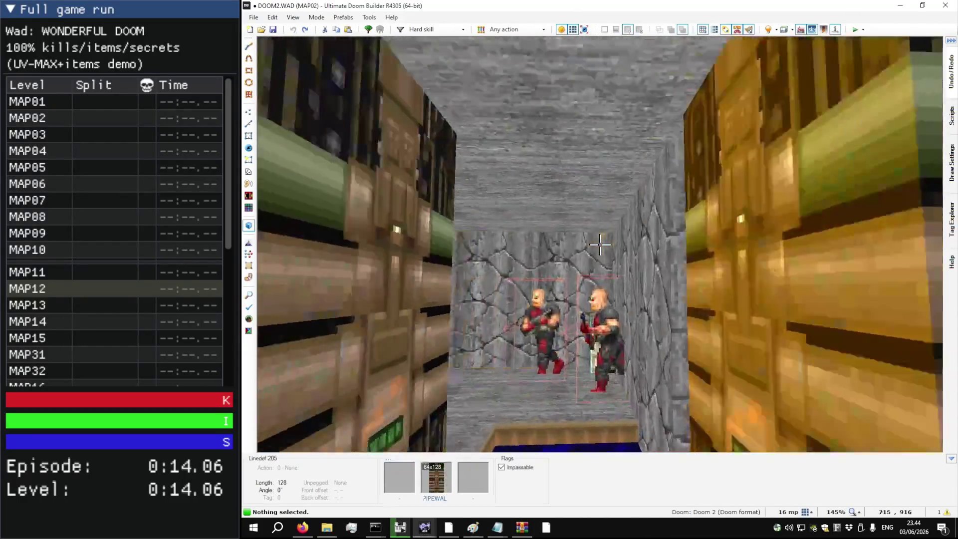
{"action": "key", "text": "w"}
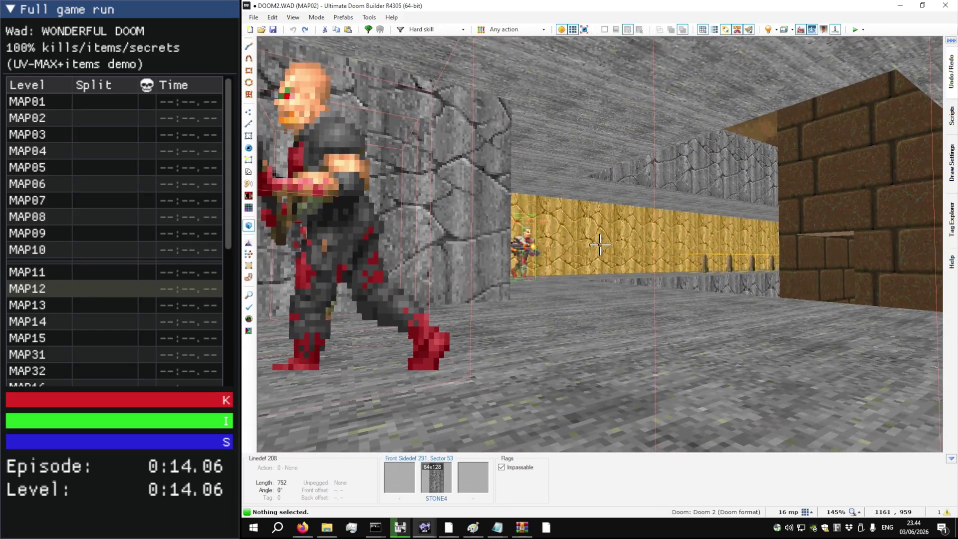
{"action": "key", "text": "w"}
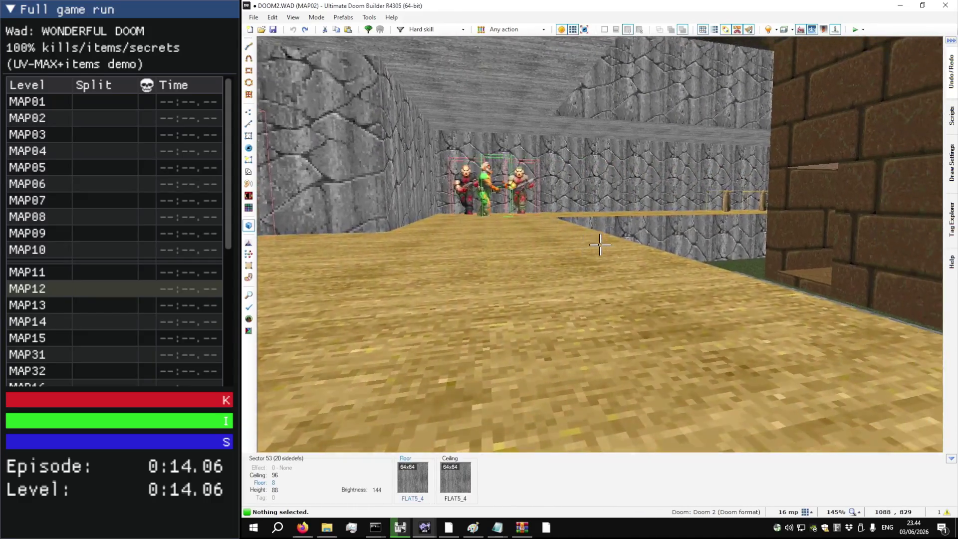
{"action": "key", "text": "w"}
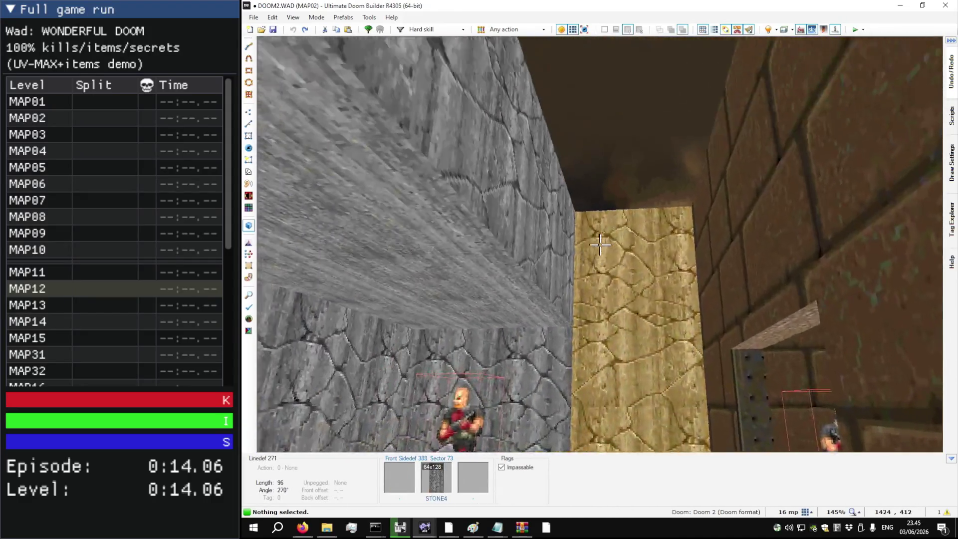
{"action": "key", "text": "w"}
{"action": "key", "text": "w"}
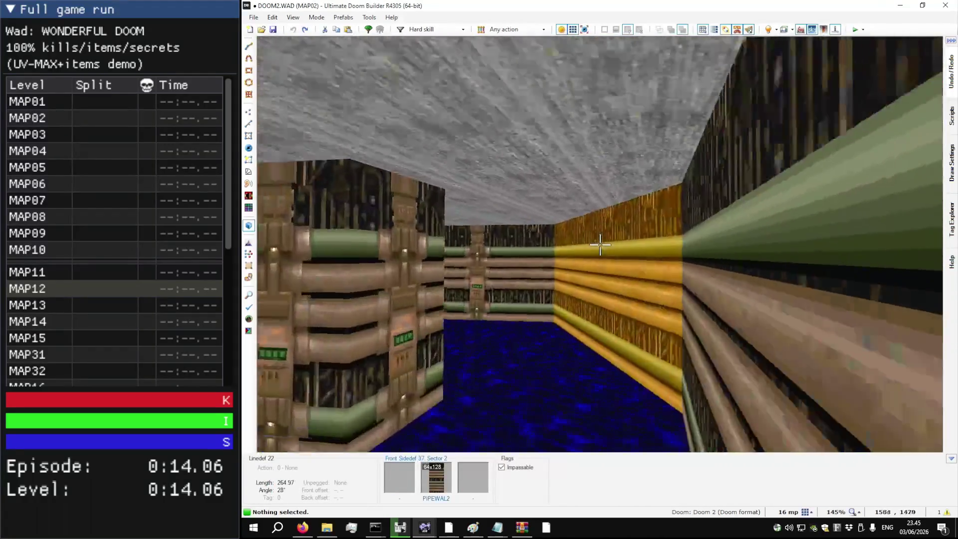
{"action": "key", "text": "w"}
{"action": "key", "text": "w"}
{"action": "key", "text": "w"}
{"action": "key", "text": "w"}
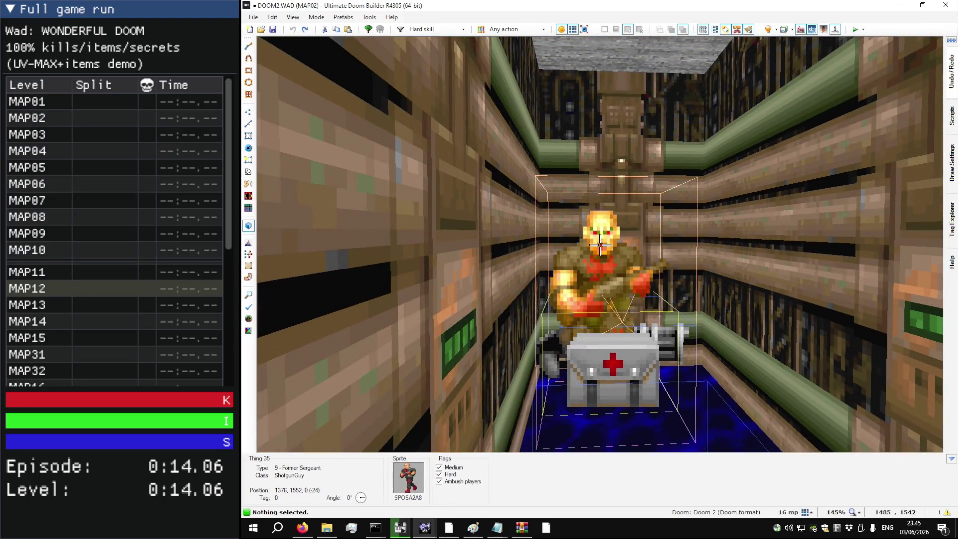
{"action": "key", "text": "q"}
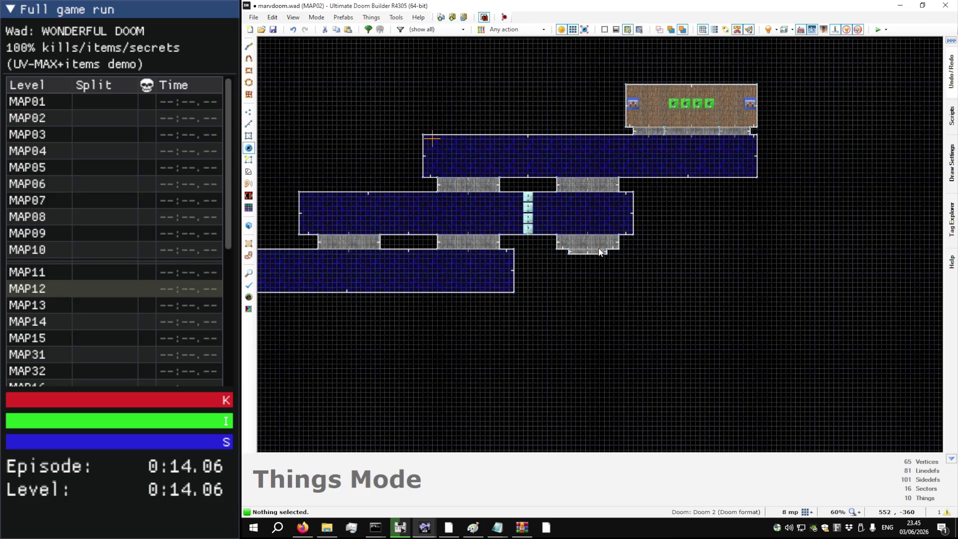
Step: Flip between the DOOM2 and marvdoom.wad windows, ending on the original DOOM2 MAP02
{"action": "key", "text": "alt+Tab"}
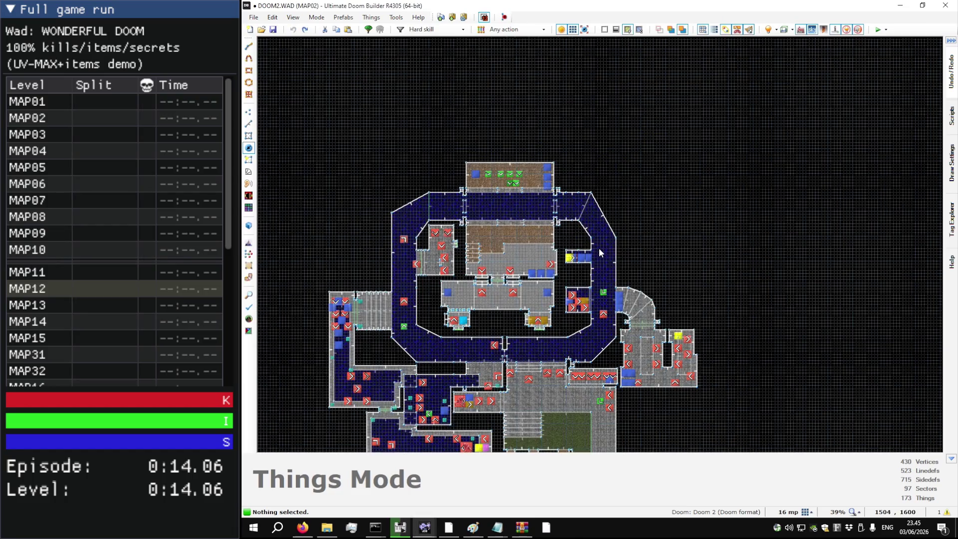
{"action": "scroll", "coordinate": [622, 308], "scroll_direction": "up", "scroll_amount": 8}
{"action": "key", "text": "alt+Tab"}
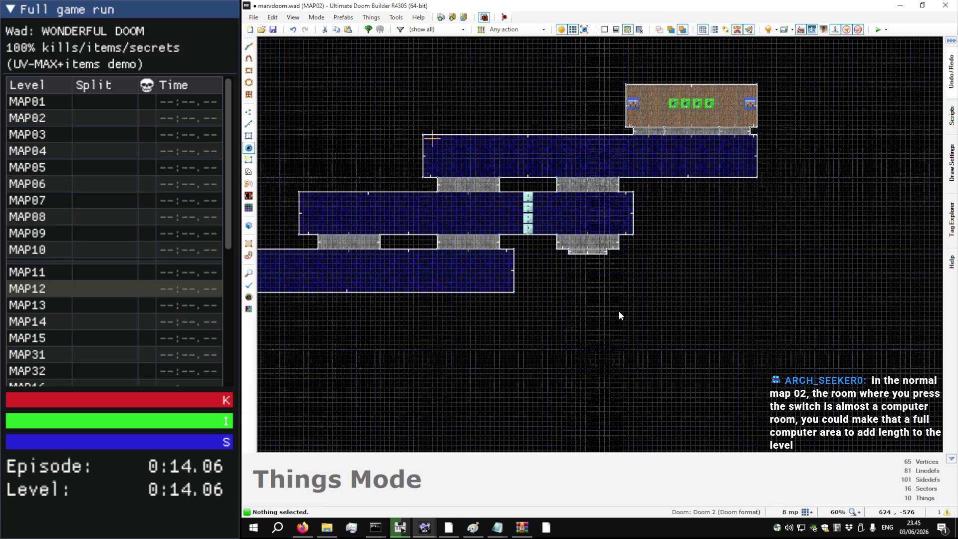
{"action": "key", "text": "alt+Tab"}
Step: Fly through the pipe corridor, raised-ledge room and computer wall up to the tan door
{"action": "key", "text": "w"}
{"action": "key", "text": "w"}
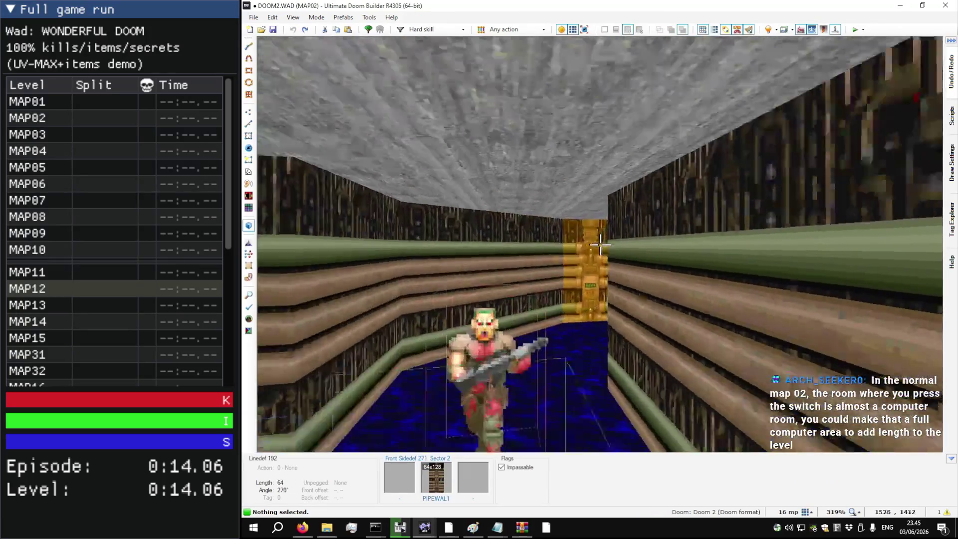
{"action": "key", "text": "w"}
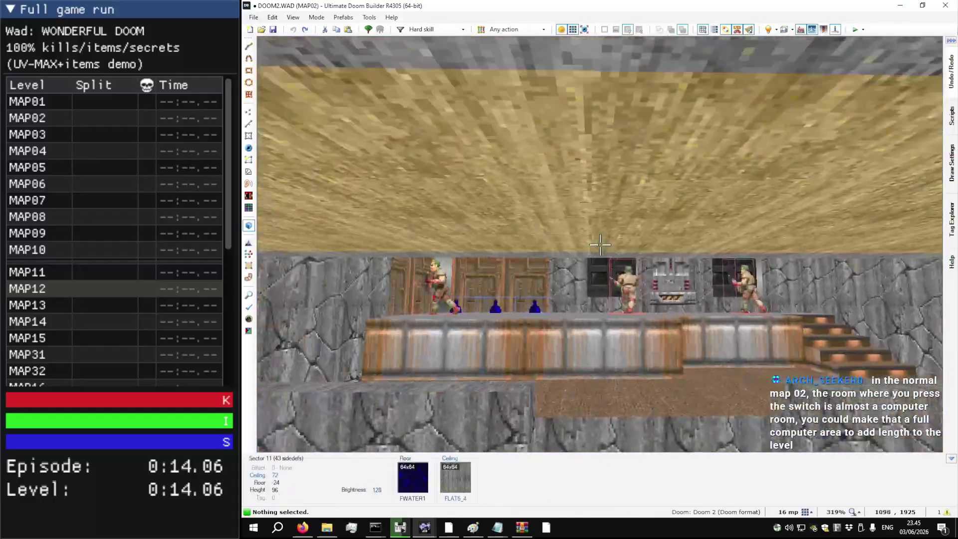
{"action": "key", "text": "w"}
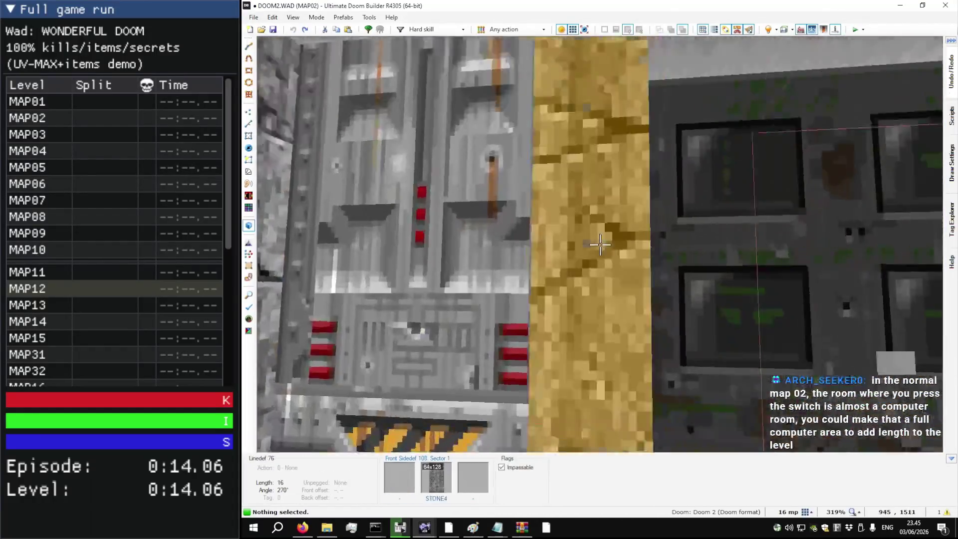
{"action": "key", "text": "w"}
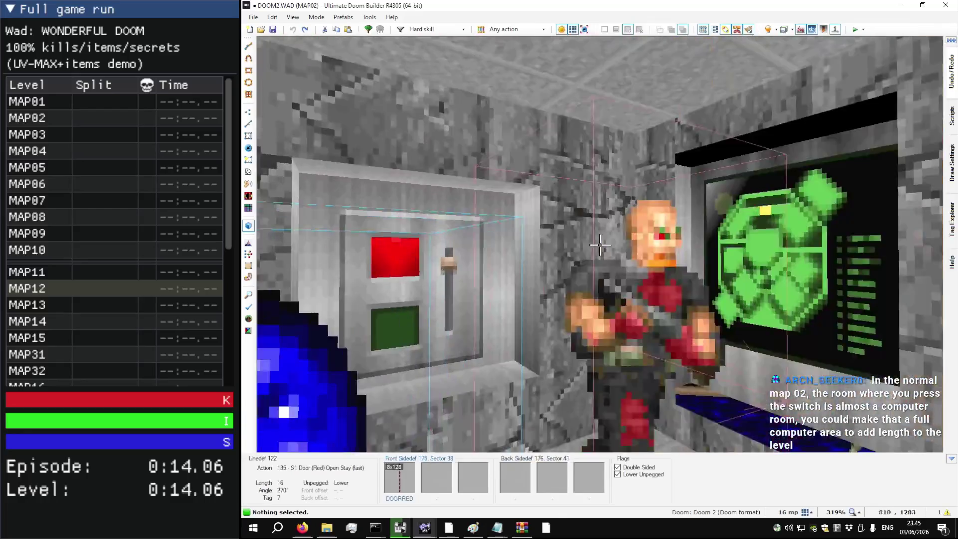
{"action": "key", "text": "s"}
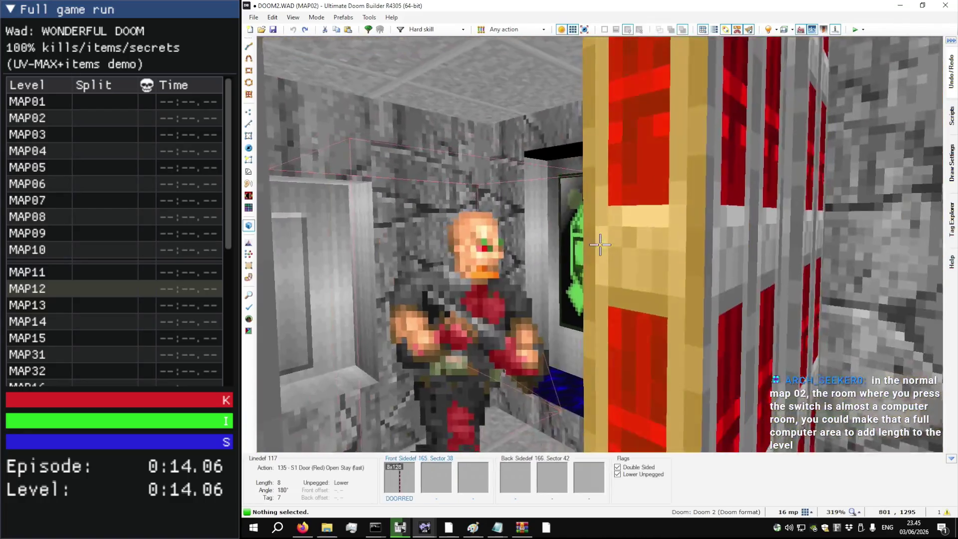
{"action": "key", "text": "w"}
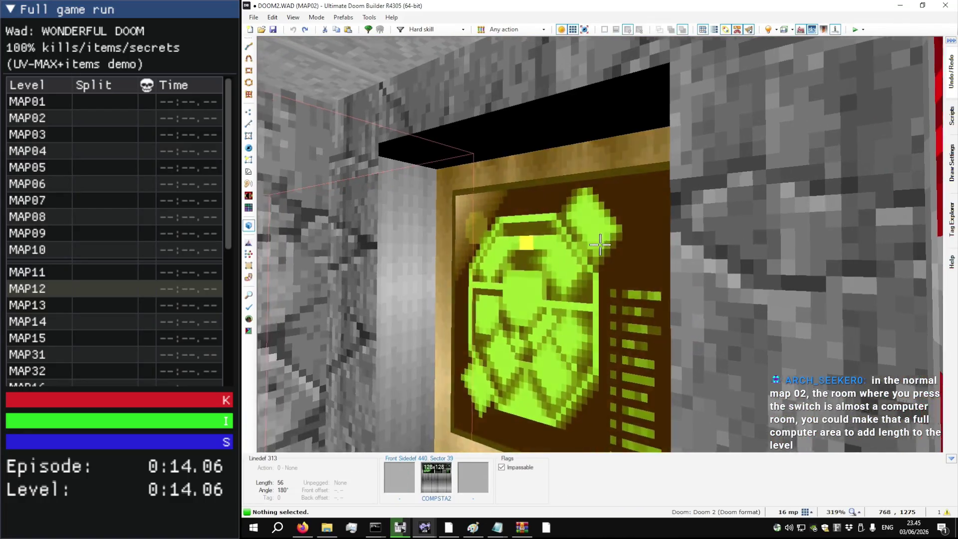
{"action": "key", "text": "w"}
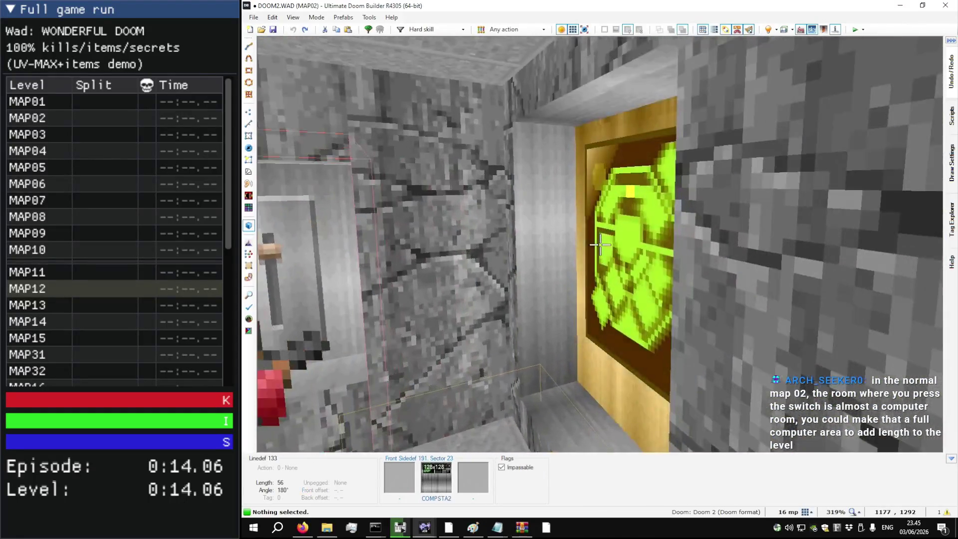
{"action": "key", "text": "w"}
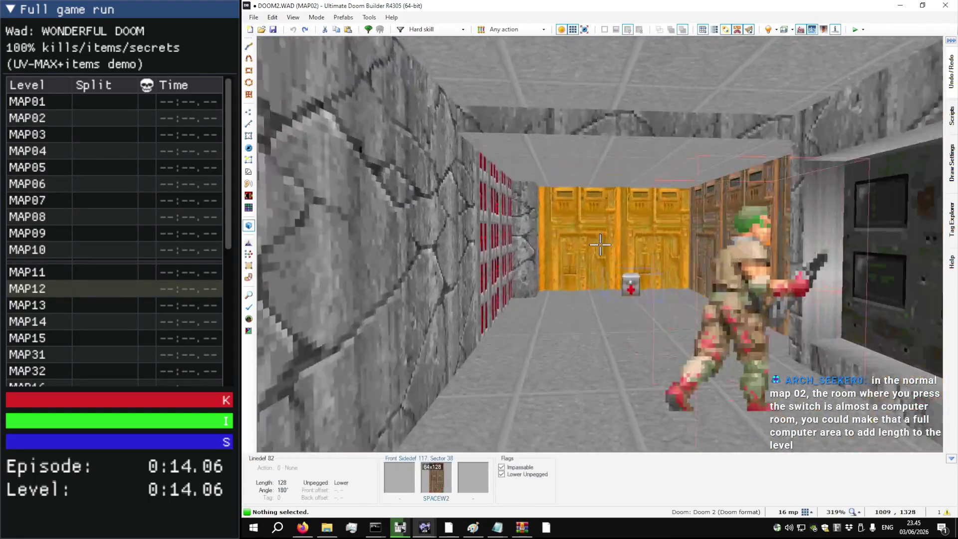
Step: Tour the stone computer room, wooden room and zombiemen room, then return to the top-down map
{"action": "key", "text": "w"}
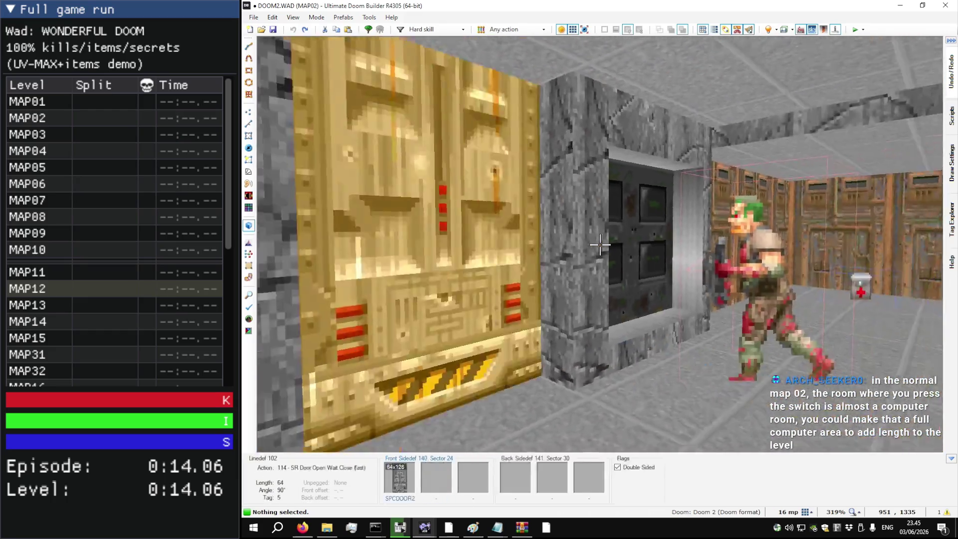
{"action": "key", "text": "w"}
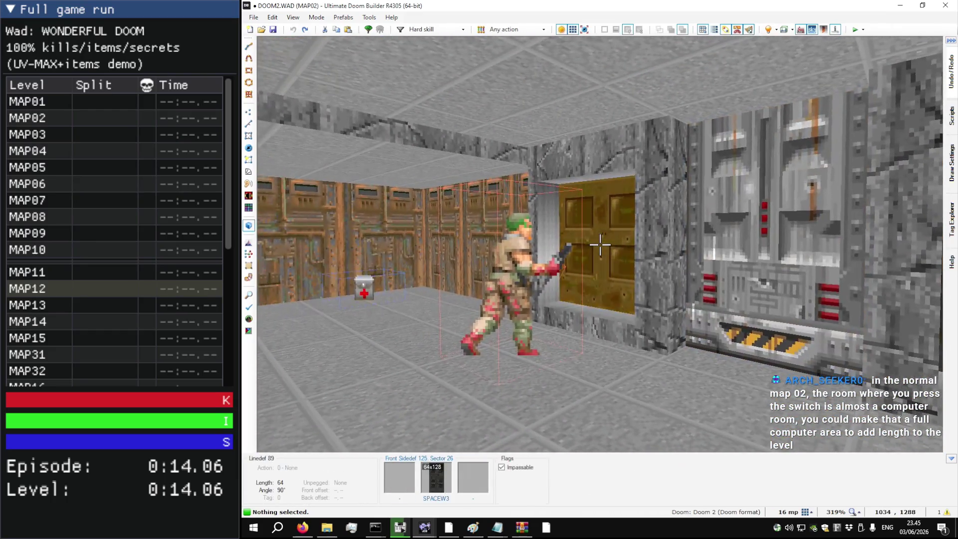
{"action": "key", "text": "w"}
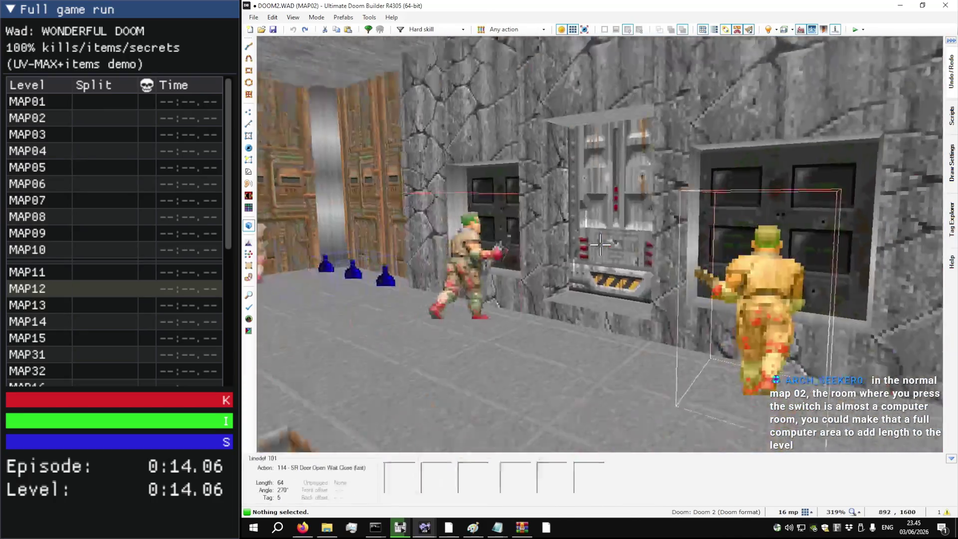
{"action": "key", "text": "w"}
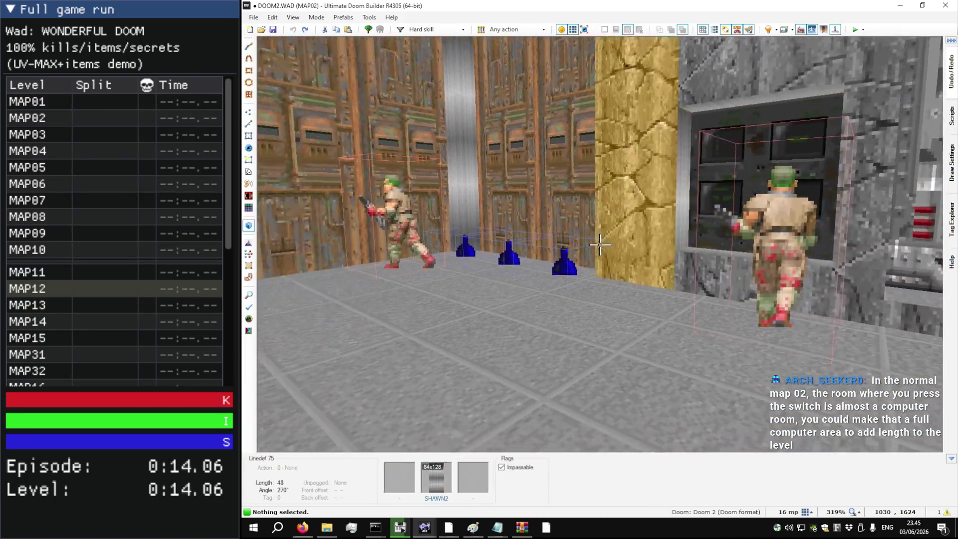
{"action": "key", "text": "w"}
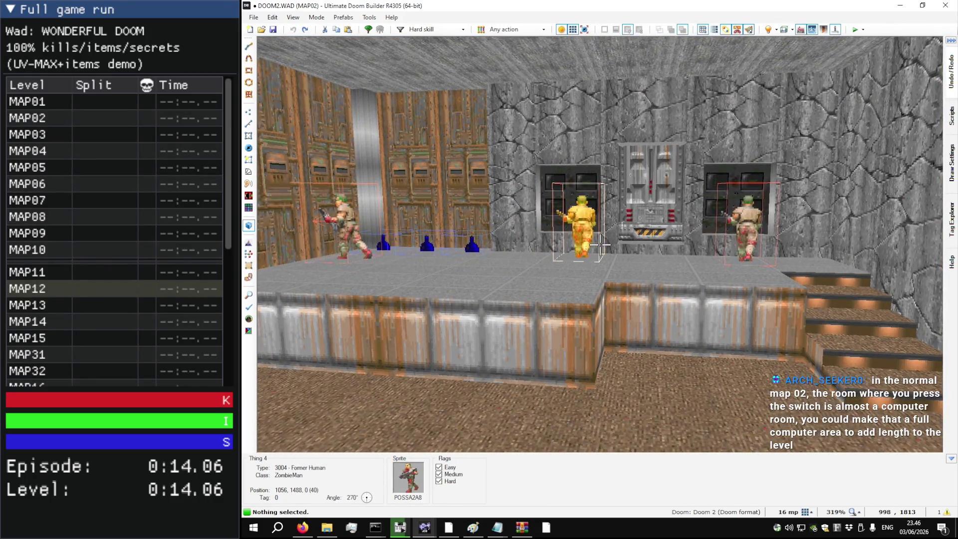
{"action": "key", "text": "w"}
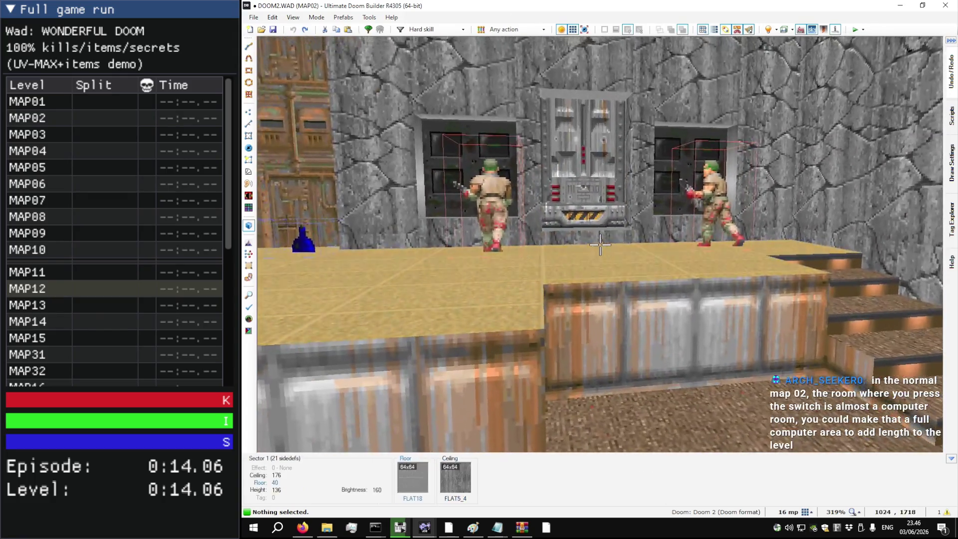
{"action": "key", "text": "q"}
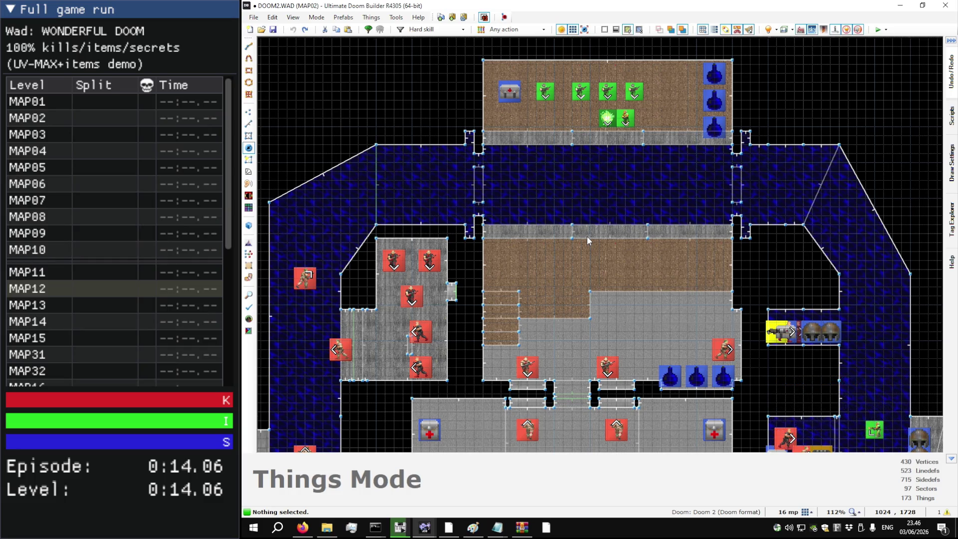
Step: In marvdoom.wad's 3D view, paste STONE4 onto the step's missing textures, then zoom onto the grey step
{"action": "scroll", "coordinate": [582, 173], "scroll_direction": "down", "scroll_amount": 3}
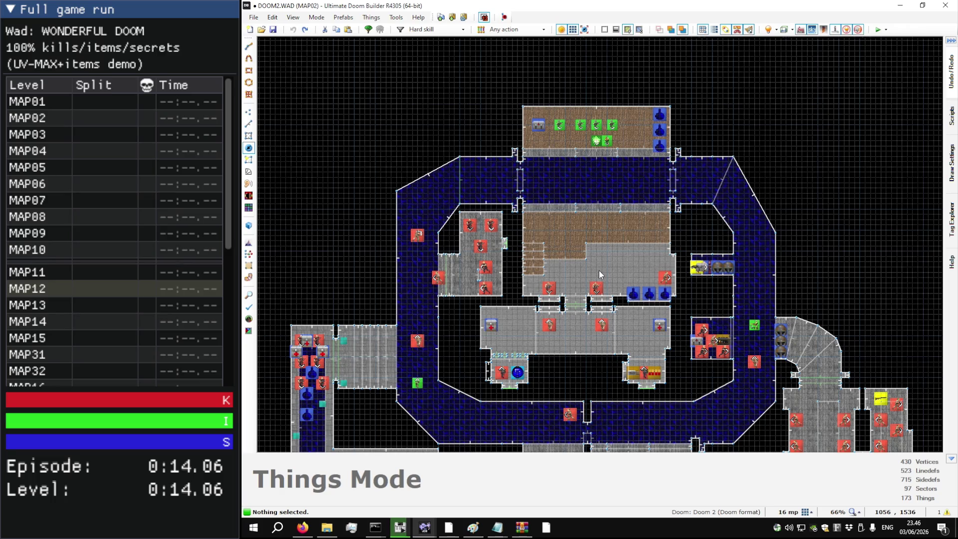
{"action": "key", "text": "alt+Tab"}
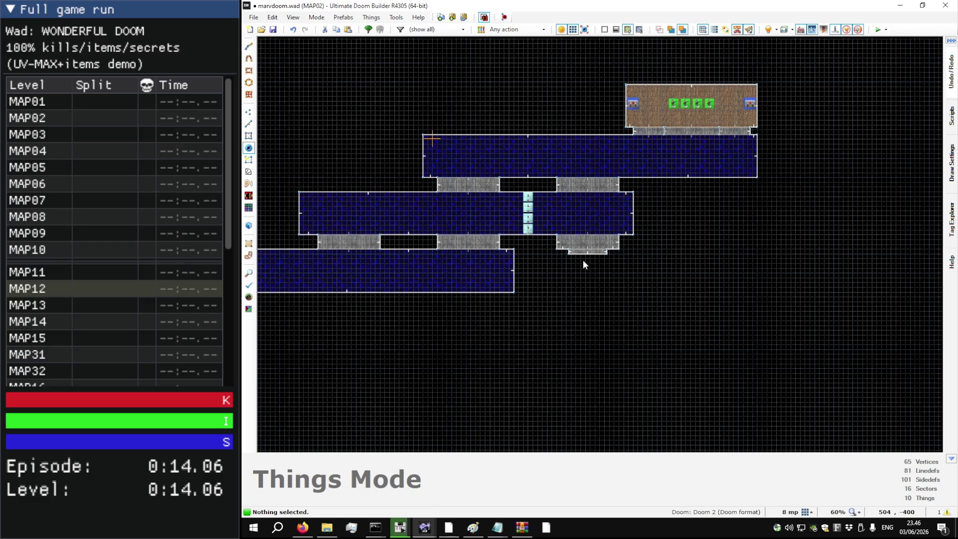
{"action": "key", "text": "q"}
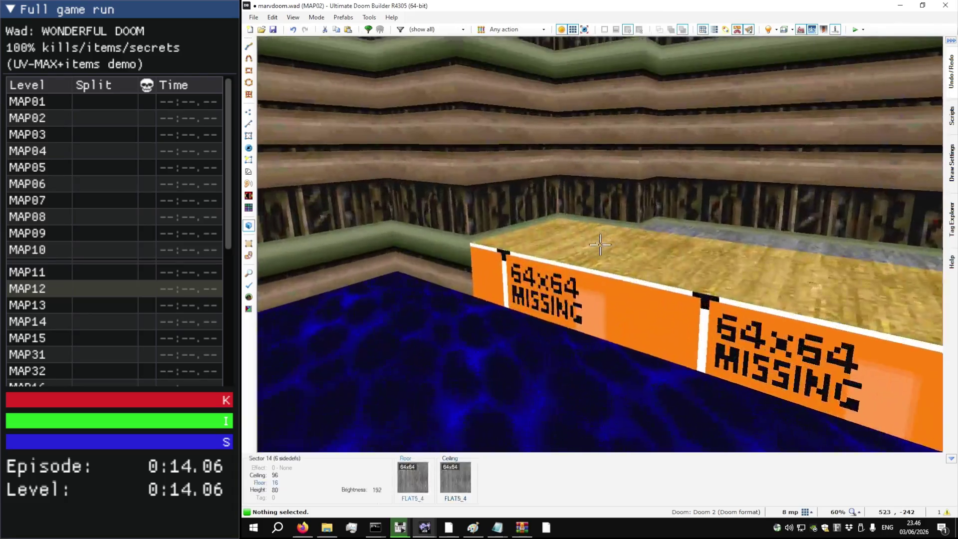
{"action": "key", "text": "ctrl+v"}
{"action": "key", "text": "s"}
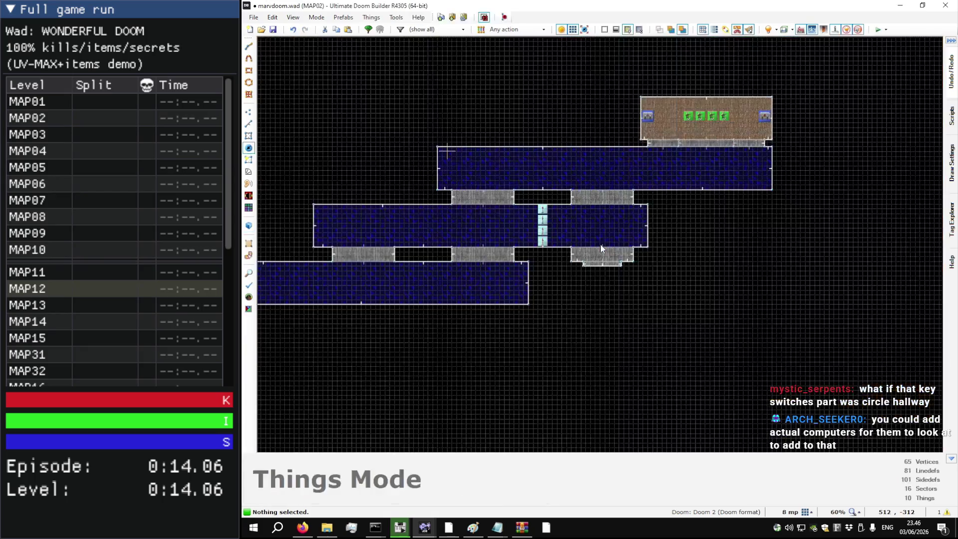
{"action": "scroll", "coordinate": [600, 245], "scroll_direction": "up", "scroll_amount": 7}
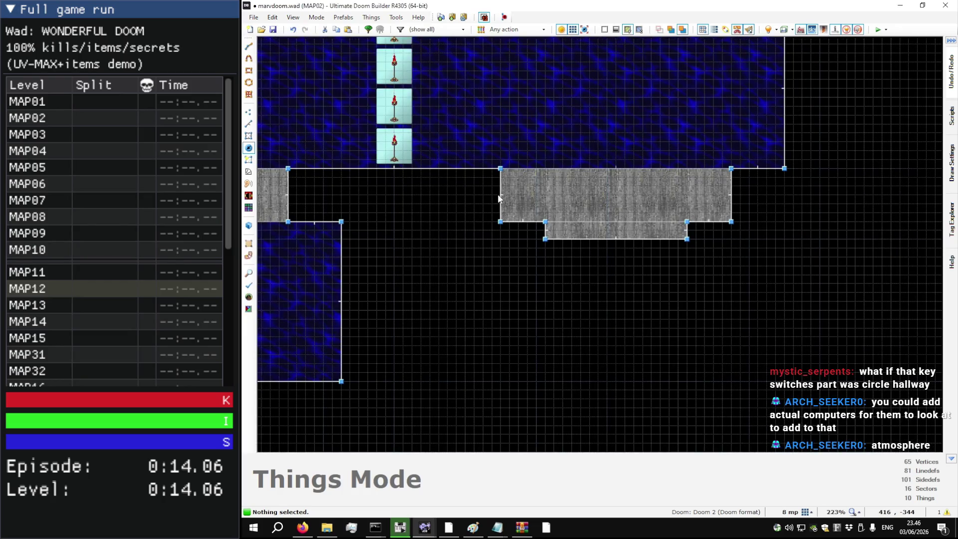
Step: Shift the grey step's vertical edge left and delete the small sector below the bridge
{"action": "key", "text": "l"}
{"action": "left_click_drag", "start_coordinate": [540, 199], "coordinate": [527, 195]}
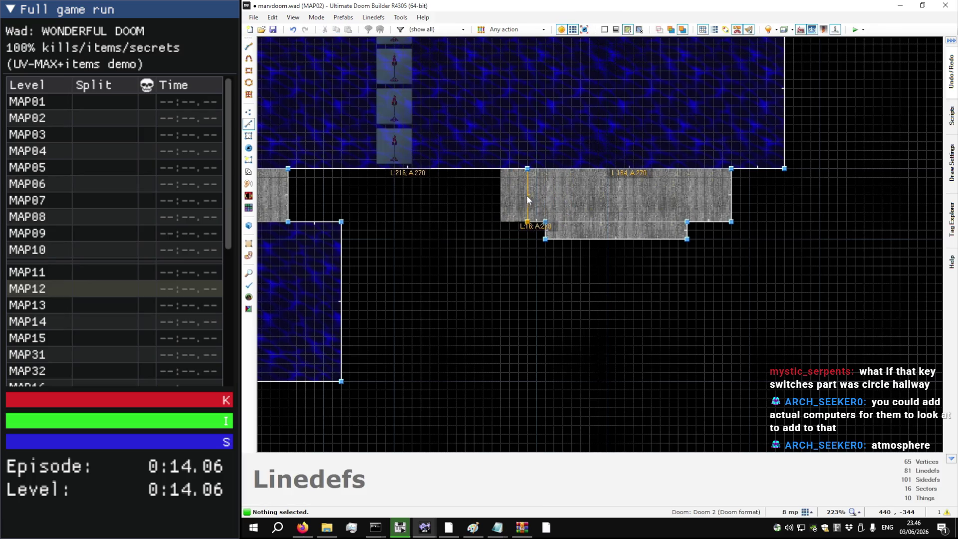
{"action": "key", "text": "s"}
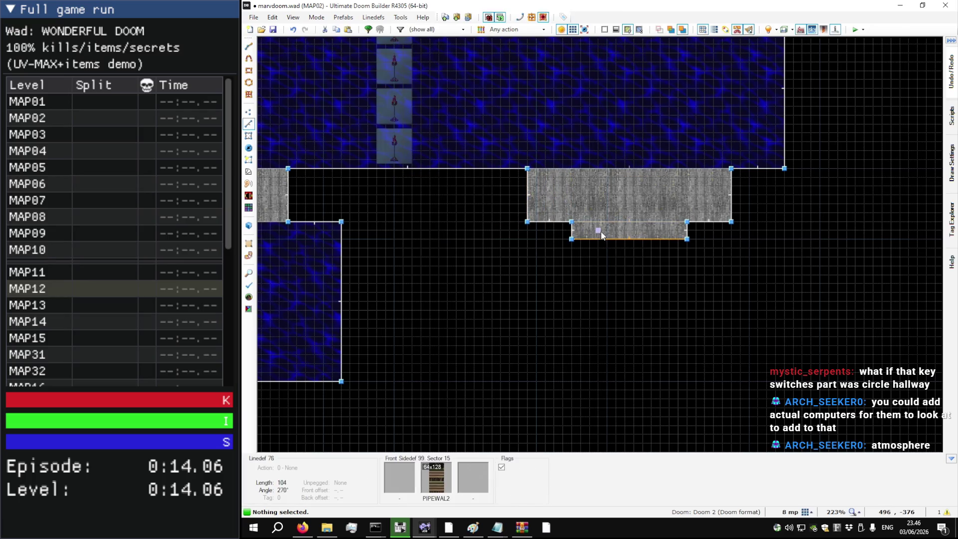
{"action": "key", "text": "Delete"}
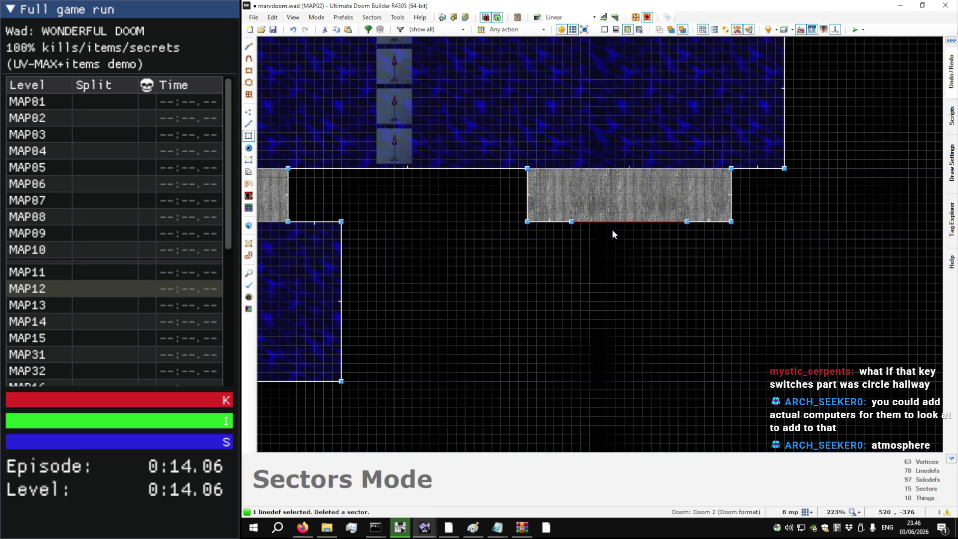
Step: Move the grey sector's left edge one grid step right and slant its edge via a corner vertex
{"action": "key", "text": "v"}
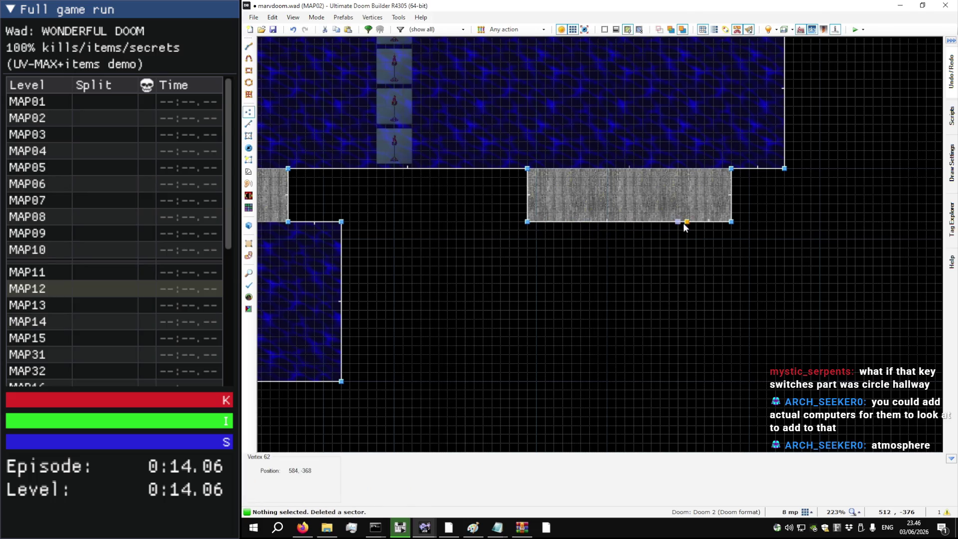
{"action": "scroll", "coordinate": [669, 192], "scroll_direction": "down", "scroll_amount": 4}
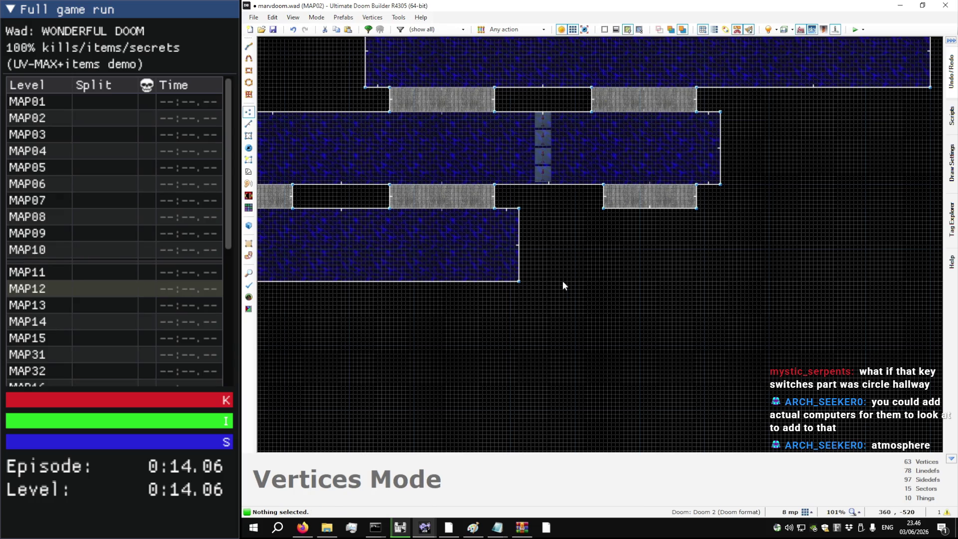
{"action": "scroll", "coordinate": [565, 287], "scroll_direction": "down", "scroll_amount": 4}
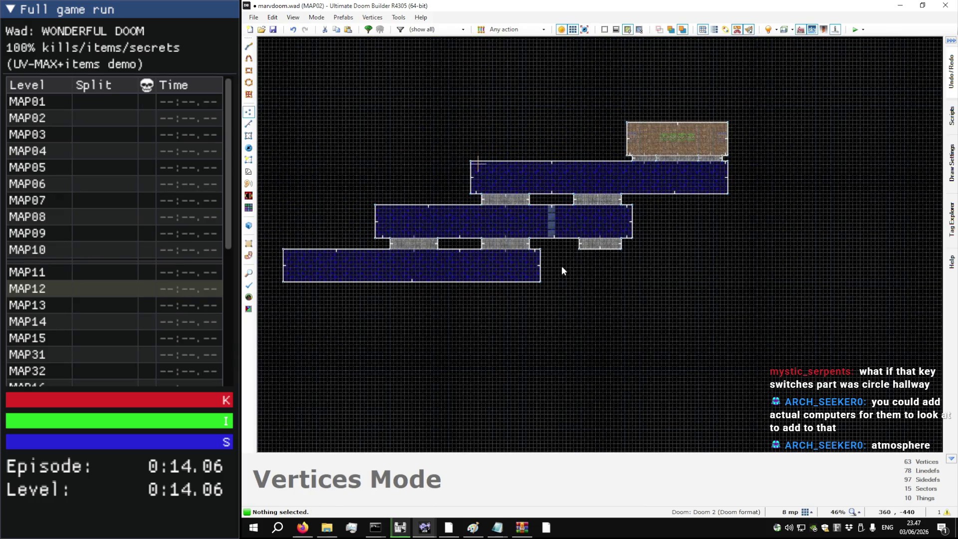
{"action": "scroll", "coordinate": [588, 250], "scroll_direction": "up", "scroll_amount": 9}
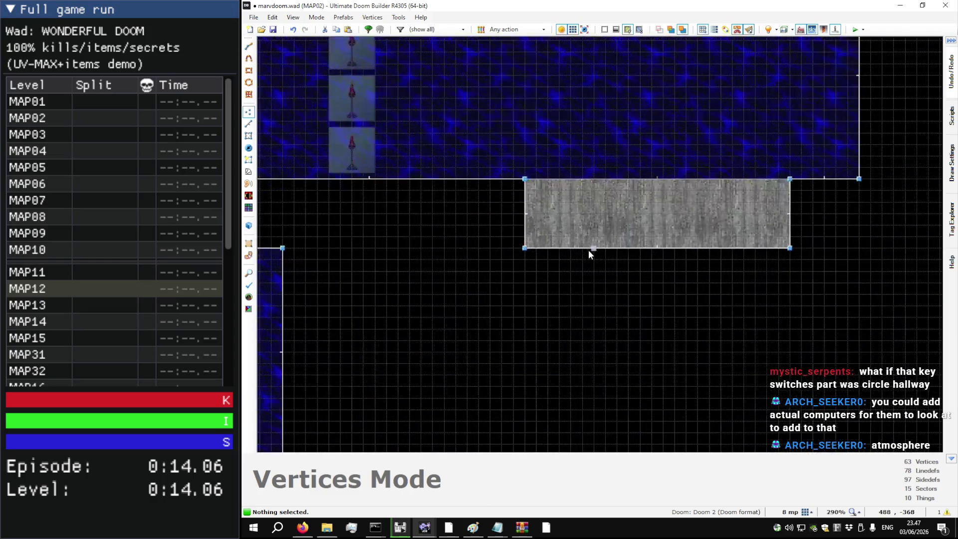
{"action": "key", "text": "l"}
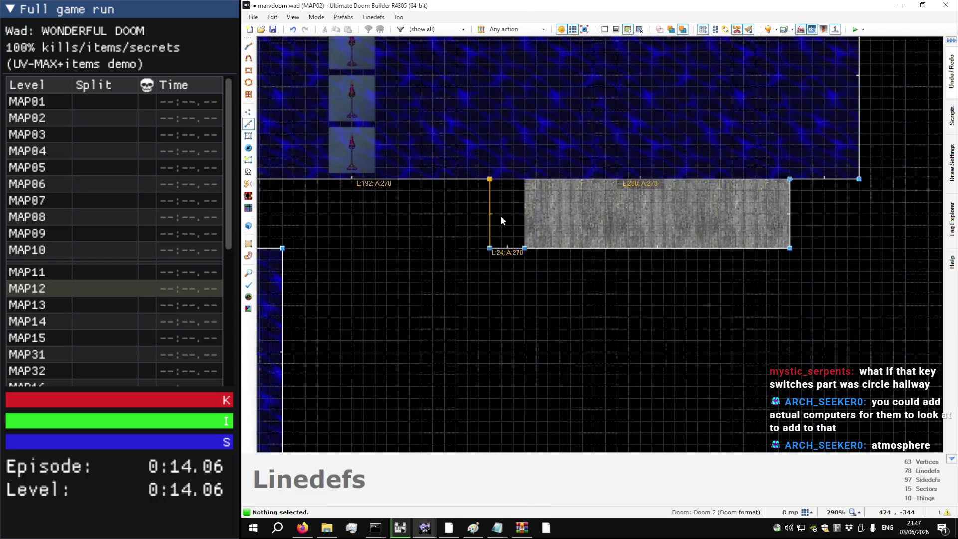
{"action": "scroll", "coordinate": [512, 234], "scroll_direction": "down", "scroll_amount": 4}
{"action": "mouse_move", "coordinate": [510, 228]}
{"action": "left_mouse_down"}
{"action": "mouse_move", "coordinate": [535, 222]}
{"action": "mouse_move", "coordinate": [519, 226]}
{"action": "left_mouse_up"}
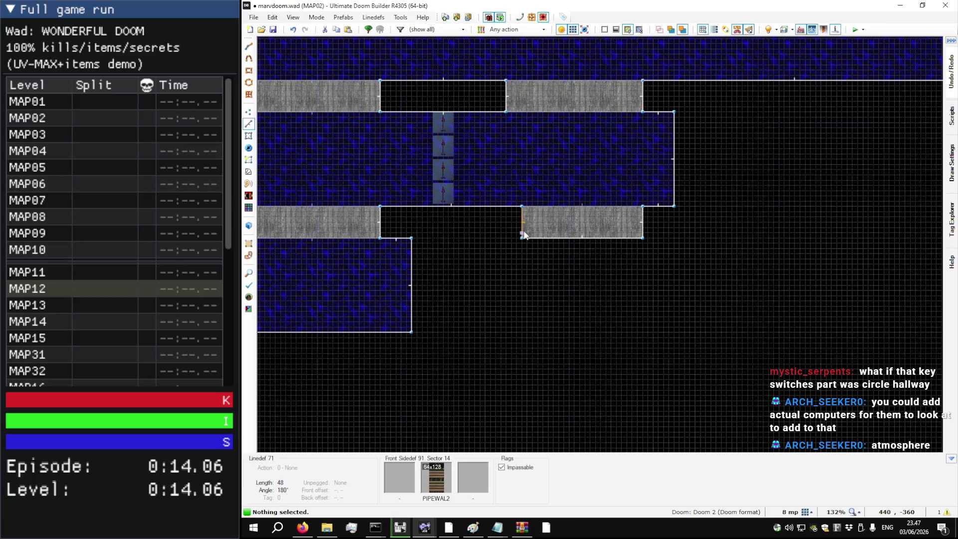
{"action": "key", "text": "v"}
{"action": "scroll", "coordinate": [522, 239], "scroll_direction": "up", "scroll_amount": 8}
{"action": "mouse_move", "coordinate": [519, 317]}
{"action": "left_mouse_down"}
{"action": "mouse_move", "coordinate": [520, 277]}
{"action": "mouse_move", "coordinate": [553, 276]}
{"action": "mouse_move", "coordinate": [516, 277]}
{"action": "left_mouse_up"}
Step: Enable geometry snapping, nudge the bottom-left corner right, and preview the corridor in 3D
{"action": "key", "text": "b"}
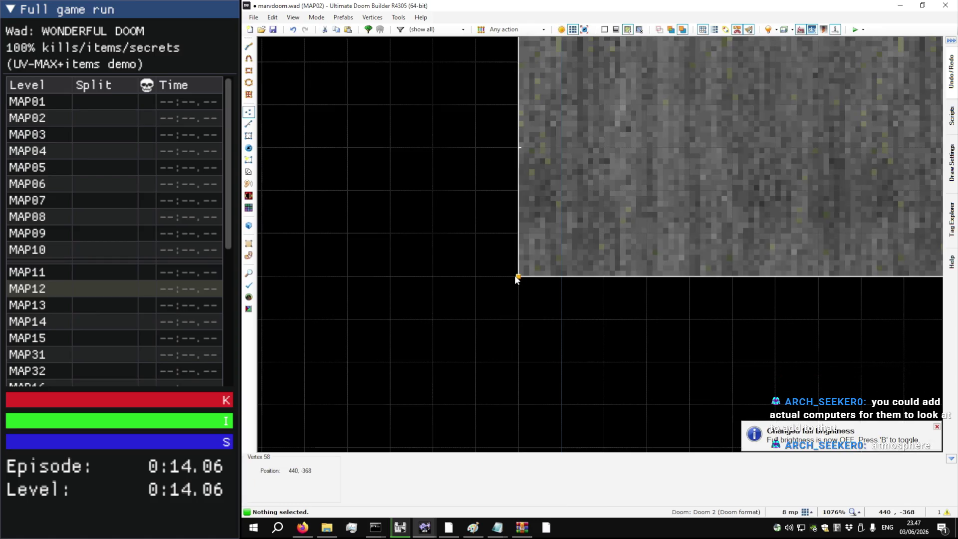
{"action": "key", "text": "b"}
{"action": "key", "text": "ctrl+g"}
{"action": "mouse_move", "coordinate": [517, 278]}
{"action": "left_mouse_down"}
{"action": "mouse_move", "coordinate": [562, 276]}
{"action": "mouse_move", "coordinate": [519, 278]}
{"action": "left_mouse_up"}
{"action": "scroll", "coordinate": [450, 283], "scroll_direction": "down", "scroll_amount": 7}
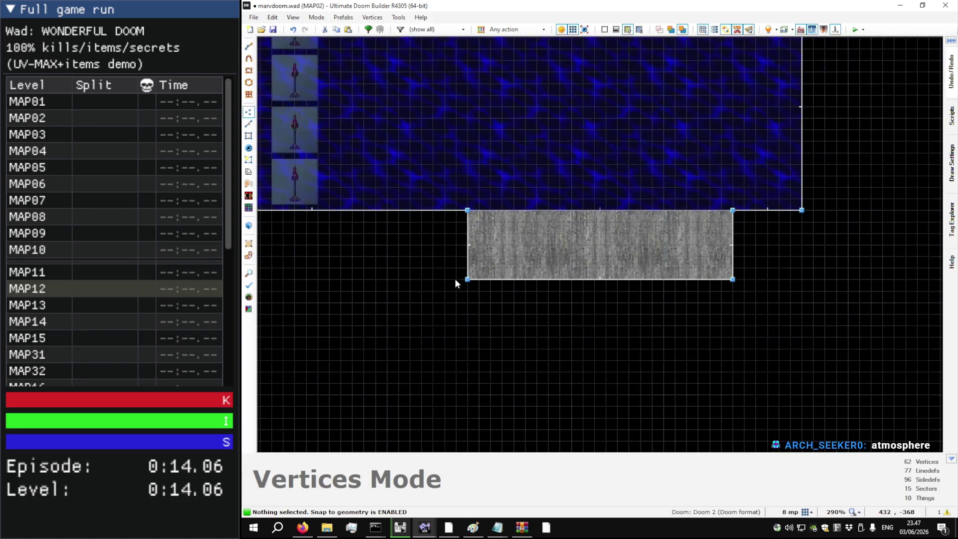
{"action": "key", "text": "q"}
{"action": "key", "text": "s"}
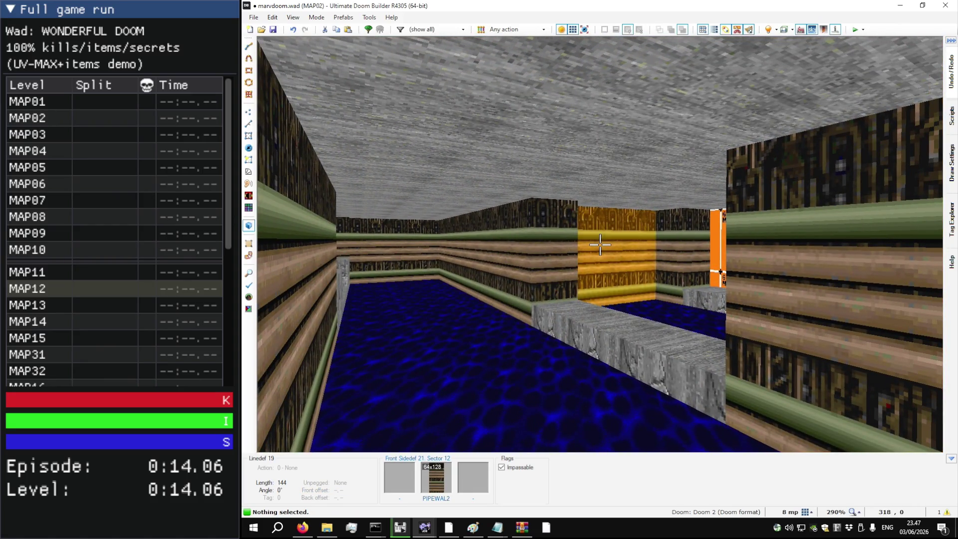
Step: Walk the 3D camera down the water corridor to the orange wall, then return to 2D vertices
{"action": "key", "text": "w"}
{"action": "key", "text": "w"}
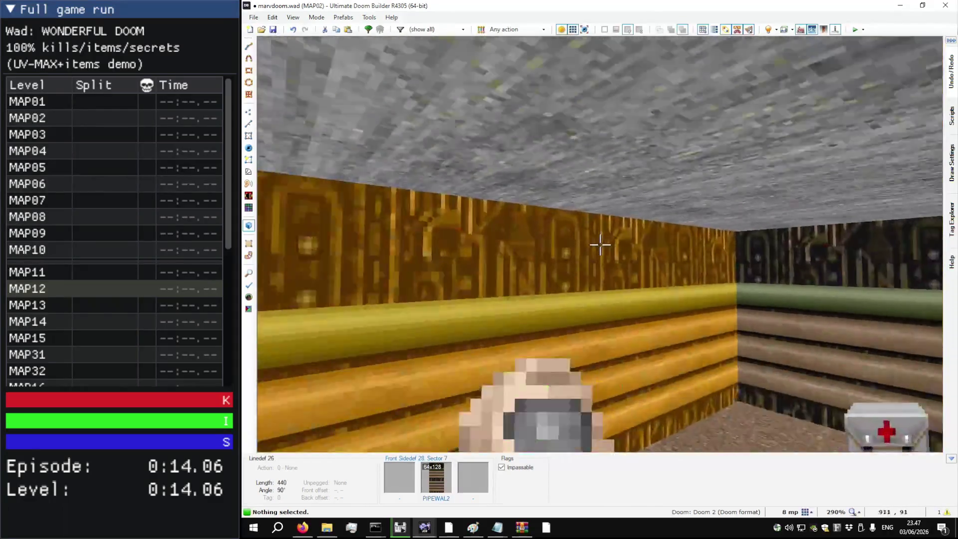
{"action": "key", "text": "w"}
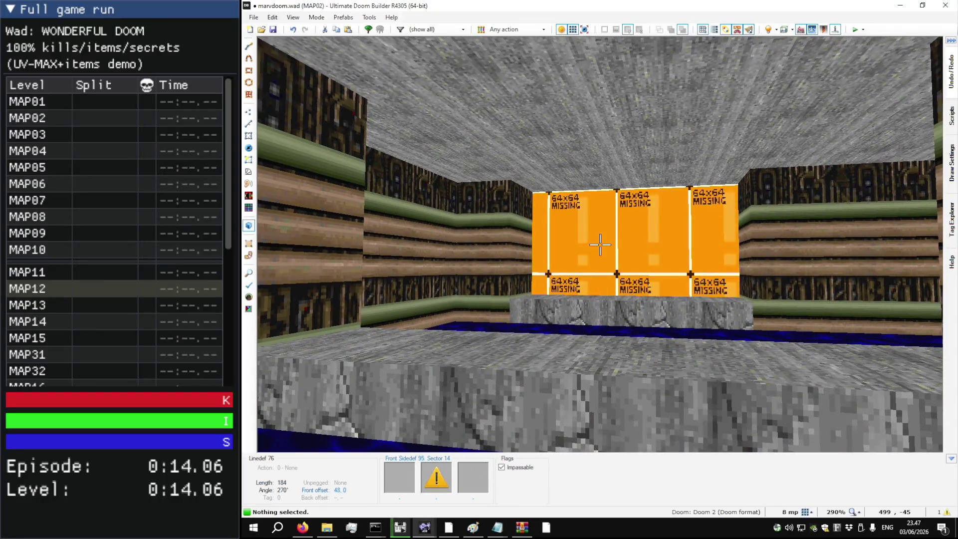
{"action": "key", "text": "w"}
{"action": "key", "text": "s"}
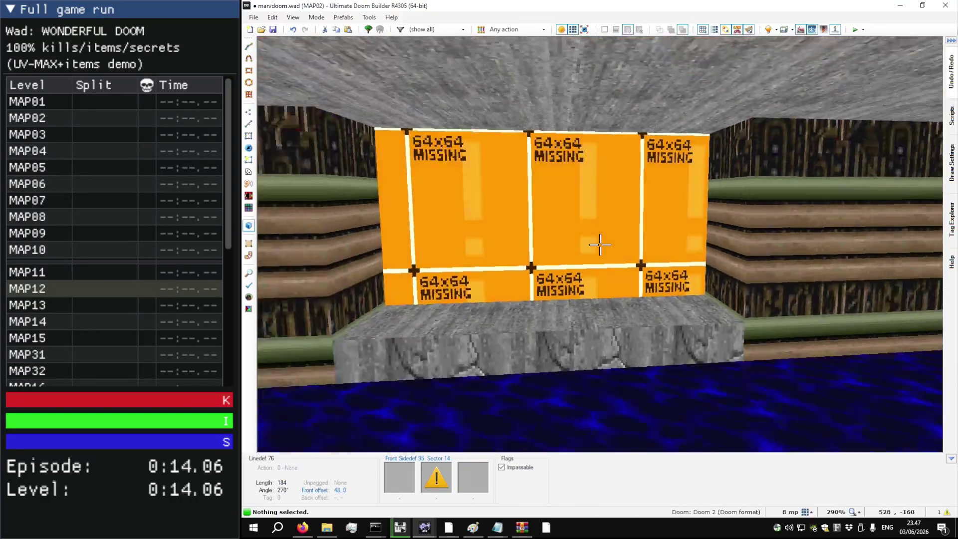
{"action": "key", "text": "w"}
{"action": "key", "text": "s"}
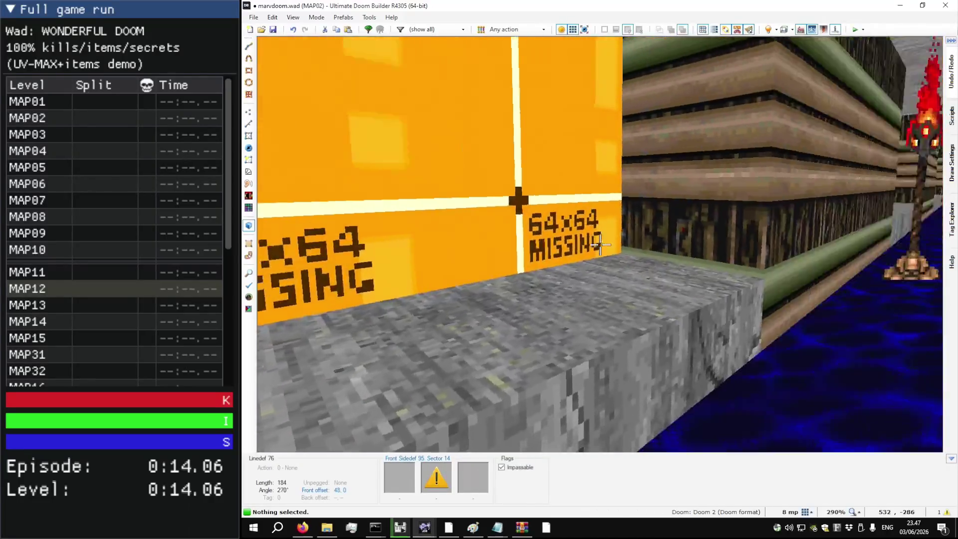
{"action": "key", "text": "w"}
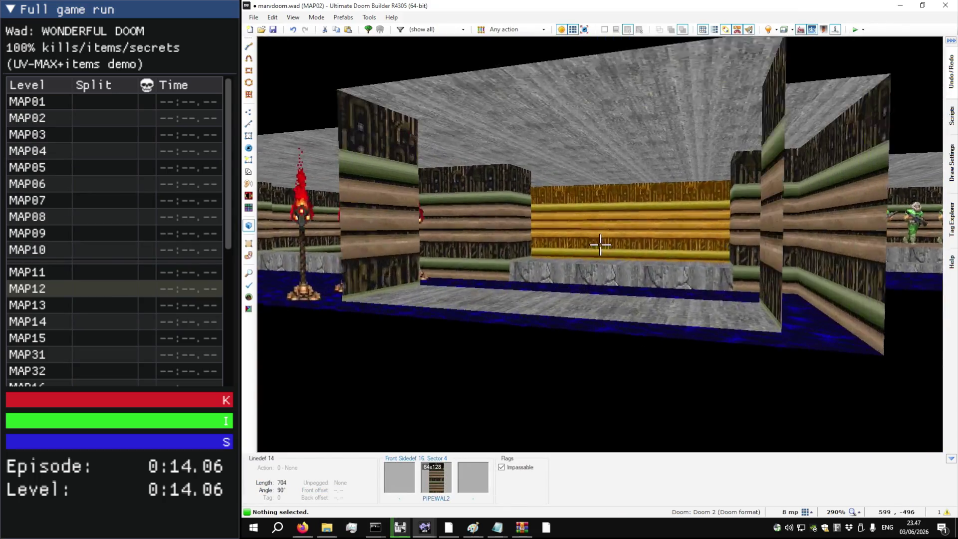
{"action": "key", "text": "q"}
{"action": "scroll", "coordinate": [584, 233], "scroll_direction": "down", "scroll_amount": 3}
{"action": "scroll", "coordinate": [494, 130], "scroll_direction": "up", "scroll_amount": 4}
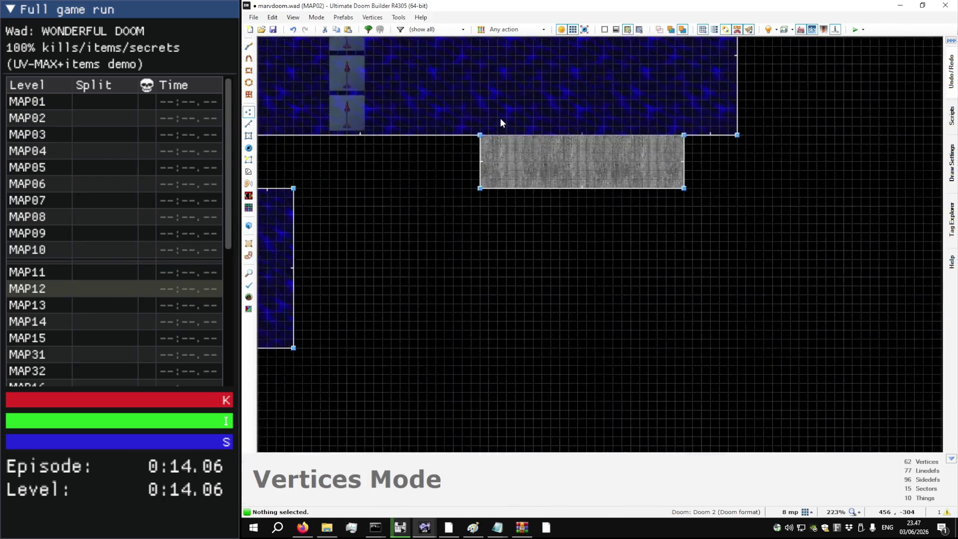
Step: Draw a new ledge sector above the water room's north edge
{"action": "scroll", "coordinate": [475, 222], "scroll_direction": "up", "scroll_amount": 4}
{"action": "scroll", "coordinate": [523, 223], "scroll_direction": "down", "scroll_amount": 10}
{"action": "scroll", "coordinate": [507, 223], "scroll_direction": "up", "scroll_amount": 11}
{"action": "scroll", "coordinate": [484, 220], "scroll_direction": "down", "scroll_amount": 10}
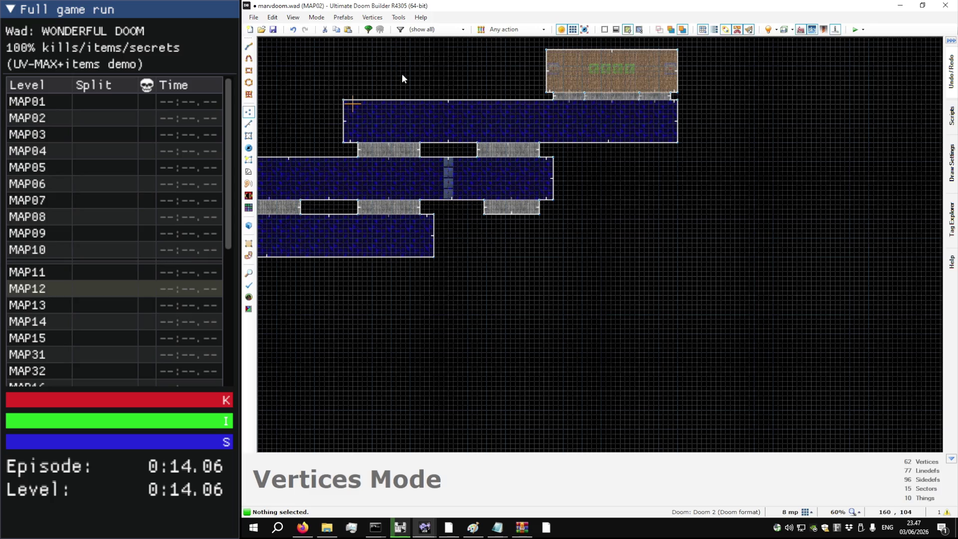
{"action": "scroll", "coordinate": [406, 66], "scroll_direction": "up", "scroll_amount": 4}
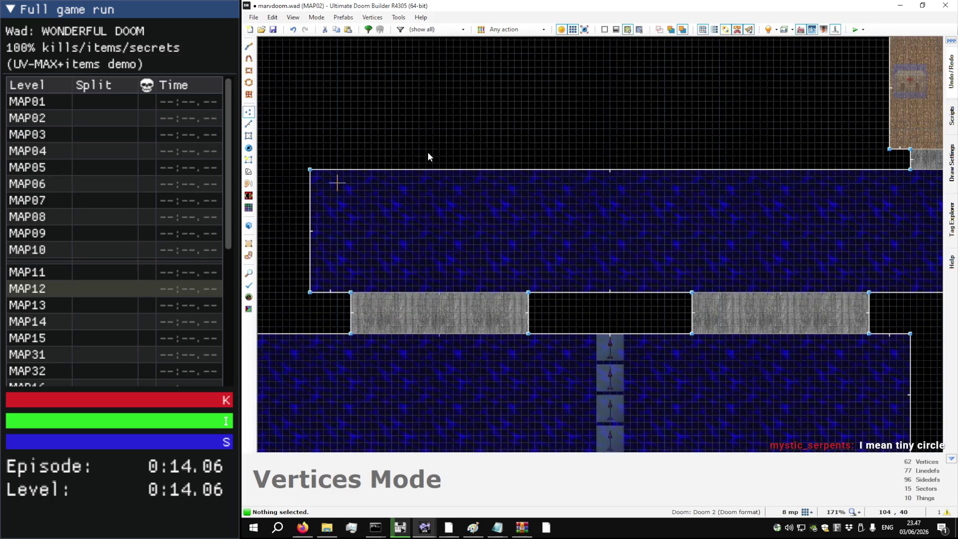
{"action": "key", "text": "space"}
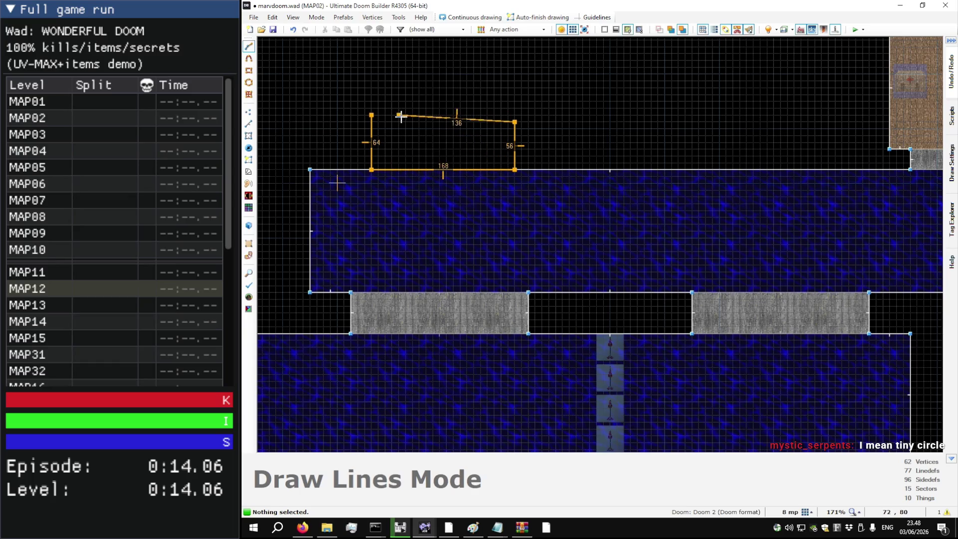
{"action": "left_click", "coordinate": [372, 116]}
Step: Copy the lower water sector's properties and paste them onto the new ledge
{"action": "scroll", "coordinate": [459, 152], "scroll_direction": "up", "scroll_amount": 1}
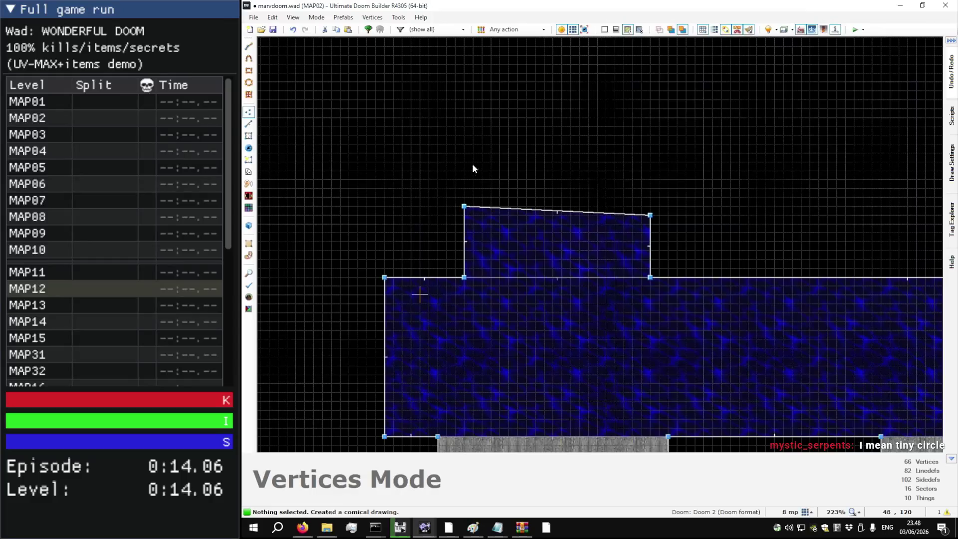
{"action": "scroll", "coordinate": [473, 164], "scroll_direction": "down", "scroll_amount": 2}
{"action": "left_click", "coordinate": [535, 338]}
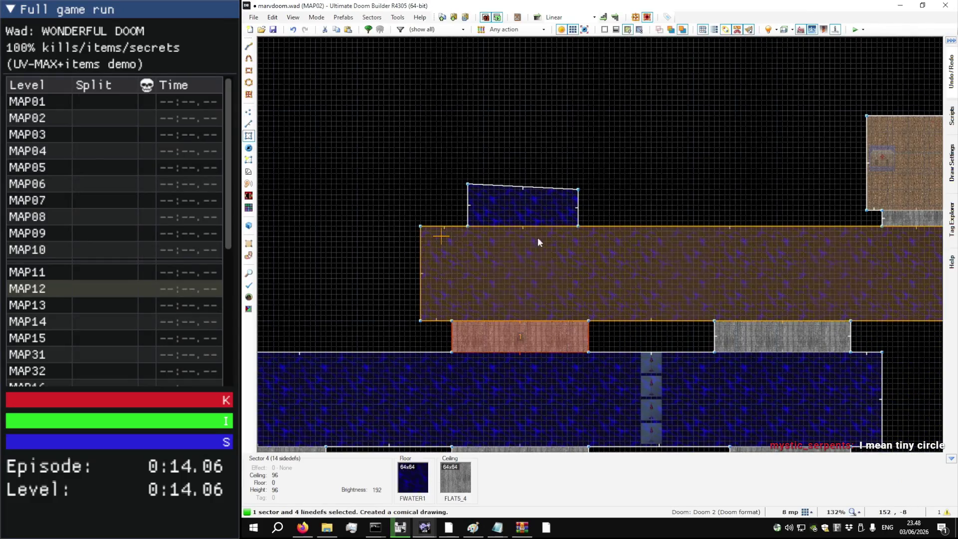
{"action": "key", "text": "ctrl+c"}
{"action": "key", "text": "Escape"}
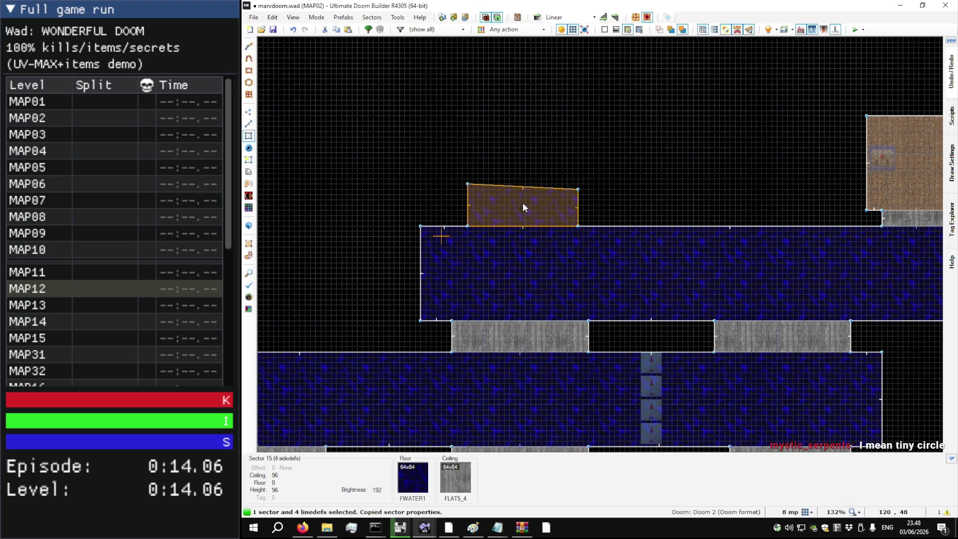
{"action": "key", "text": "ctrl+shift+v"}
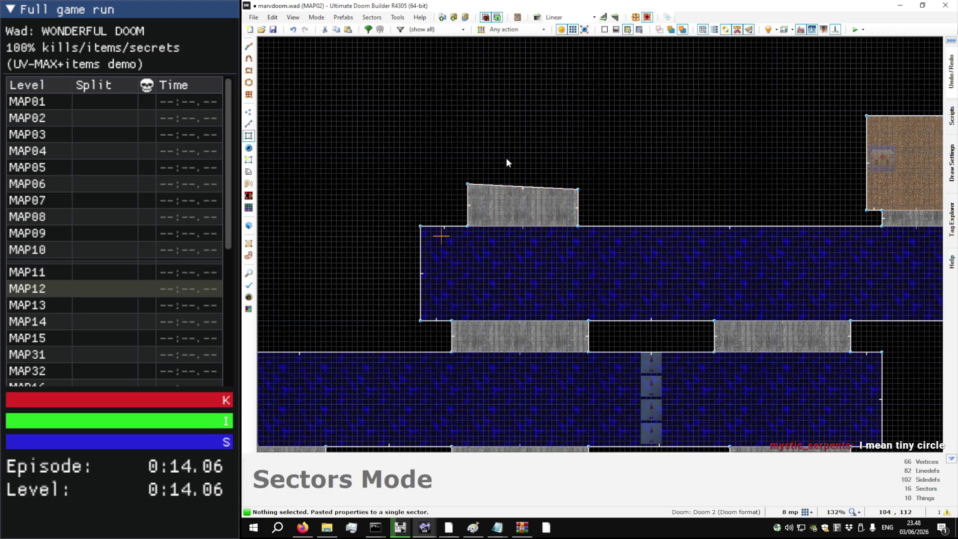
Step: Draw the first two wedge sectors of the curved walkway
{"action": "scroll", "coordinate": [476, 163], "scroll_direction": "up", "scroll_amount": 4}
{"action": "key", "text": "d"}
{"action": "left_click", "coordinate": [492, 142]}
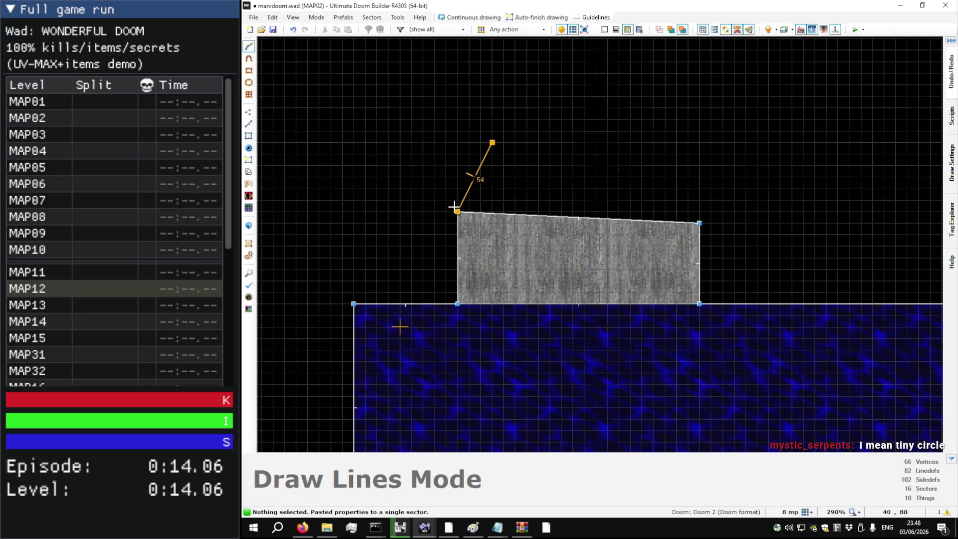
{"action": "left_click", "coordinate": [492, 143]}
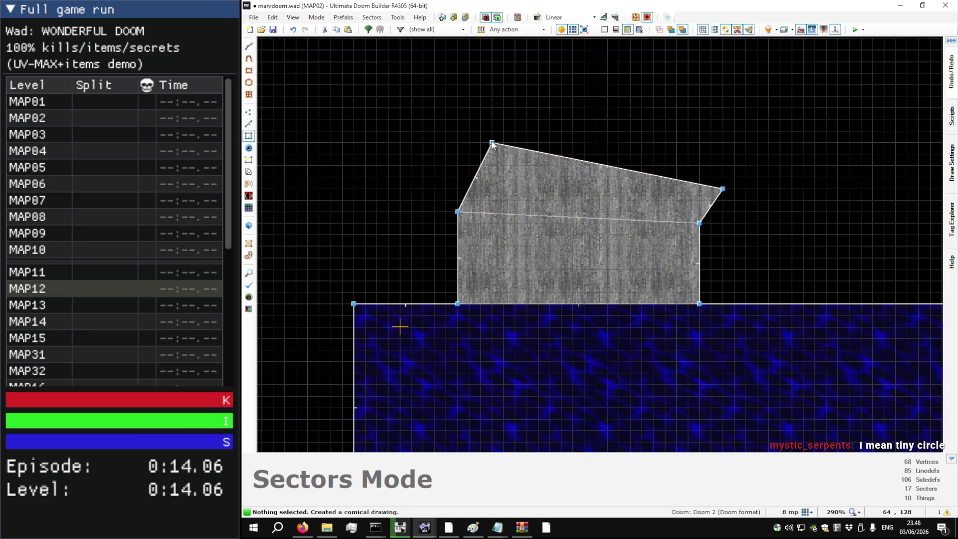
{"action": "key", "text": "d"}
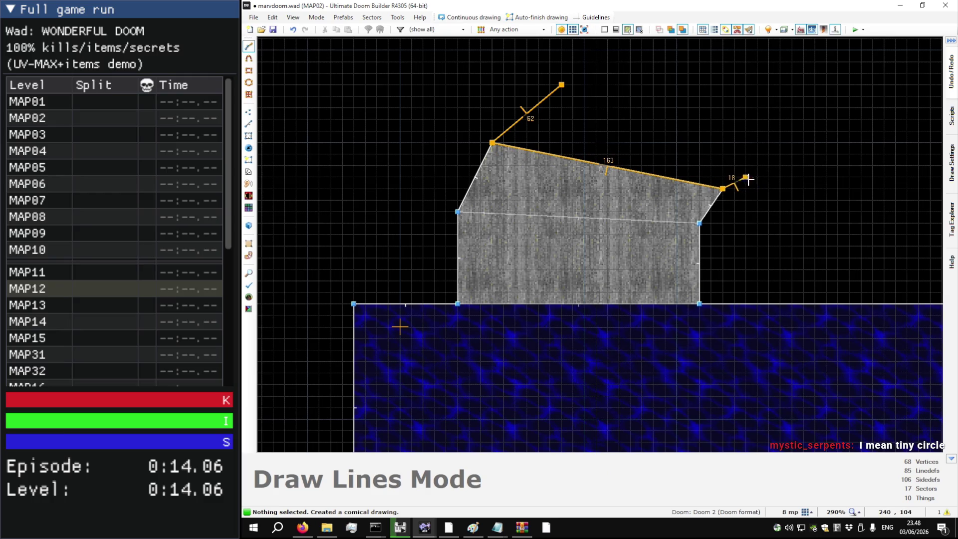
{"action": "left_click", "coordinate": [563, 85]}
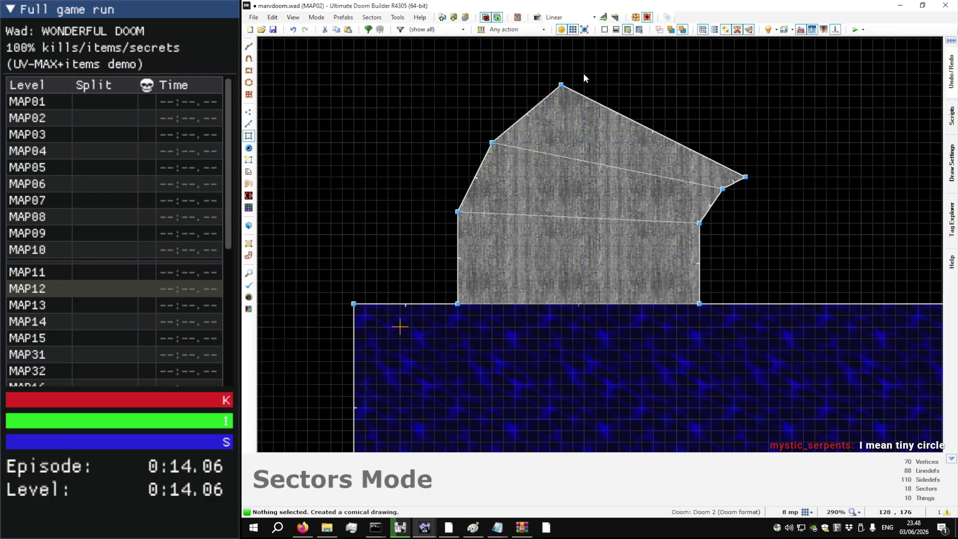
Step: Draw the third wedge and the square end piece of the walkway
{"action": "scroll", "coordinate": [582, 75], "scroll_direction": "up", "scroll_amount": 5}
{"action": "key", "text": "d"}
{"action": "scroll", "coordinate": [469, 185], "scroll_direction": "down", "scroll_amount": 4}
{"action": "left_click", "coordinate": [481, 172]}
{"action": "scroll", "coordinate": [457, 194], "scroll_direction": "down", "scroll_amount": 7}
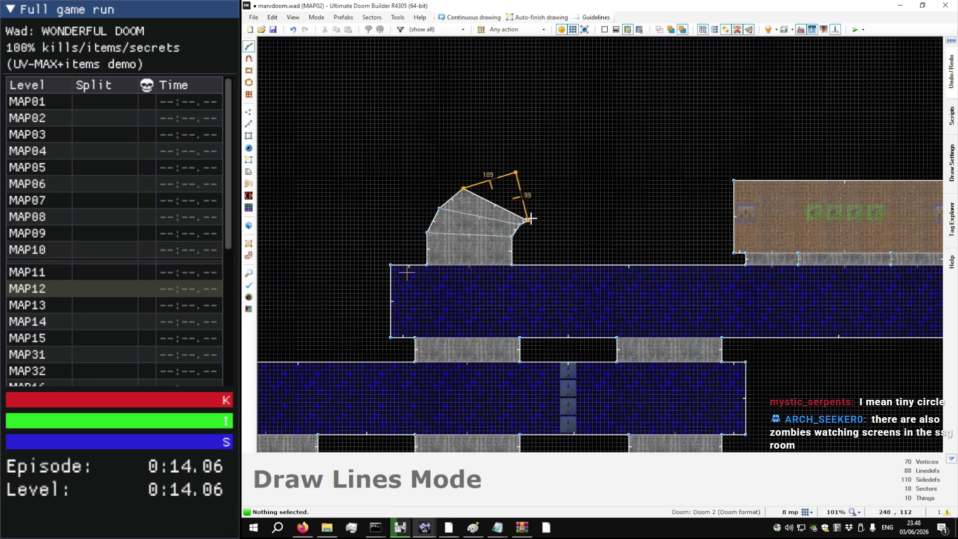
{"action": "scroll", "coordinate": [540, 211], "scroll_direction": "up", "scroll_amount": 5}
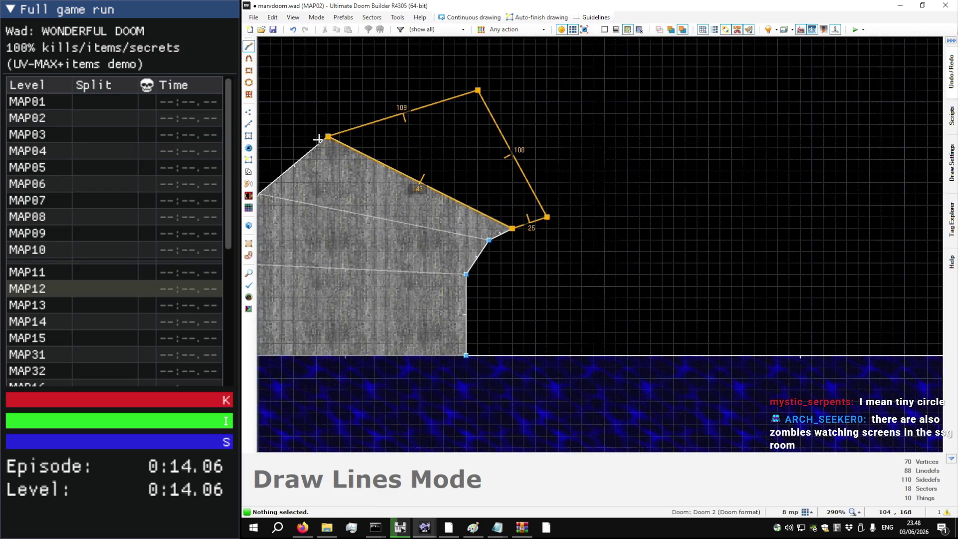
{"action": "left_click", "coordinate": [319, 138]}
{"action": "scroll", "coordinate": [500, 89], "scroll_direction": "up", "scroll_amount": 5}
{"action": "key", "text": "d"}
{"action": "scroll", "coordinate": [449, 75], "scroll_direction": "down", "scroll_amount": 3}
{"action": "left_click", "coordinate": [440, 74]}
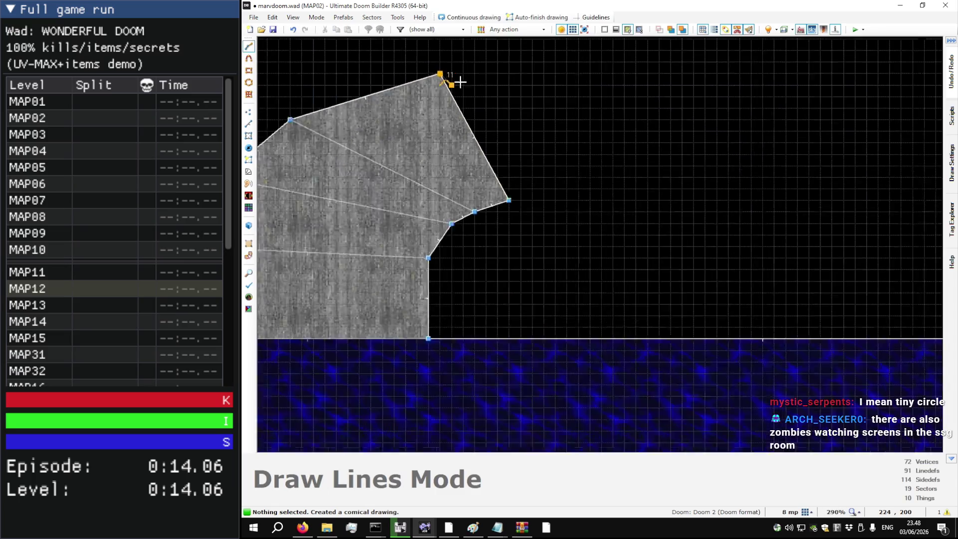
{"action": "scroll", "coordinate": [457, 81], "scroll_direction": "down", "scroll_amount": 3}
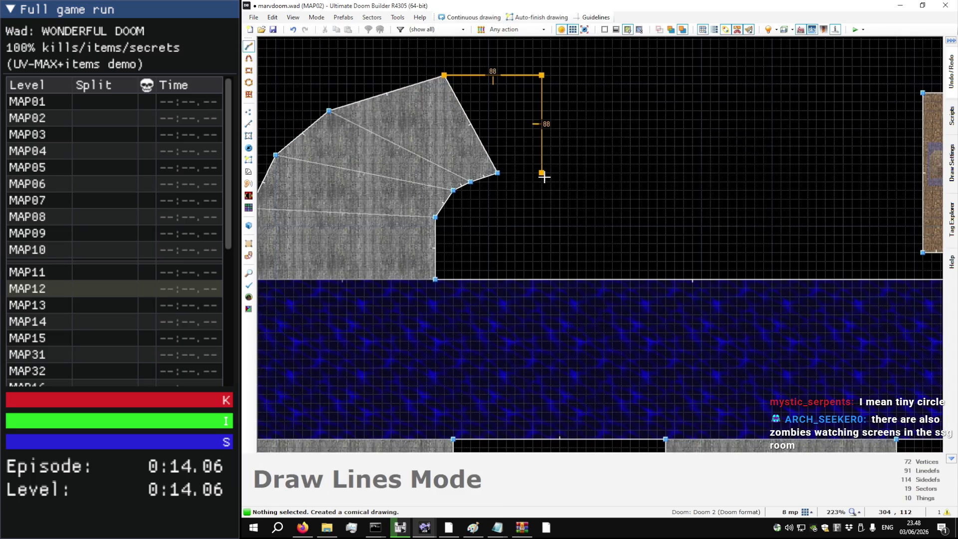
{"action": "left_click", "coordinate": [498, 173]}
Step: Drag two inner corner vertices to even out the walkway's curve
{"action": "scroll", "coordinate": [561, 201], "scroll_direction": "down", "scroll_amount": 3}
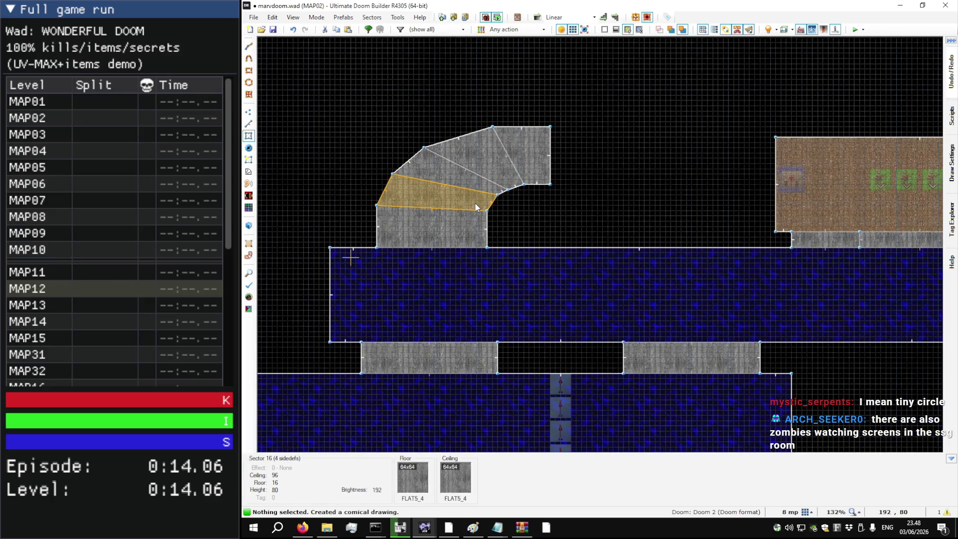
{"action": "scroll", "coordinate": [466, 213], "scroll_direction": "up", "scroll_amount": 4}
{"action": "key", "text": "v"}
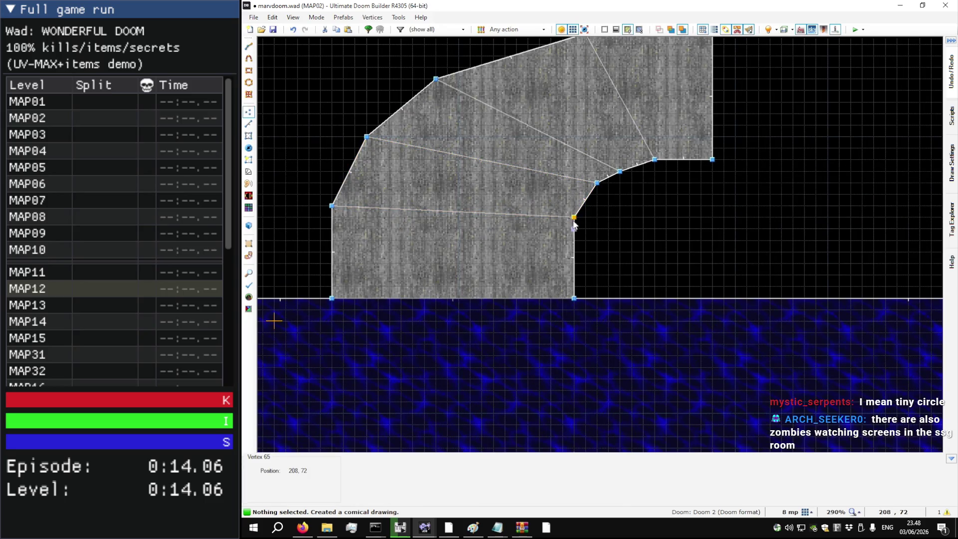
{"action": "left_click_drag", "start_coordinate": [574, 221], "coordinate": [575, 242]}
{"action": "left_click_drag", "start_coordinate": [599, 183], "coordinate": [580, 205]}
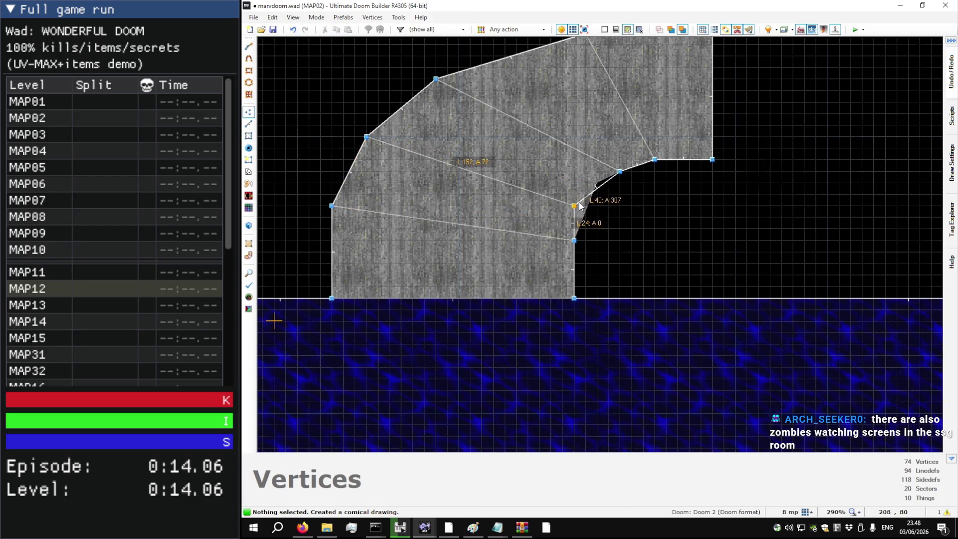
{"action": "scroll", "coordinate": [554, 233], "scroll_direction": "down", "scroll_amount": 3}
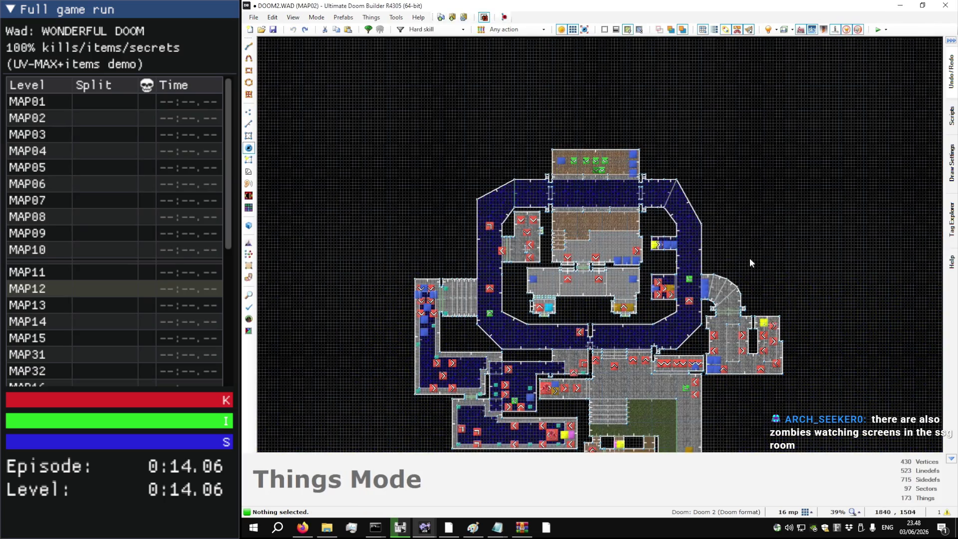
{"action": "scroll", "coordinate": [748, 265], "scroll_direction": "up", "scroll_amount": 10}
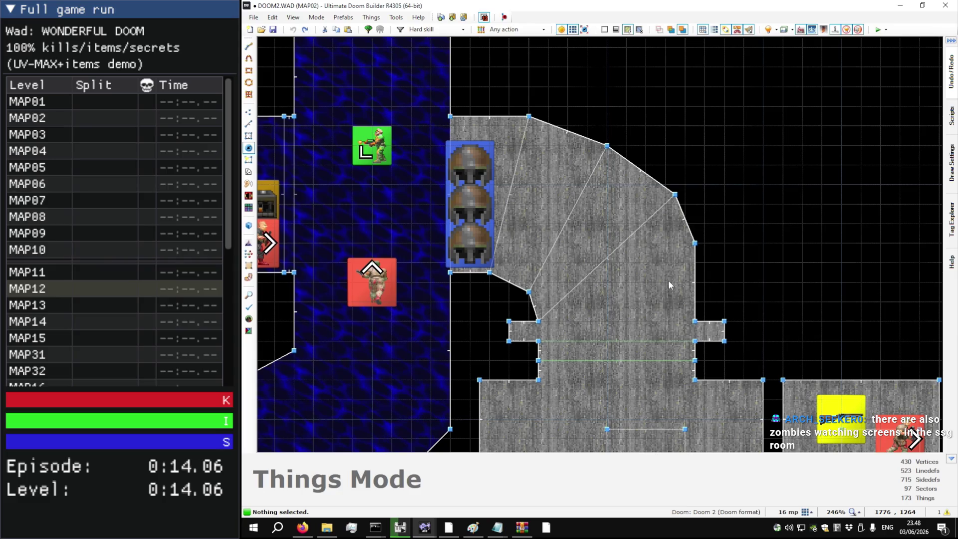
{"action": "key", "text": "q"}
{"action": "key", "text": "w"}
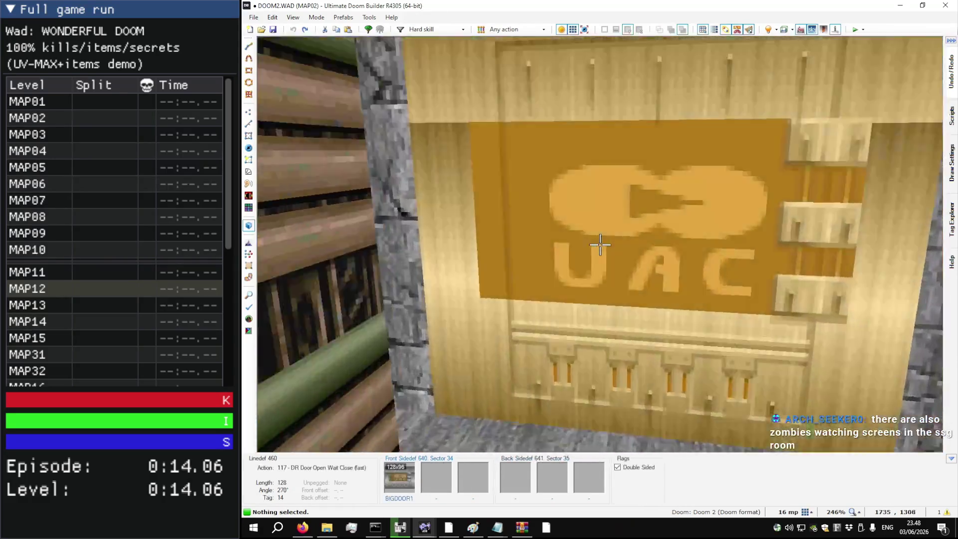
{"action": "key", "text": "w"}
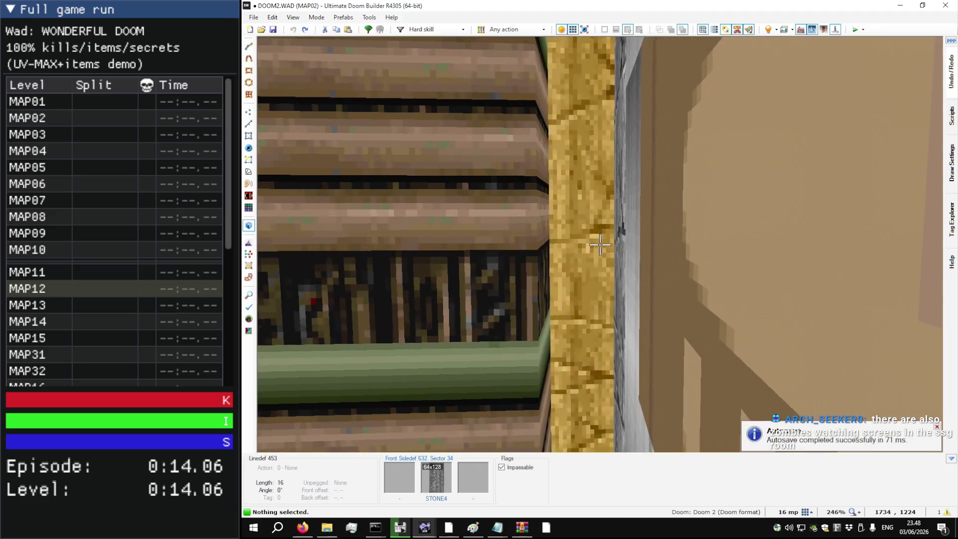
{"action": "key", "text": "w"}
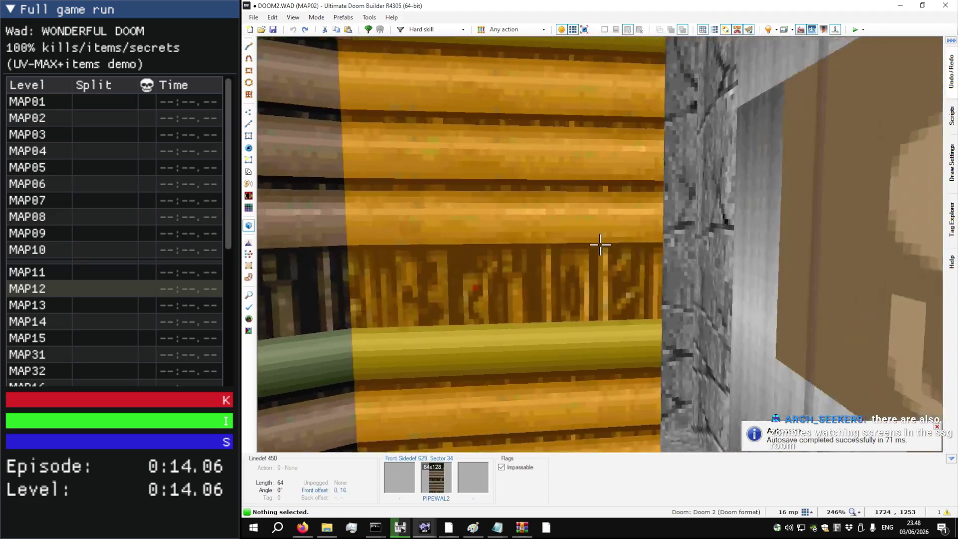
{"action": "key", "text": "w"}
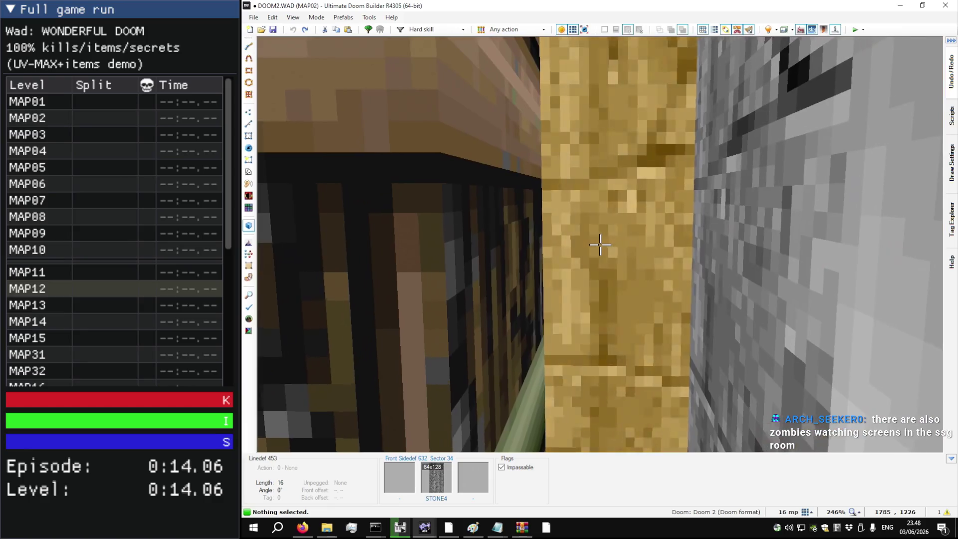
{"action": "key", "text": "w"}
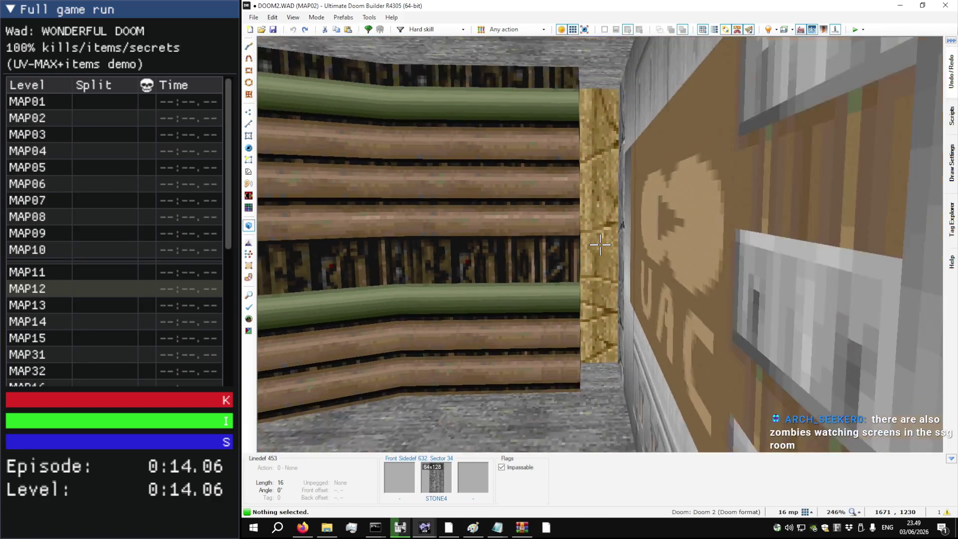
{"action": "key", "text": "w"}
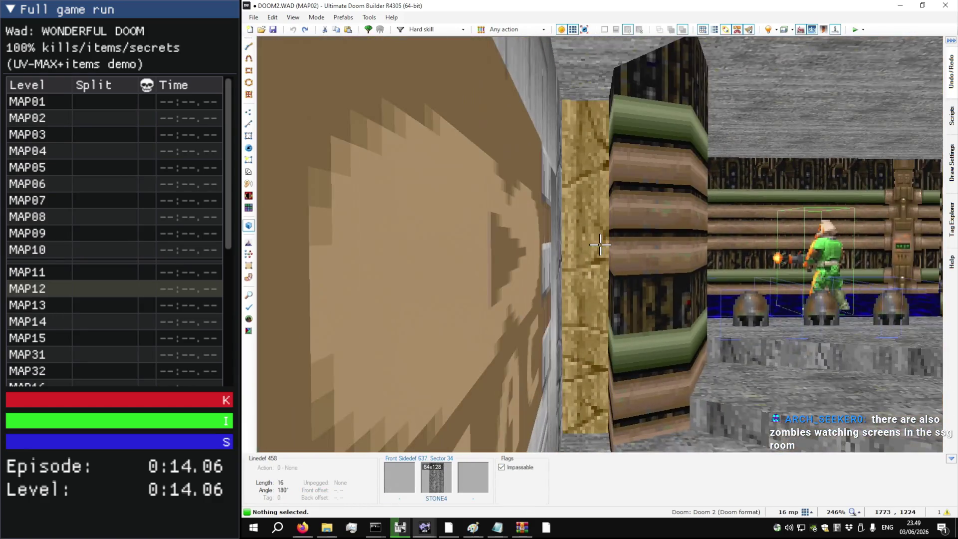
{"action": "key", "text": "s"}
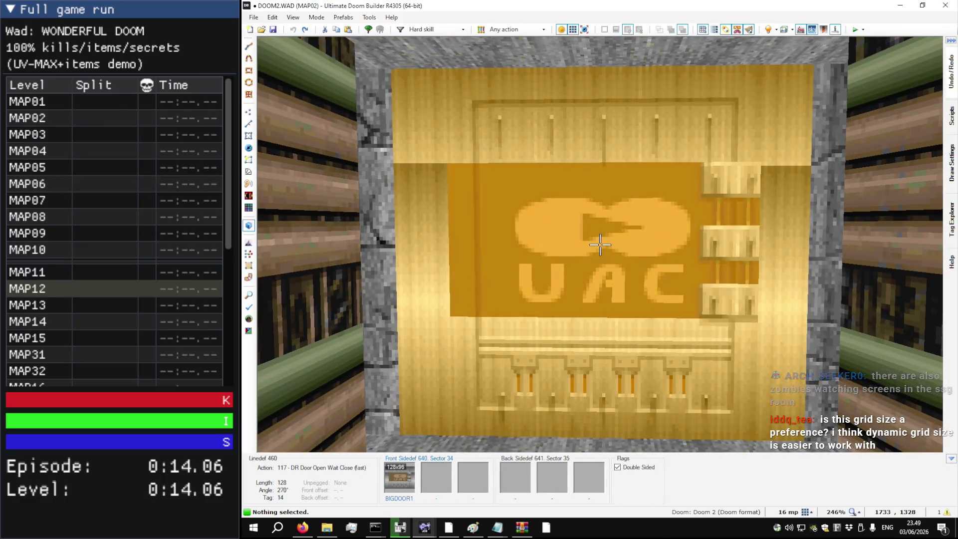
{"action": "key", "text": "q"}
{"action": "scroll", "coordinate": [603, 242], "scroll_direction": "down", "scroll_amount": 3}
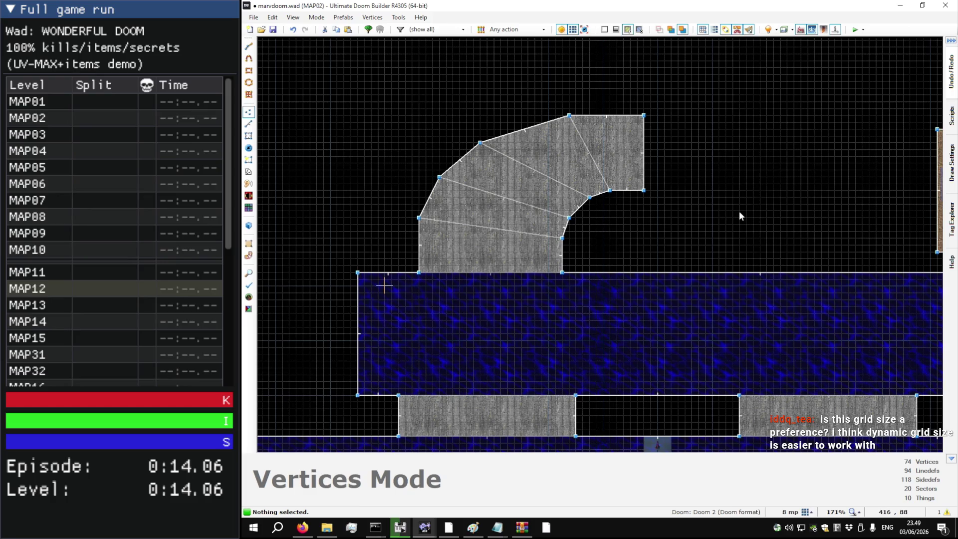
Step: Check the grid size list, leaving it unchanged, and cancel an accidental line drawing
{"action": "left_click", "coordinate": [811, 513]}
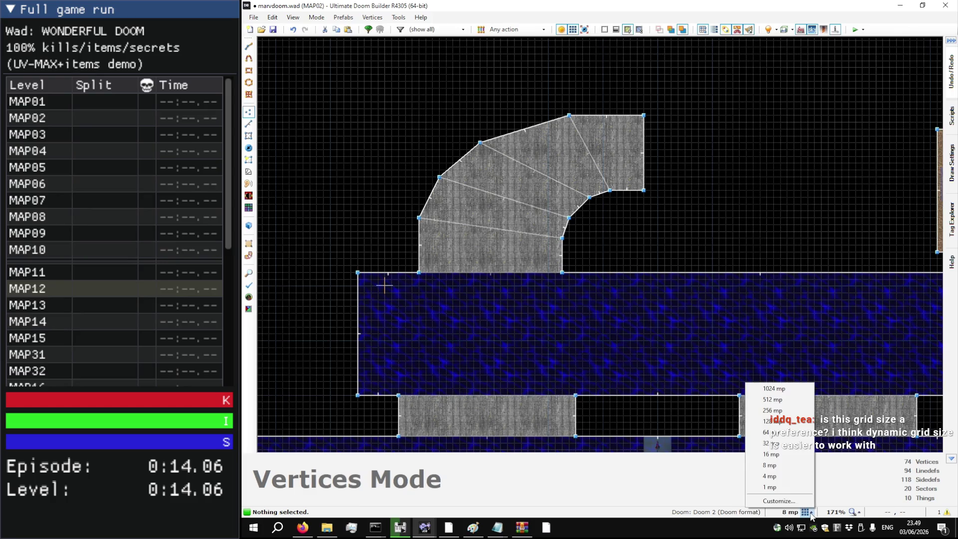
{"action": "left_click", "coordinate": [697, 106]}
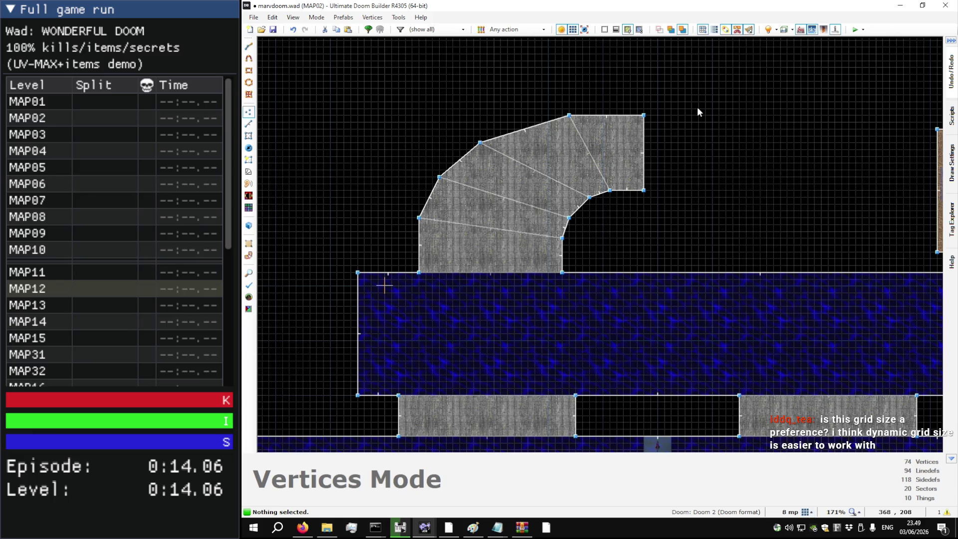
{"action": "scroll", "coordinate": [684, 114], "scroll_direction": "up", "scroll_amount": 4}
{"action": "scroll", "coordinate": [640, 105], "scroll_direction": "down", "scroll_amount": 2}
{"action": "right_click", "coordinate": [663, 172]}
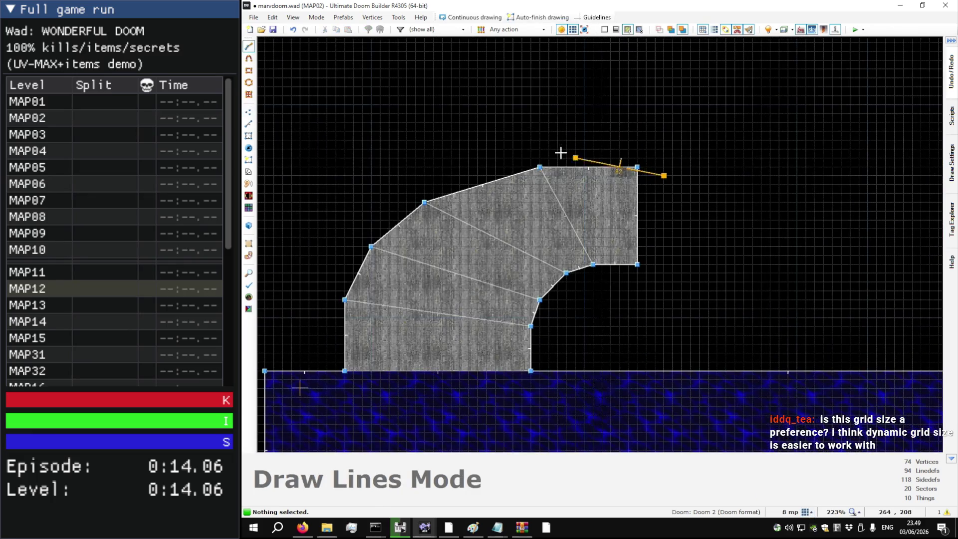
{"action": "key", "text": "Escape"}
Step: Drag an outer curve corner of the walkway up and outward, then bring up the View menu
{"action": "mouse_move", "coordinate": [661, 178]}
{"action": "left_mouse_down"}
{"action": "mouse_move", "coordinate": [533, 159]}
{"action": "mouse_move", "coordinate": [544, 152]}
{"action": "mouse_move", "coordinate": [540, 124]}
{"action": "left_mouse_up"}
{"action": "left_click", "coordinate": [561, 157]}
{"action": "left_click_drag", "start_coordinate": [428, 201], "coordinate": [443, 170]}
{"action": "left_click", "coordinate": [292, 18]}
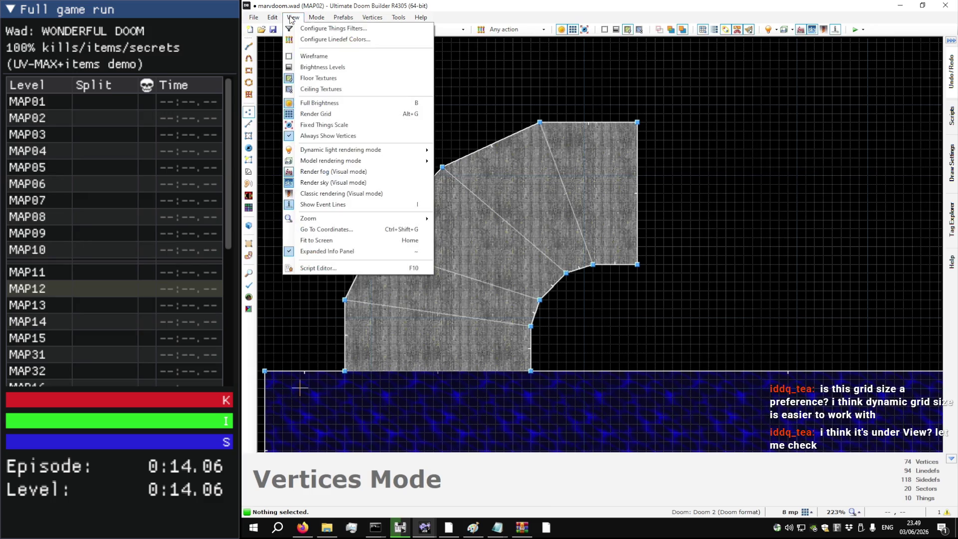
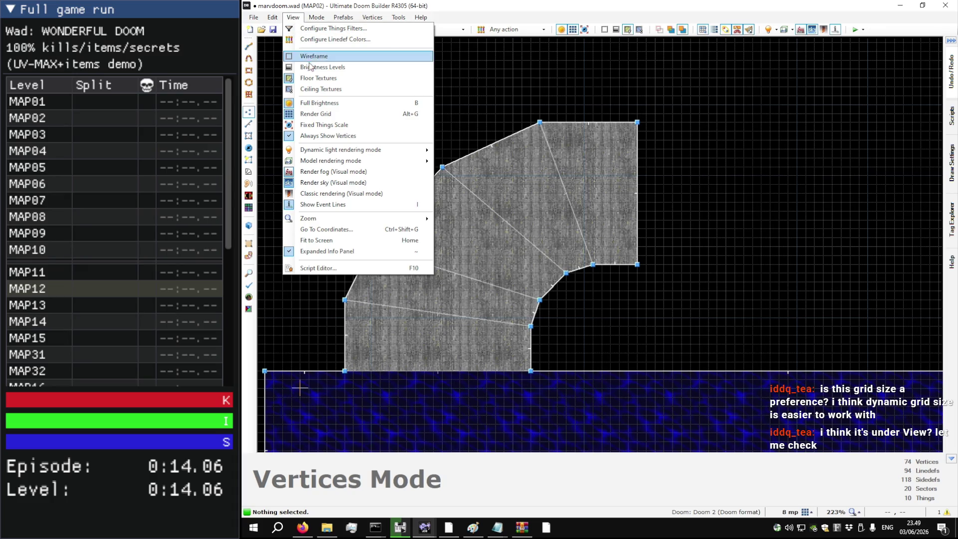
Step: Try the brightness-level and floor-texture view options, then close them unchanged
{"action": "left_click", "coordinate": [309, 67]}
{"action": "left_click", "coordinate": [293, 17]}
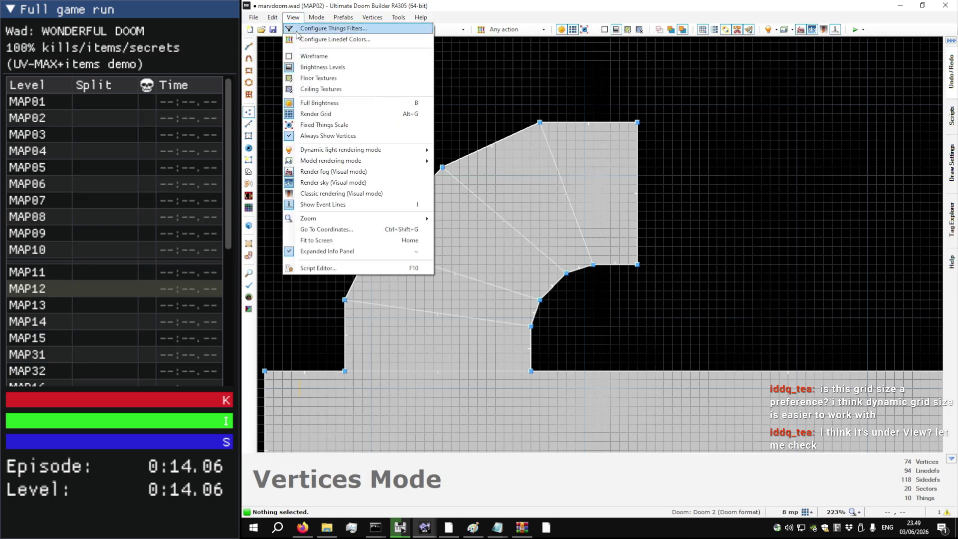
{"action": "left_click", "coordinate": [318, 78]}
{"action": "left_click", "coordinate": [293, 18]}
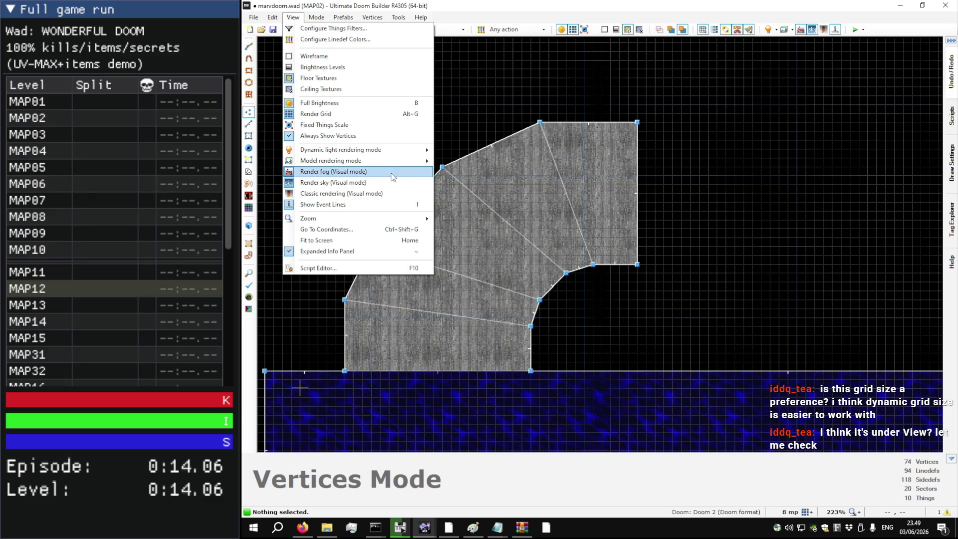
{"action": "mouse_move", "coordinate": [394, 162]}
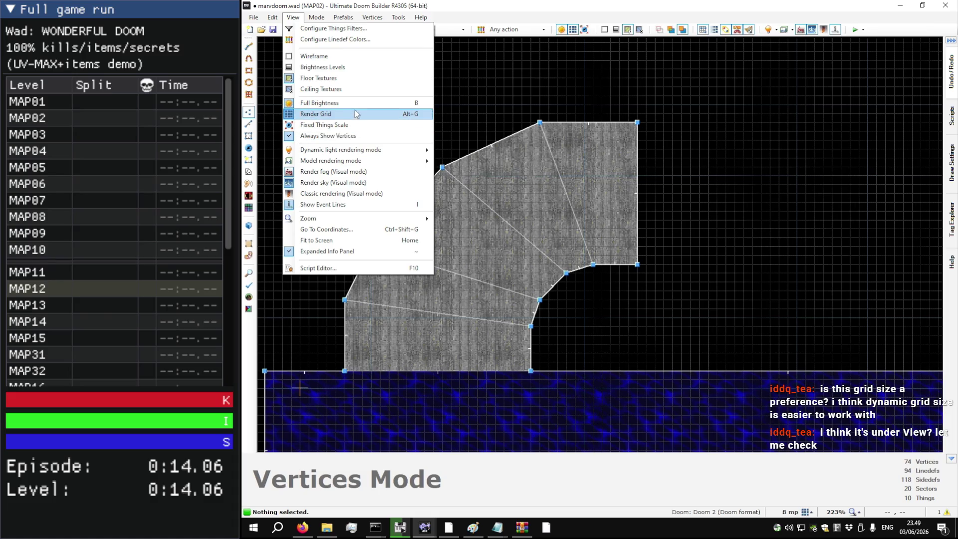
{"action": "left_click", "coordinate": [486, 89]}
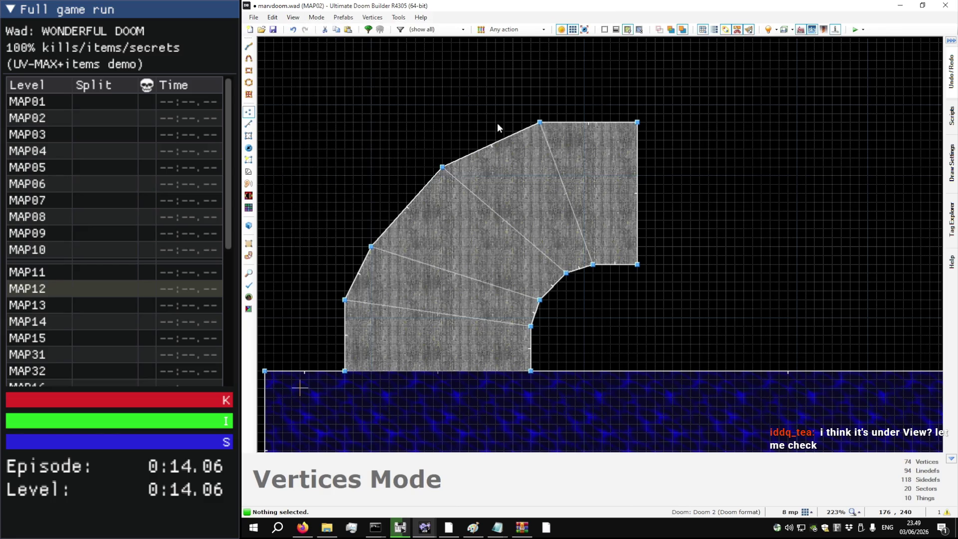
Step: Undo the last stair edit and view the original MAP02 UAC door in 3D
{"action": "key", "text": "ctrl+z"}
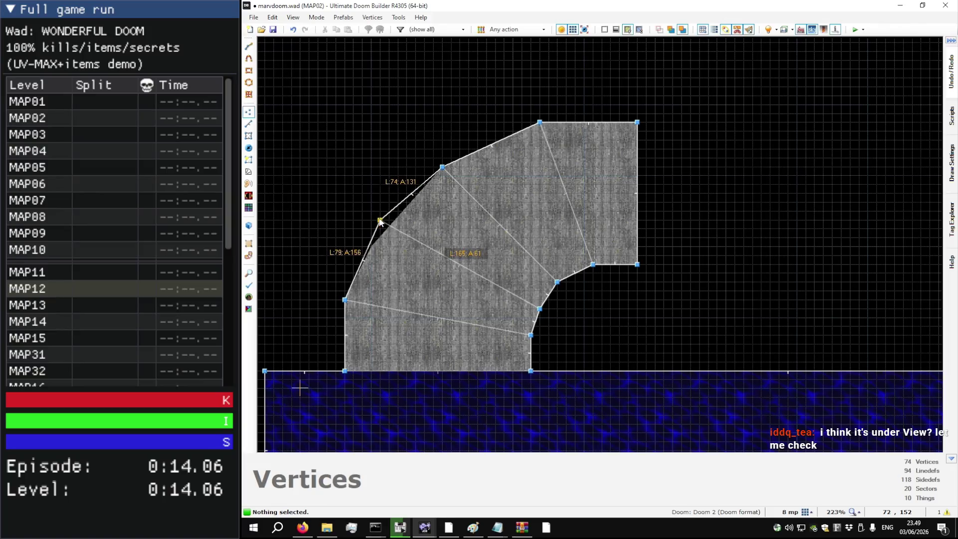
{"action": "key", "text": "alt+Tab"}
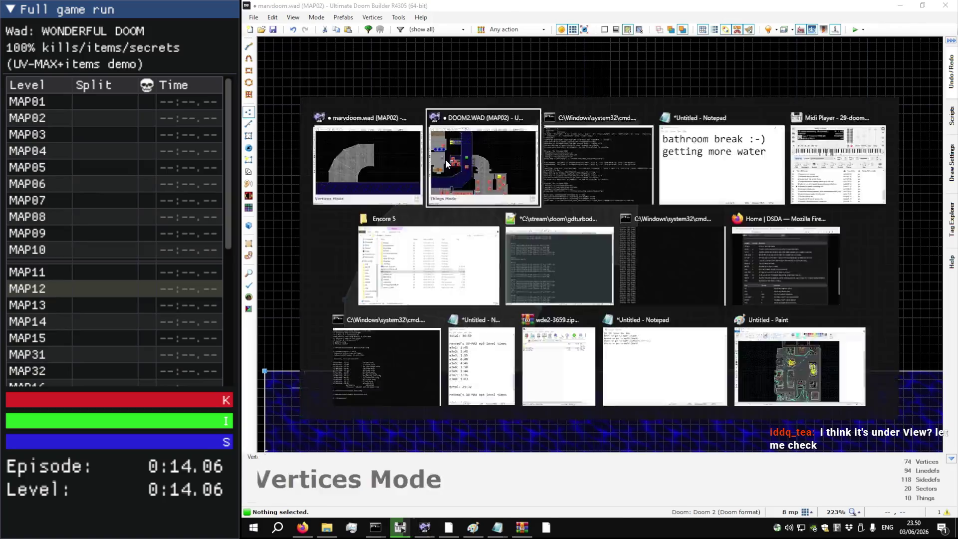
{"action": "key", "text": "w"}
{"action": "key", "text": "w"}
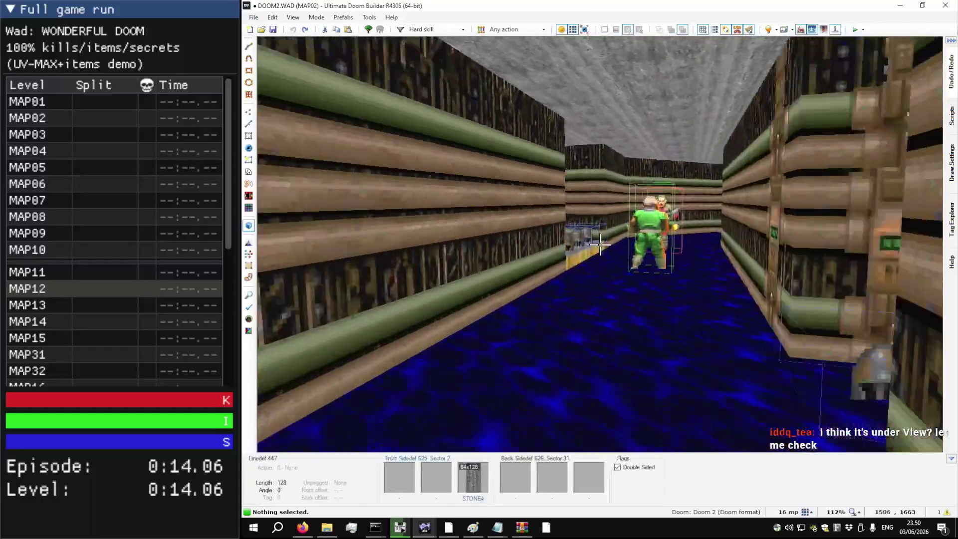
{"action": "key", "text": "w"}
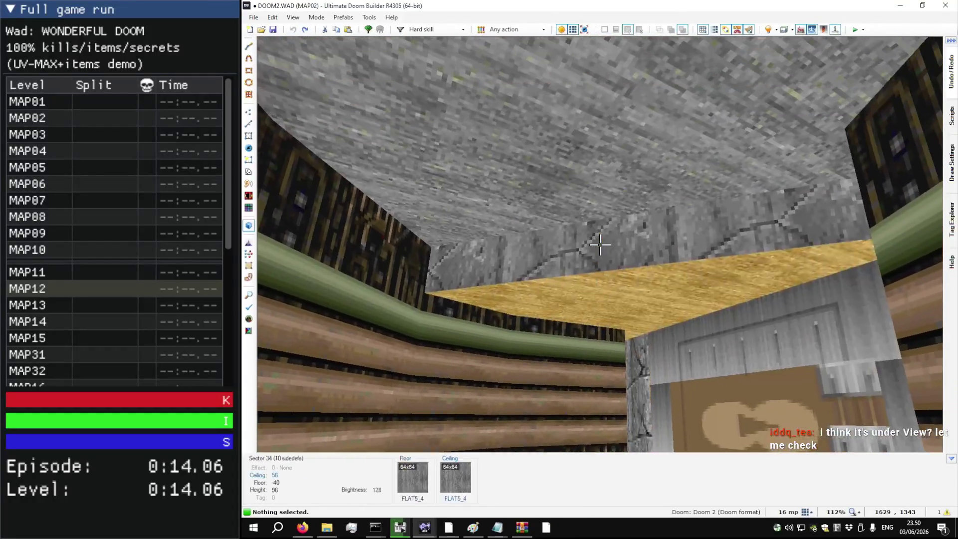
Step: Tour the original MAP02's UAC door, pipe wall and stepped room in 3D
{"action": "key", "text": "q"}
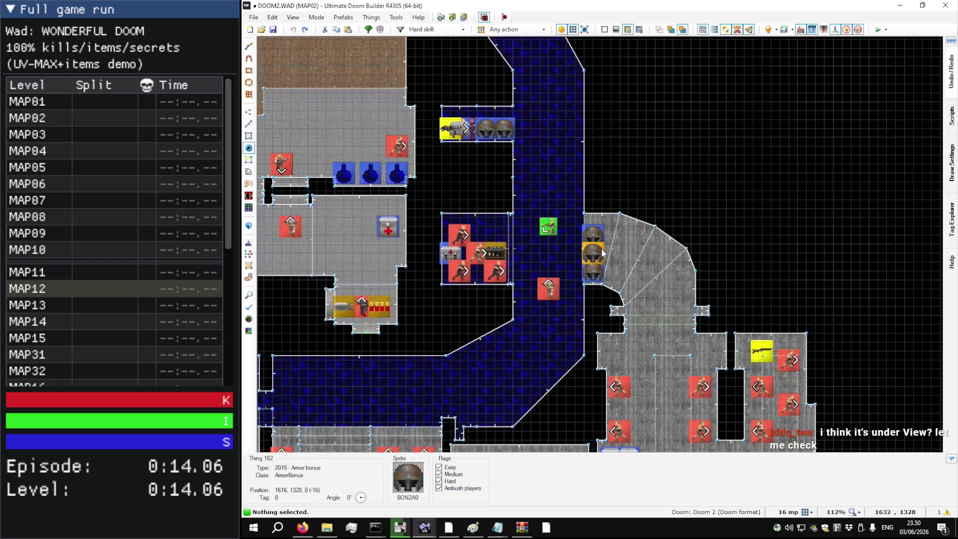
{"action": "key", "text": "q"}
{"action": "key", "text": "w"}
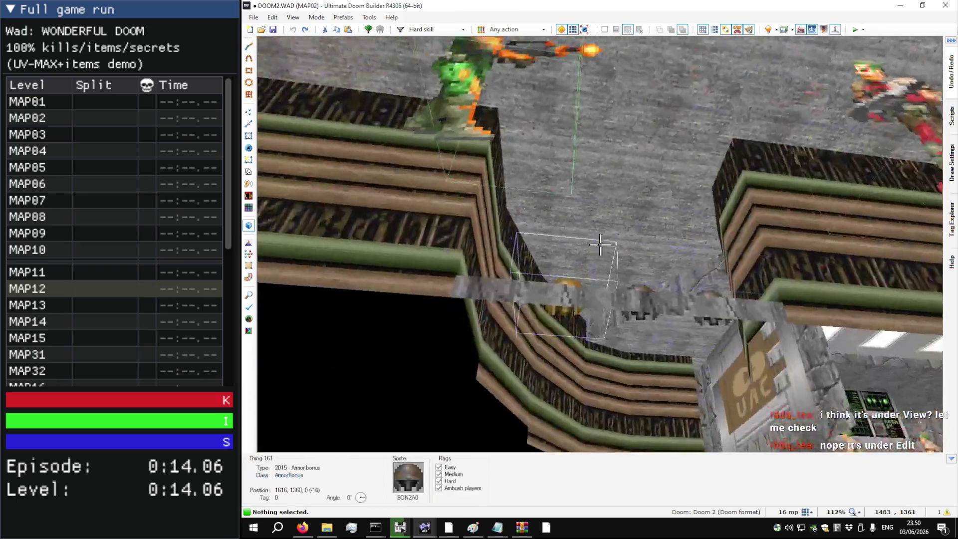
{"action": "key", "text": "w"}
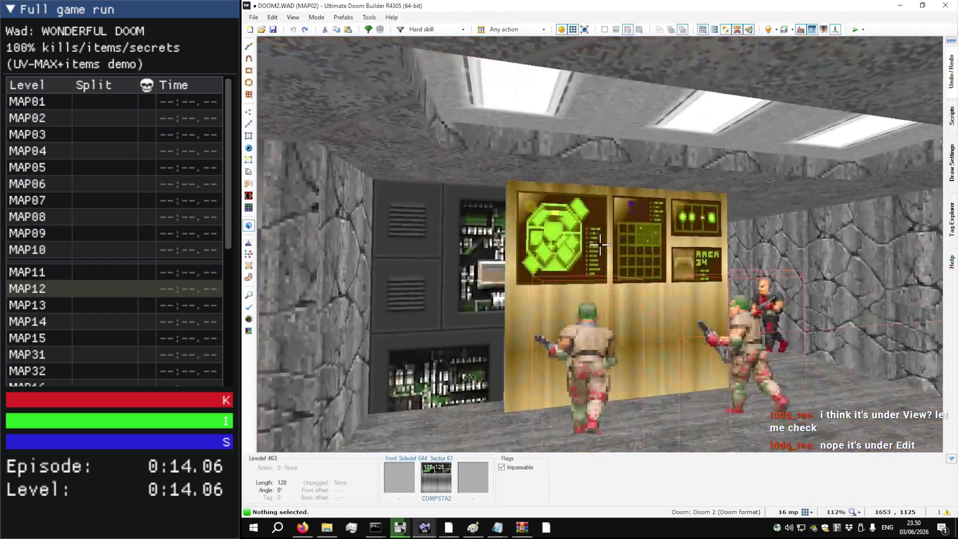
{"action": "key", "text": "s"}
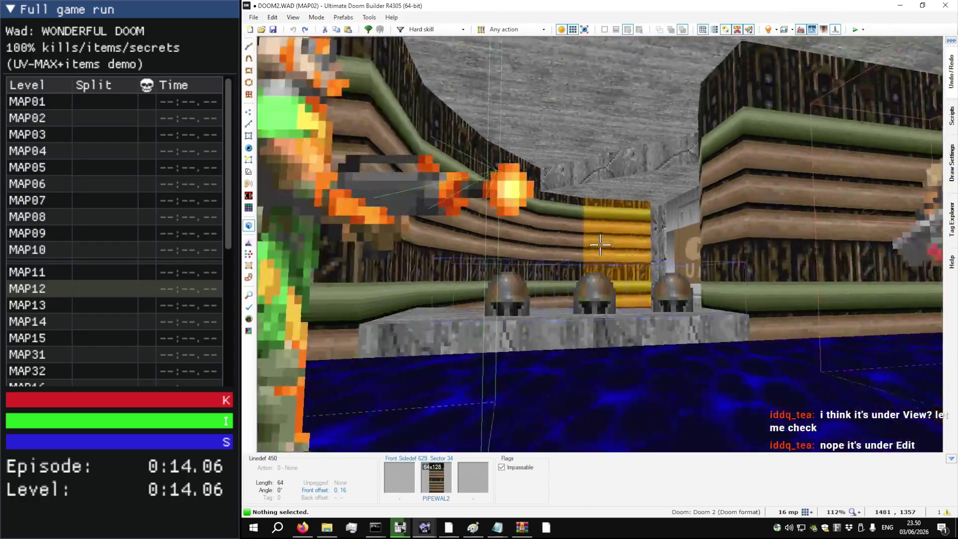
{"action": "key", "text": "w"}
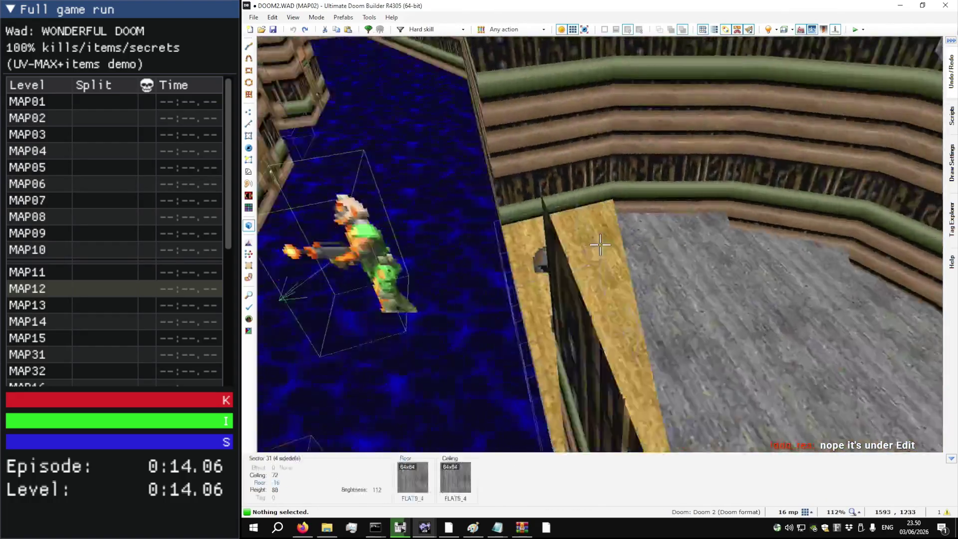
{"action": "key", "text": "w"}
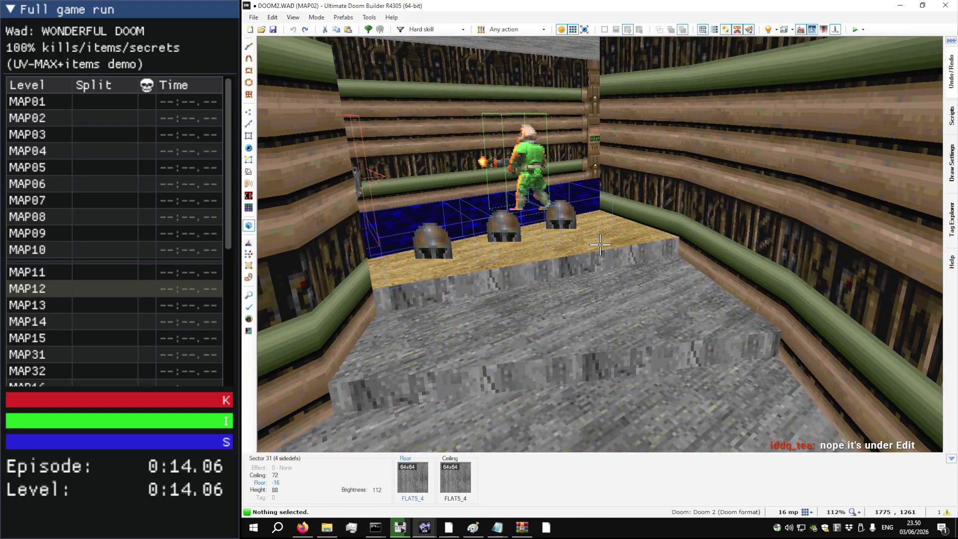
{"action": "key", "text": "w"}
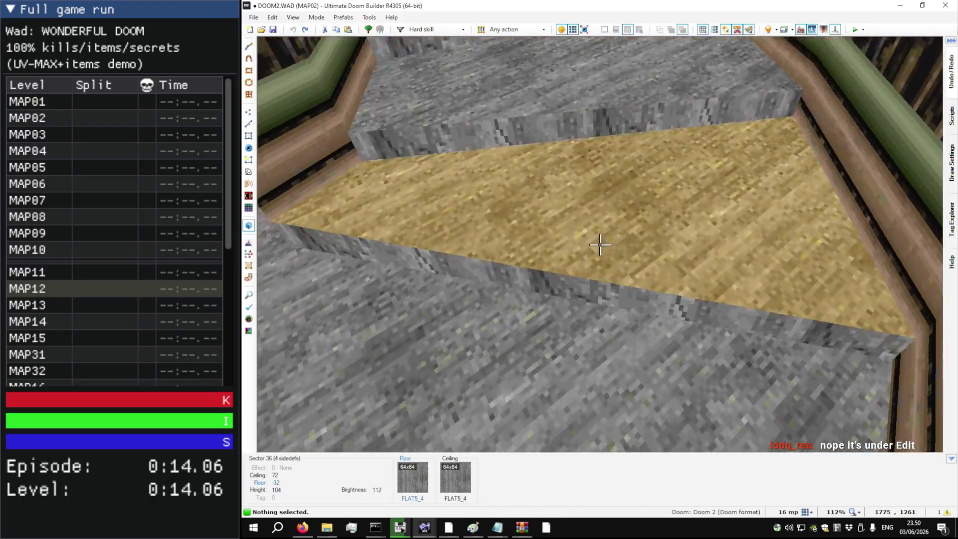
Step: Back in marvdoom.wad, set the curved step floor heights to 8, 32 and 40
{"action": "key", "text": "q"}
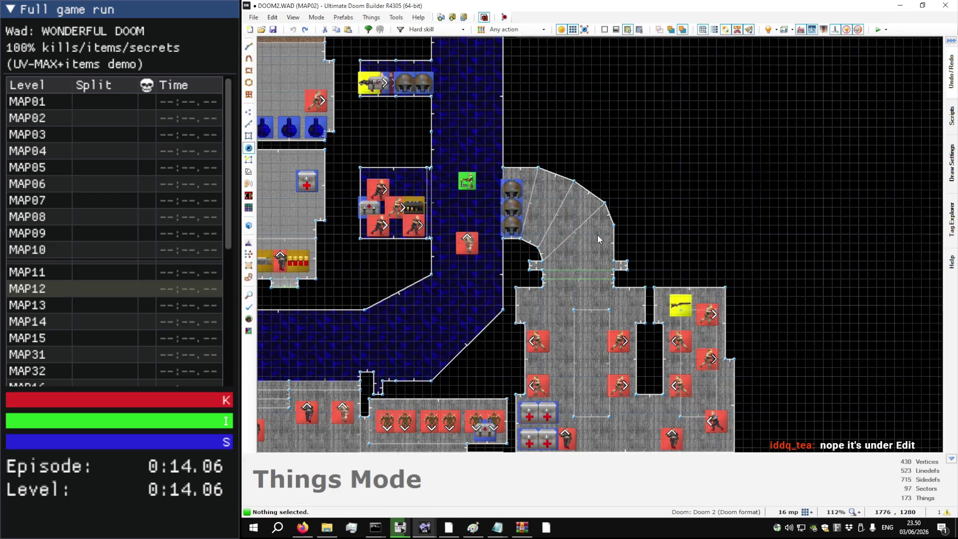
{"action": "key", "text": "q"}
{"action": "key", "text": "s"}
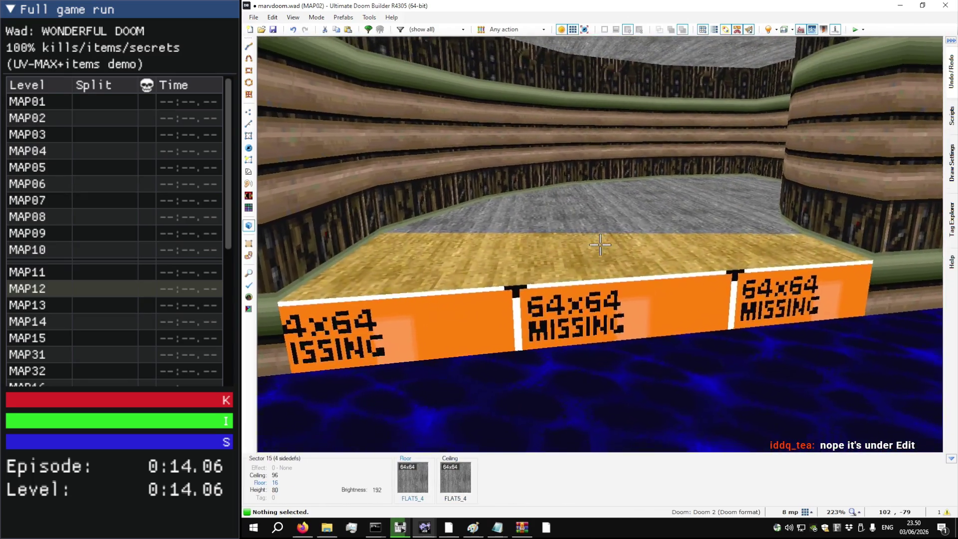
{"action": "scroll", "coordinate": [600, 245], "scroll_direction": "down", "scroll_amount": 1}
{"action": "key", "text": "w"}
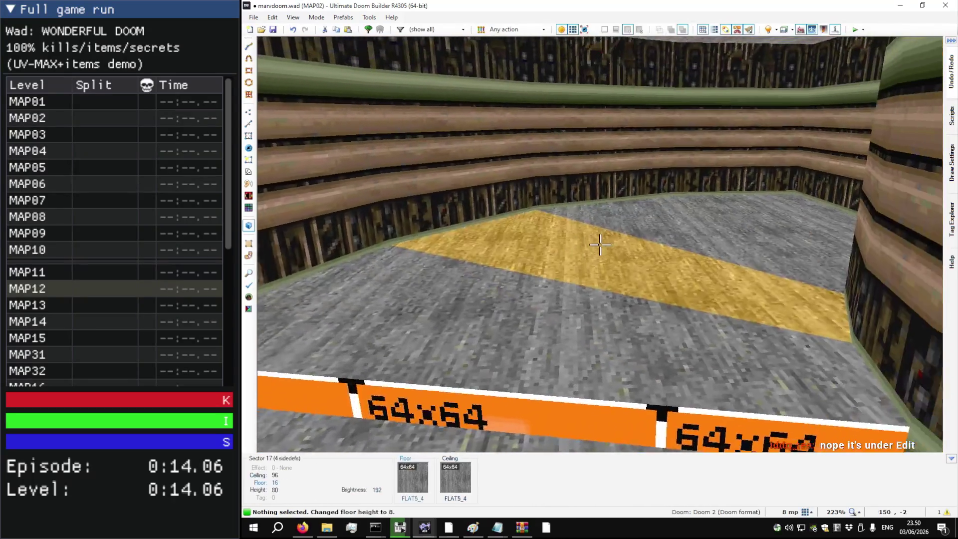
{"action": "scroll", "coordinate": [600, 244], "scroll_direction": "up", "scroll_amount": 3}
{"action": "key", "text": "w"}
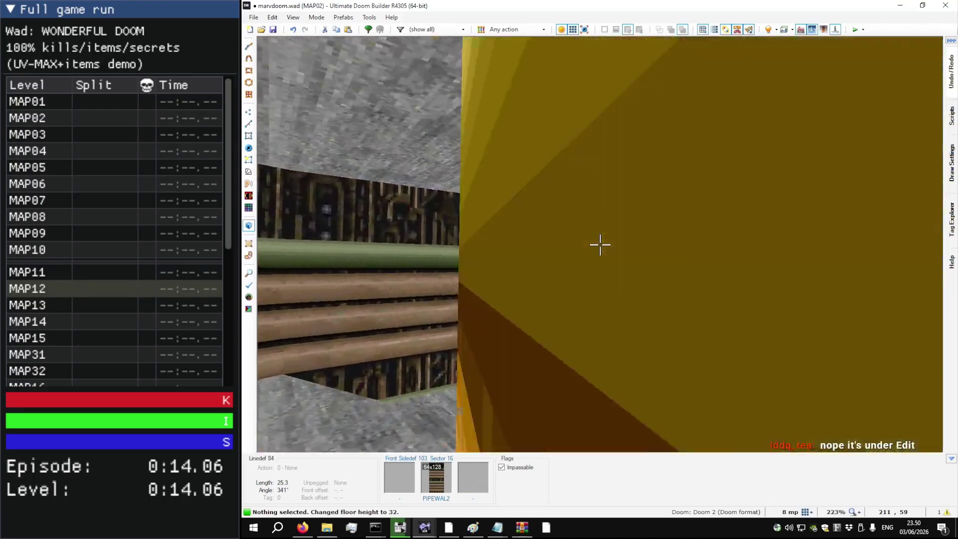
{"action": "scroll", "coordinate": [600, 244], "scroll_direction": "up", "scroll_amount": 1}
{"action": "key", "text": "s"}
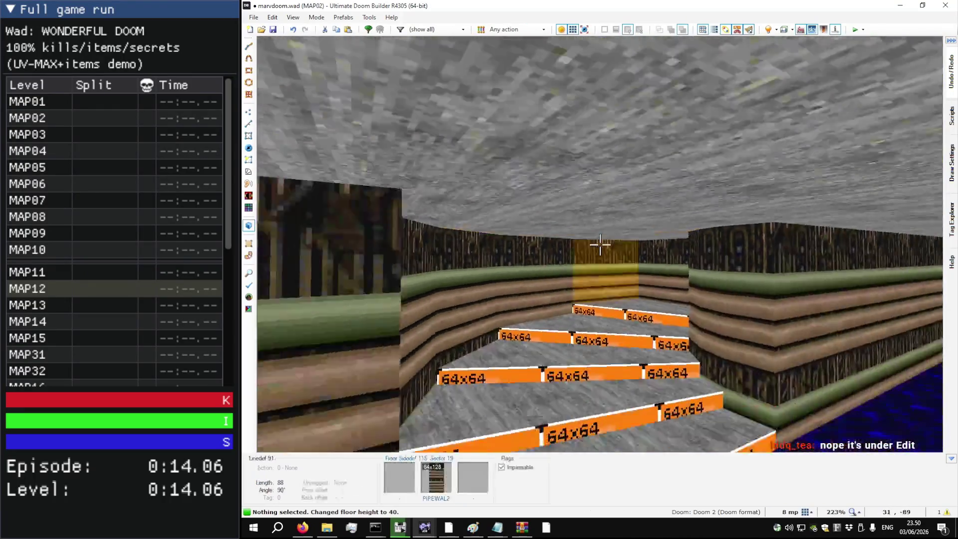
{"action": "key", "text": "w"}
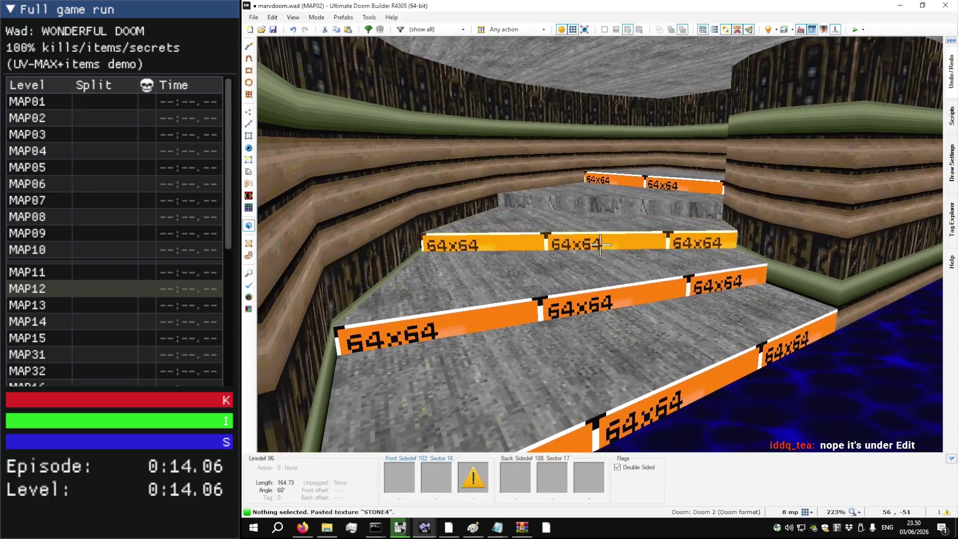
{"action": "key", "text": "w"}
{"action": "key", "text": "w"}
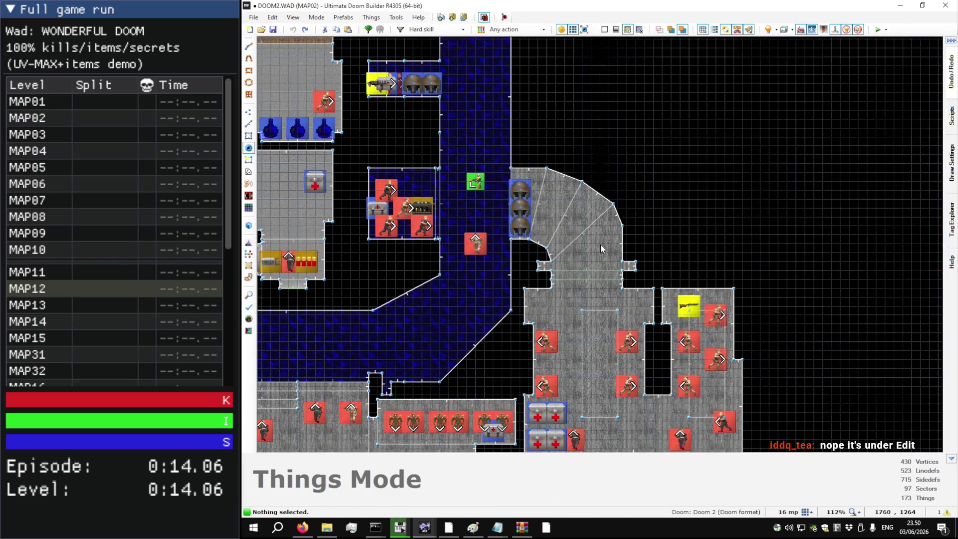
Step: Fly through the original MAP02's pipe corridors past the monsters to the stone-and-brick wall, then exit to 2D
{"action": "key", "text": "w"}
{"action": "key", "text": "w"}
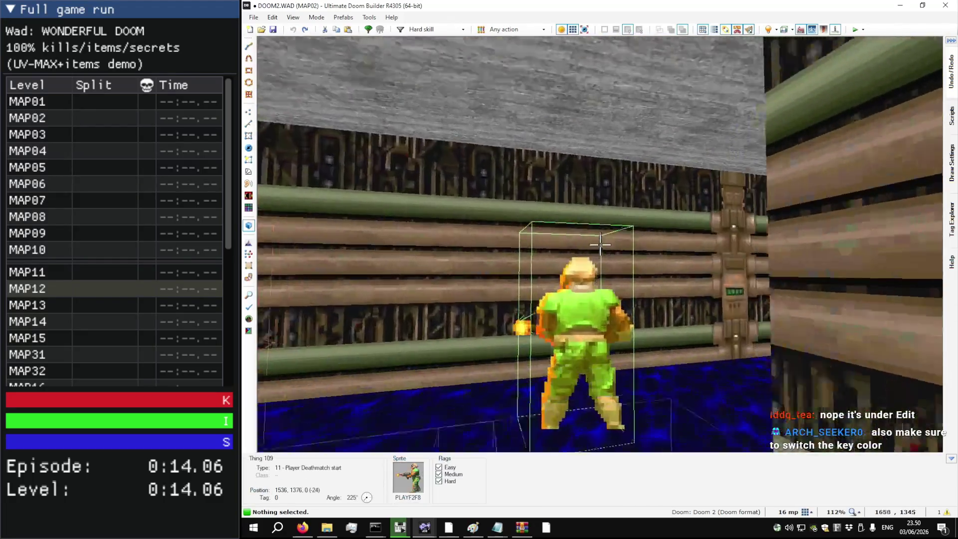
{"action": "key", "text": "w"}
{"action": "key", "text": "w"}
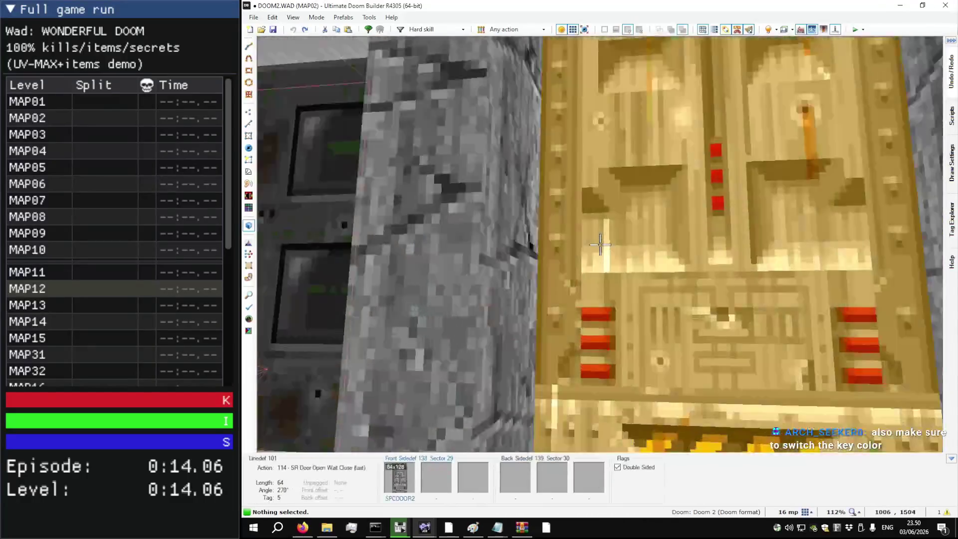
{"action": "key", "text": "w"}
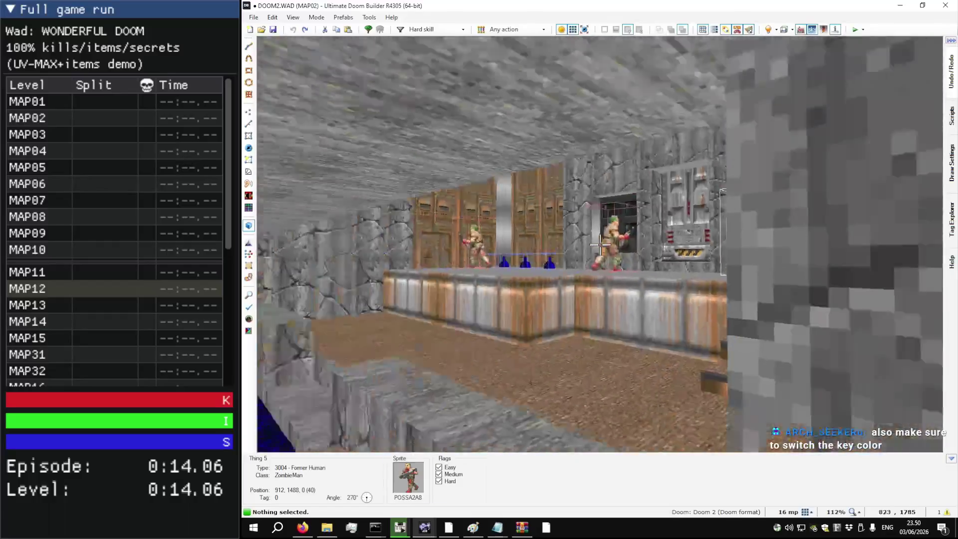
{"action": "key", "text": "w"}
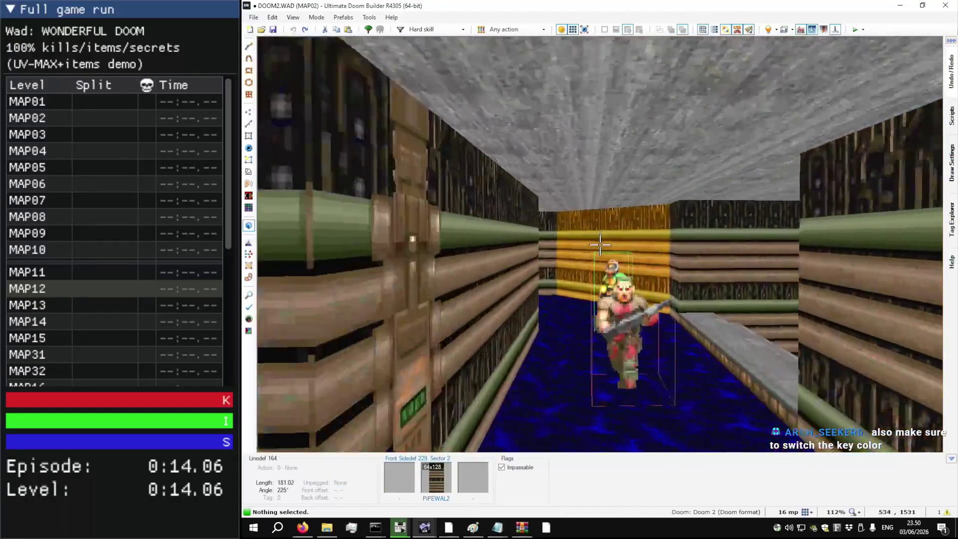
{"action": "key", "text": "w"}
{"action": "key", "text": "w"}
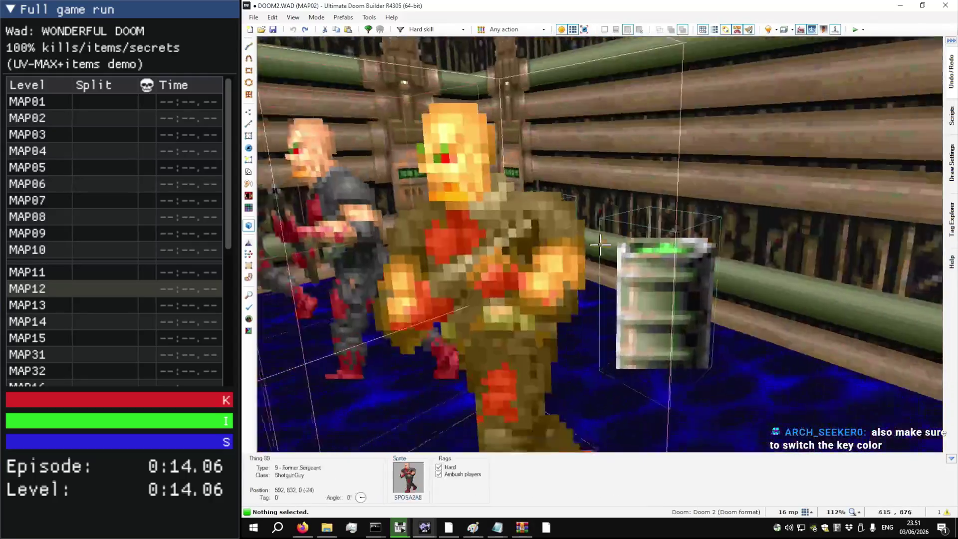
{"action": "key", "text": "w"}
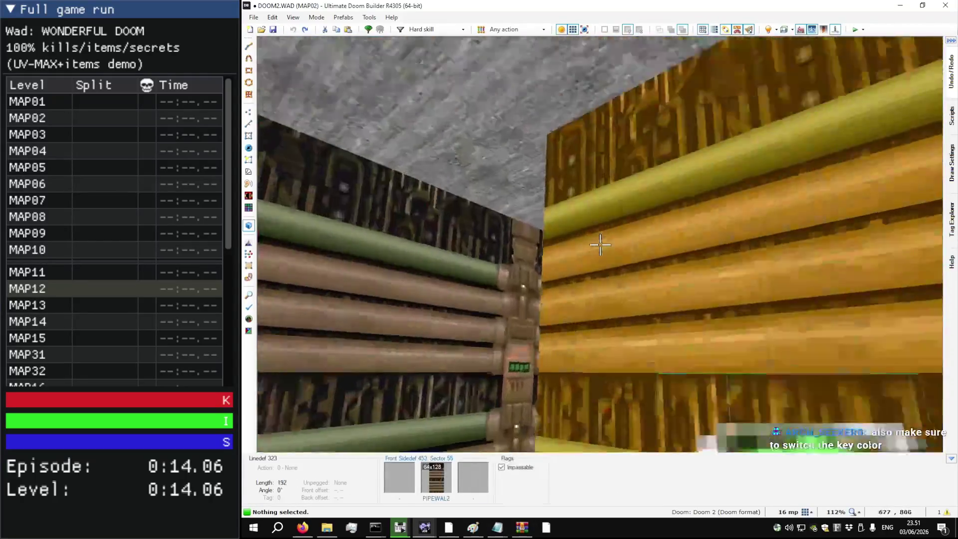
{"action": "key", "text": "w"}
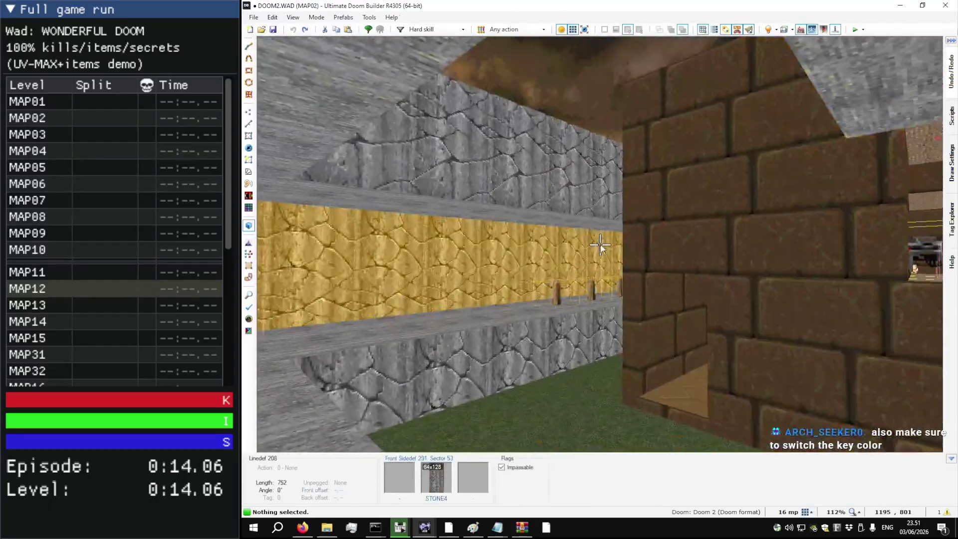
{"action": "key", "text": "q"}
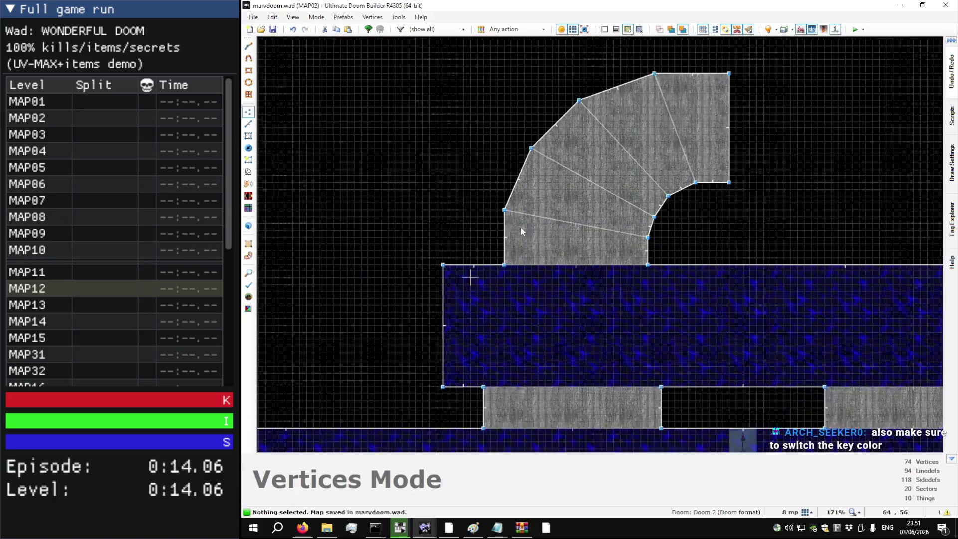
Step: Enable Dynamic Grid Size and check the stair corner vertex's coordinates
{"action": "scroll", "coordinate": [522, 230], "scroll_direction": "down", "scroll_amount": 4}
{"action": "left_click", "coordinate": [272, 18]}
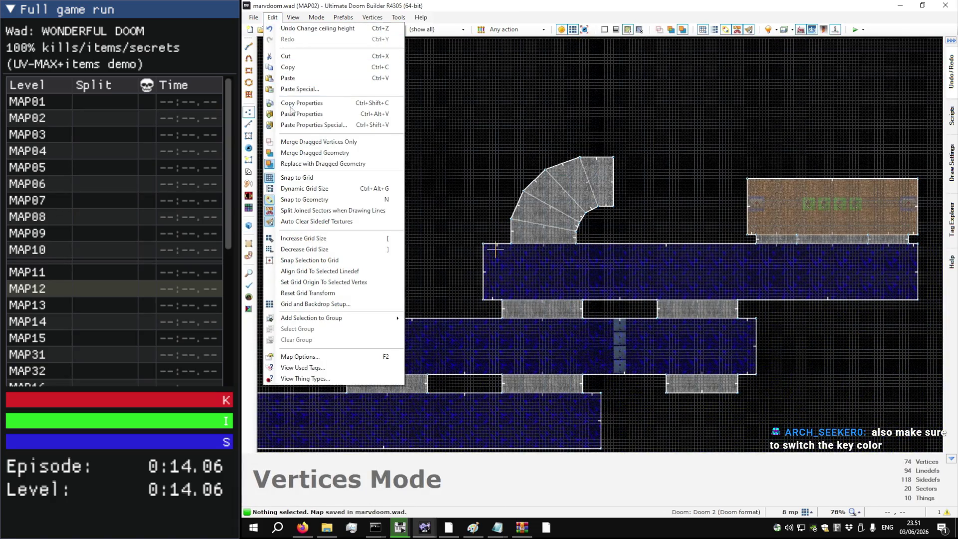
{"action": "left_click", "coordinate": [339, 192]}
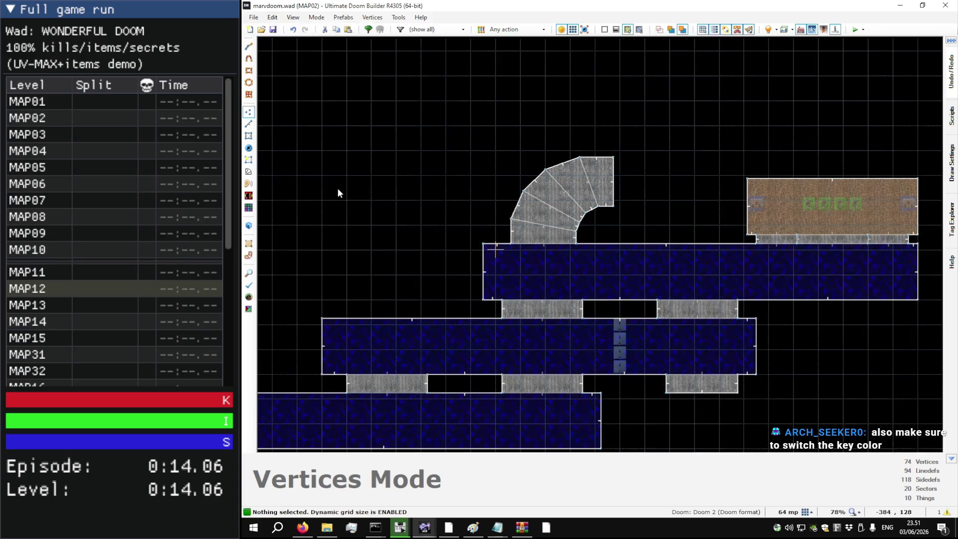
{"action": "scroll", "coordinate": [621, 175], "scroll_direction": "up", "scroll_amount": 6}
{"action": "scroll", "coordinate": [623, 172], "scroll_direction": "down", "scroll_amount": 8}
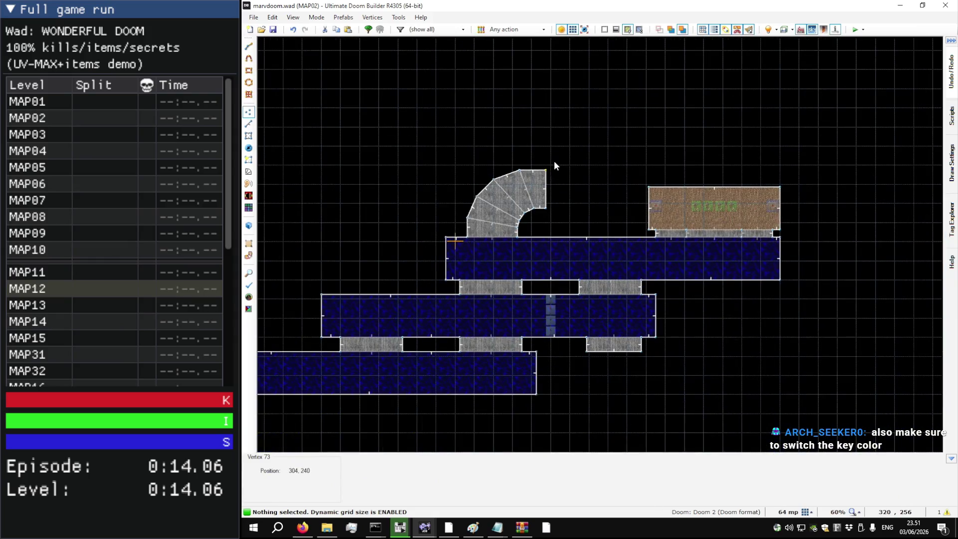
{"action": "right_click", "coordinate": [554, 164]}
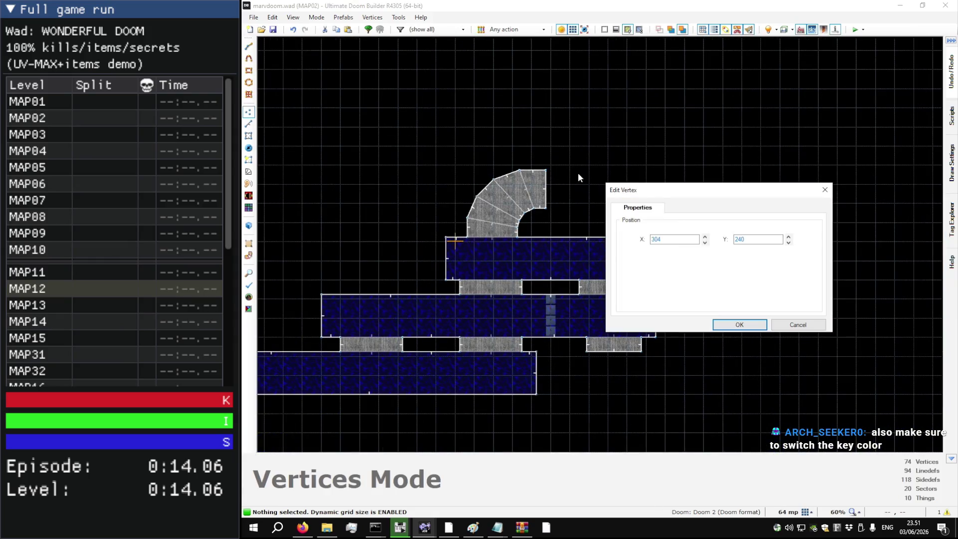
{"action": "key", "text": "Escape"}
Step: Disable Dynamic Grid Size again and switch to the DOOM2.WAD window
{"action": "key", "text": "d"}
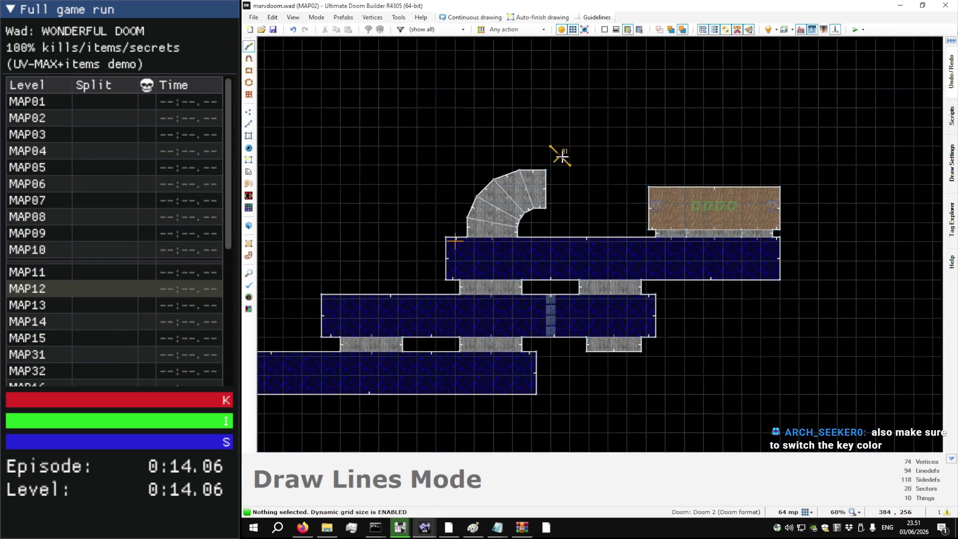
{"action": "scroll", "coordinate": [562, 157], "scroll_direction": "up", "scroll_amount": 8}
{"action": "key", "text": "Escape"}
{"action": "scroll", "coordinate": [607, 155], "scroll_direction": "down", "scroll_amount": 3}
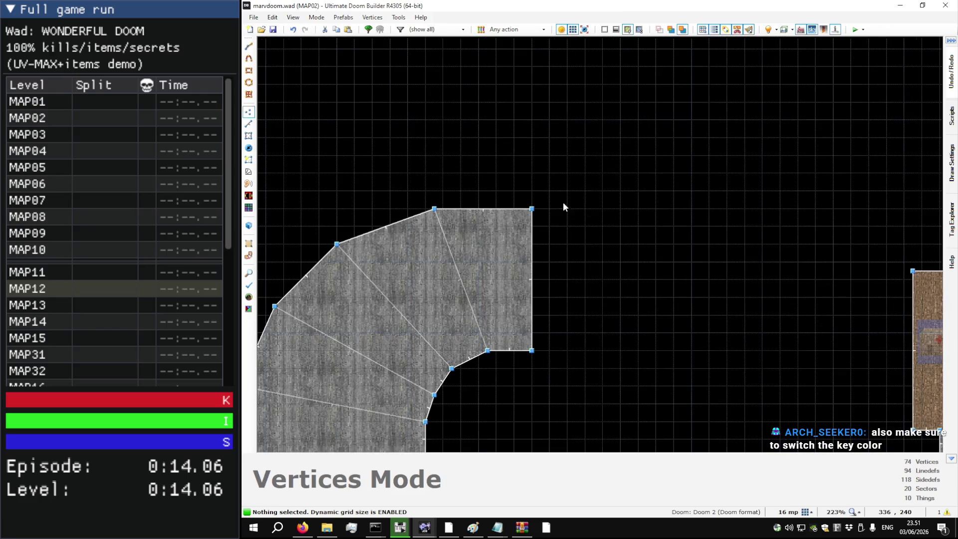
{"action": "left_click", "coordinate": [272, 17]}
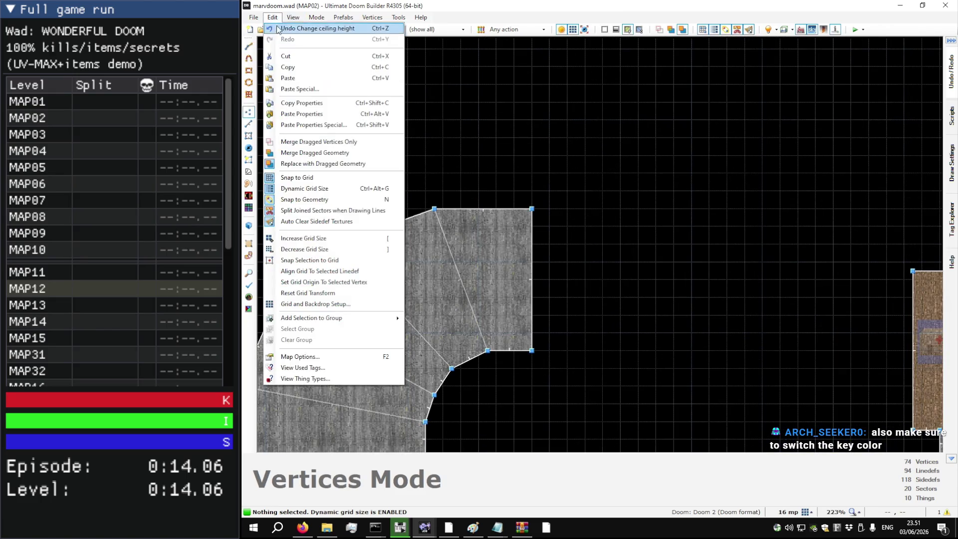
{"action": "left_click", "coordinate": [342, 190]}
{"action": "scroll", "coordinate": [527, 158], "scroll_direction": "down", "scroll_amount": 2}
{"action": "key", "text": "alt+Tab"}
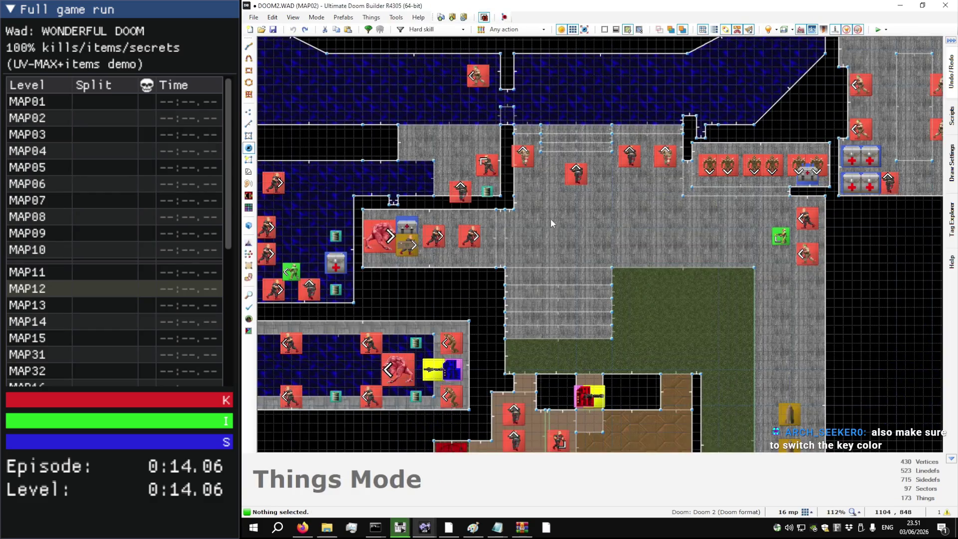
Step: Start an 8-unit-wide strip from the top stair step's corner vertex
{"action": "scroll", "coordinate": [550, 217], "scroll_direction": "down", "scroll_amount": 2}
{"action": "scroll", "coordinate": [748, 70], "scroll_direction": "up", "scroll_amount": 6}
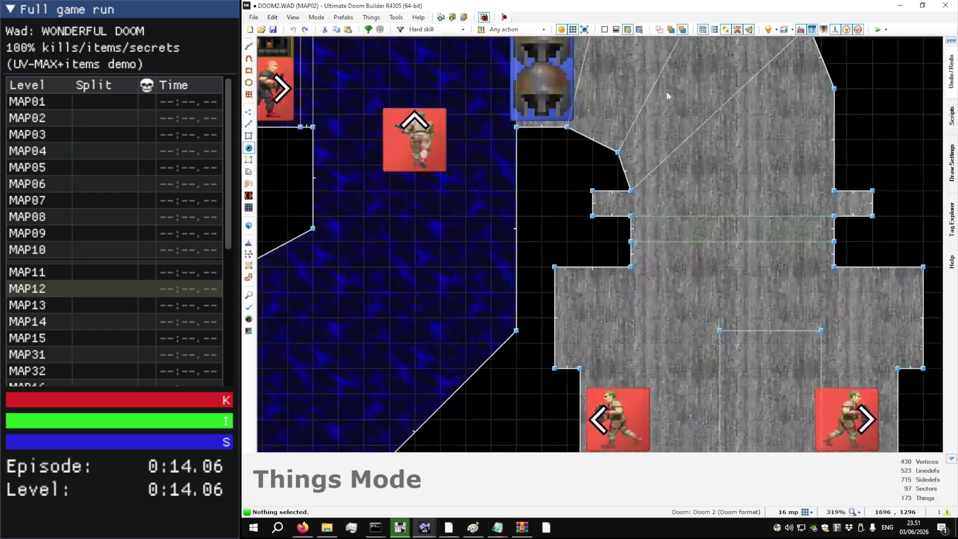
{"action": "scroll", "coordinate": [573, 208], "scroll_direction": "up", "scroll_amount": 5}
{"action": "scroll", "coordinate": [588, 196], "scroll_direction": "up", "scroll_amount": 4}
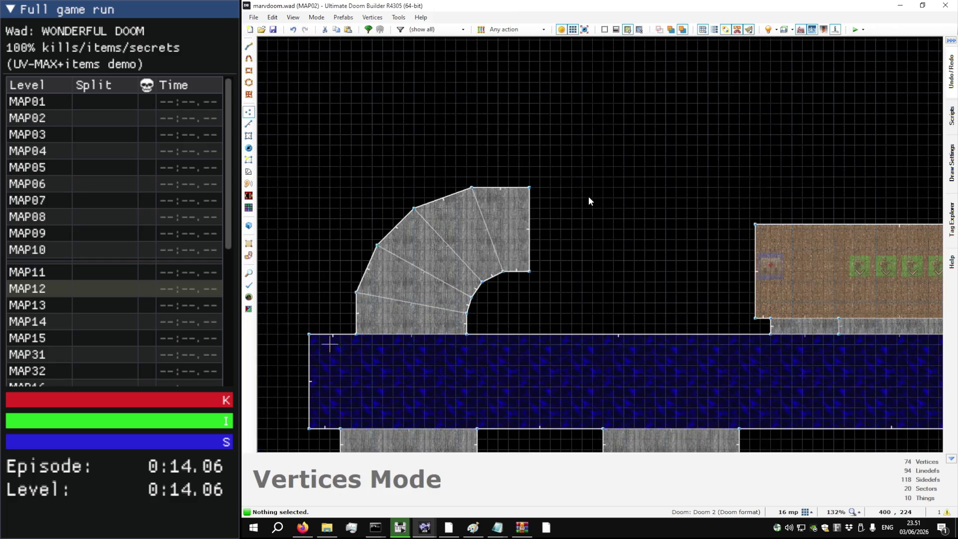
{"action": "scroll", "coordinate": [529, 192], "scroll_direction": "up", "scroll_amount": 4}
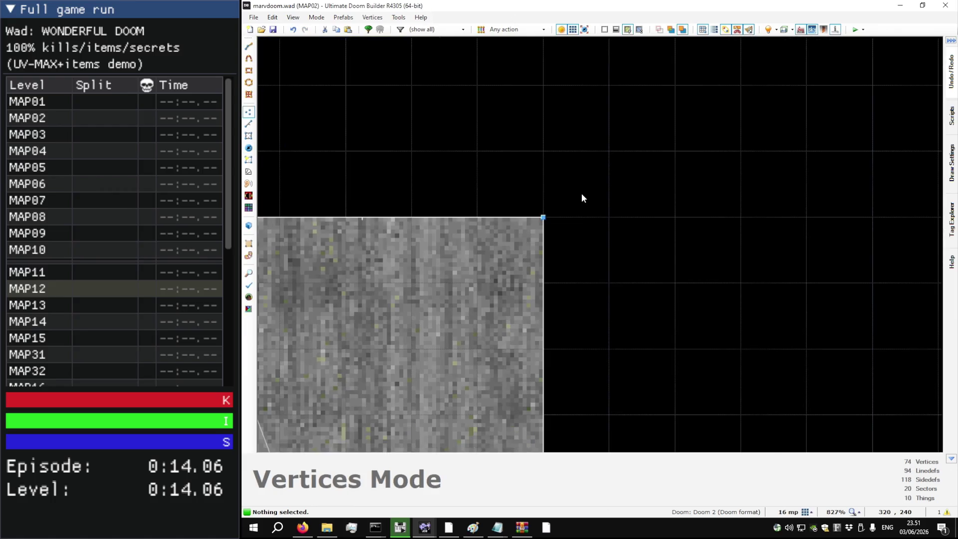
{"action": "scroll", "coordinate": [551, 201], "scroll_direction": "up", "scroll_amount": 4}
{"action": "key", "text": "d"}
{"action": "left_click", "coordinate": [549, 221]}
{"action": "scroll", "coordinate": [549, 222], "scroll_direction": "down", "scroll_amount": 5}
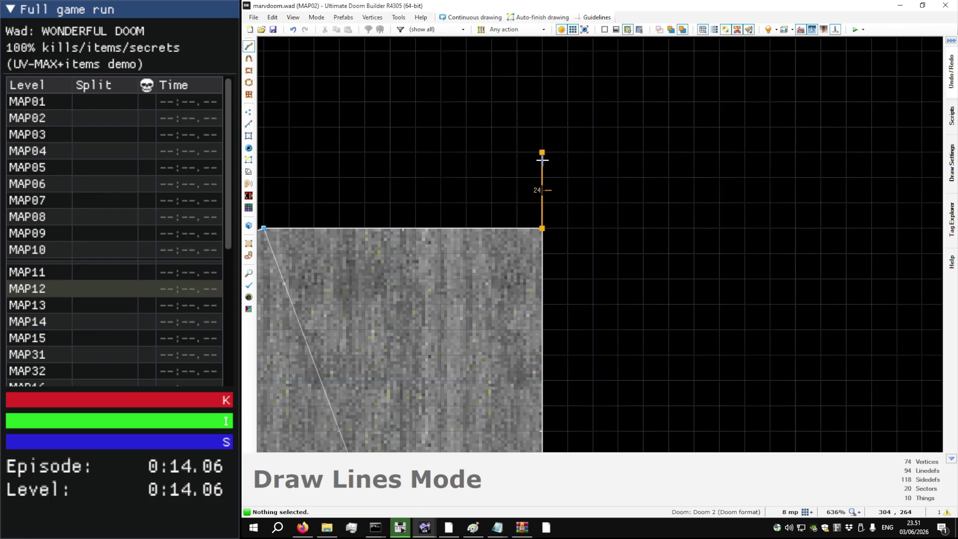
{"action": "left_click", "coordinate": [568, 159]}
{"action": "scroll", "coordinate": [566, 169], "scroll_direction": "down", "scroll_amount": 5}
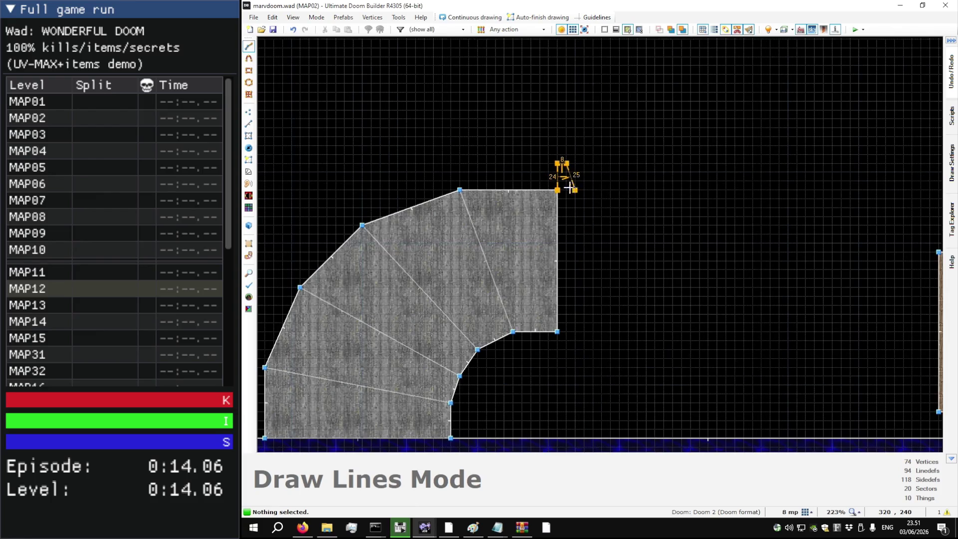
Step: Close the narrow strip and merge it into the top step sector
{"action": "key", "text": "alt+Tab"}
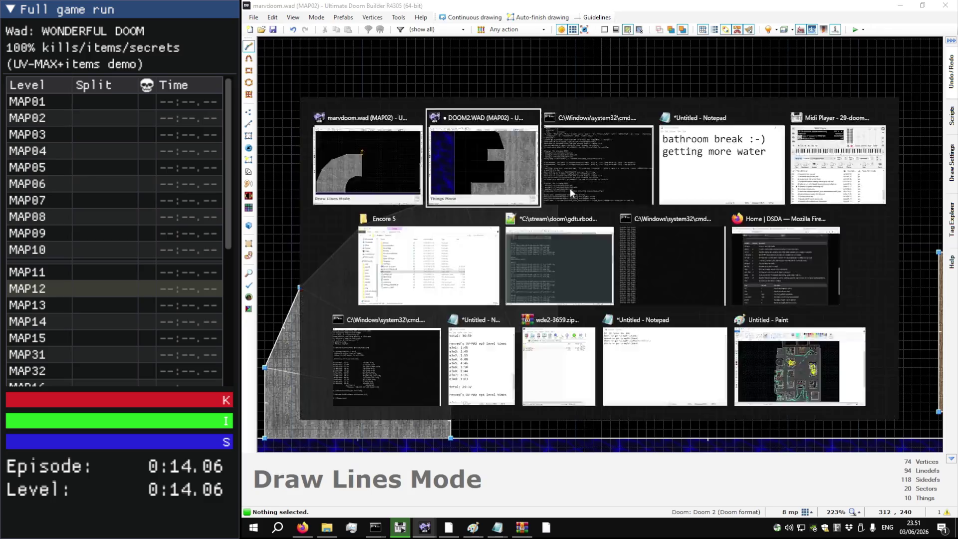
{"action": "scroll", "coordinate": [570, 188], "scroll_direction": "down", "scroll_amount": 3}
{"action": "key", "text": "alt+Tab"}
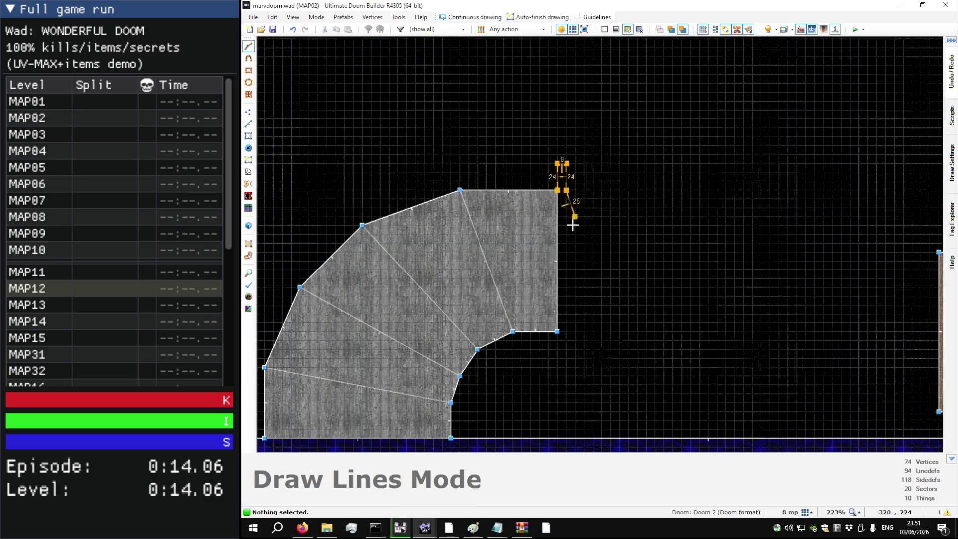
{"action": "scroll", "coordinate": [566, 336], "scroll_direction": "up", "scroll_amount": 3}
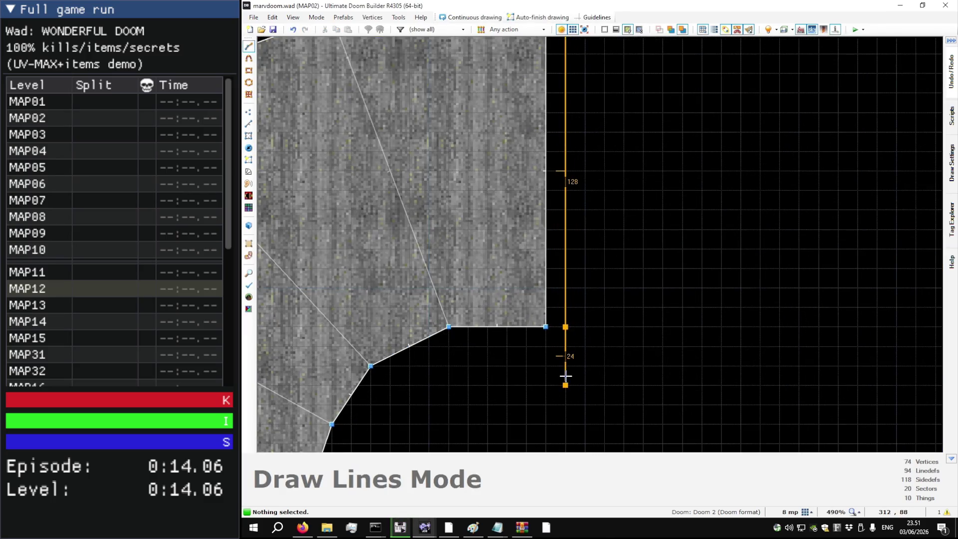
{"action": "scroll", "coordinate": [547, 327], "scroll_direction": "down", "scroll_amount": 4}
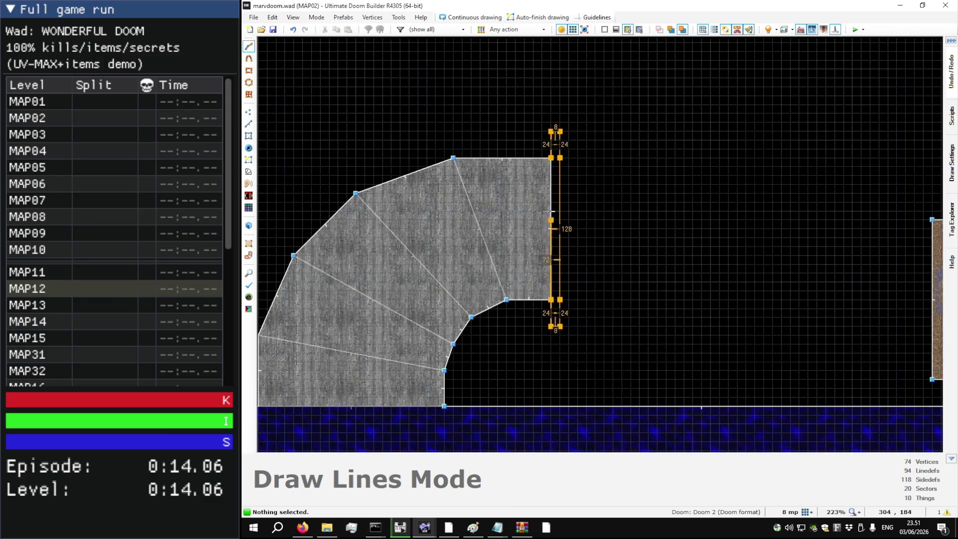
{"action": "left_click", "coordinate": [551, 131]}
{"action": "left_click", "coordinate": [517, 202]}
{"action": "left_click", "coordinate": [555, 227]}
{"action": "key", "text": "shift+j"}
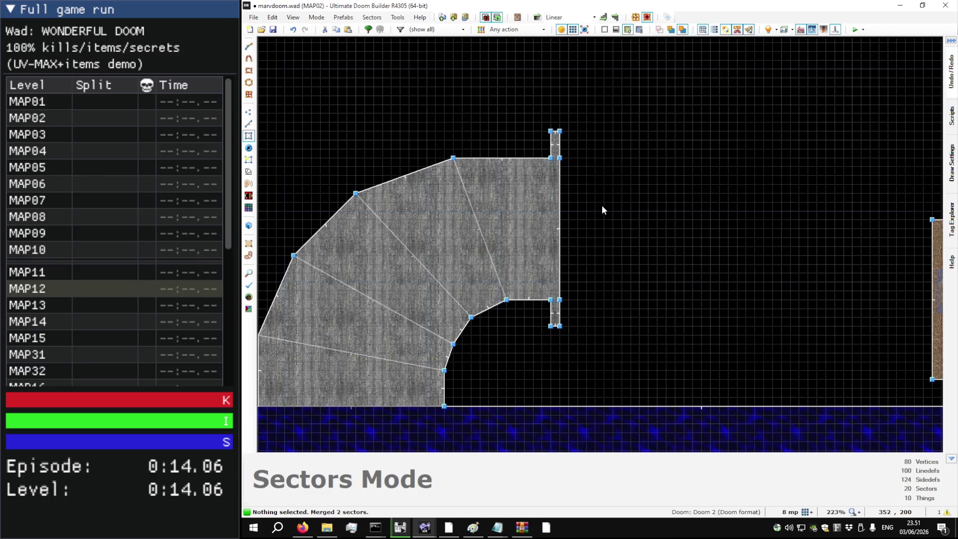
Step: Draw a 16-unit-wide door strip beside the merged top step
{"action": "key", "text": "l"}
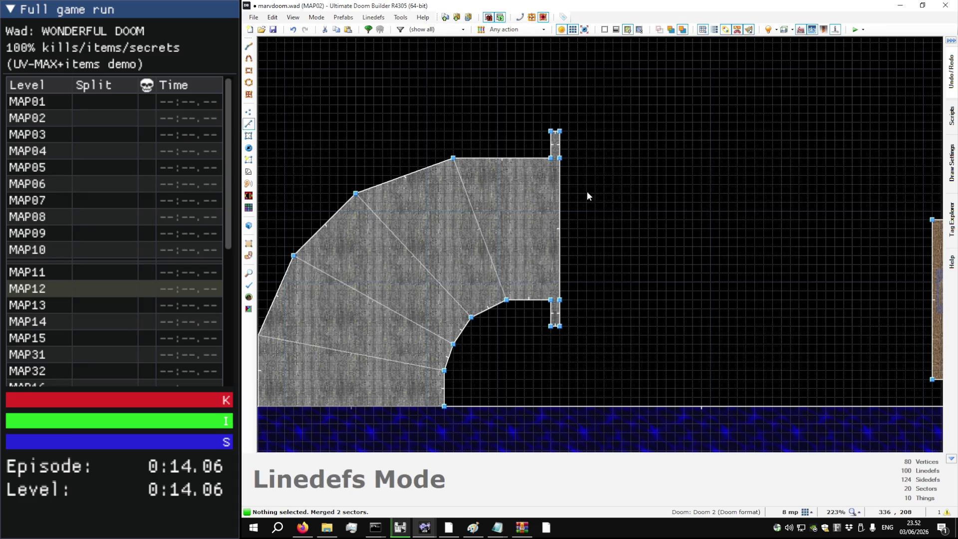
{"action": "scroll", "coordinate": [559, 150], "scroll_direction": "up", "scroll_amount": 3}
{"action": "key", "text": "d"}
{"action": "scroll", "coordinate": [554, 142], "scroll_direction": "down", "scroll_amount": 2}
{"action": "left_click", "coordinate": [541, 164]}
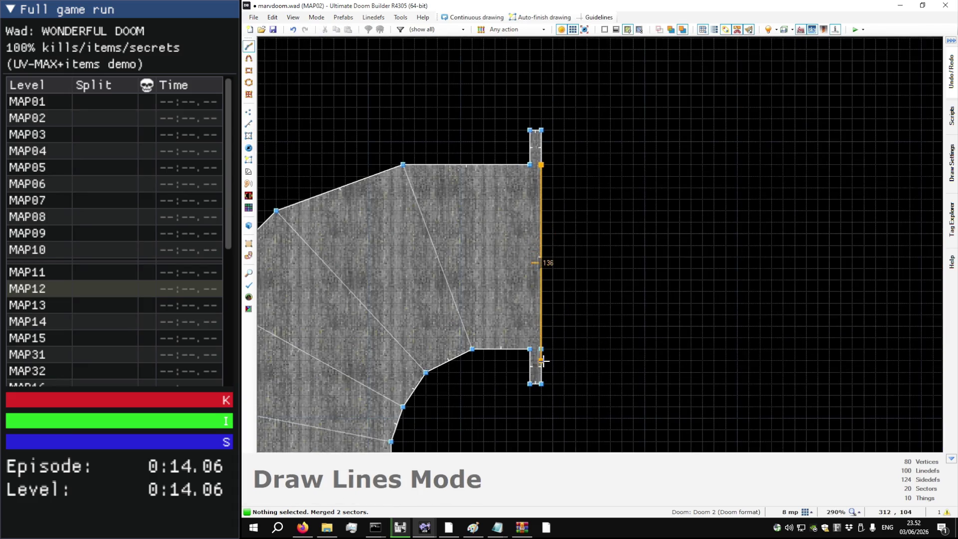
{"action": "left_click", "coordinate": [564, 164]}
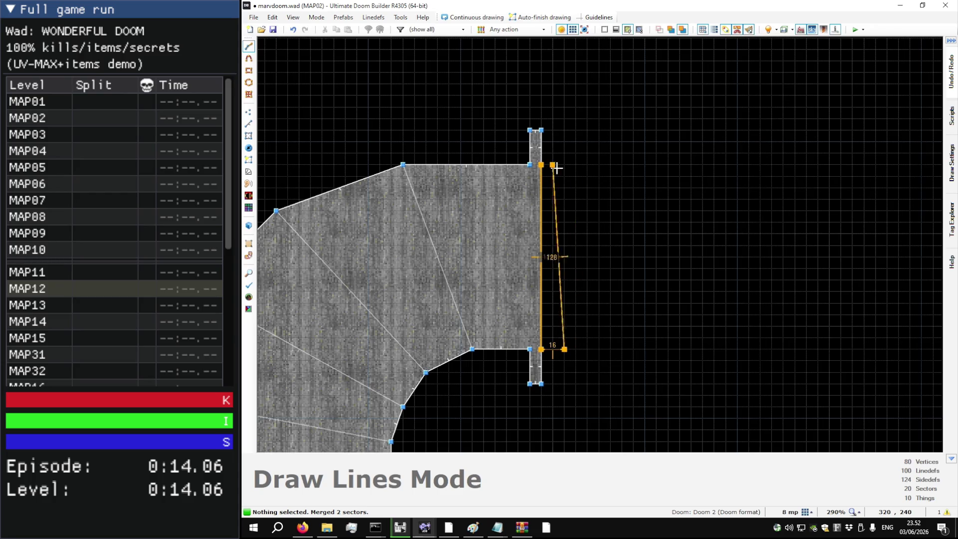
{"action": "left_click", "coordinate": [541, 164]}
{"action": "scroll", "coordinate": [582, 168], "scroll_direction": "down", "scroll_amount": 4}
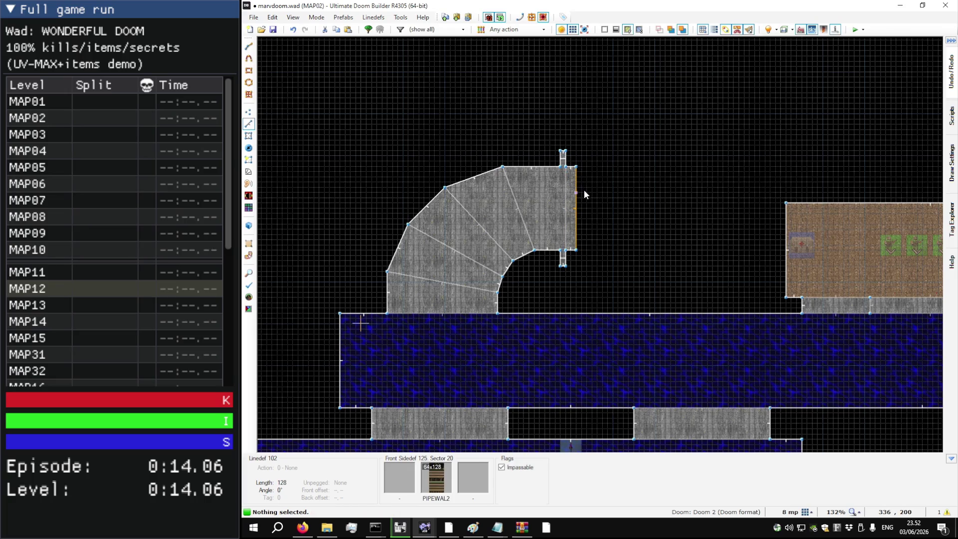
{"action": "scroll", "coordinate": [598, 169], "scroll_direction": "up", "scroll_amount": 10}
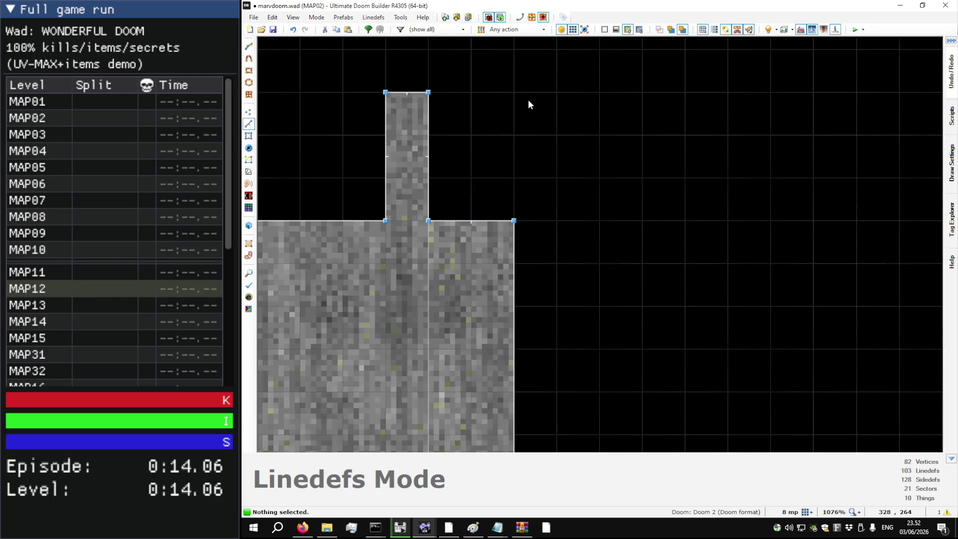
{"action": "scroll", "coordinate": [549, 123], "scroll_direction": "down", "scroll_amount": 8}
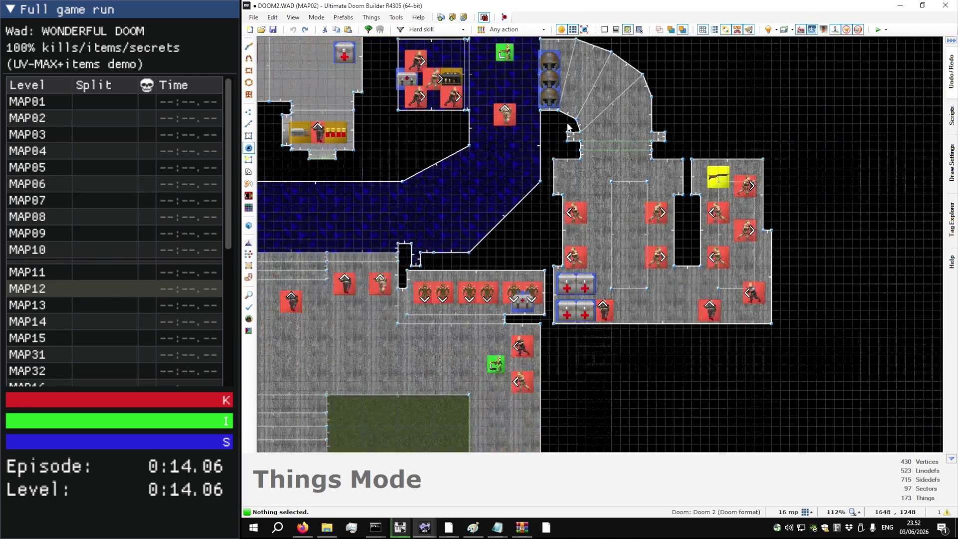
Step: Zoom around the original MAP02 grass courtyard to study its layout
{"action": "scroll", "coordinate": [704, 285], "scroll_direction": "down", "scroll_amount": 5}
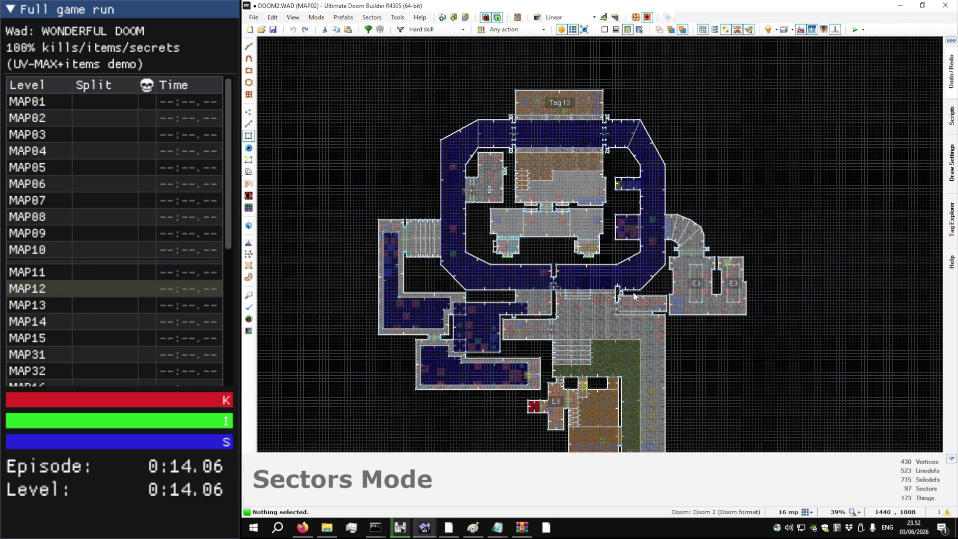
{"action": "scroll", "coordinate": [634, 295], "scroll_direction": "down", "scroll_amount": 2}
{"action": "scroll", "coordinate": [466, 398], "scroll_direction": "up", "scroll_amount": 6}
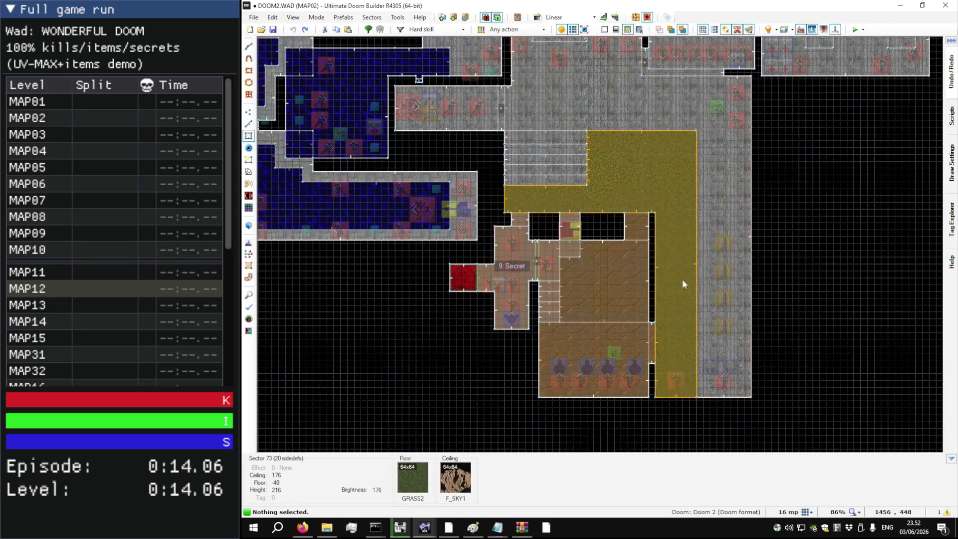
{"action": "scroll", "coordinate": [651, 338], "scroll_direction": "down", "scroll_amount": 3}
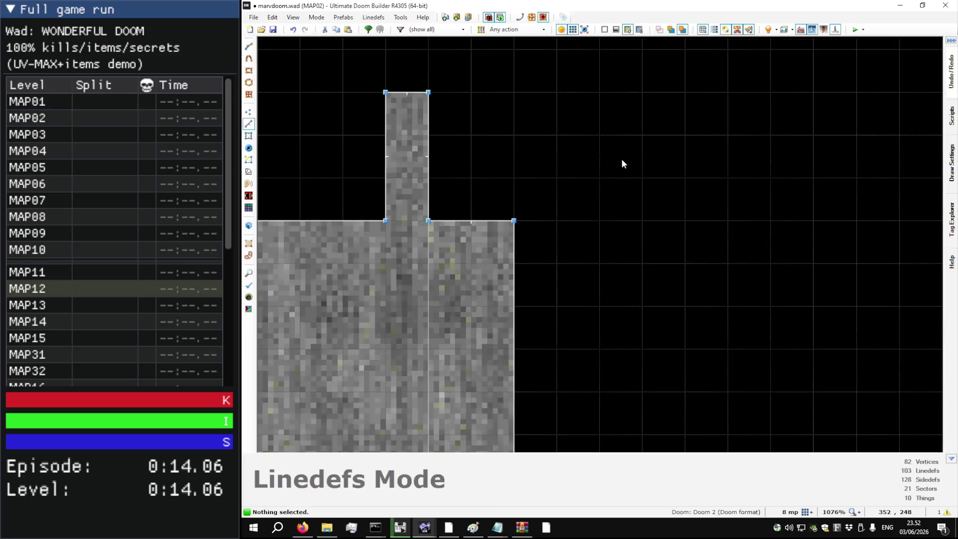
{"action": "scroll", "coordinate": [621, 159], "scroll_direction": "down", "scroll_amount": 4}
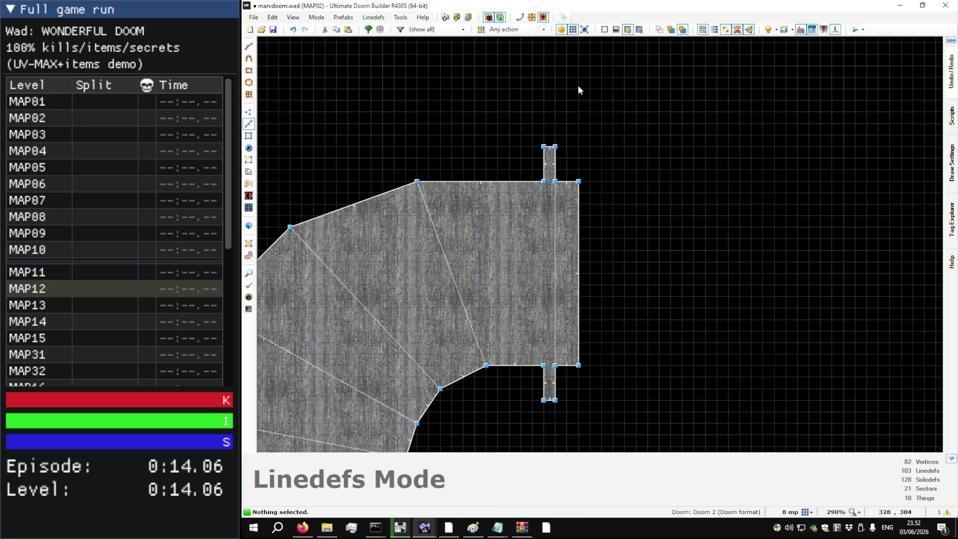
Step: Draw a closed outline from the door strip's corner with 272- and 112-unit edges
{"action": "key", "text": "d"}
{"action": "scroll", "coordinate": [579, 145], "scroll_direction": "down", "scroll_amount": 4}
{"action": "left_click", "coordinate": [579, 144]}
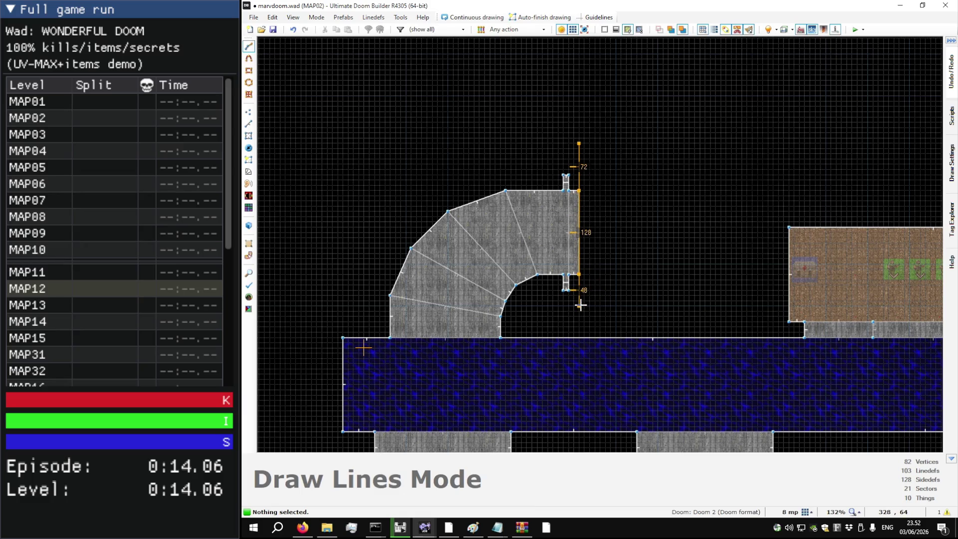
{"action": "left_click", "coordinate": [757, 305]}
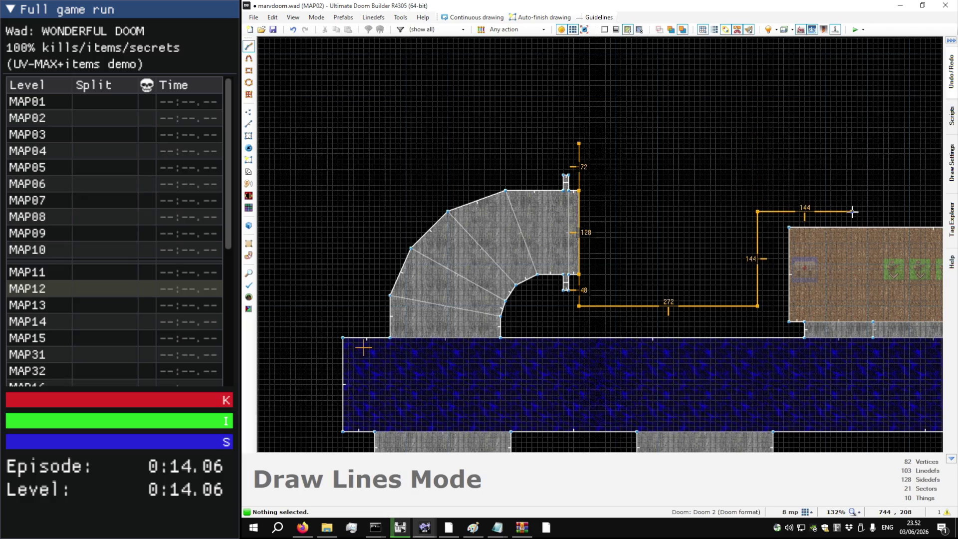
{"action": "left_click", "coordinate": [851, 136]}
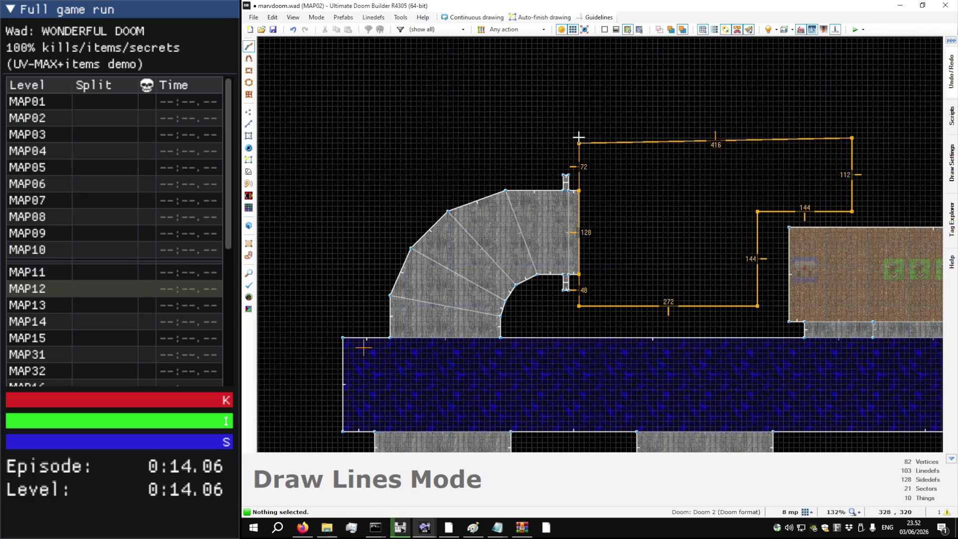
{"action": "scroll", "coordinate": [579, 134], "scroll_direction": "up", "scroll_amount": 5}
{"action": "left_click", "coordinate": [572, 144]}
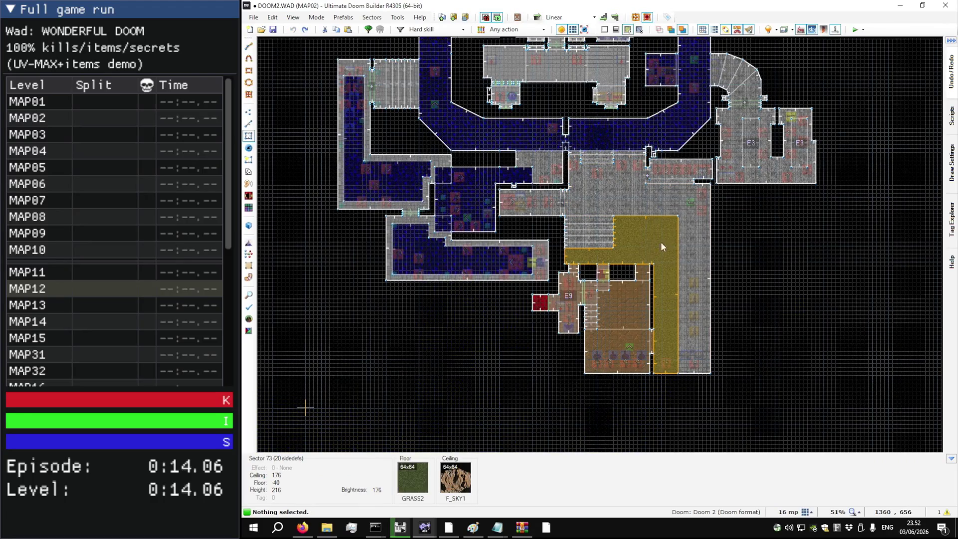
Step: Measure the grass courtyard's length with a trial line, then cancel it
{"action": "scroll", "coordinate": [691, 153], "scroll_direction": "up", "scroll_amount": 8}
{"action": "key", "text": "d"}
{"action": "left_click", "coordinate": [703, 103]}
{"action": "scroll", "coordinate": [703, 104], "scroll_direction": "down", "scroll_amount": 8}
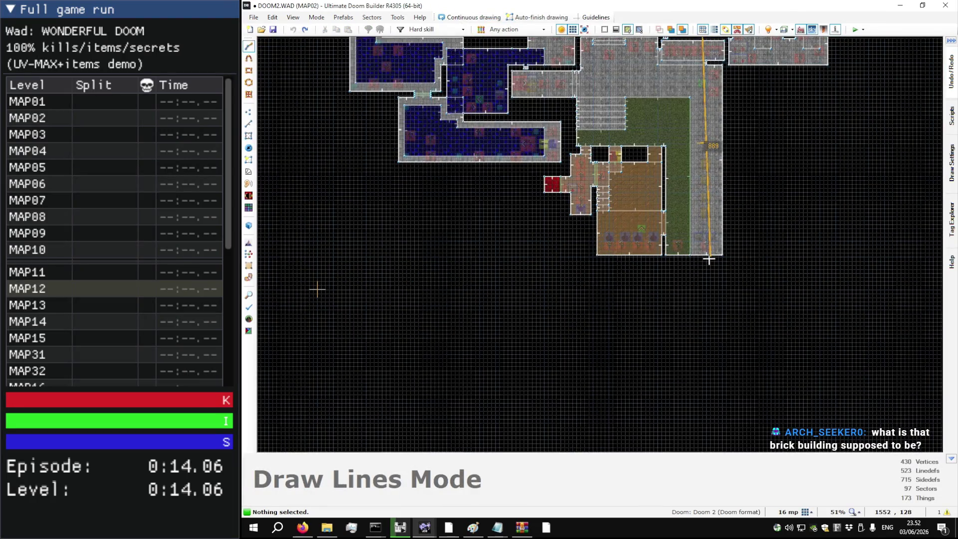
{"action": "scroll", "coordinate": [709, 260], "scroll_direction": "down", "scroll_amount": 2}
{"action": "key", "text": "Escape"}
{"action": "key", "text": "d"}
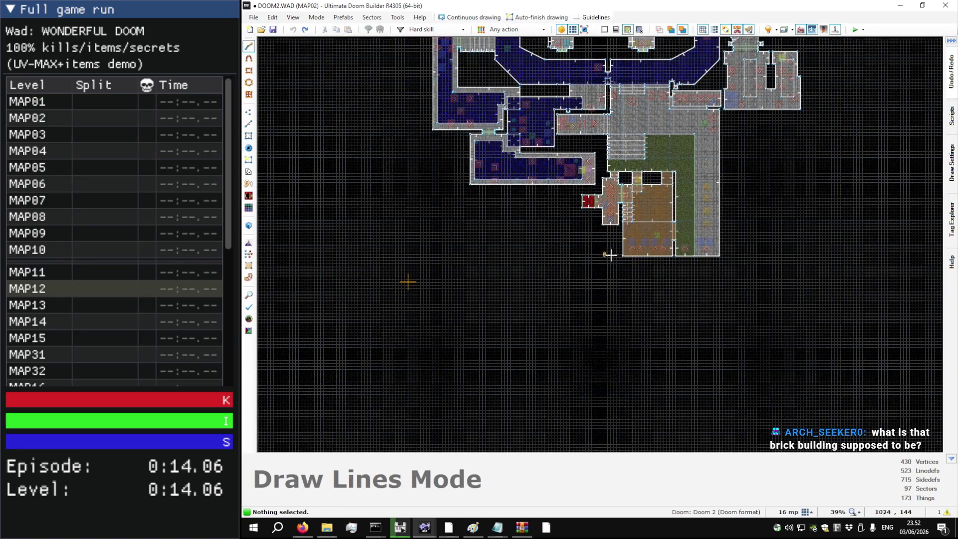
{"action": "key", "text": "Escape"}
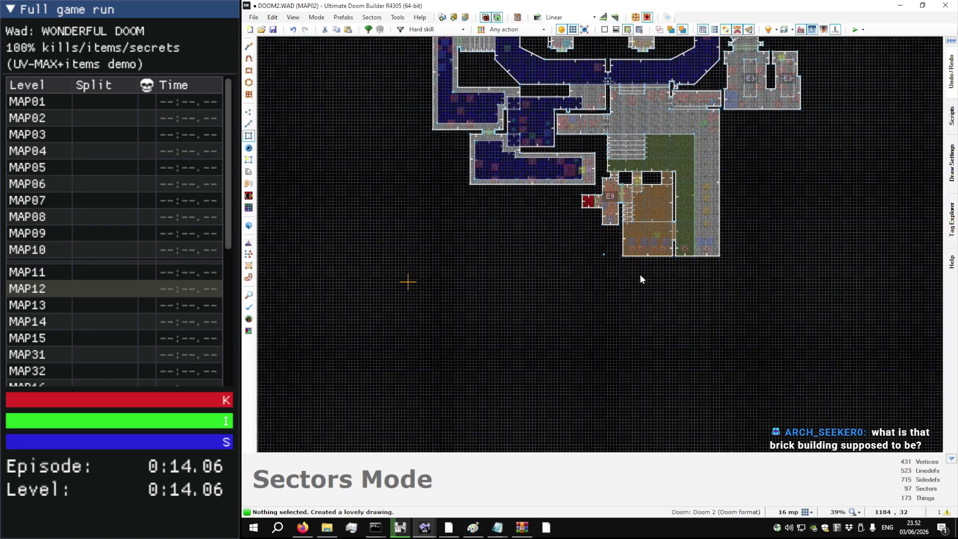
Step: In marvdoom.wad, start a line above the rooms and cancel it twice
{"action": "key", "text": "alt+Tab"}
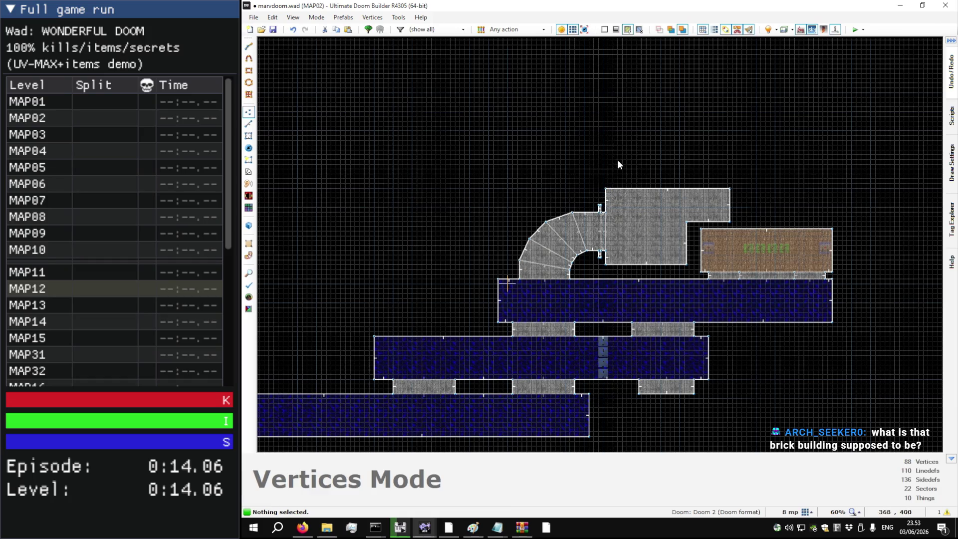
{"action": "key", "text": "space"}
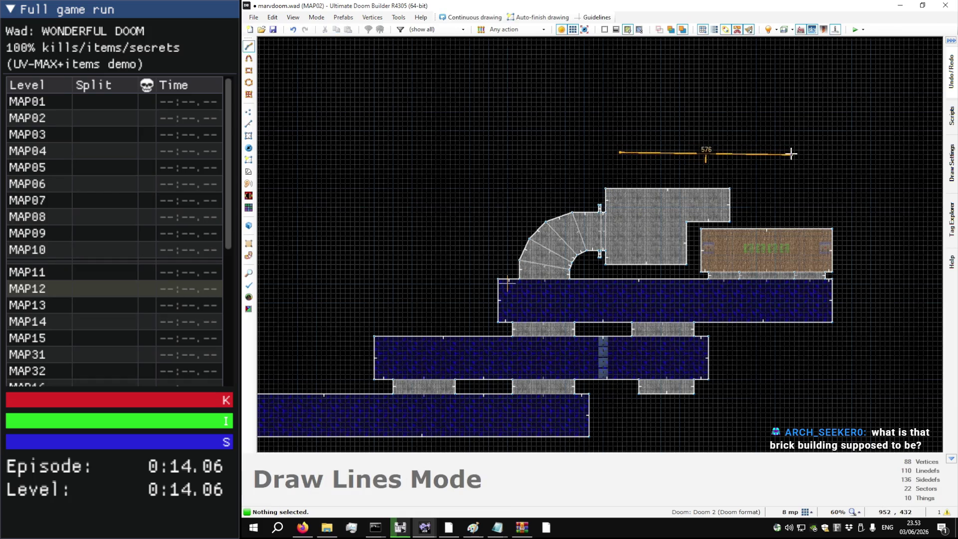
{"action": "key", "text": "Escape"}
{"action": "key", "text": "space"}
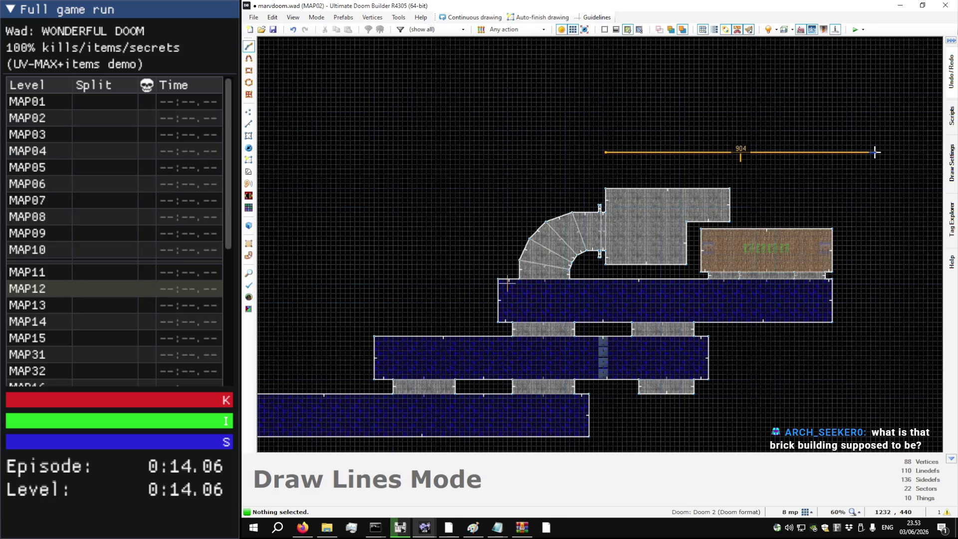
{"action": "key", "text": "Escape"}
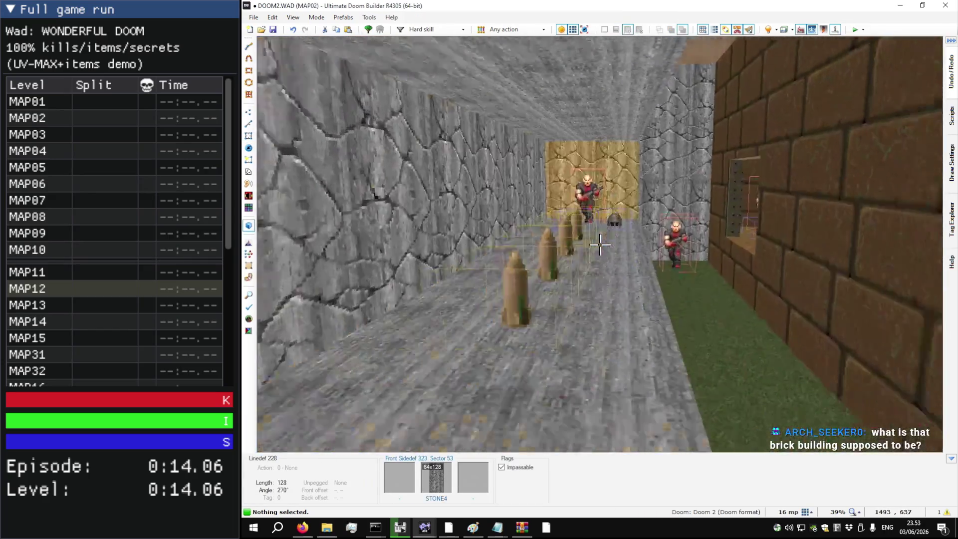
Step: Fly the 3D camera past the brick building through the water, pipe and stone corridors
{"action": "key", "text": "w"}
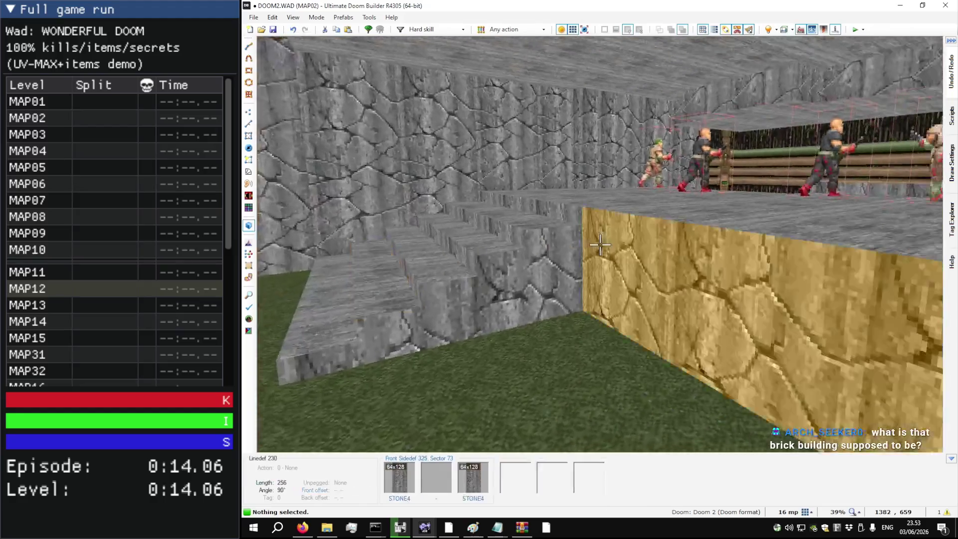
{"action": "key", "text": "w"}
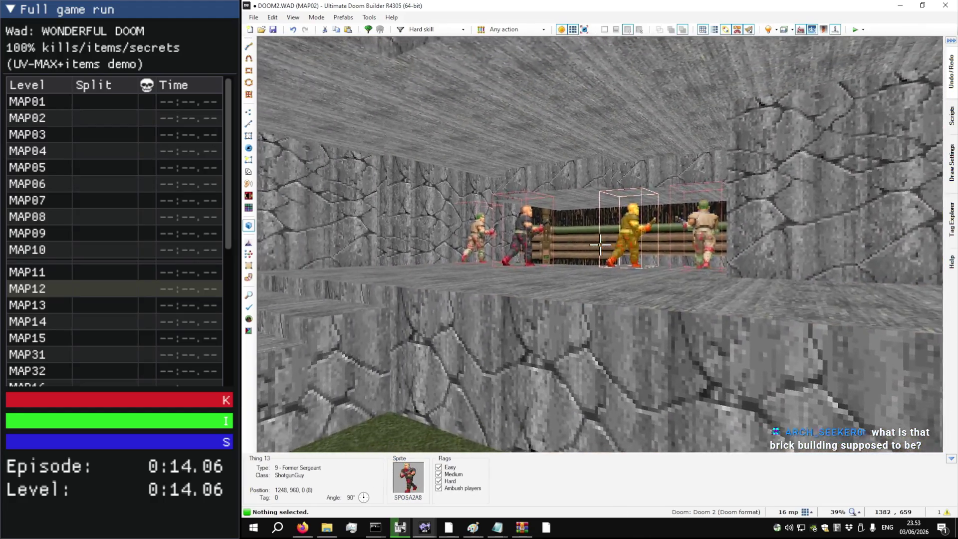
{"action": "key", "text": "w"}
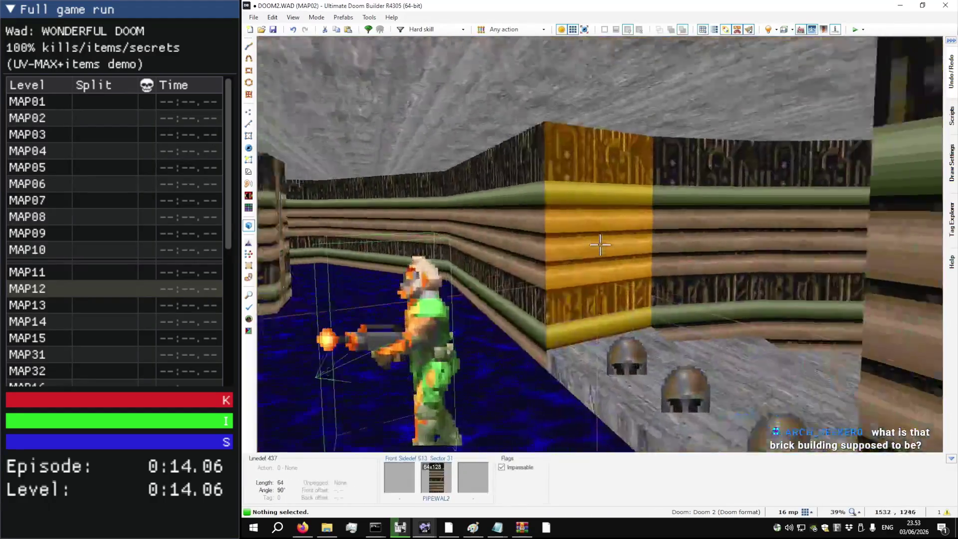
{"action": "key", "text": "w"}
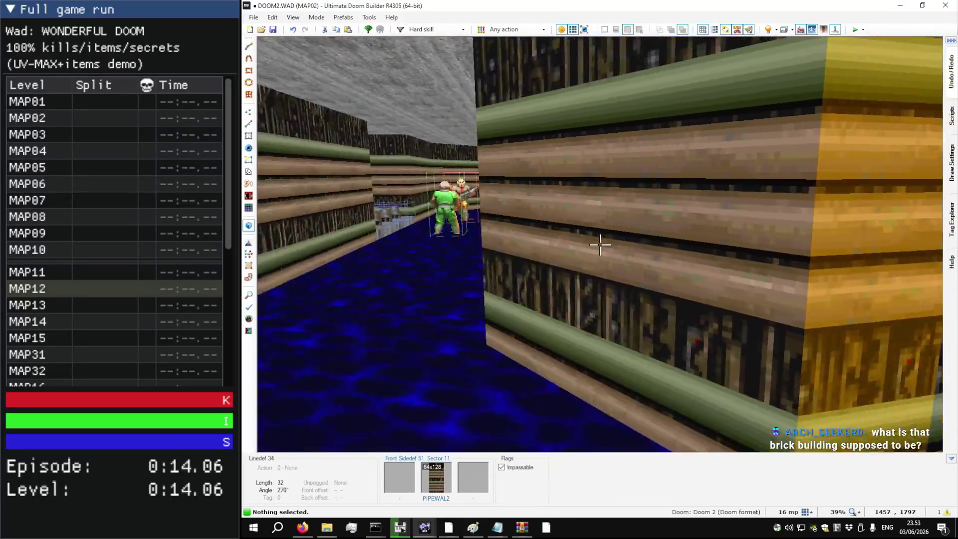
{"action": "key", "text": "w"}
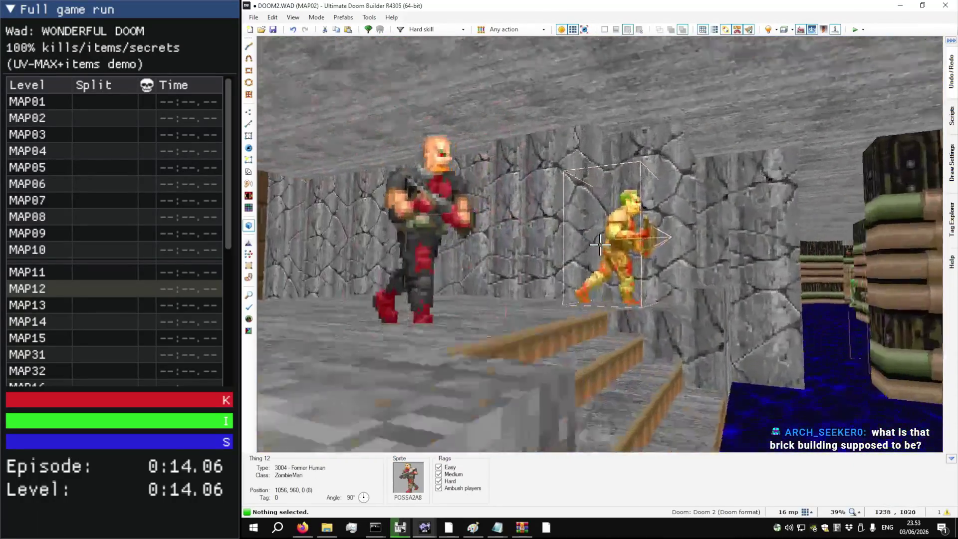
{"action": "key", "text": "w"}
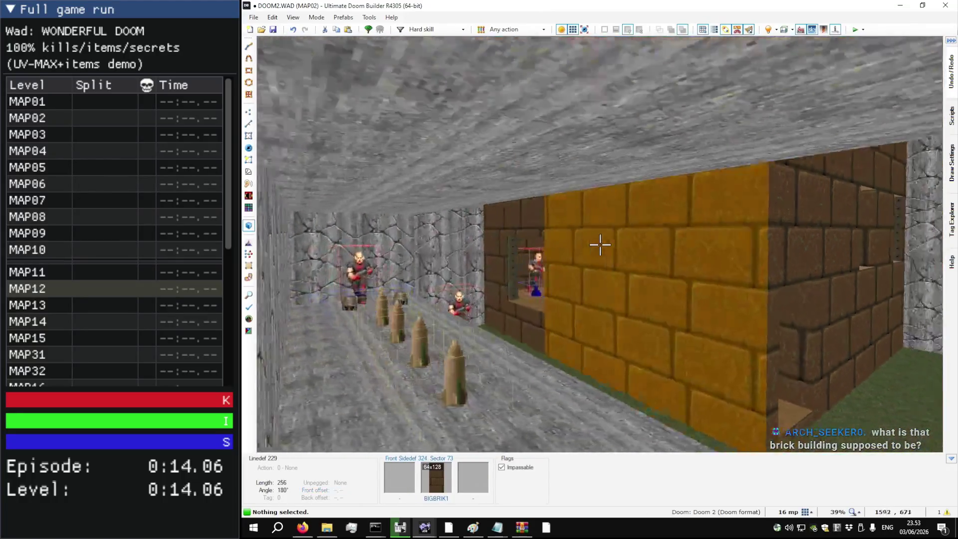
{"action": "key", "text": "w"}
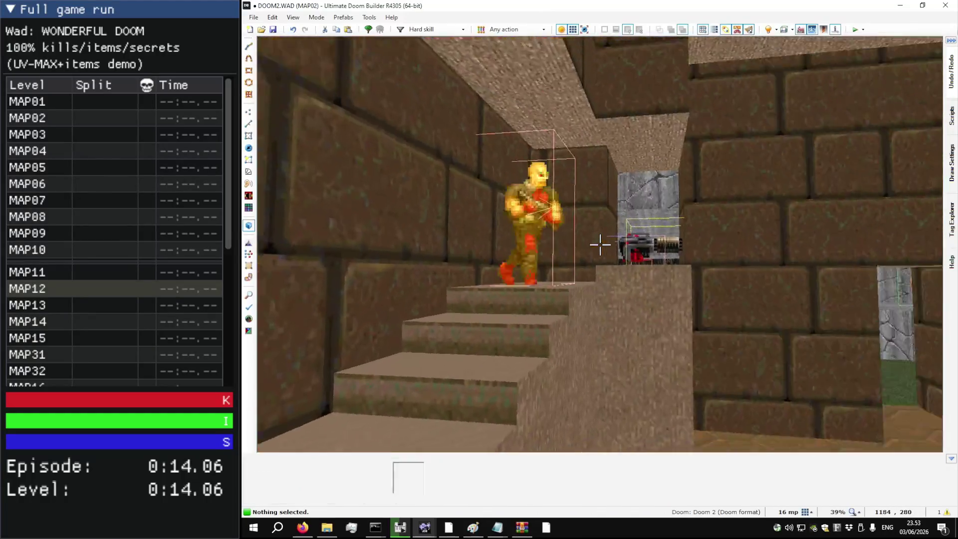
{"action": "key", "text": "w"}
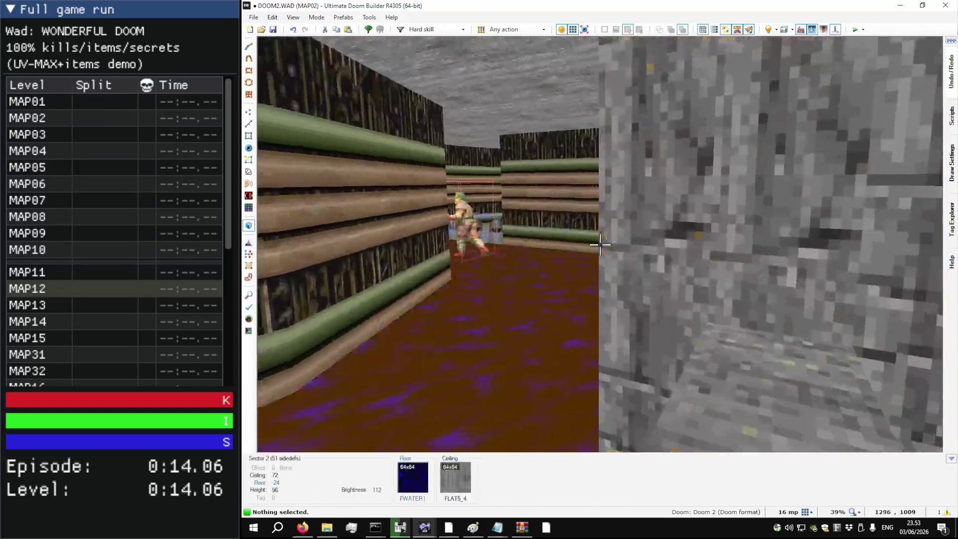
Step: Tour the yellow-brick and brown-brick rooms to the plasma gun, then return to 2D
{"action": "key", "text": "w"}
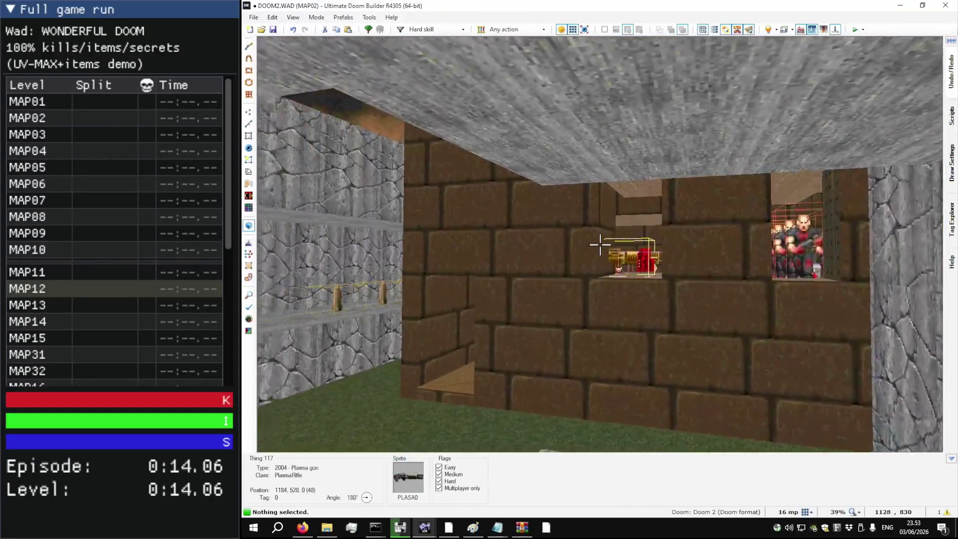
{"action": "key", "text": "w"}
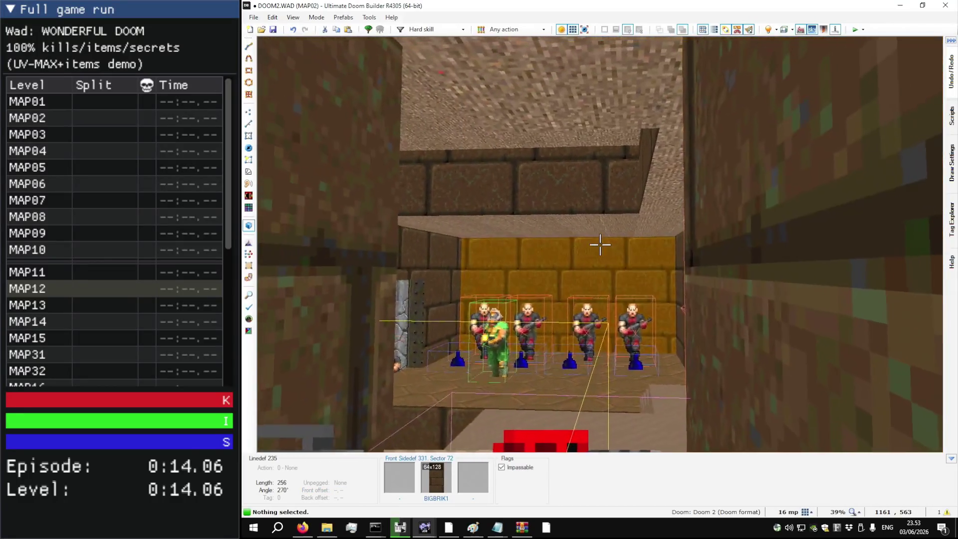
{"action": "key", "text": "w"}
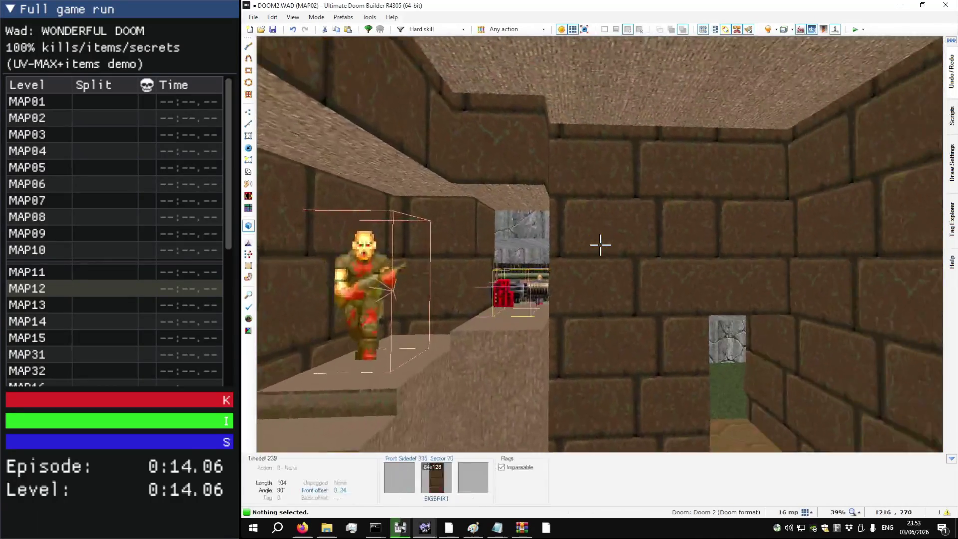
{"action": "key", "text": "w"}
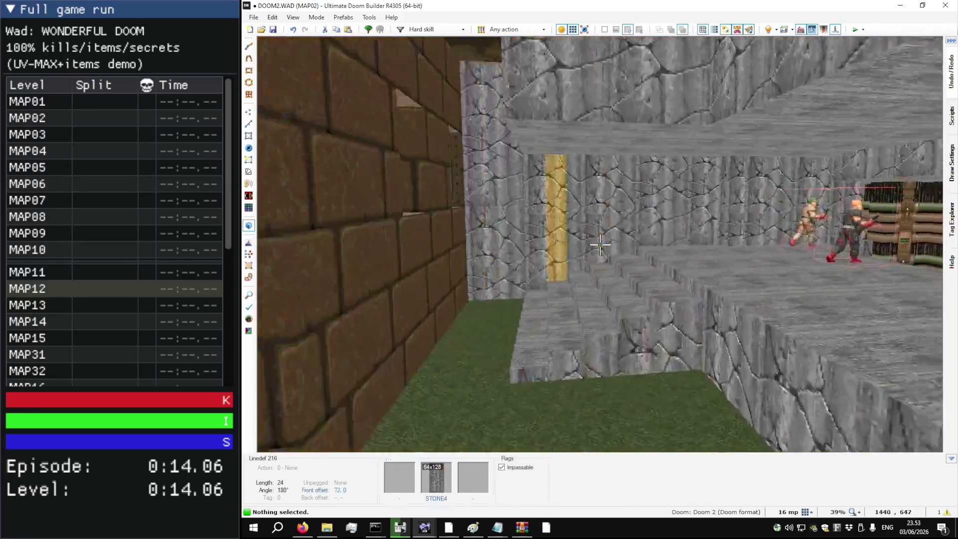
{"action": "key", "text": "w"}
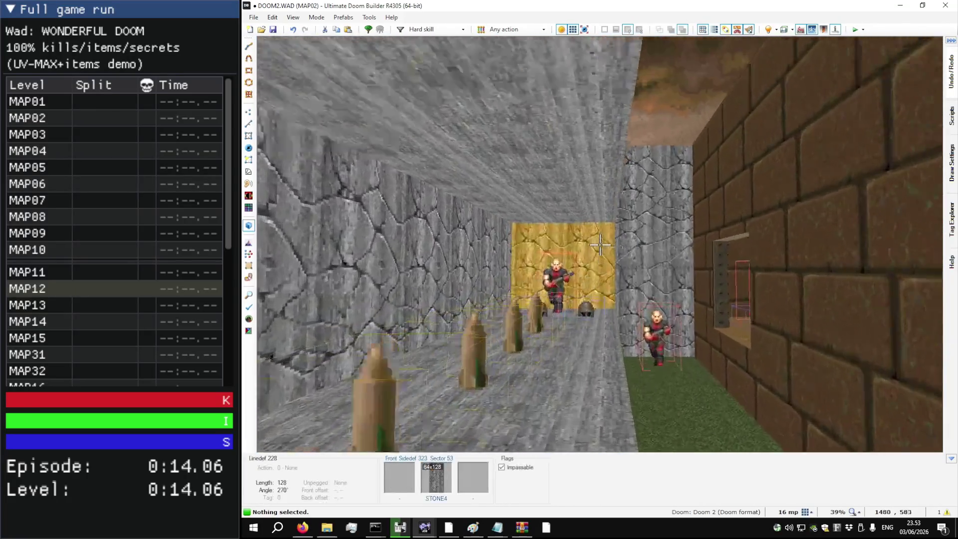
{"action": "key", "text": "w"}
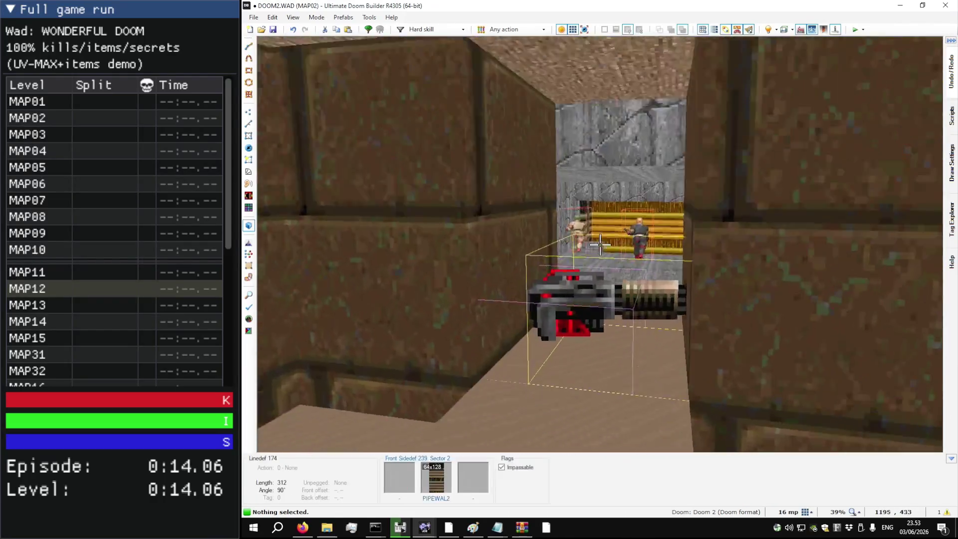
{"action": "key", "text": "s"}
{"action": "key", "text": "q"}
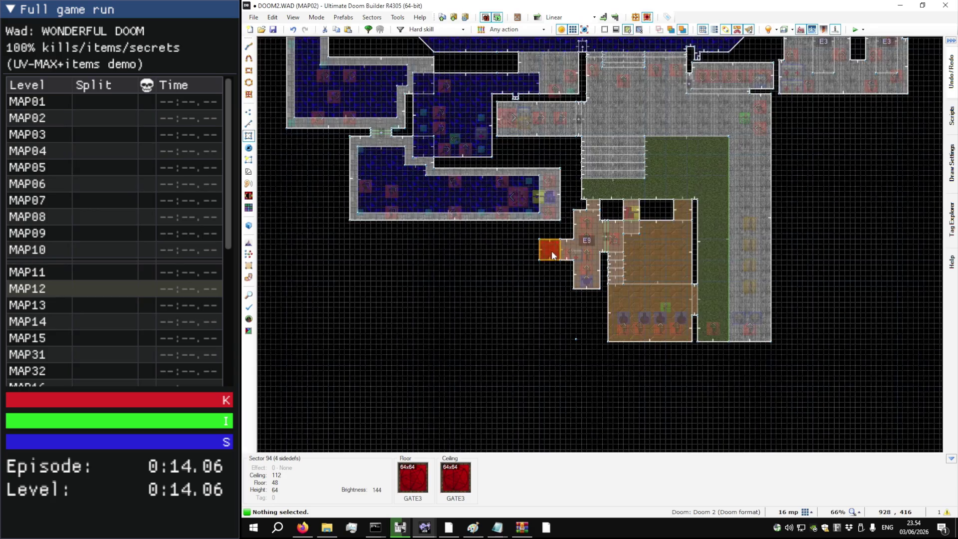
Step: Enlarge the top room by stretching its right wall outward and its top wall upward
{"action": "key", "text": "l"}
{"action": "scroll", "coordinate": [561, 253], "scroll_direction": "down", "scroll_amount": 4}
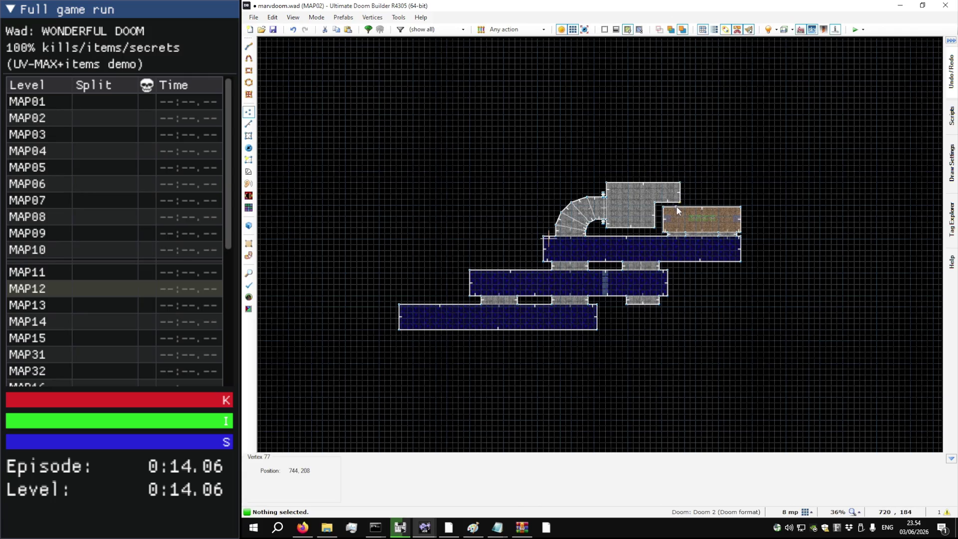
{"action": "key", "text": "l"}
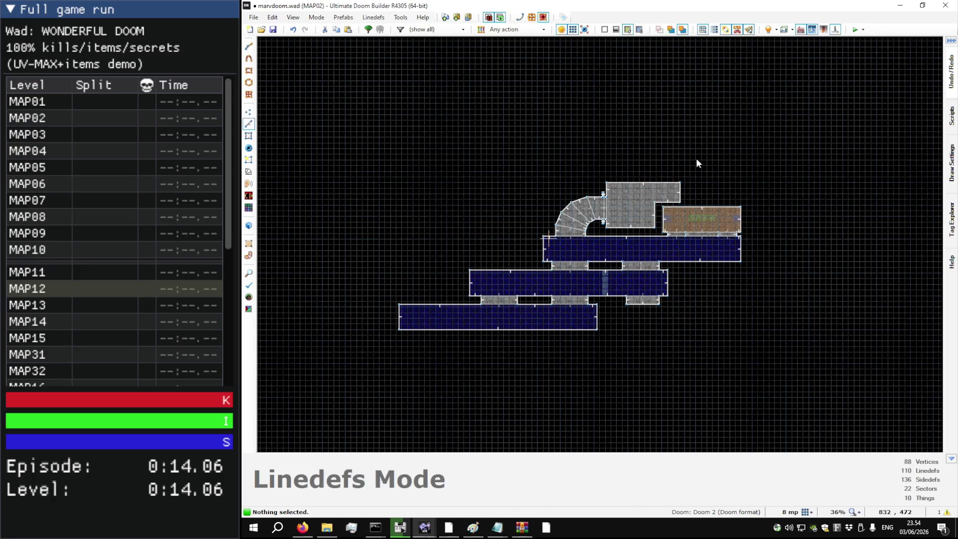
{"action": "scroll", "coordinate": [697, 160], "scroll_direction": "up", "scroll_amount": 3}
{"action": "mouse_move", "coordinate": [773, 205]}
{"action": "left_mouse_down"}
{"action": "mouse_move", "coordinate": [815, 206]}
{"action": "mouse_move", "coordinate": [746, 207]}
{"action": "left_mouse_up"}
{"action": "left_click_drag", "start_coordinate": [648, 193], "coordinate": [646, 106]}
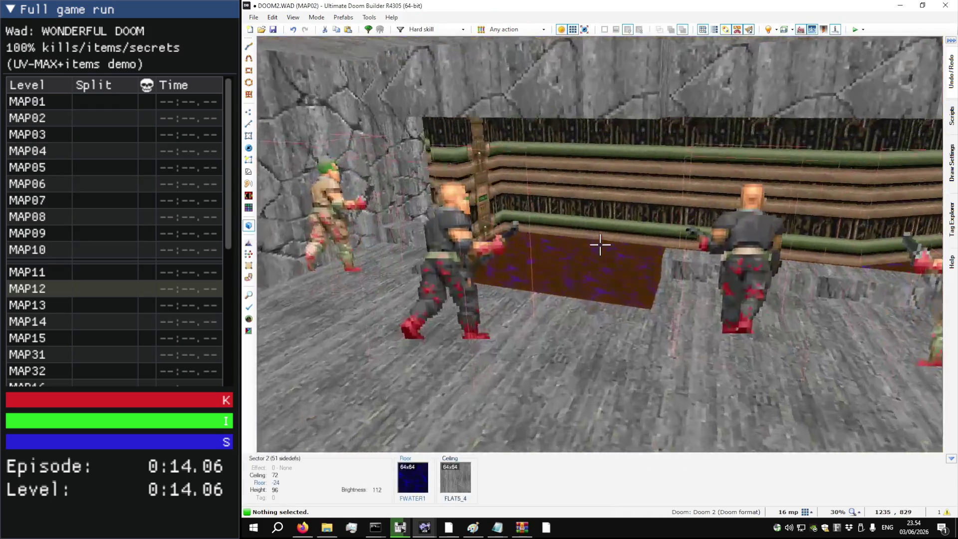
Step: Fly through the brick corridor, zombie platform, water and stone steps in 3D
{"action": "key", "text": "w"}
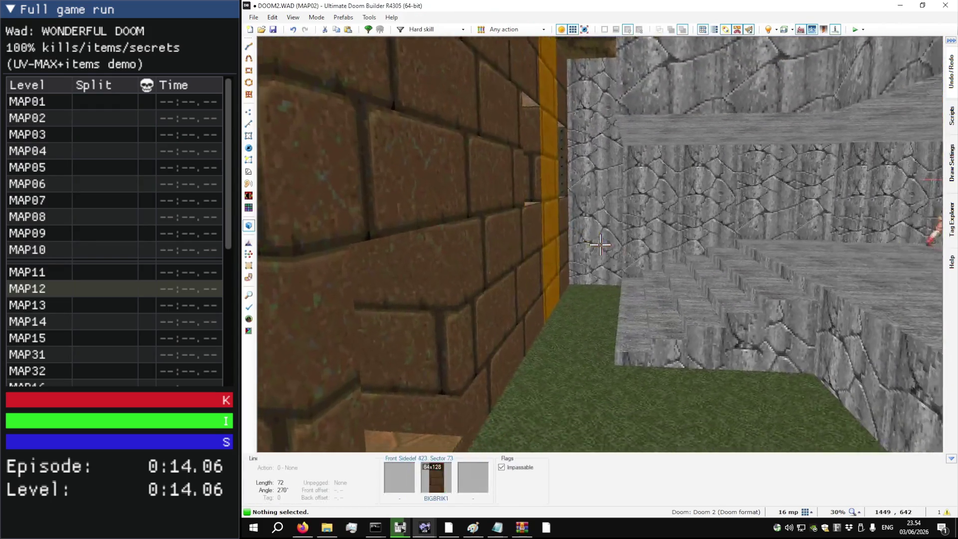
{"action": "key", "text": "w"}
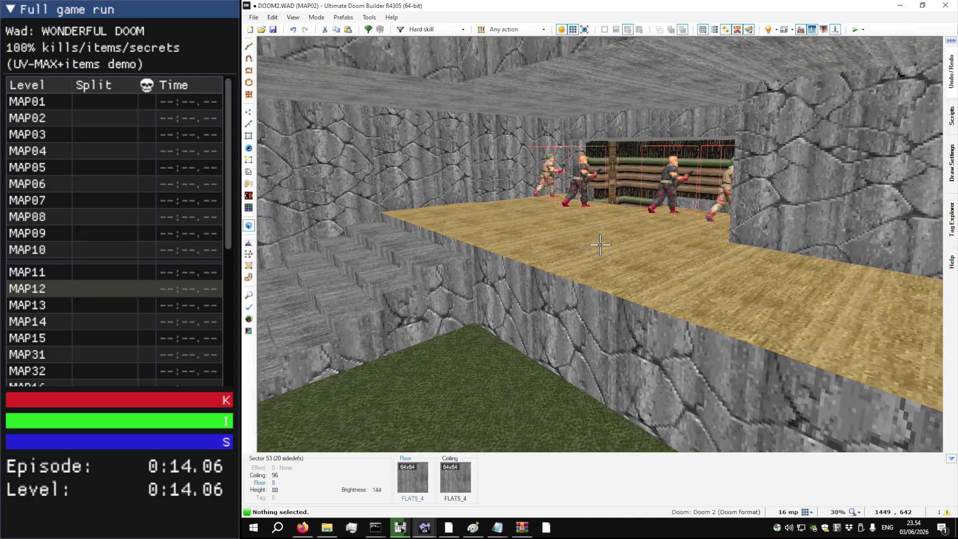
{"action": "key", "text": "w"}
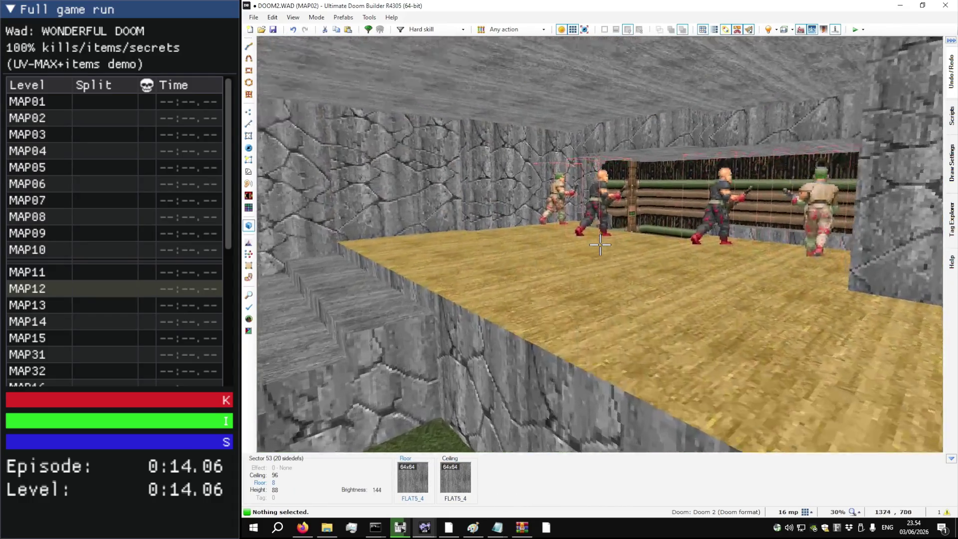
{"action": "key", "text": "w"}
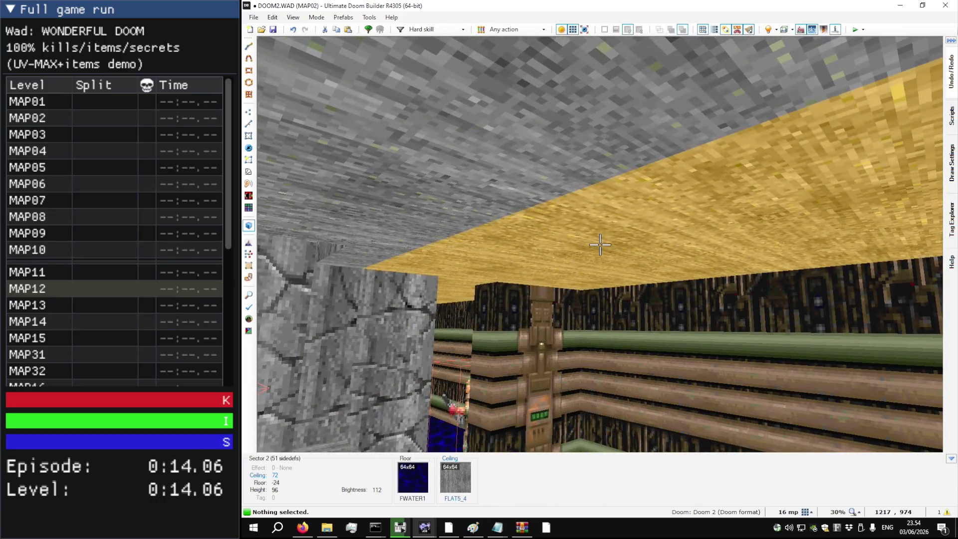
{"action": "key", "text": "w"}
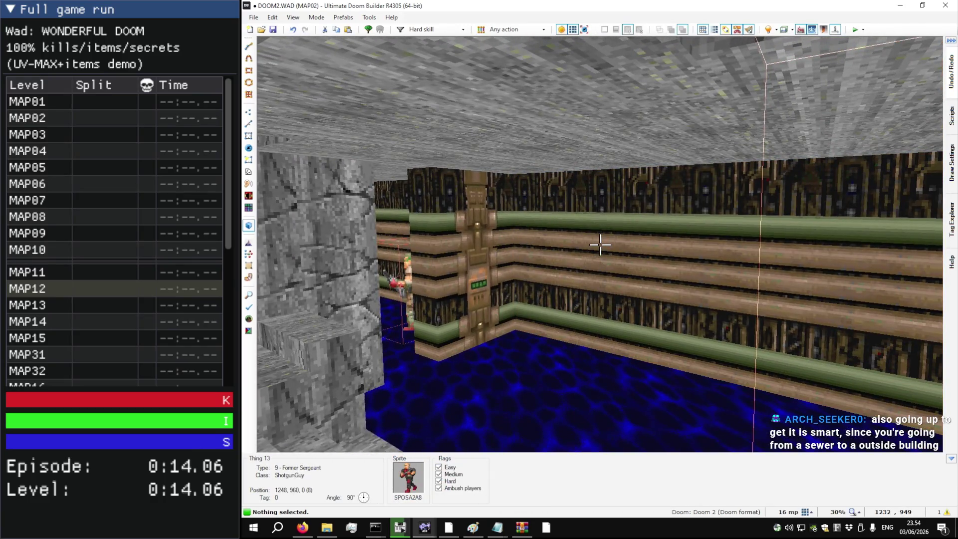
{"action": "key", "text": "s"}
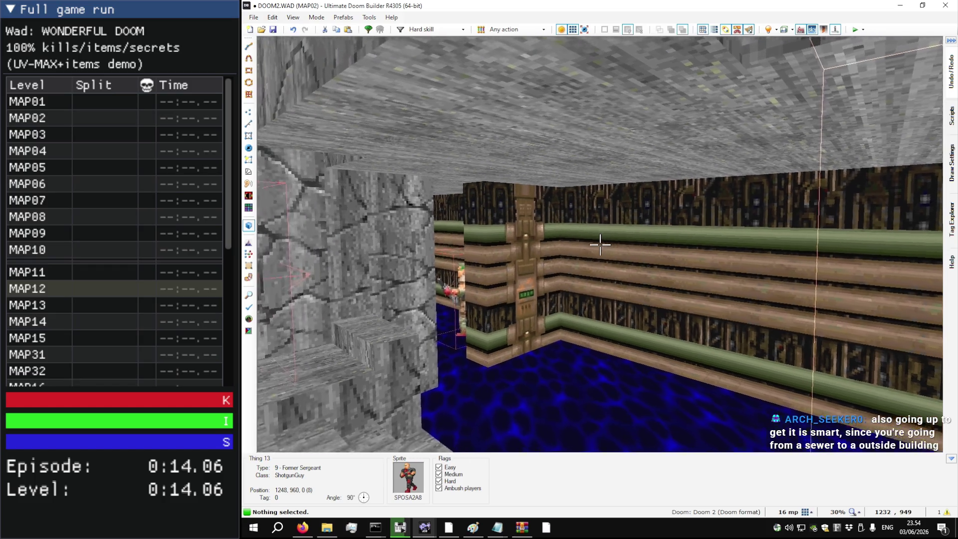
{"action": "key", "text": "s"}
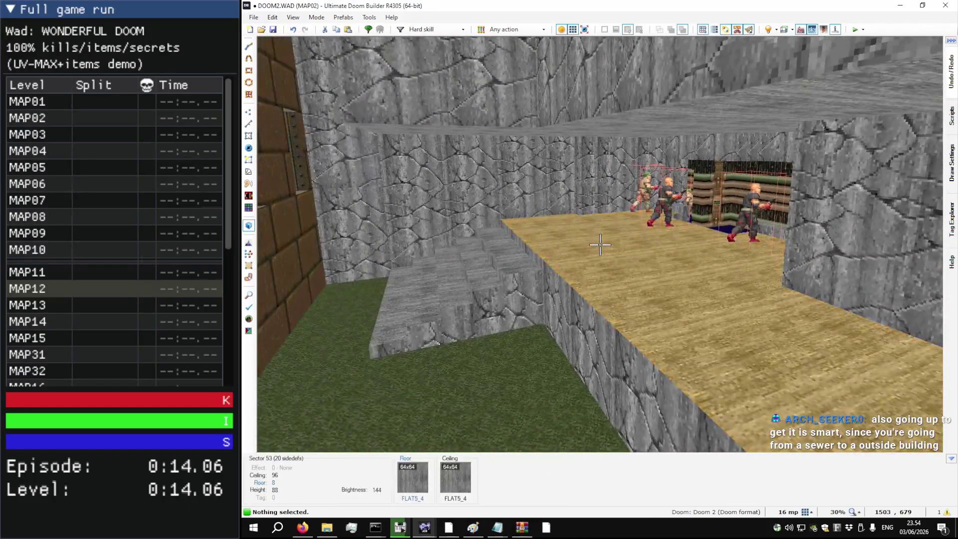
{"action": "key", "text": "s"}
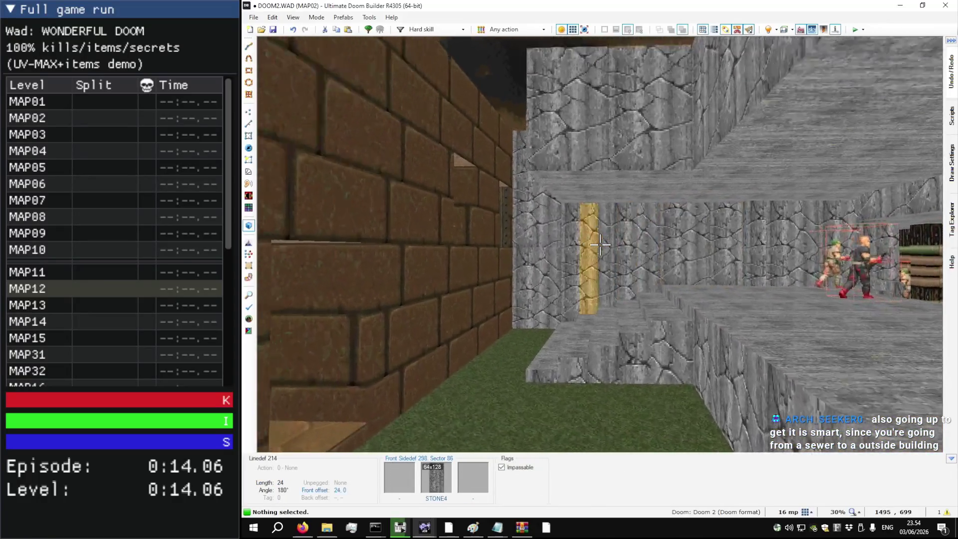
{"action": "key", "text": "w"}
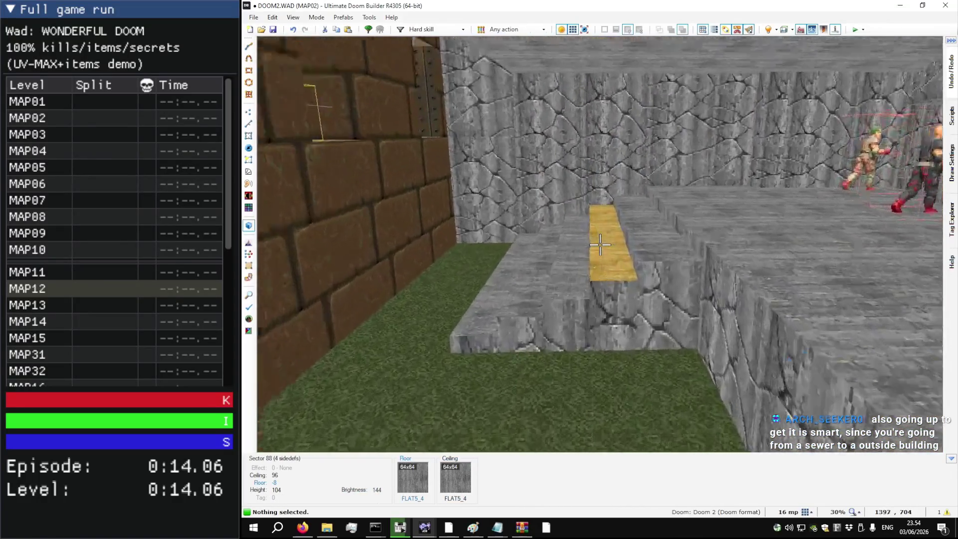
{"action": "key", "text": "w"}
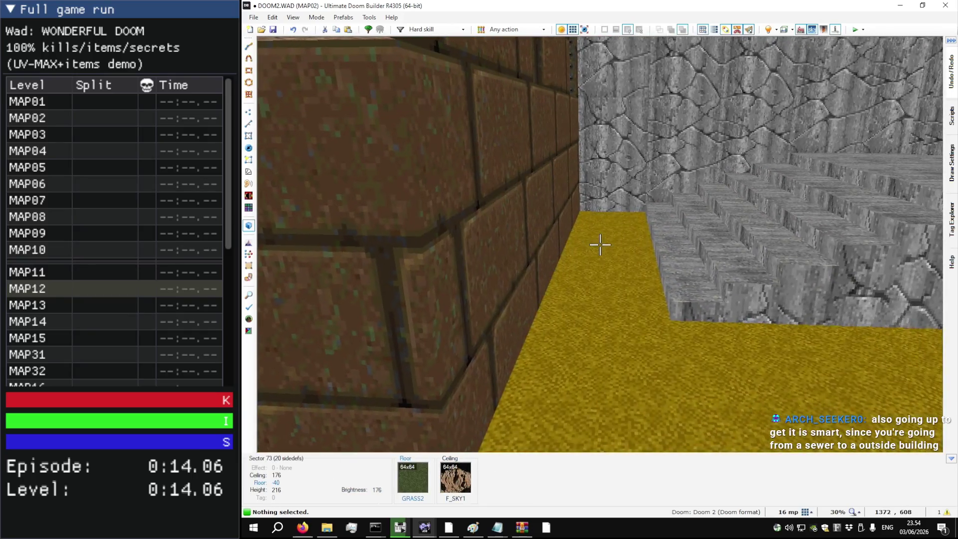
{"action": "key", "text": "w"}
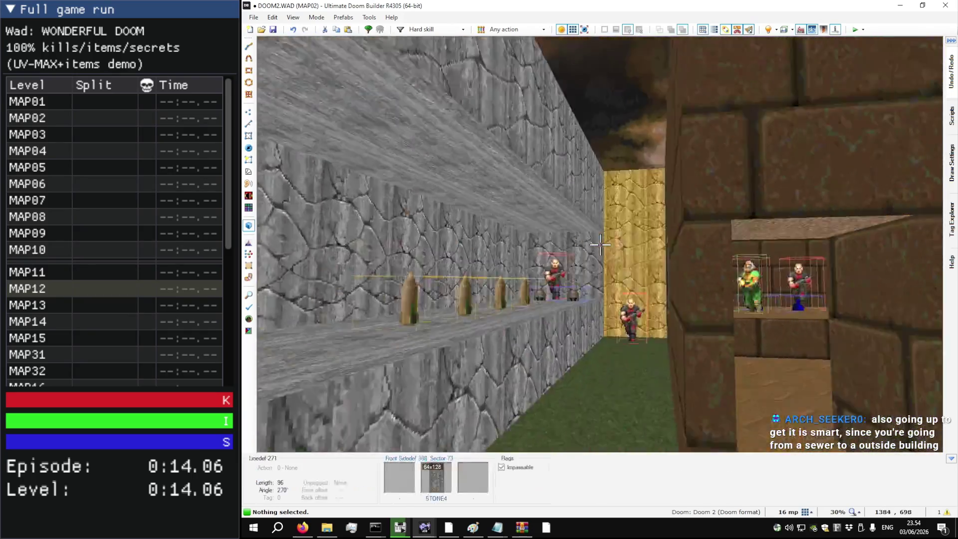
Step: Zoom in on the 2D map, revisit the stairs in 3D, then switch to marvdoom.wad
{"action": "key", "text": "q"}
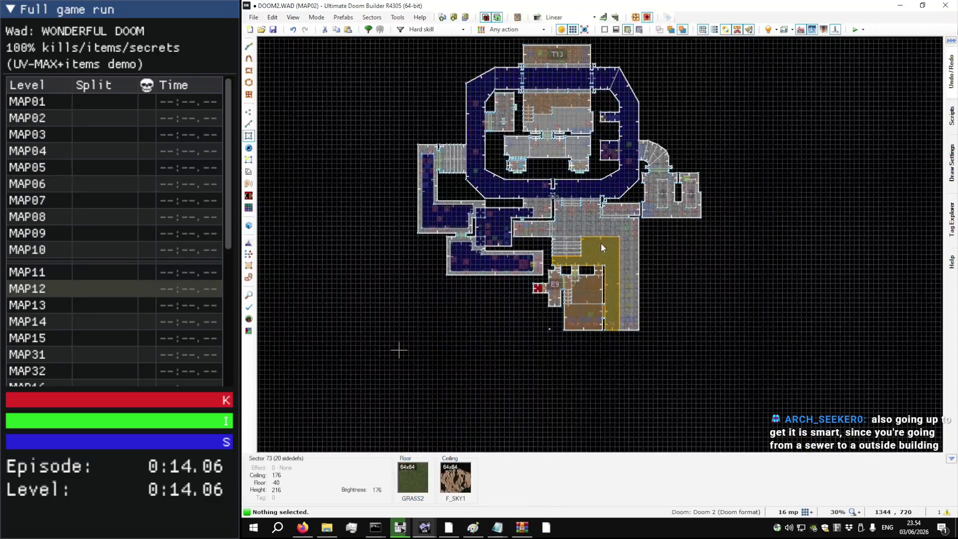
{"action": "scroll", "coordinate": [622, 240], "scroll_direction": "up", "scroll_amount": 3}
{"action": "scroll", "coordinate": [619, 265], "scroll_direction": "up", "scroll_amount": 6}
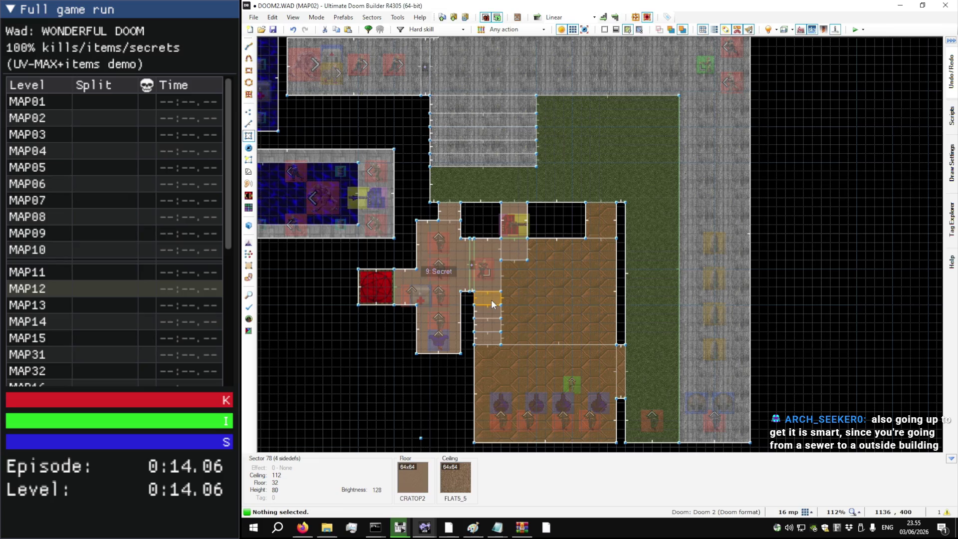
{"action": "key", "text": "q"}
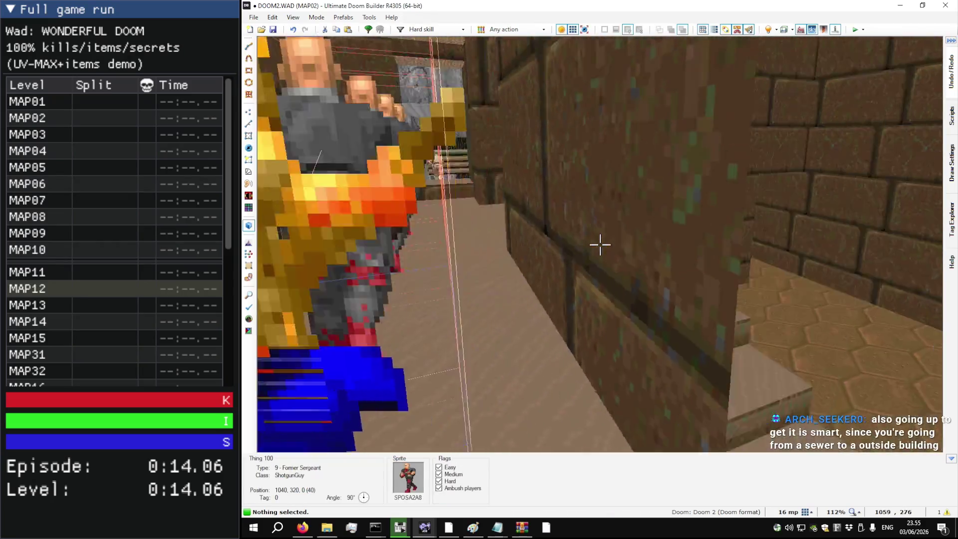
{"action": "key", "text": "w"}
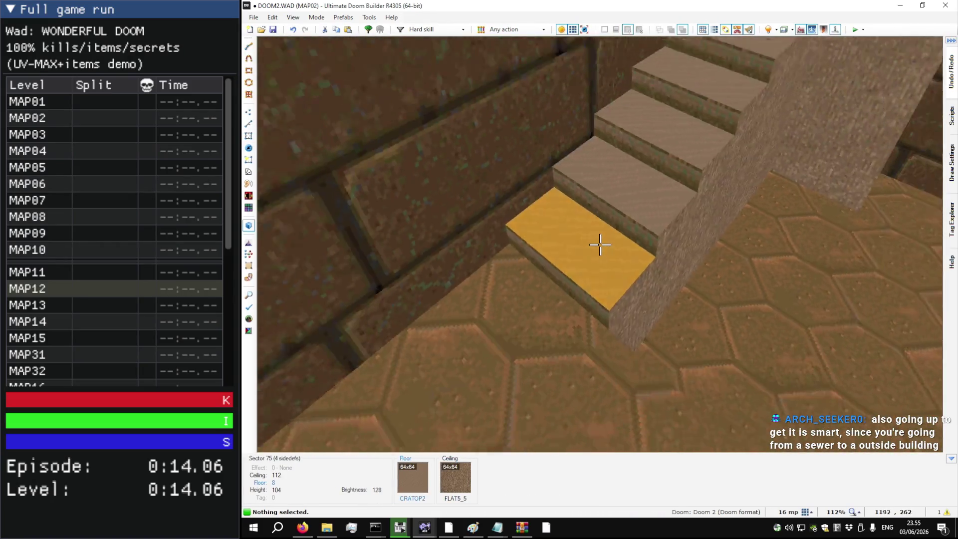
{"action": "key", "text": "w"}
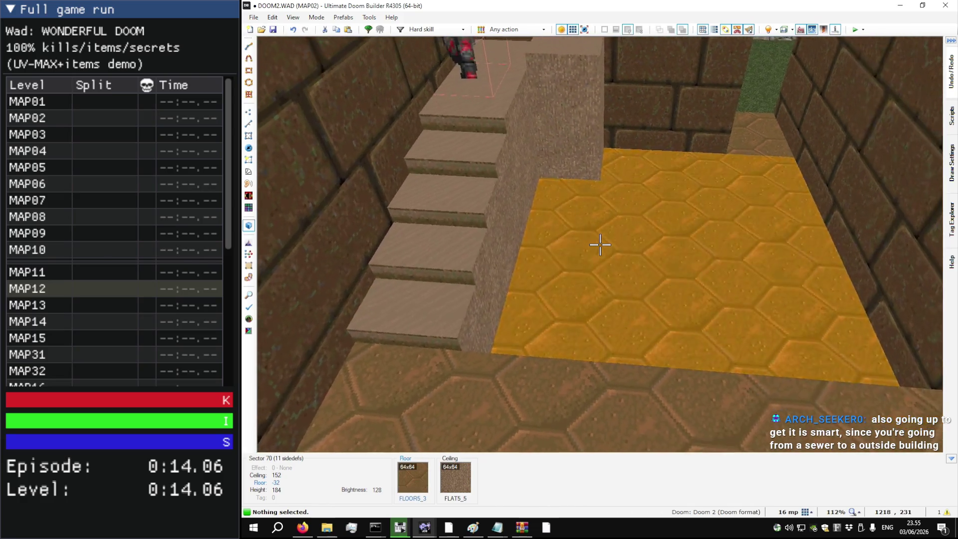
{"action": "key", "text": "w"}
{"action": "key", "text": "q"}
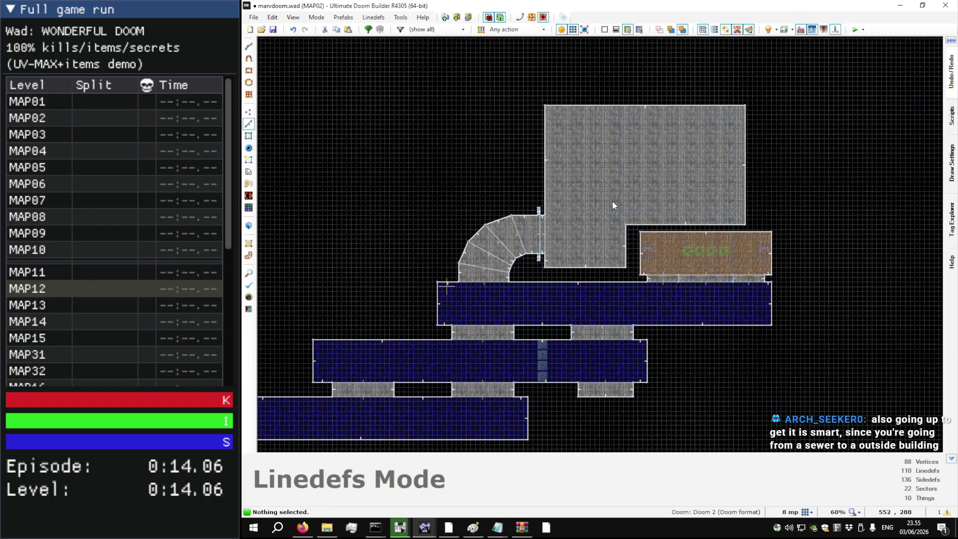
Step: Fly through marvdoom.wad's orange-panel corridors in 3D up to the yellow pipe wall
{"action": "key", "text": "q"}
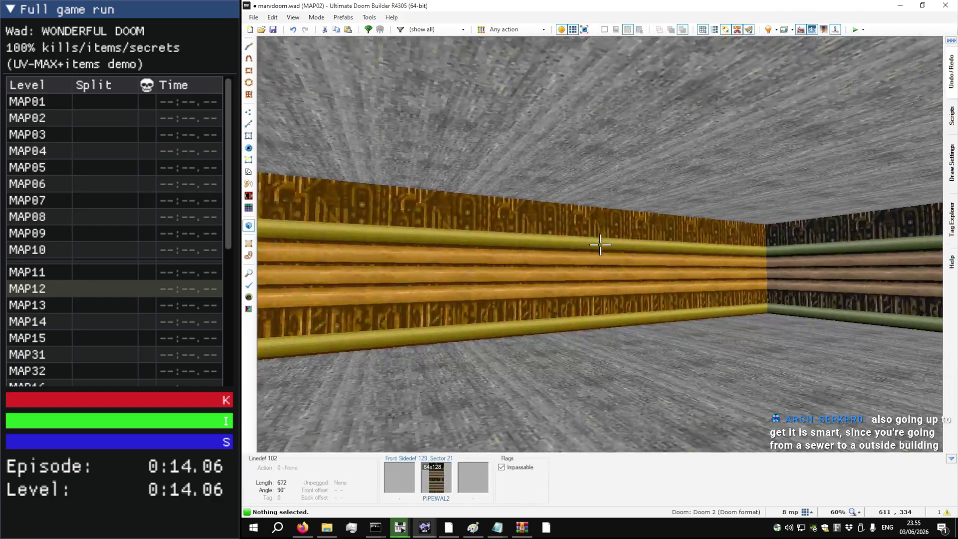
{"action": "key", "text": "w"}
{"action": "key", "text": "w"}
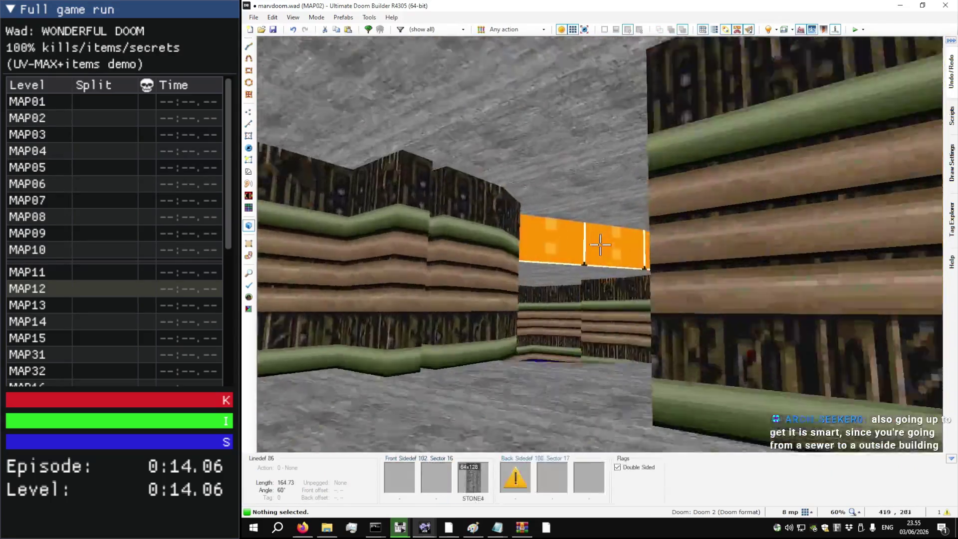
{"action": "key", "text": "w"}
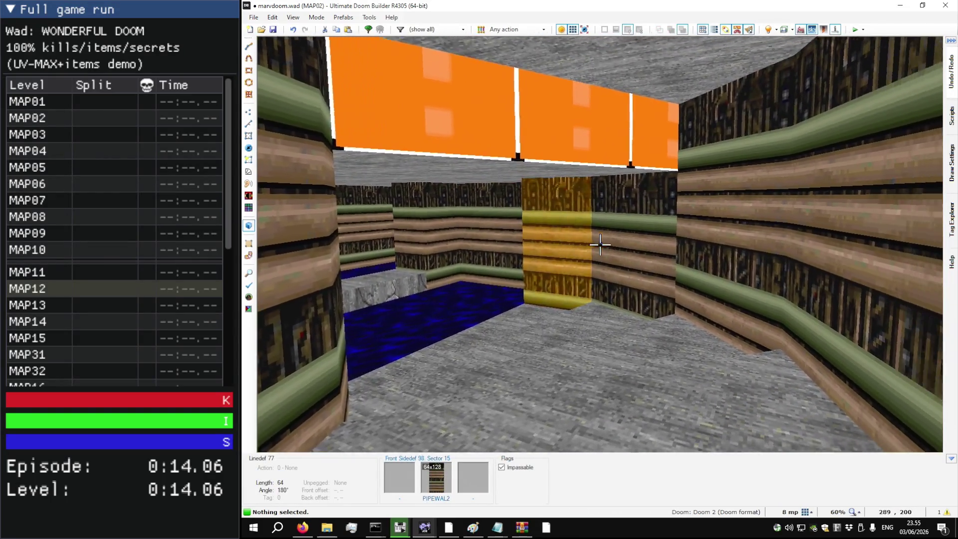
{"action": "key", "text": "w"}
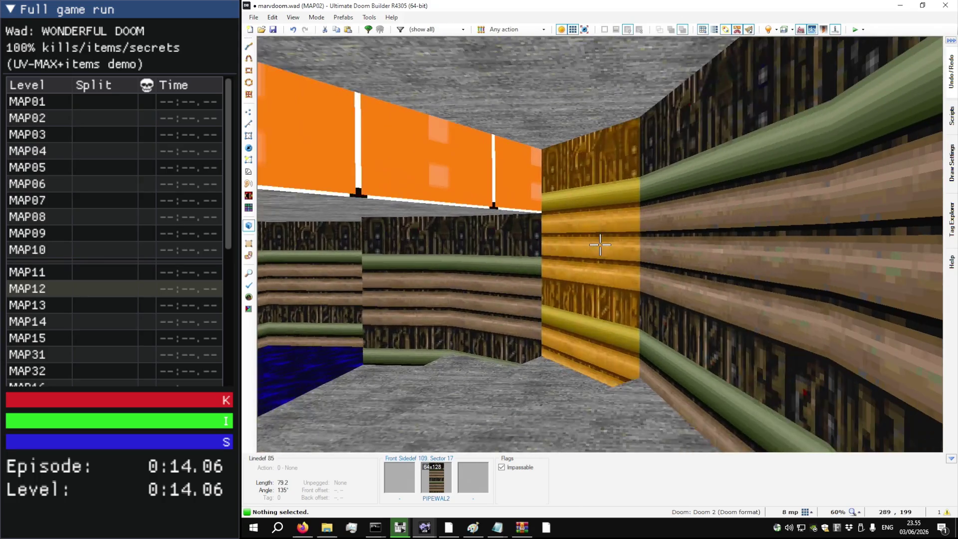
{"action": "key", "text": "s"}
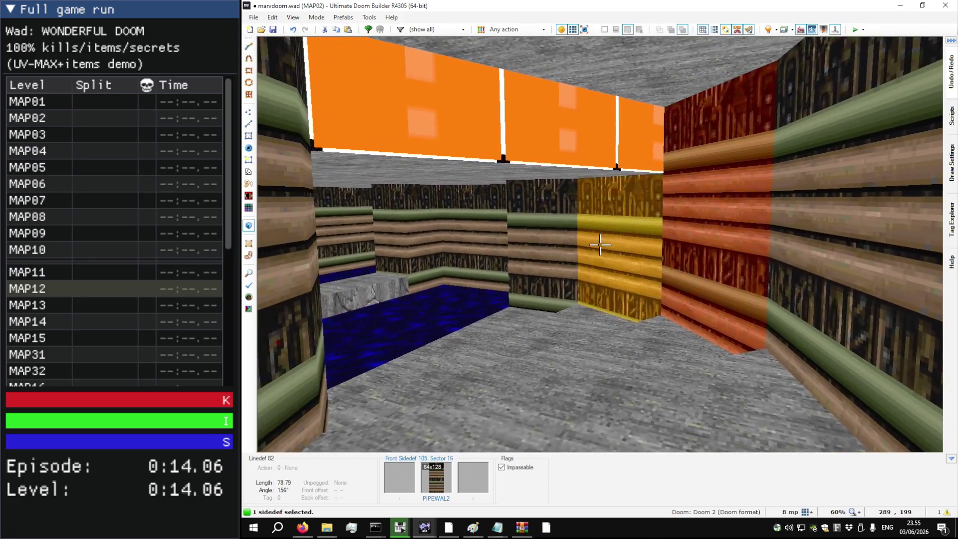
{"action": "key", "text": "w"}
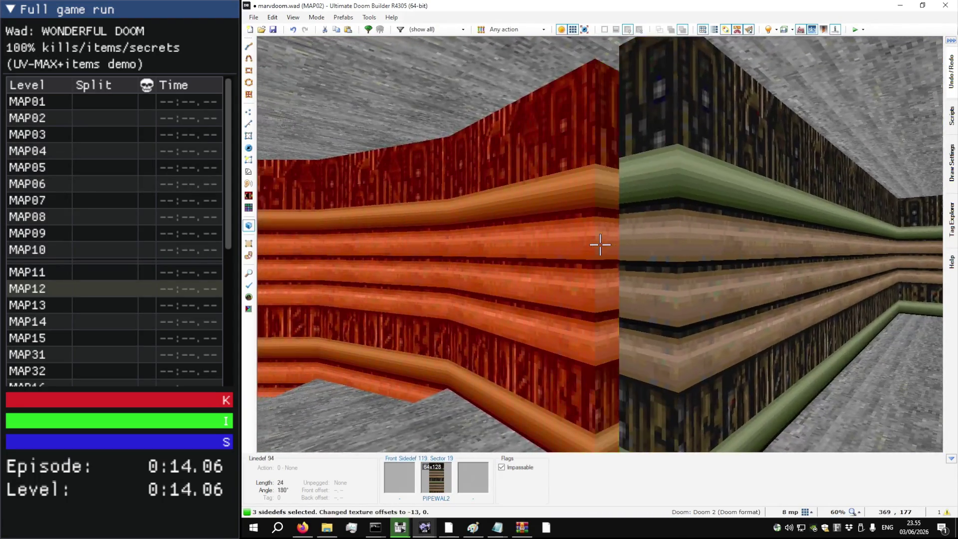
Step: Shift the selected pipe-wall and red pillar textures to offset 0, -32, then switch to DOOM2.WAD
{"action": "key", "text": "w"}
{"action": "key", "text": "w"}
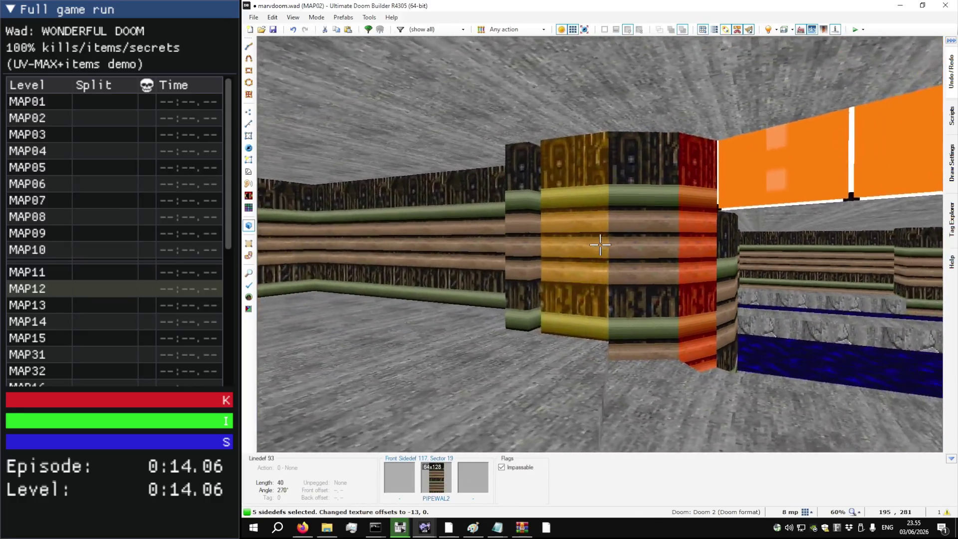
{"action": "key", "text": "w"}
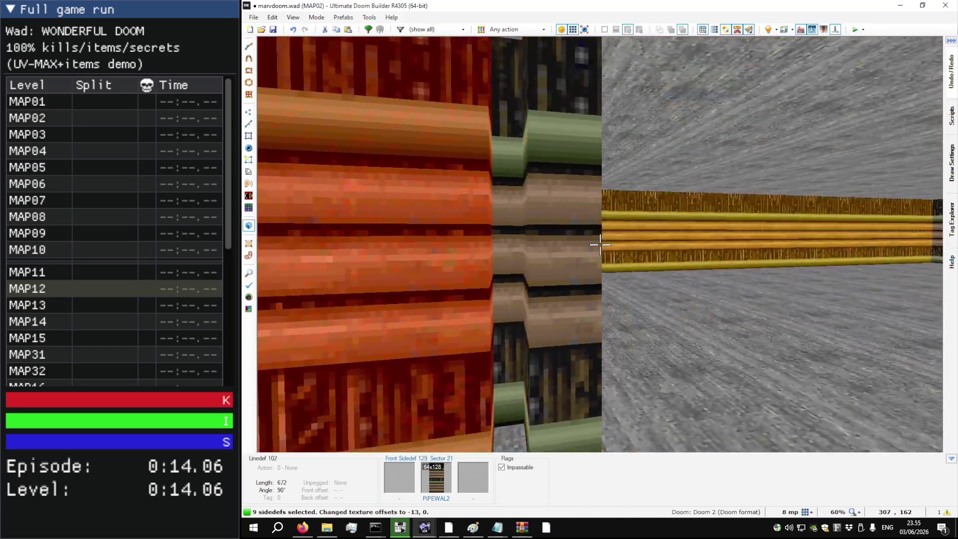
{"action": "left_click", "coordinate": [600, 244]}
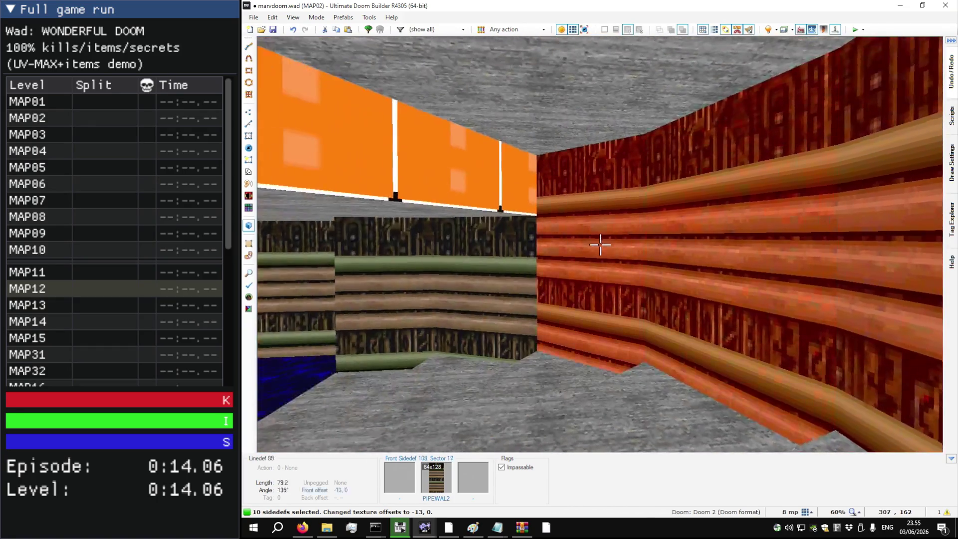
{"action": "key", "text": "Up"}
{"action": "key", "text": "c"}
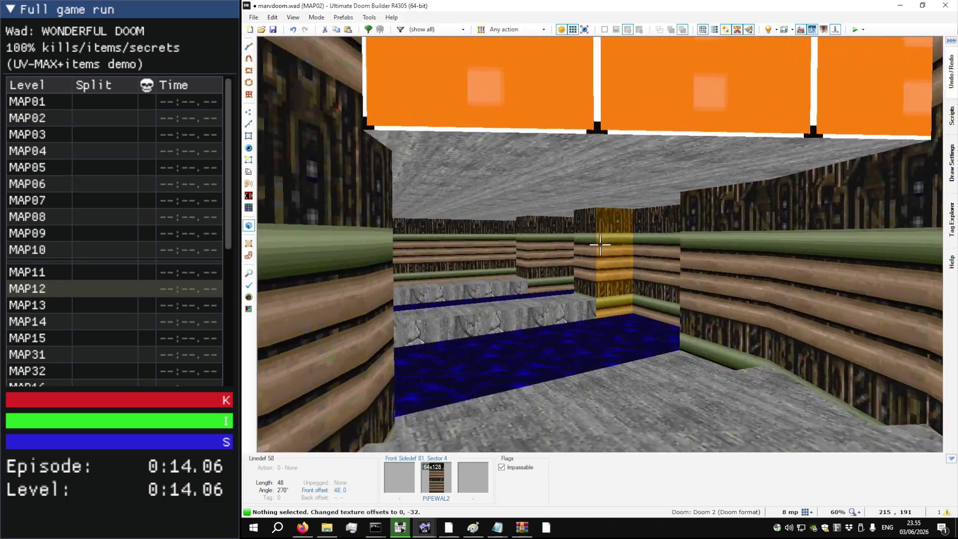
{"action": "key", "text": "alt+Tab"}
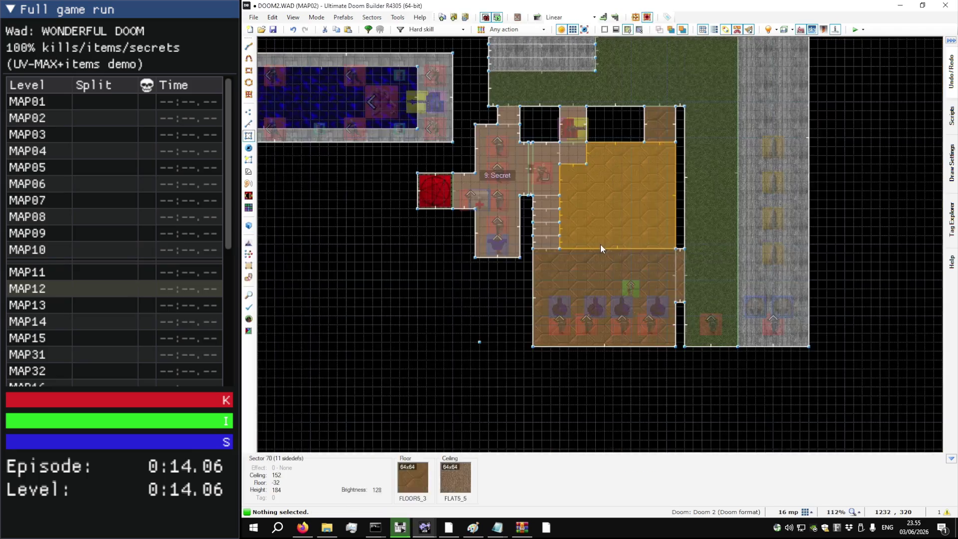
Step: Copy STONE4 from the original UAC door lintel and paste it on marvdoom.wad's lintel
{"action": "key", "text": "w"}
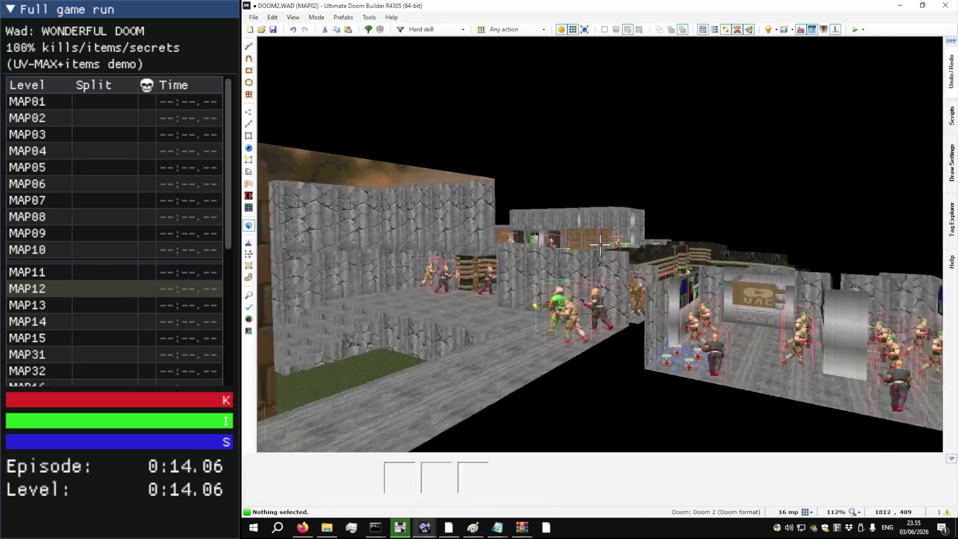
{"action": "key", "text": "w"}
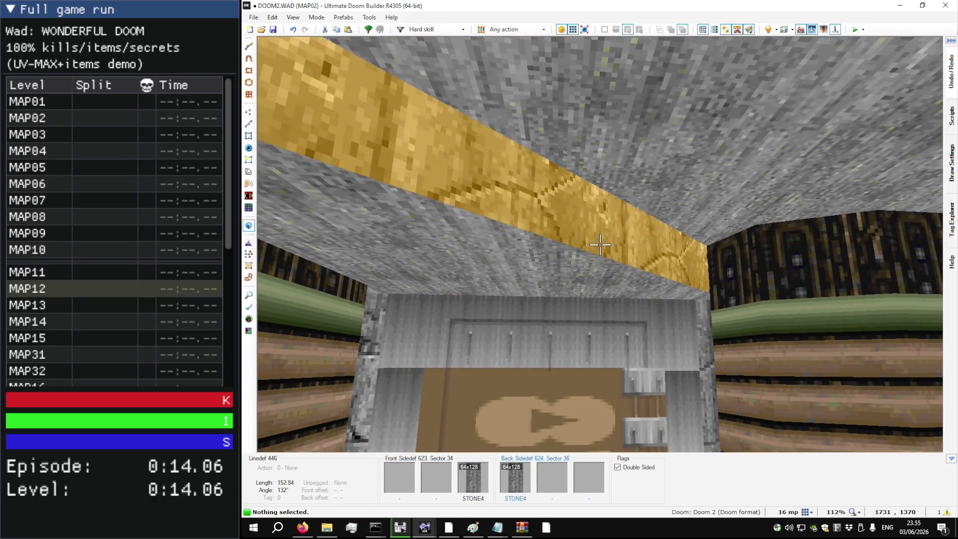
{"action": "key", "text": "alt+Tab"}
{"action": "key", "text": "ctrl+v"}
Step: Set the door ceiling to 104 and make linedef 101's side wall lower unpegged
{"action": "key", "text": "w"}
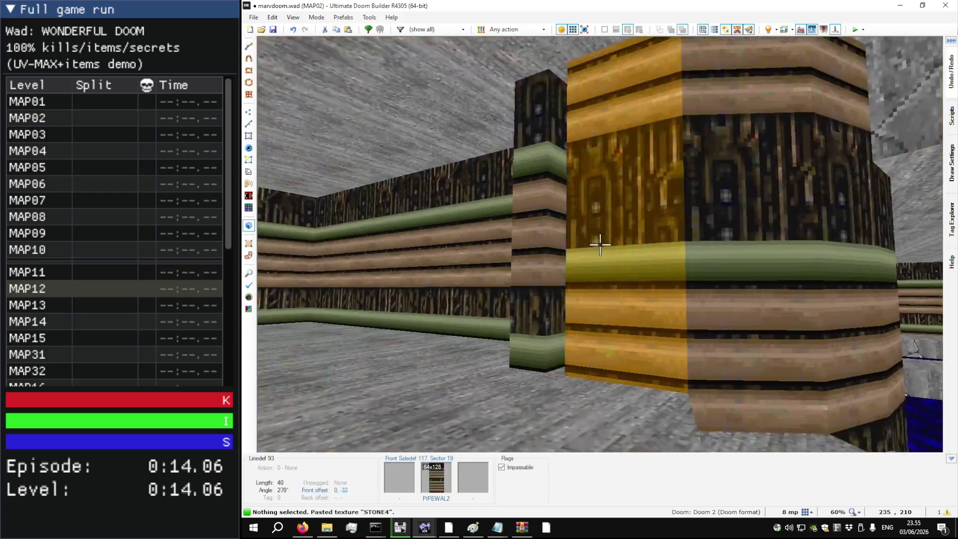
{"action": "key", "text": "w"}
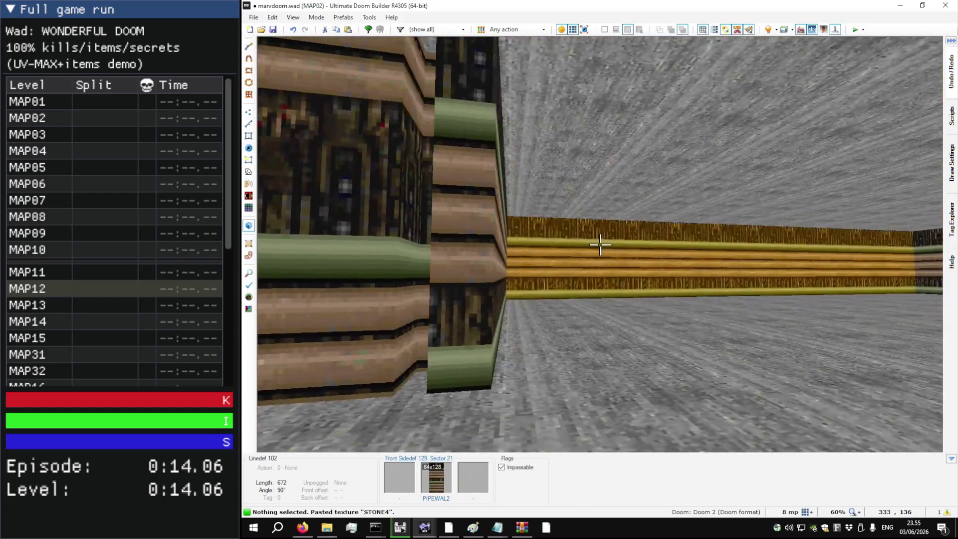
{"action": "key", "text": "w"}
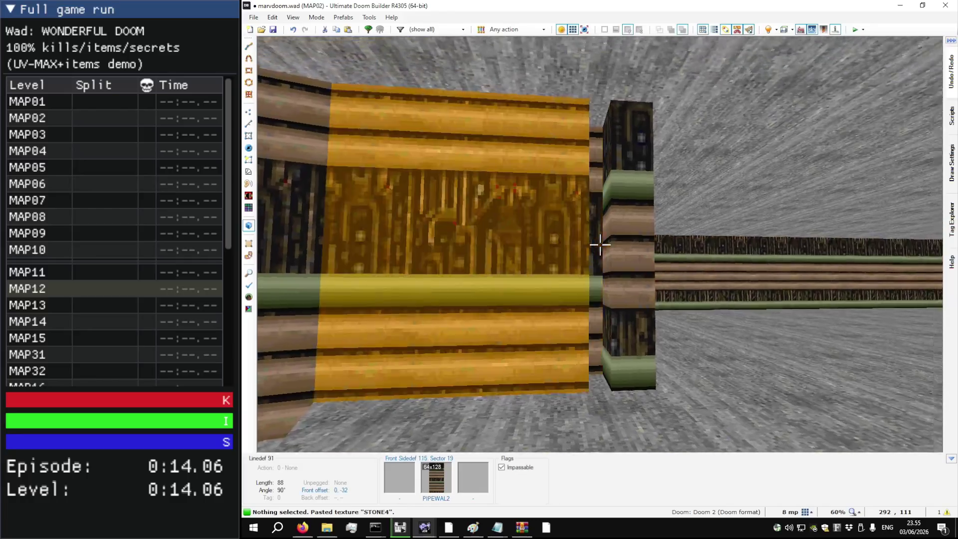
{"action": "key", "text": "w"}
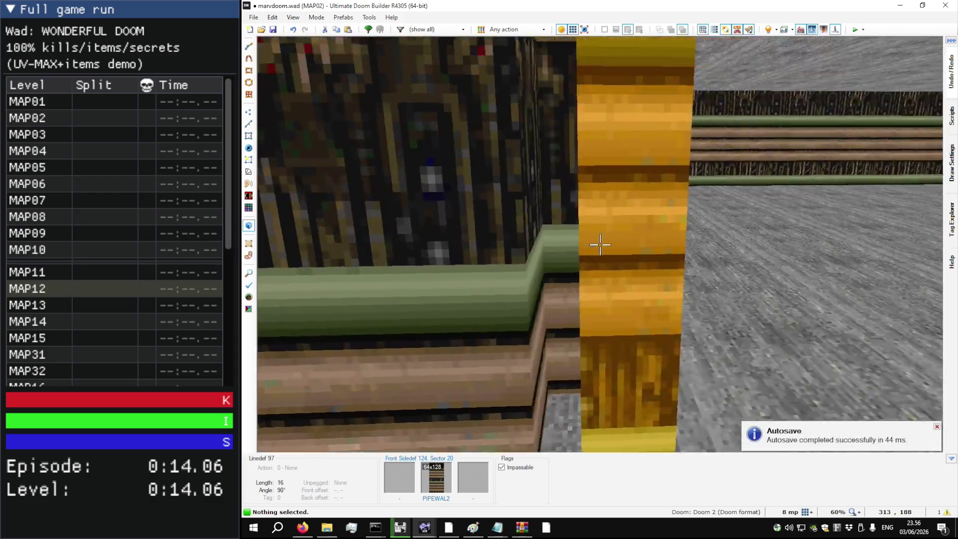
{"action": "key", "text": "w"}
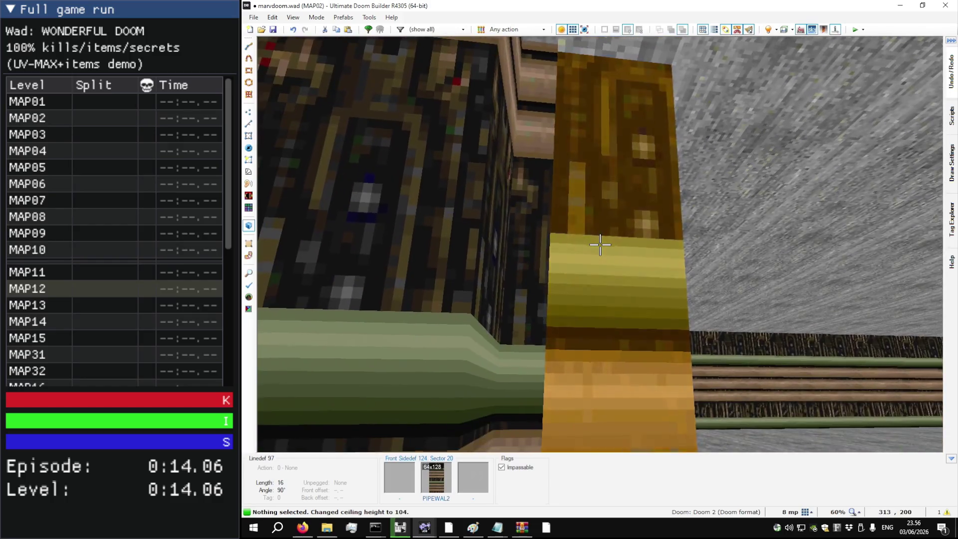
{"action": "key", "text": "l"}
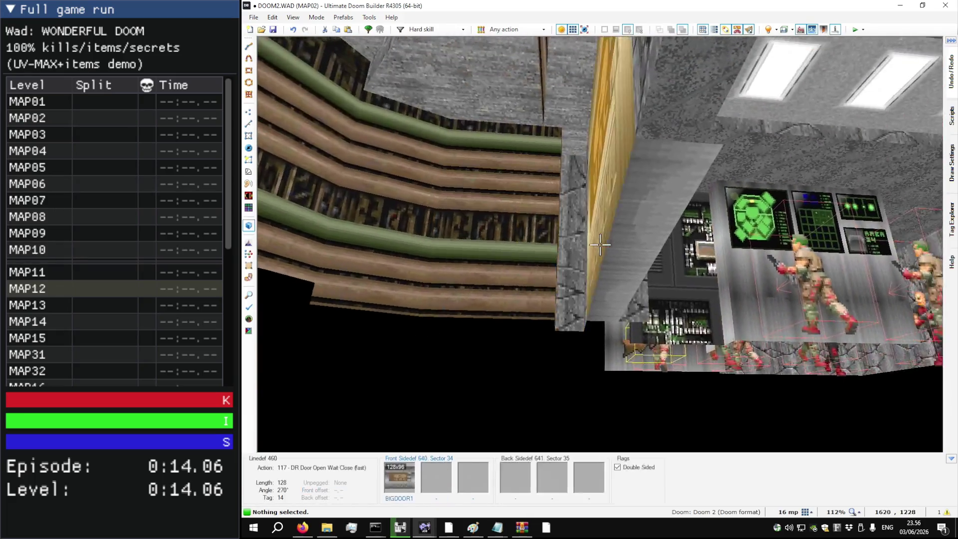
{"action": "left_click", "coordinate": [601, 244]}
{"action": "scroll", "coordinate": [601, 245], "scroll_direction": "up", "scroll_amount": 1}
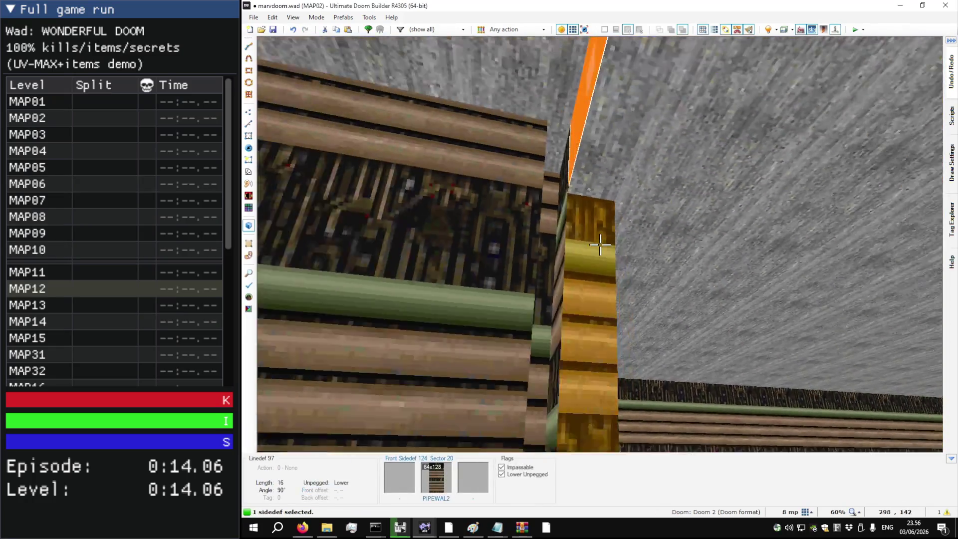
Step: Remove lower-unpegged from the two pipe-wall sides beside the door and adjust the ceiling
{"action": "left_click", "coordinate": [600, 244]}
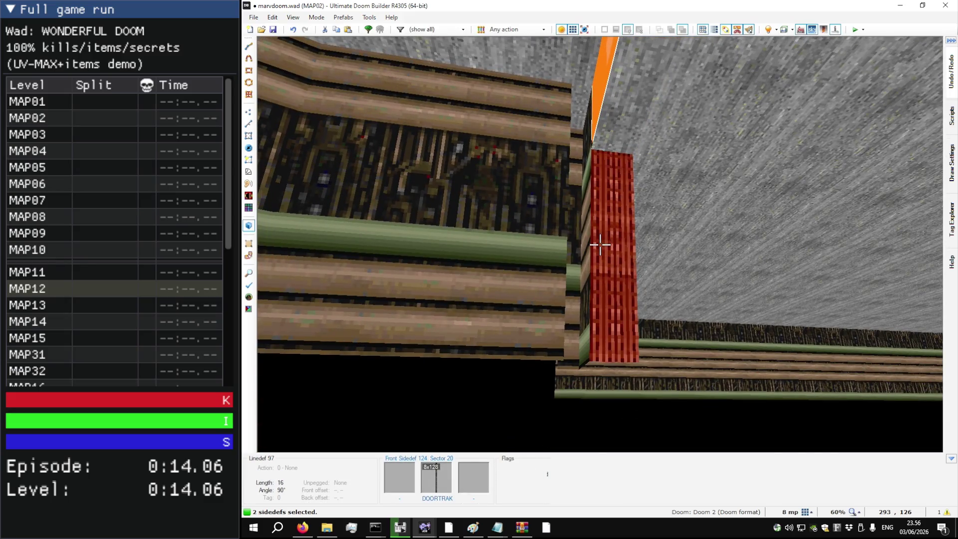
{"action": "key", "text": "l"}
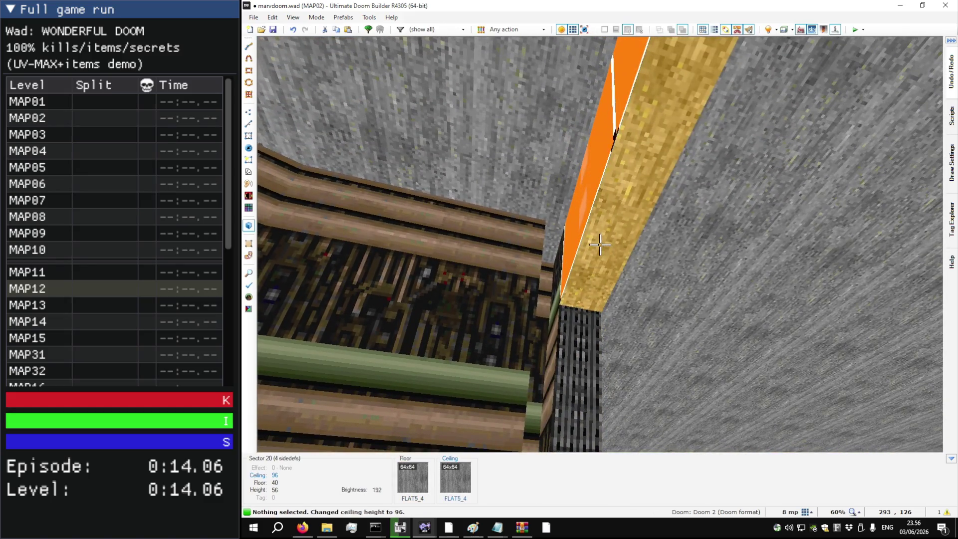
{"action": "scroll", "coordinate": [601, 245], "scroll_direction": "up", "scroll_amount": 1}
{"action": "key", "text": "w"}
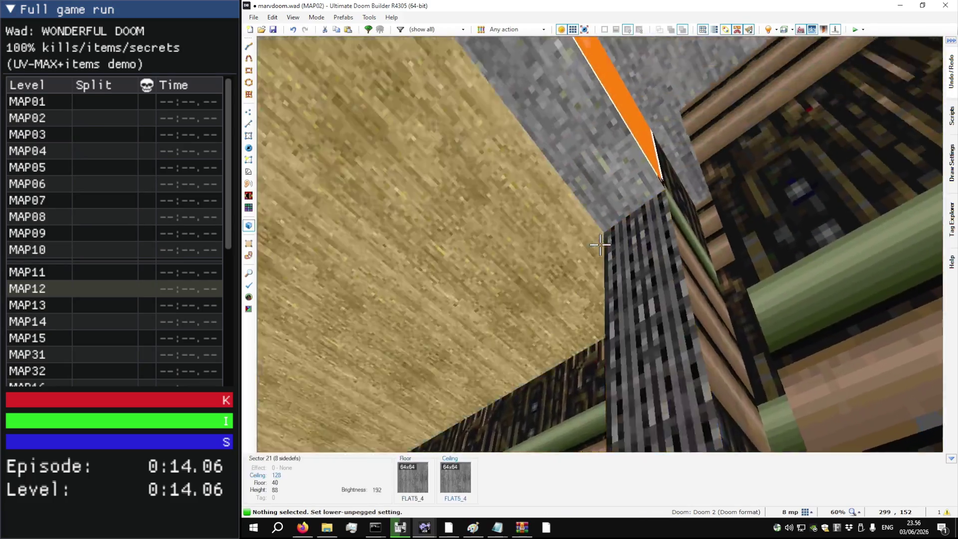
{"action": "scroll", "coordinate": [601, 245], "scroll_direction": "down", "scroll_amount": 1}
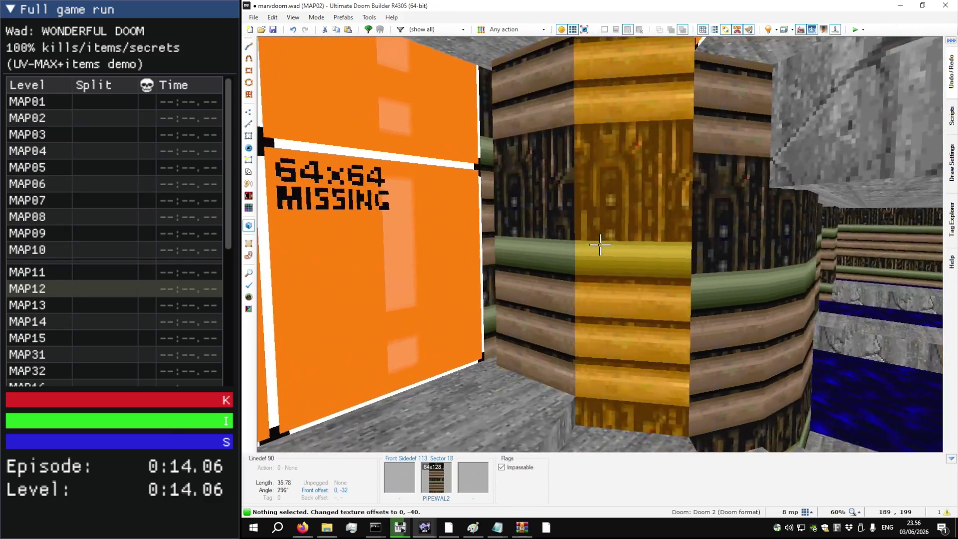
Step: Line up the pipe-wall corner texture, resetting its horizontal offset to 0
{"action": "key", "text": "w"}
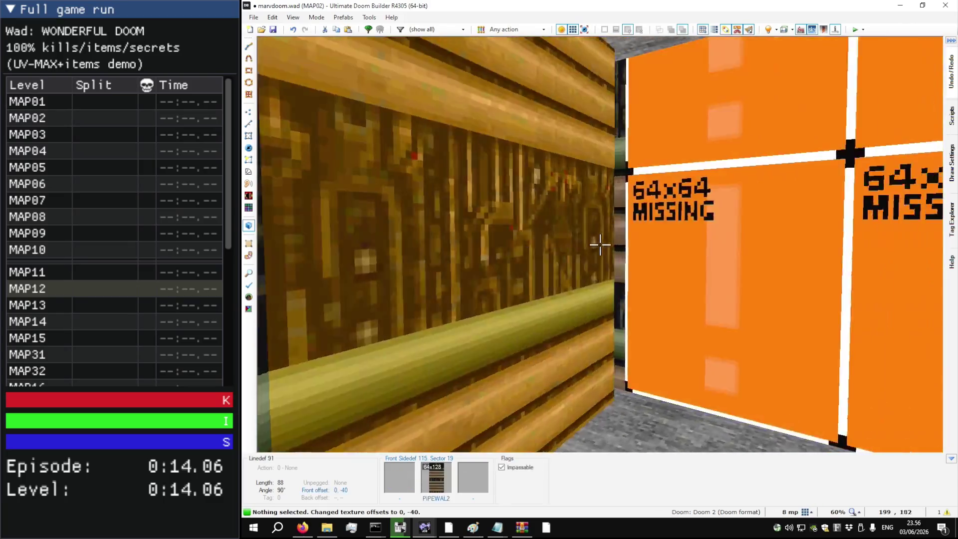
{"action": "key", "text": "q"}
{"action": "key", "text": "q"}
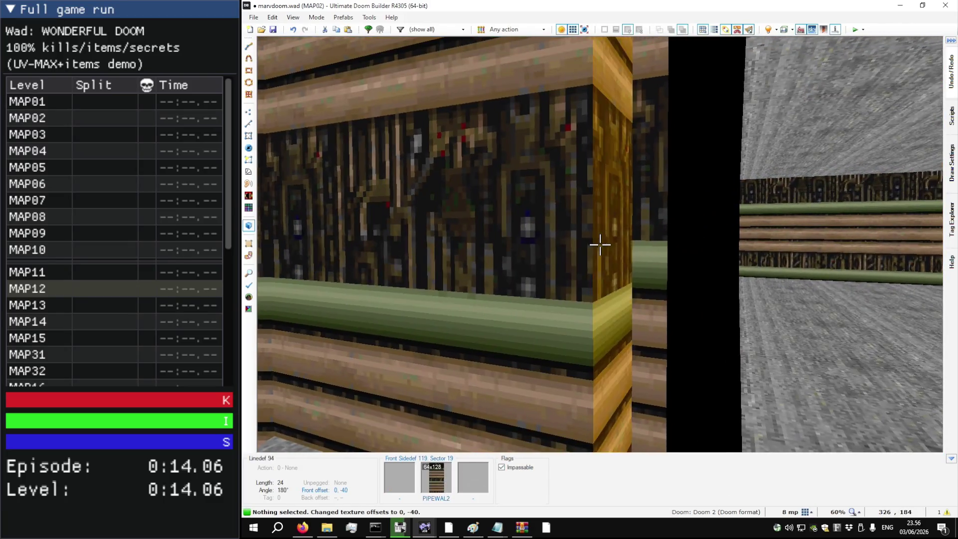
{"action": "key", "text": "s"}
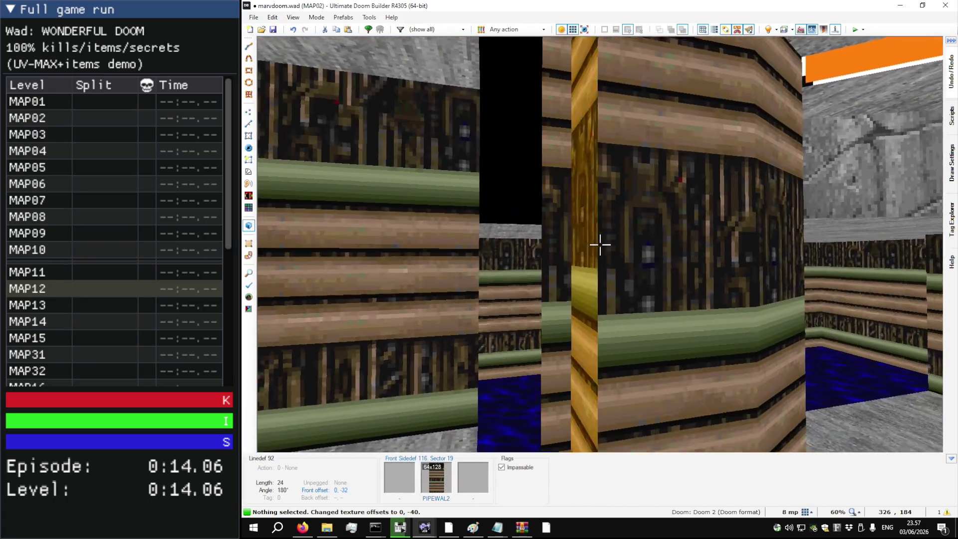
{"action": "scroll", "coordinate": [600, 244], "scroll_direction": "up", "scroll_amount": 1}
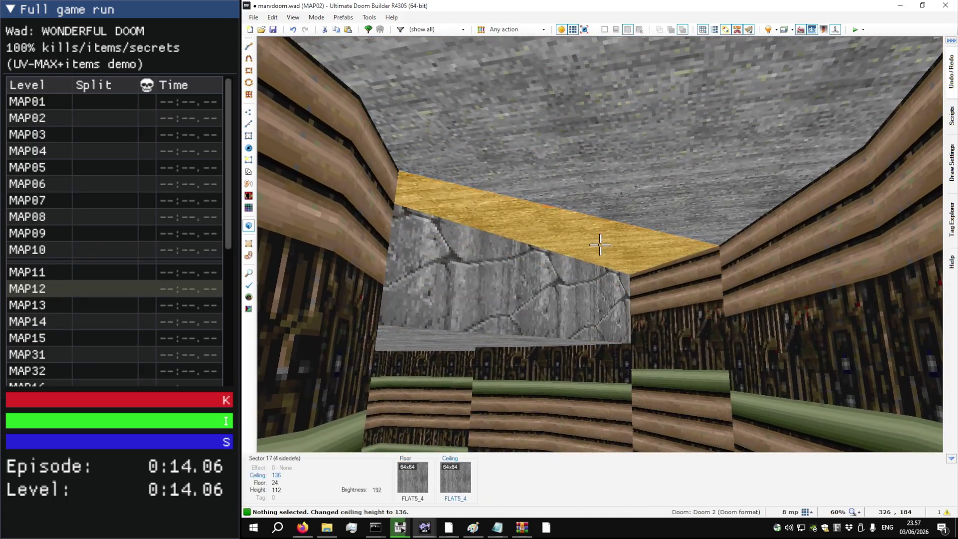
{"action": "mouse_move", "coordinate": [599, 244]}
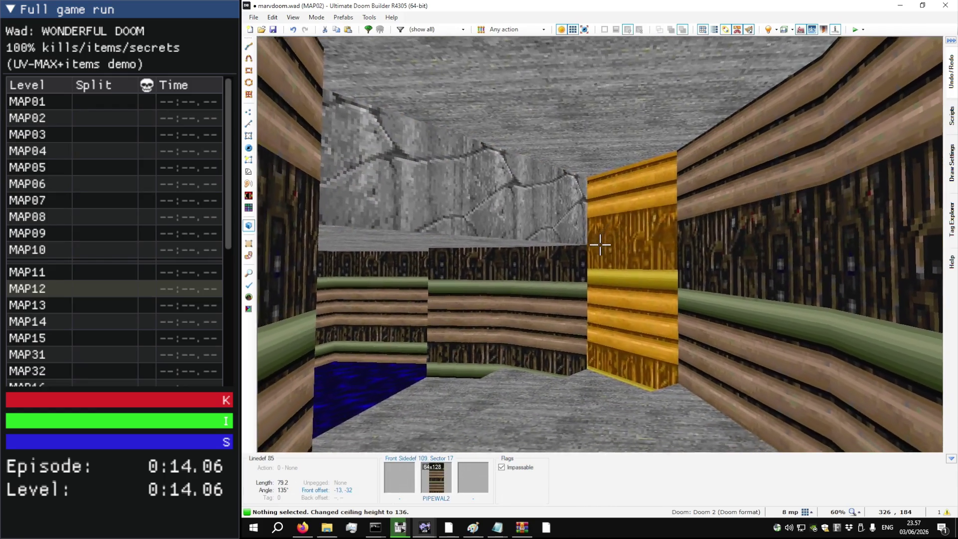
{"action": "key", "text": "w"}
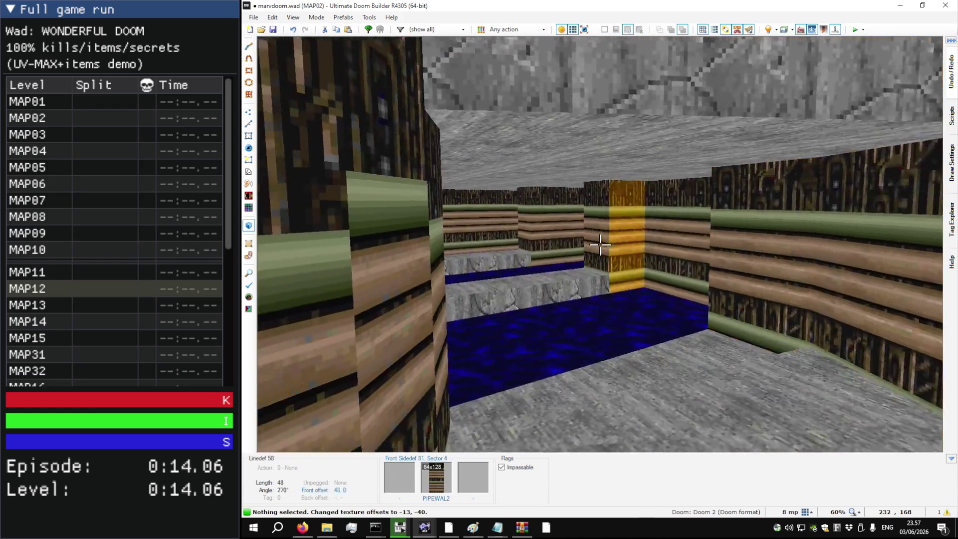
{"action": "key", "text": "w"}
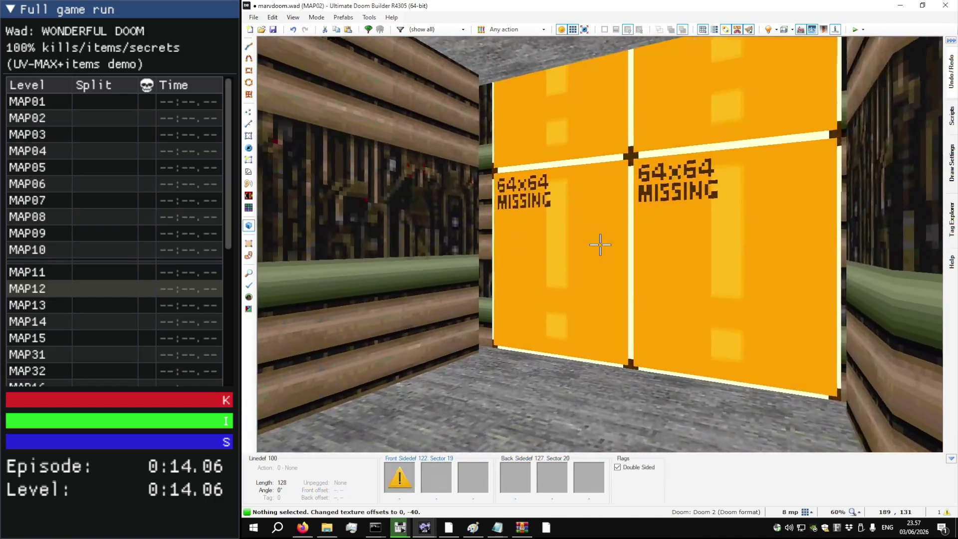
{"action": "right_click", "coordinate": [600, 245]}
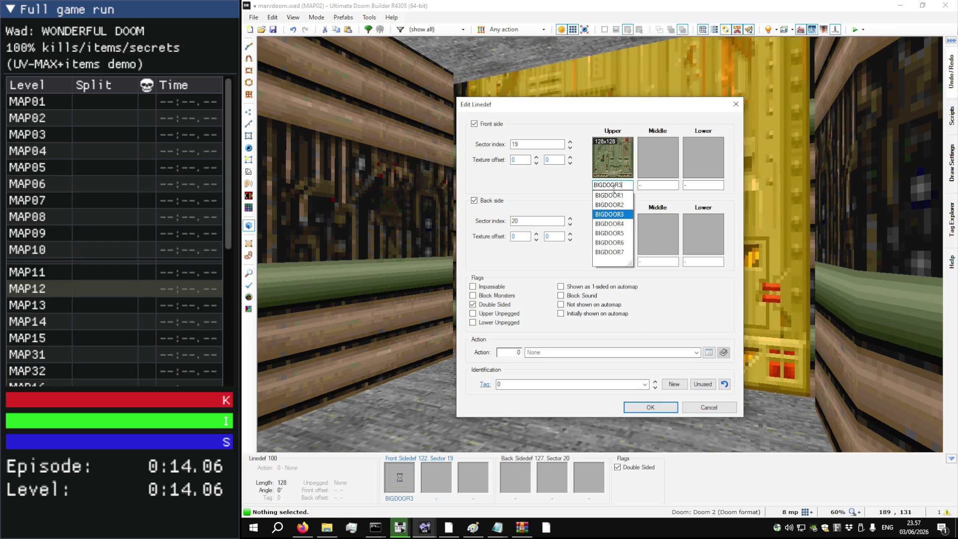
Step: Apply BIGDOOR1 to the door's front face and reset its texture offsets to 0, 0
{"action": "key", "text": "Return"}
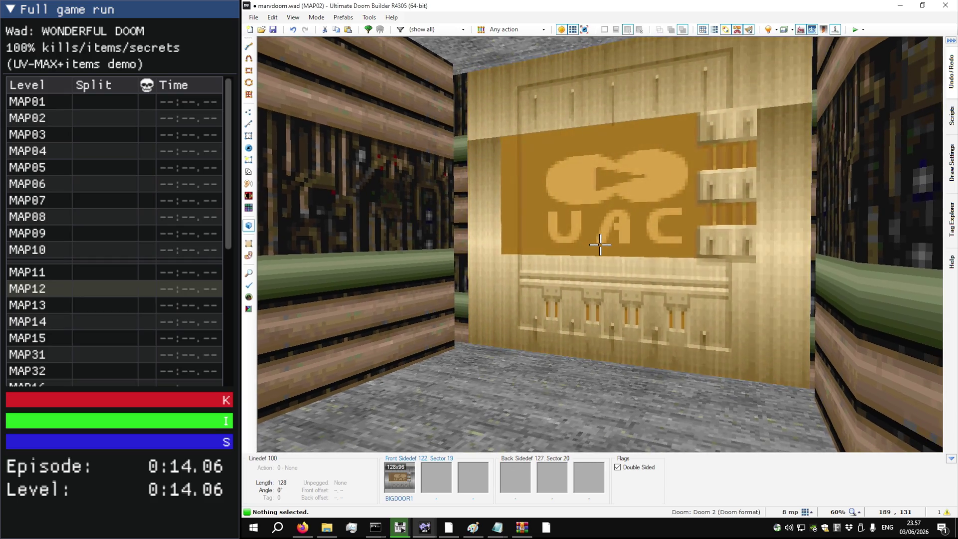
{"action": "right_click", "coordinate": [600, 244]}
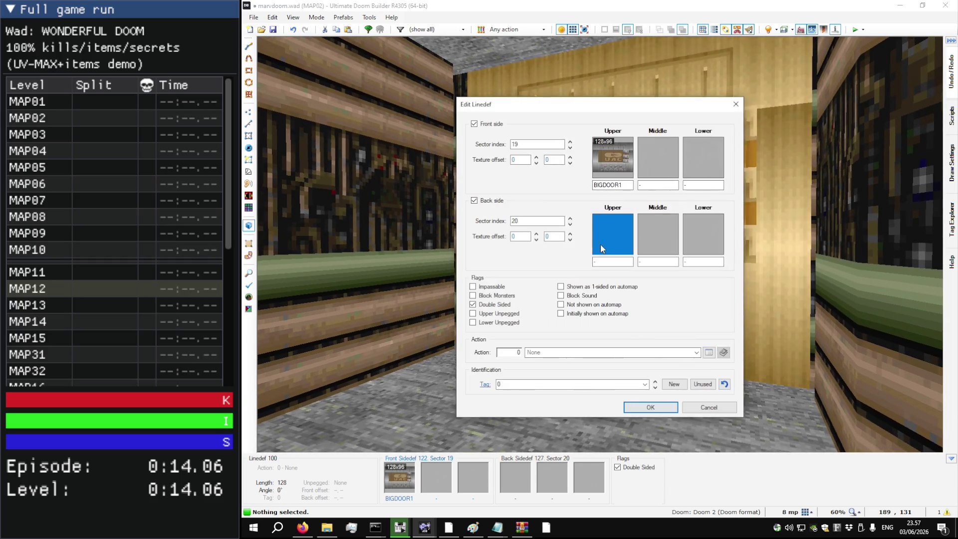
{"action": "key", "text": "Escape"}
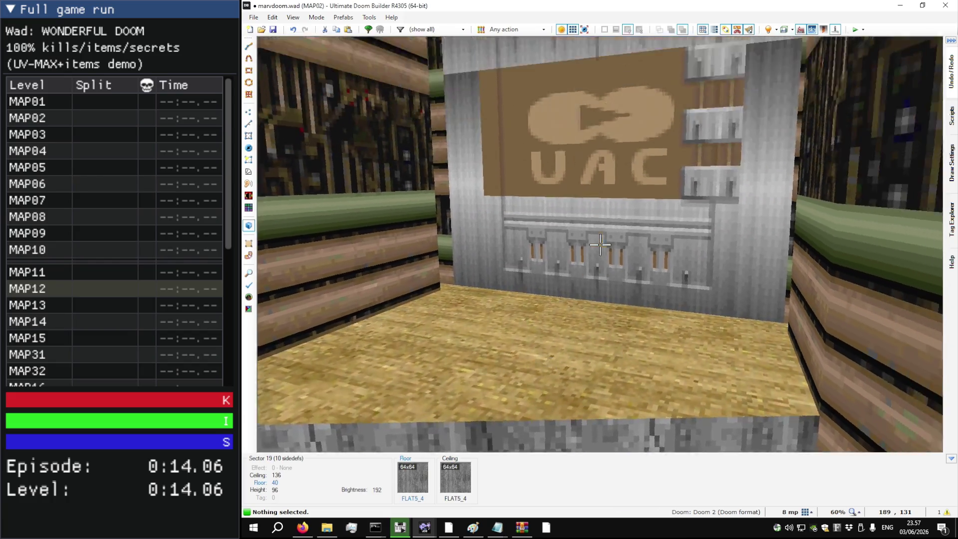
{"action": "key", "text": "w"}
{"action": "key", "text": "w"}
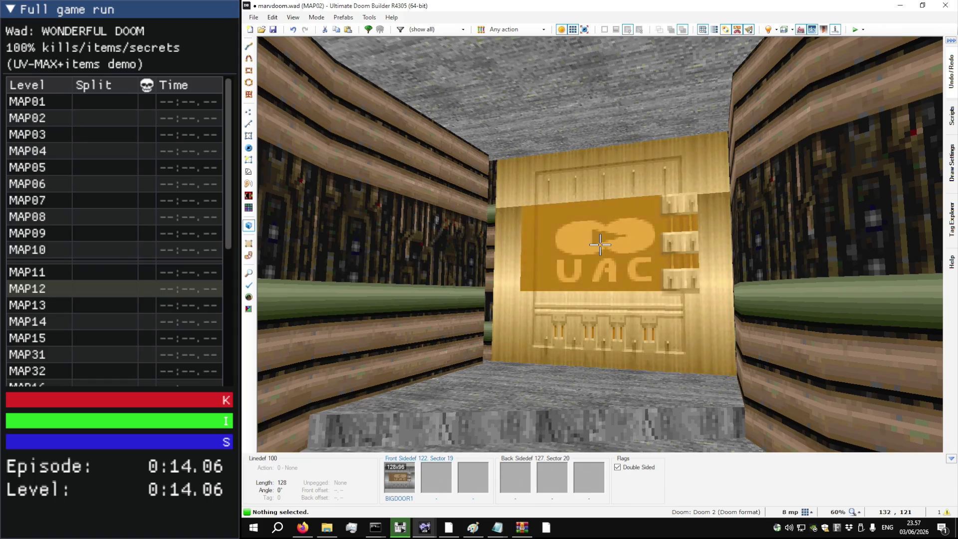
{"action": "key", "text": "w"}
{"action": "key", "text": "r"}
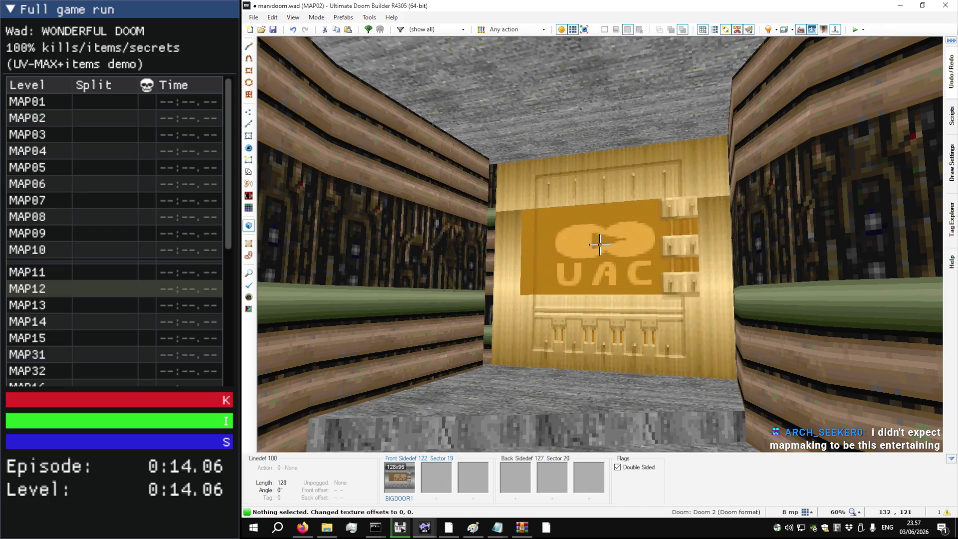
Step: Paste STONE4 onto the bare wall behind the door and BIGDOOR1 onto the door's back face
{"action": "key", "text": "w"}
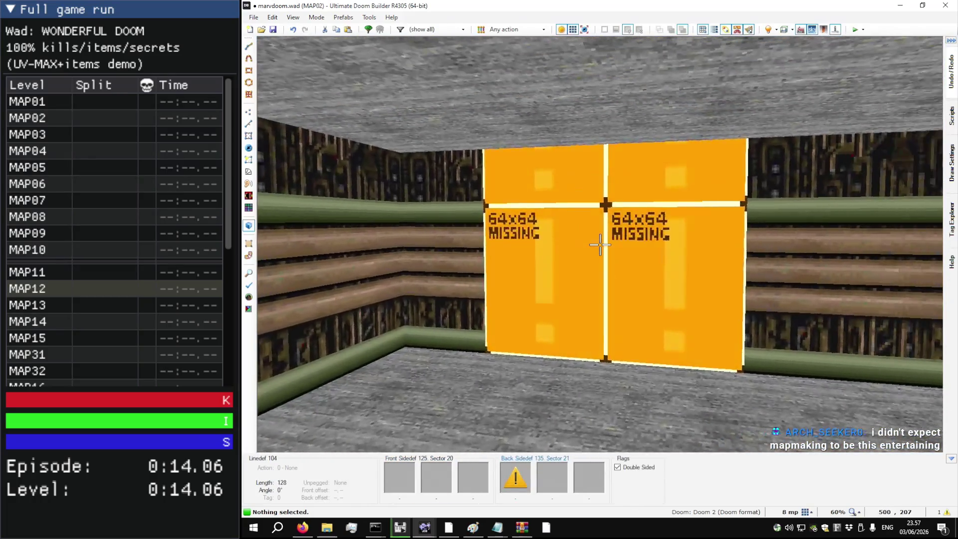
{"action": "key", "text": "ctrl+v"}
{"action": "key", "text": "w"}
{"action": "key", "text": "ctrl+c"}
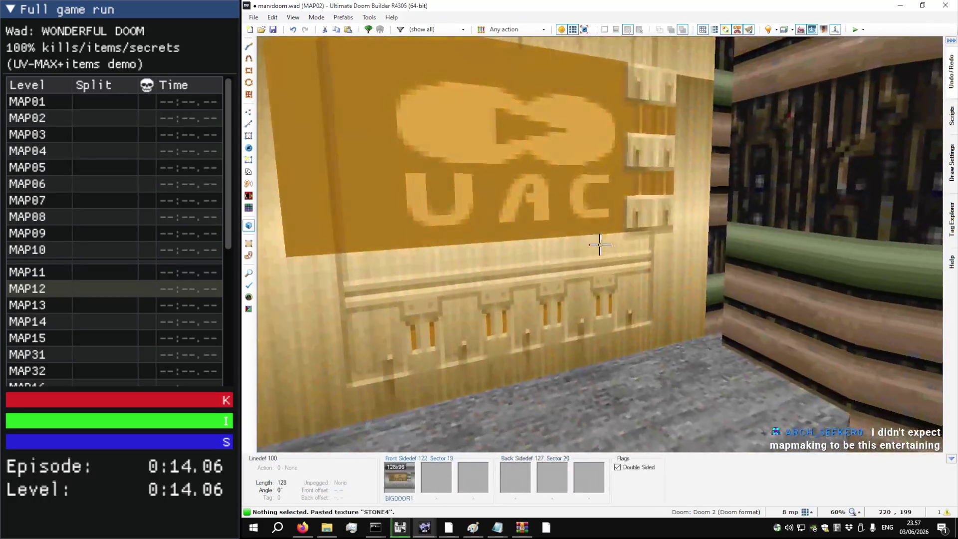
{"action": "key", "text": "ctrl+v"}
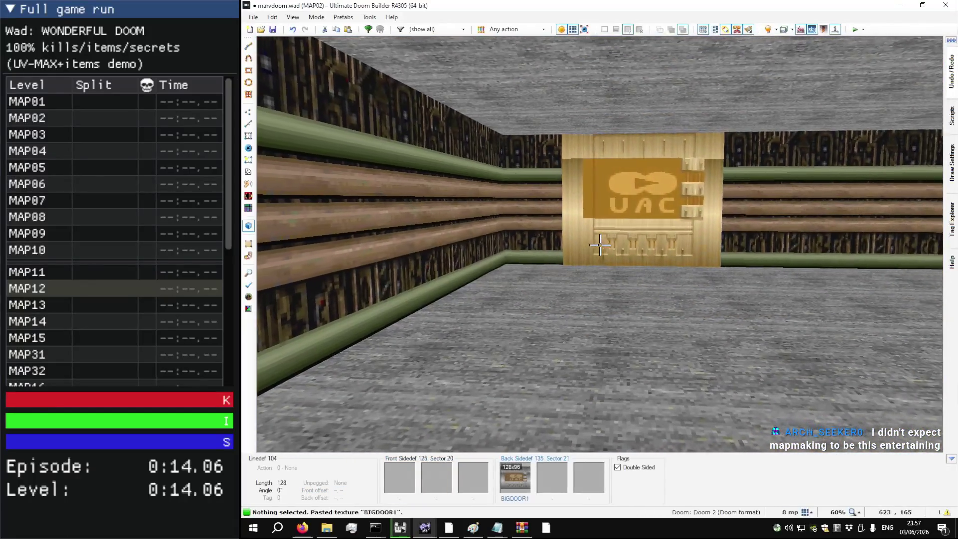
{"action": "key", "text": "w"}
{"action": "key", "text": "s"}
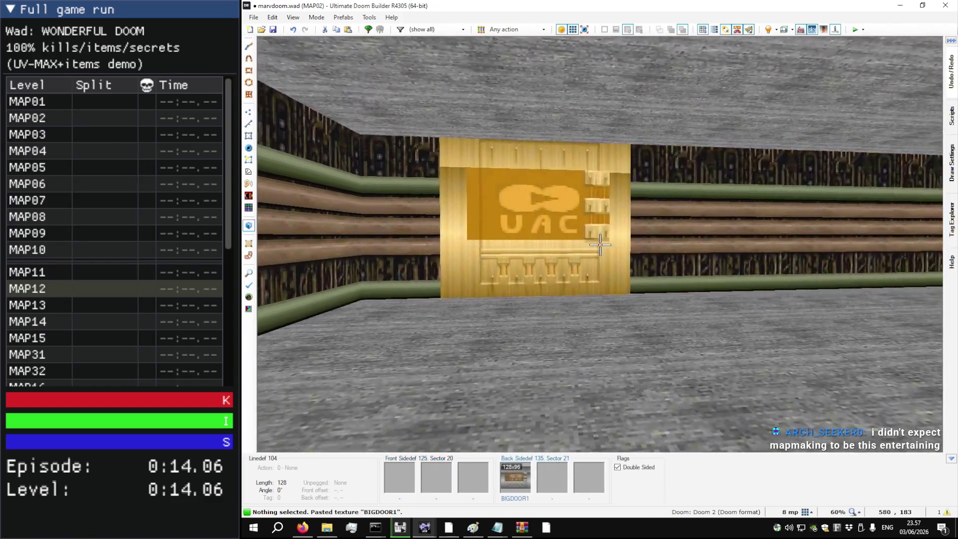
Step: Back in 2D, edit both door lines' properties together and confirm with OK
{"action": "key", "text": "w"}
{"action": "key", "text": "s"}
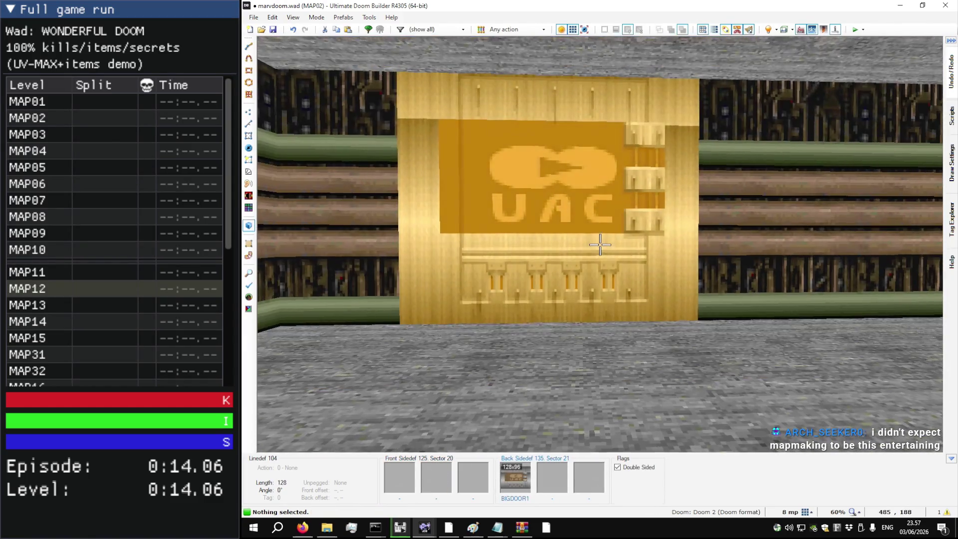
{"action": "key", "text": "q"}
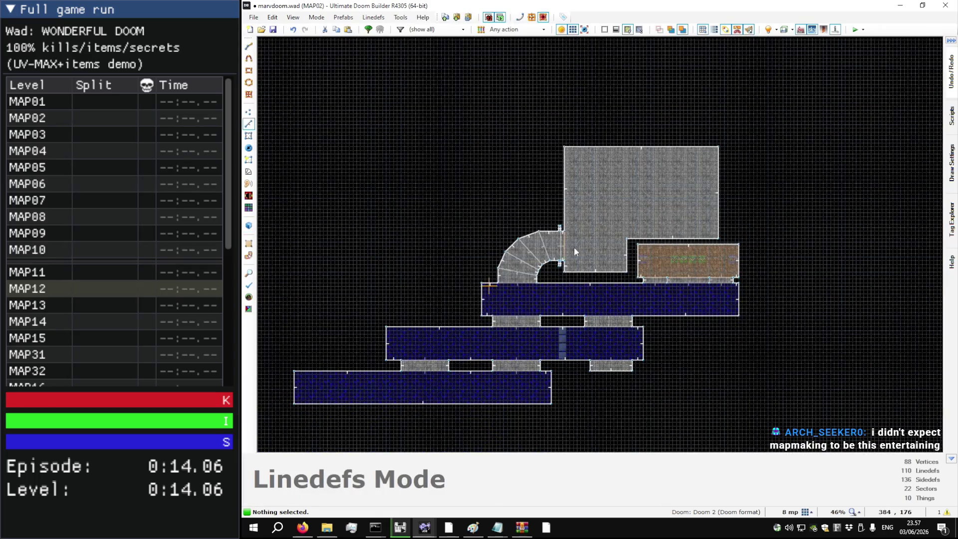
{"action": "scroll", "coordinate": [577, 245], "scroll_direction": "up", "scroll_amount": 10}
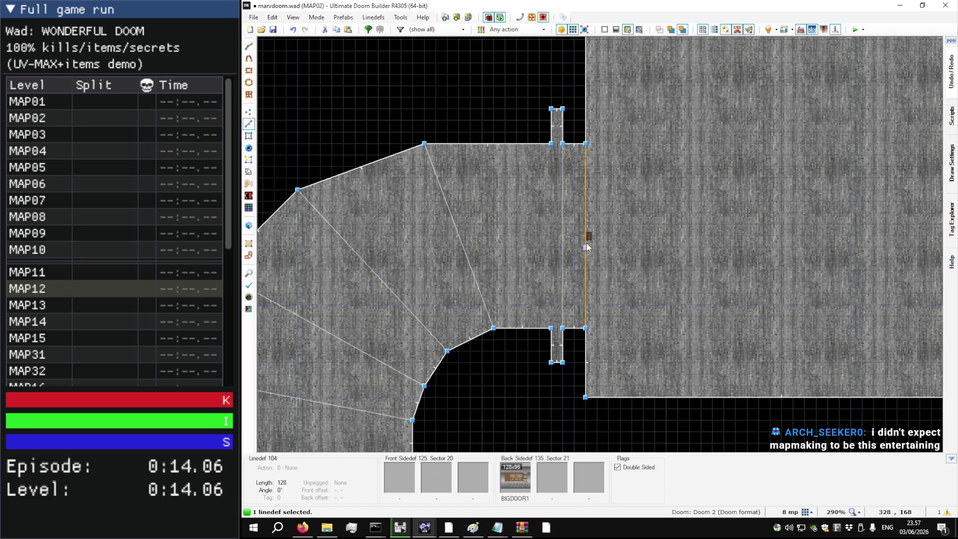
{"action": "left_click", "coordinate": [586, 244]}
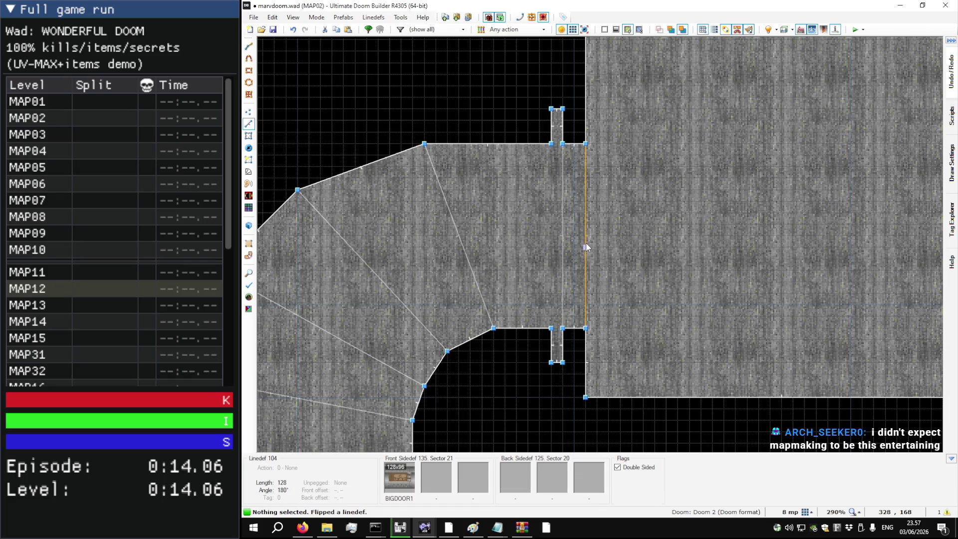
{"action": "right_click", "coordinate": [565, 244]}
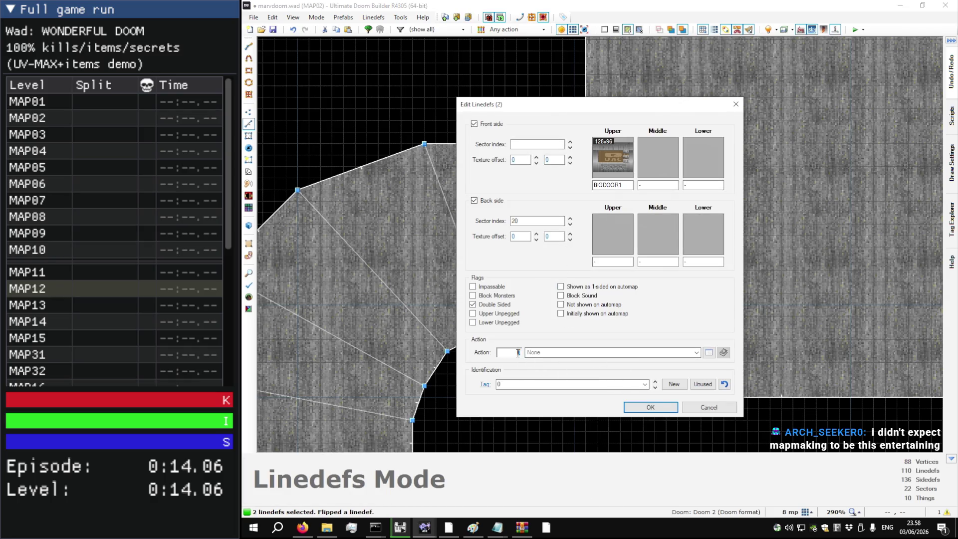
{"action": "left_click", "coordinate": [640, 407]}
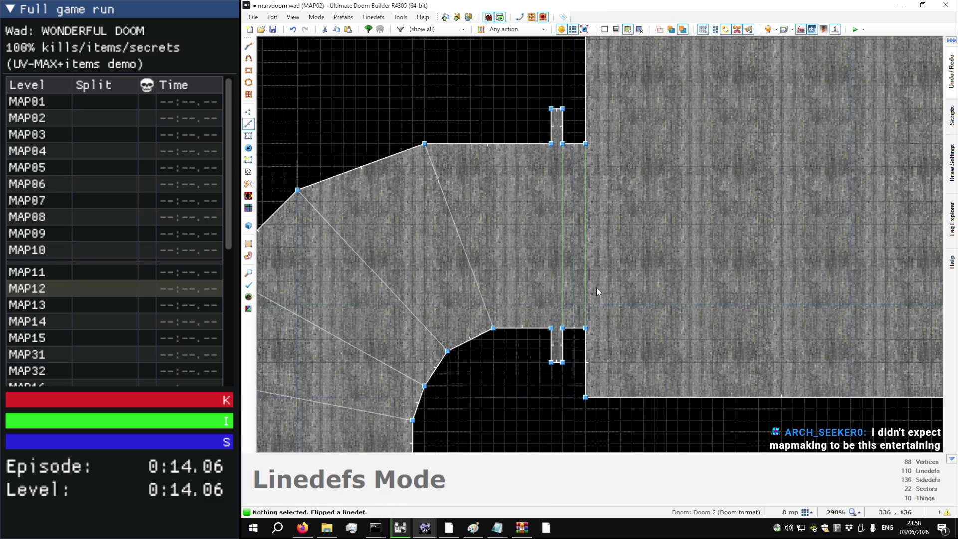
Step: Launch marvdoom.wad's MAP02 in Doom with F9 to test it
{"action": "key", "text": "s"}
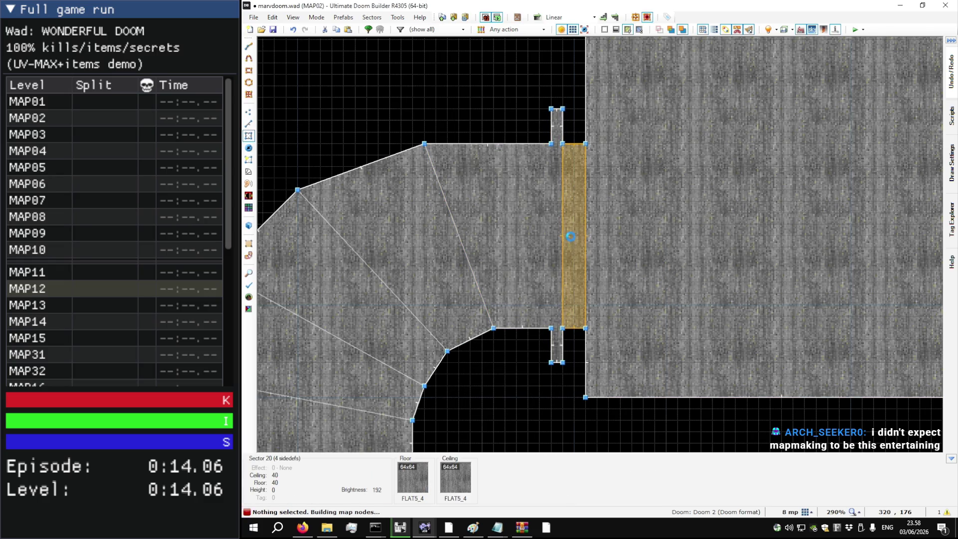
{"action": "scroll", "coordinate": [571, 236], "scroll_direction": "down", "scroll_amount": 8}
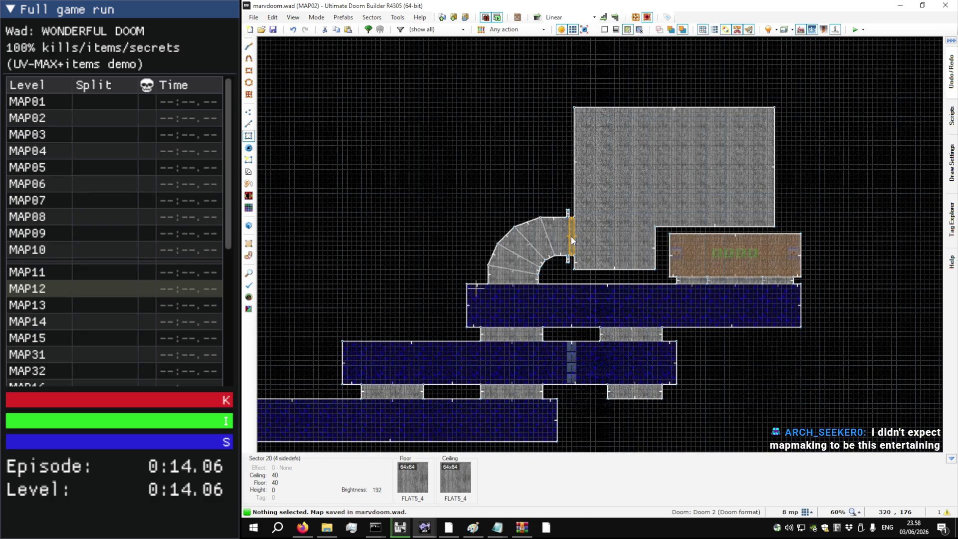
{"action": "key", "text": "F9"}
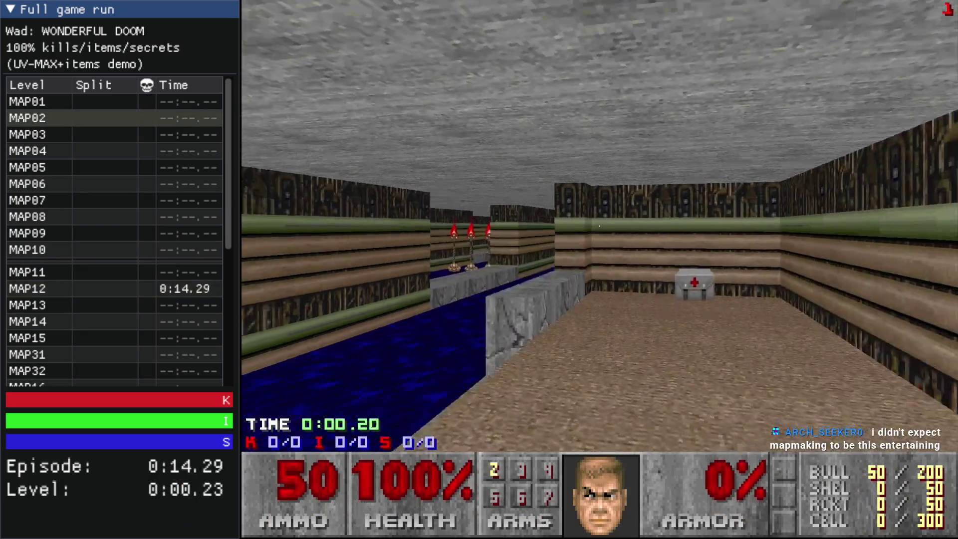
Step: Walk the starting corridor and steps toward the UAC wall, then quit back to the editor
{"action": "key", "text": "Up"}
{"action": "key", "text": "Left"}
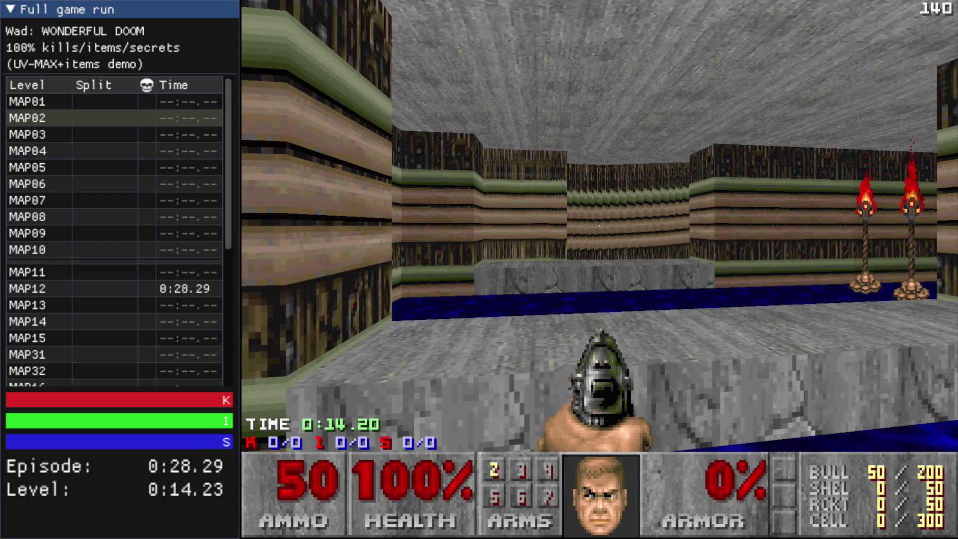
{"action": "key", "text": "Escape"}
{"action": "key", "text": "alt+F4"}
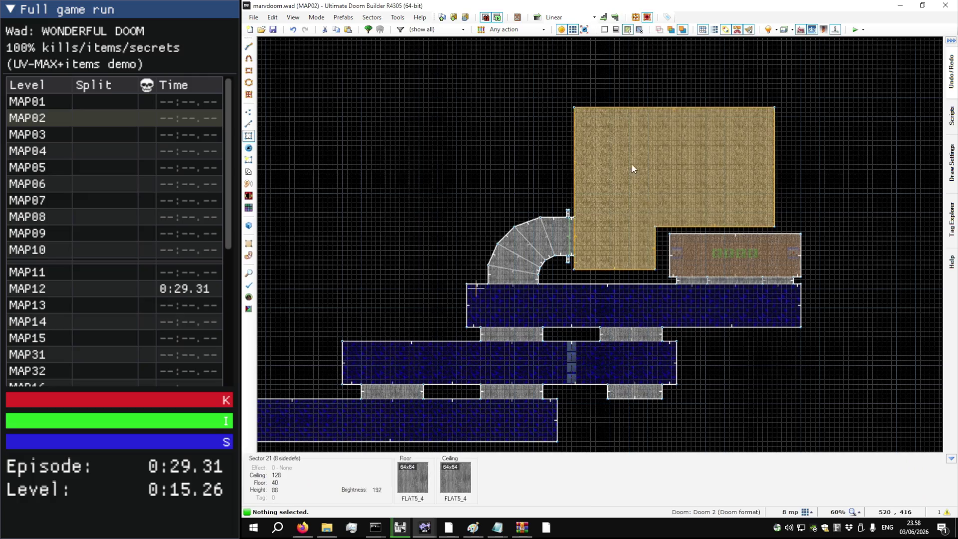
Step: Paste PIPEWAL2 onto the missing-texture wall in 3D
{"action": "scroll", "coordinate": [639, 132], "scroll_direction": "up", "scroll_amount": 2}
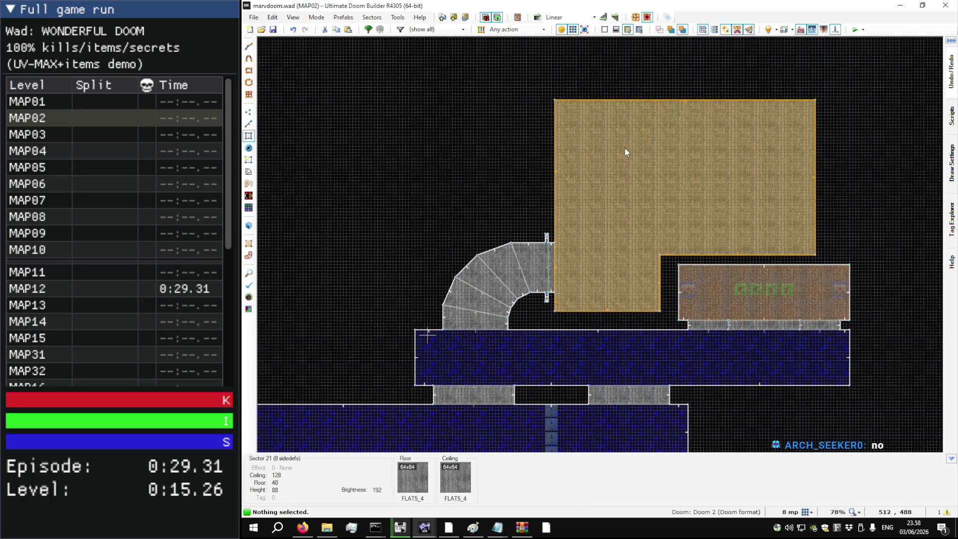
{"action": "key", "text": "q"}
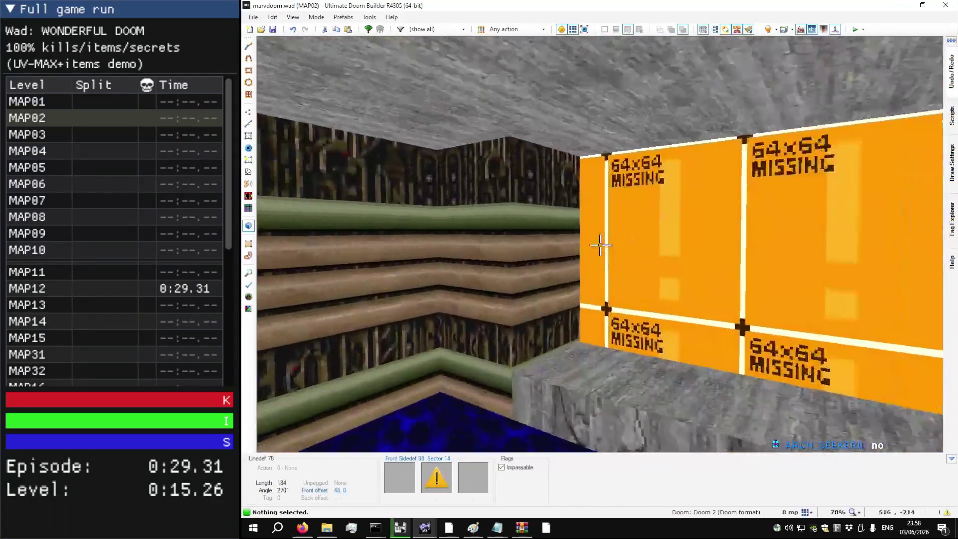
{"action": "key", "text": "ctrl+v"}
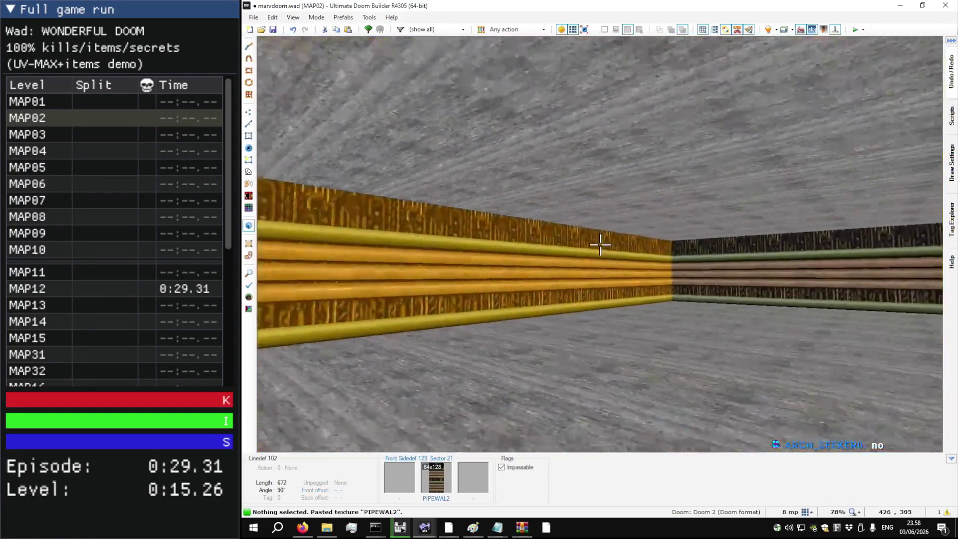
{"action": "key", "text": "q"}
{"action": "key", "text": "q"}
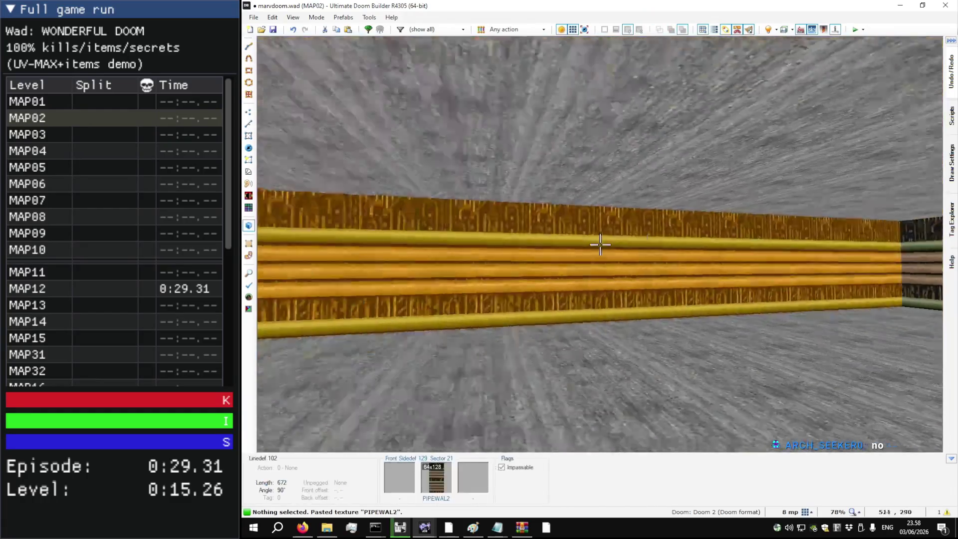
Step: Raise the UAC door room's ceiling to 136
{"action": "key", "text": "w"}
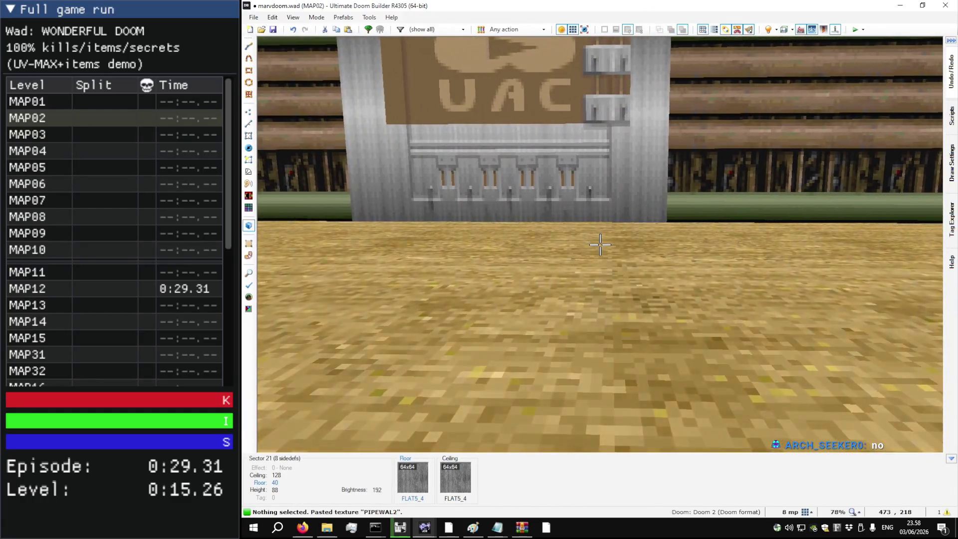
{"action": "key", "text": "w"}
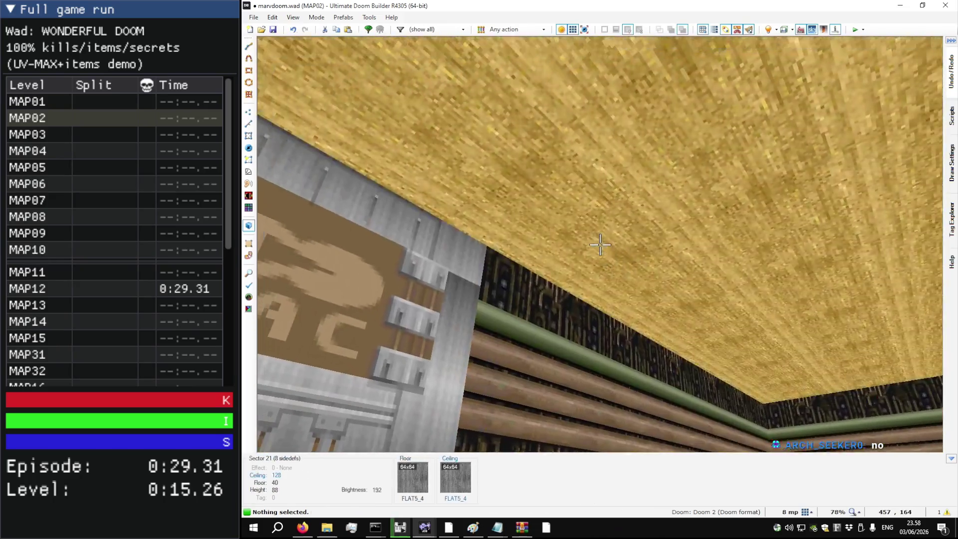
{"action": "left_click", "coordinate": [600, 245]}
{"action": "scroll", "coordinate": [600, 245], "scroll_direction": "up", "scroll_amount": 1}
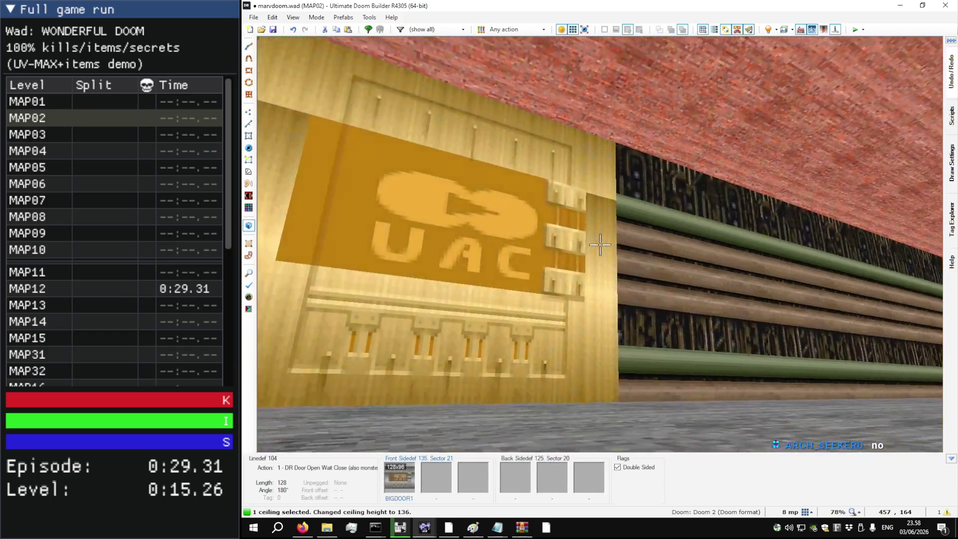
{"action": "scroll", "coordinate": [600, 245], "scroll_direction": "up", "scroll_amount": 2}
{"action": "left_click", "coordinate": [600, 245]}
{"action": "scroll", "coordinate": [599, 244], "scroll_direction": "down", "scroll_amount": 1}
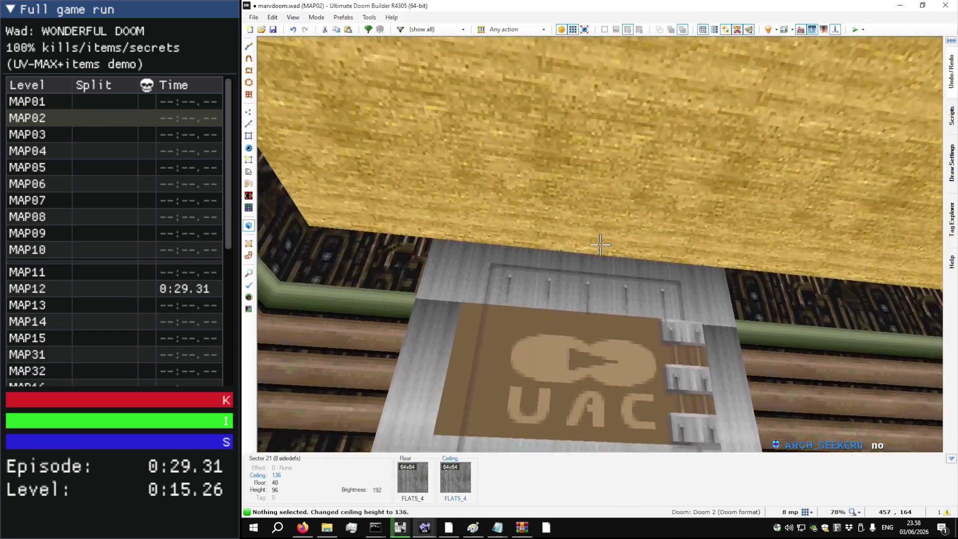
Step: Draw a 48×224 rectangle at the courtyard's left edge, closing it into a new sector
{"action": "key", "text": "q"}
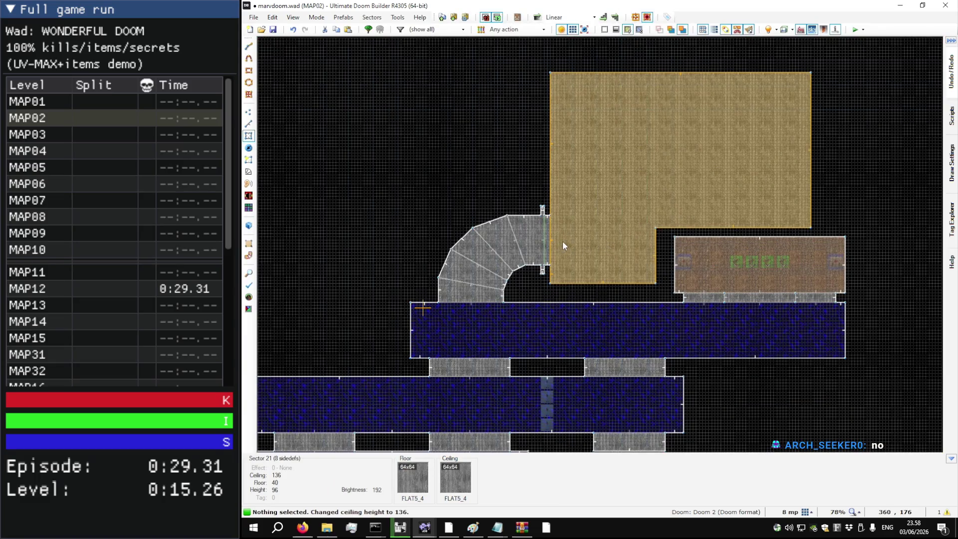
{"action": "key", "text": "l"}
{"action": "scroll", "coordinate": [547, 217], "scroll_direction": "up", "scroll_amount": 10}
{"action": "key", "text": "d"}
{"action": "key", "text": "Escape"}
{"action": "key", "text": "d"}
{"action": "left_click", "coordinate": [497, 167]}
{"action": "scroll", "coordinate": [572, 166], "scroll_direction": "down", "scroll_amount": 5}
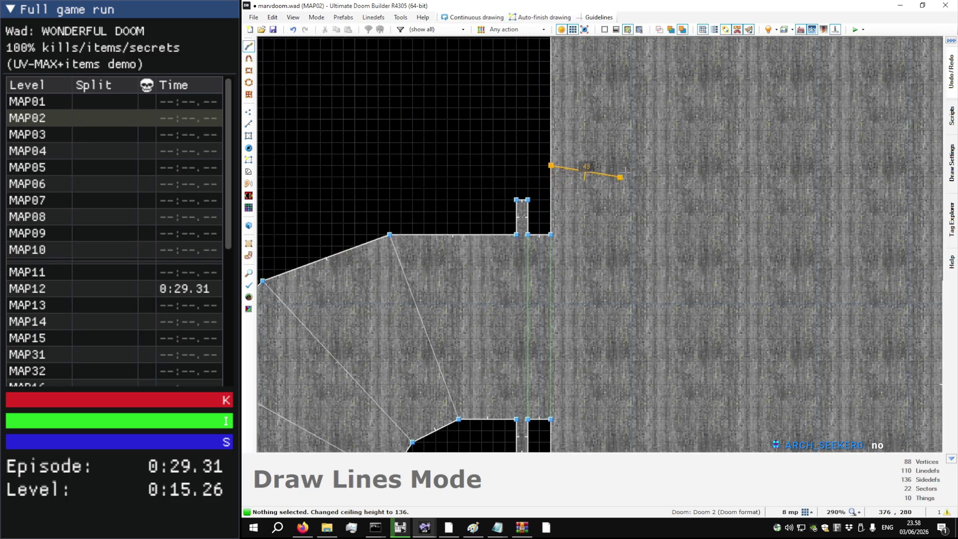
{"action": "scroll", "coordinate": [620, 164], "scroll_direction": "down", "scroll_amount": 1}
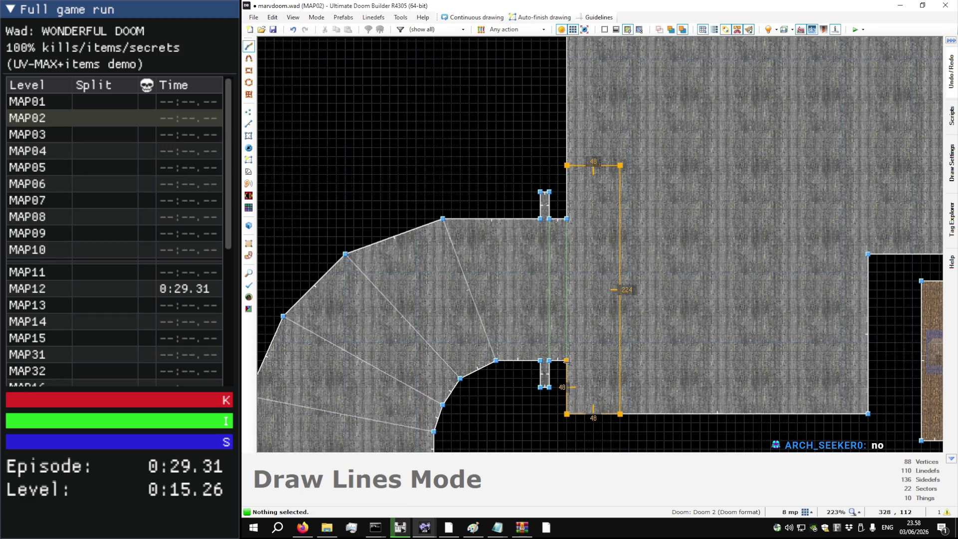
{"action": "left_click", "coordinate": [569, 165]}
Step: Scroll sector 21's F_SKY1 ceiling up to 264, checking the taller courtyard from several angles
{"action": "key", "text": "q"}
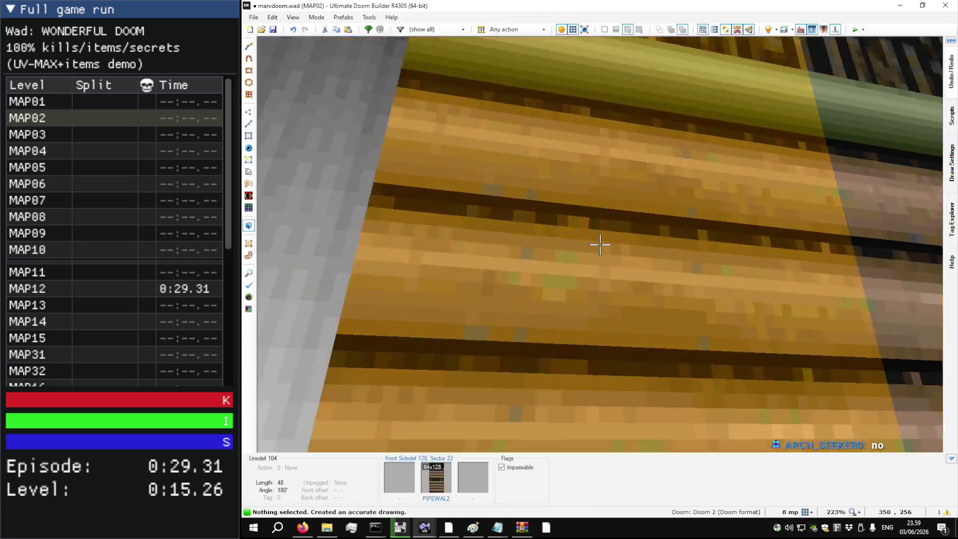
{"action": "scroll", "coordinate": [600, 245], "scroll_direction": "up", "scroll_amount": 7}
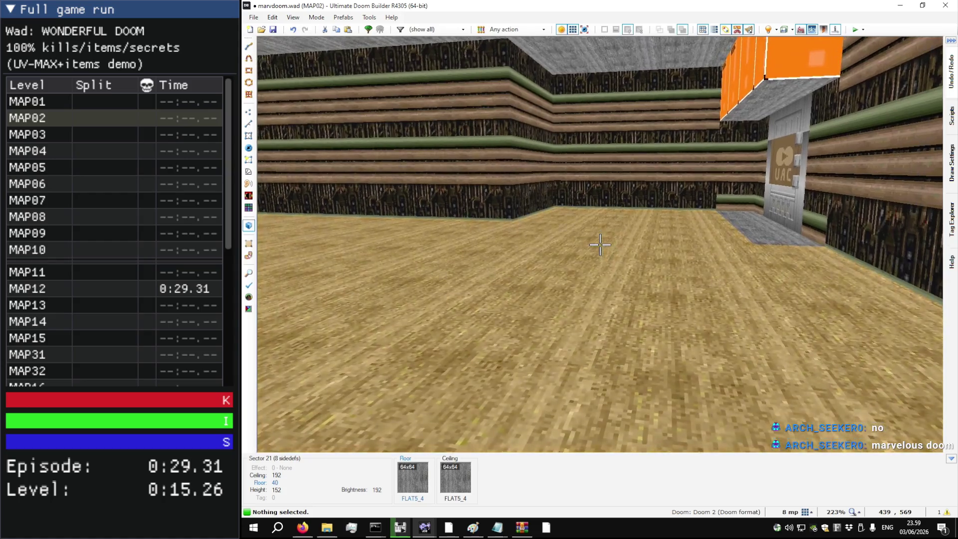
{"action": "scroll", "coordinate": [601, 244], "scroll_direction": "up", "scroll_amount": 4}
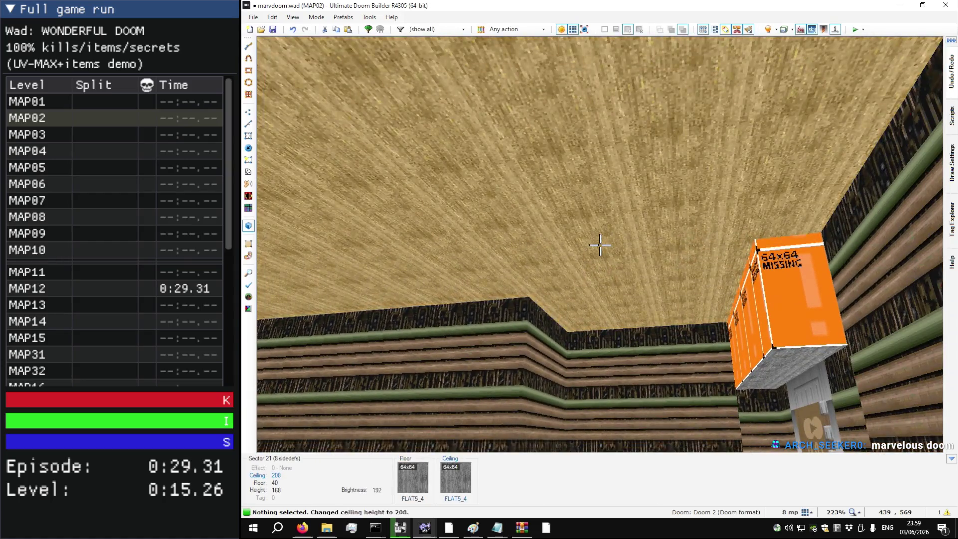
{"action": "scroll", "coordinate": [601, 245], "scroll_direction": "up", "scroll_amount": 2}
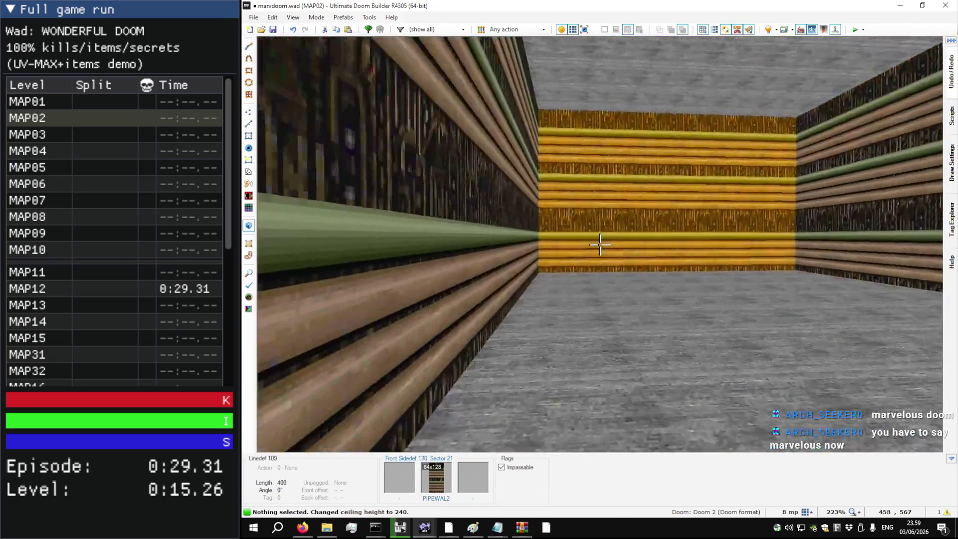
{"action": "key", "text": "s"}
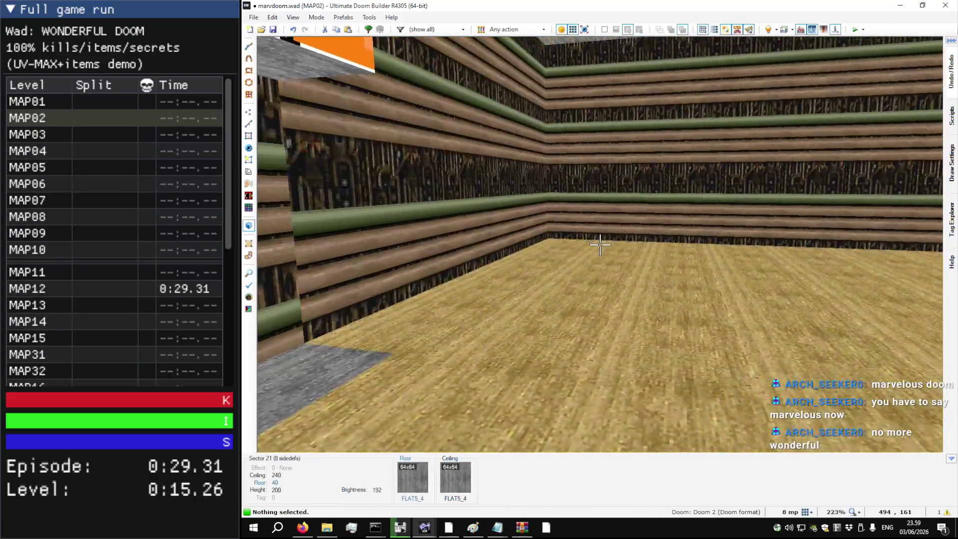
{"action": "key", "text": "w"}
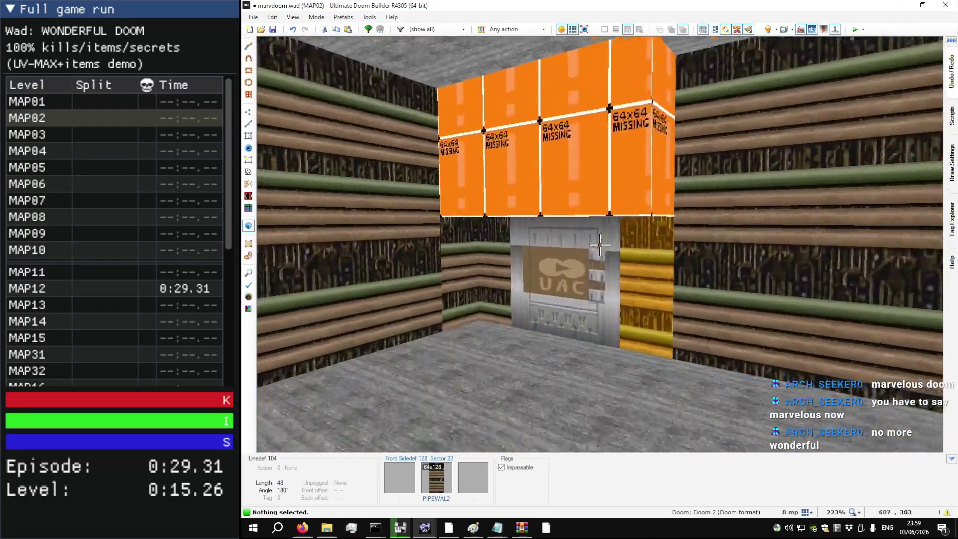
{"action": "key", "text": "w"}
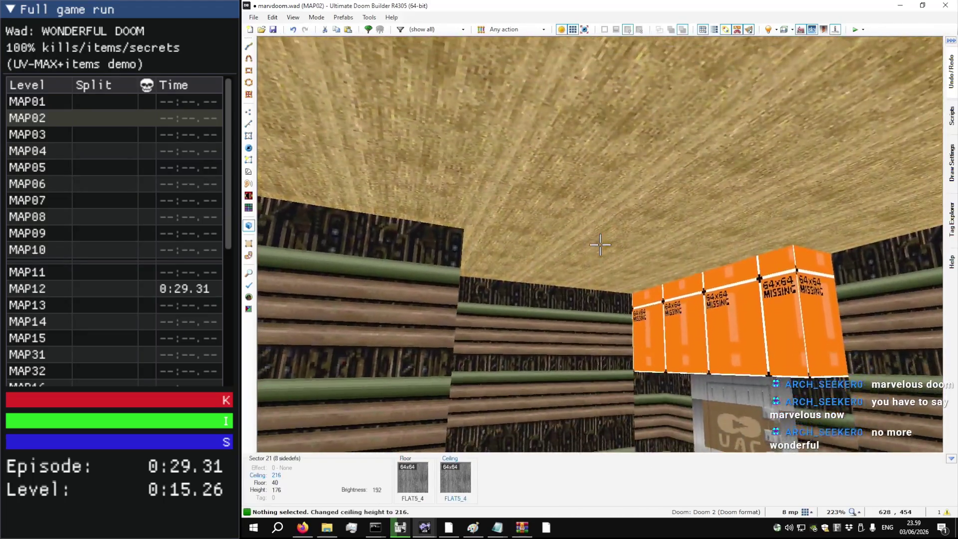
{"action": "scroll", "coordinate": [601, 244], "scroll_direction": "up", "scroll_amount": 6}
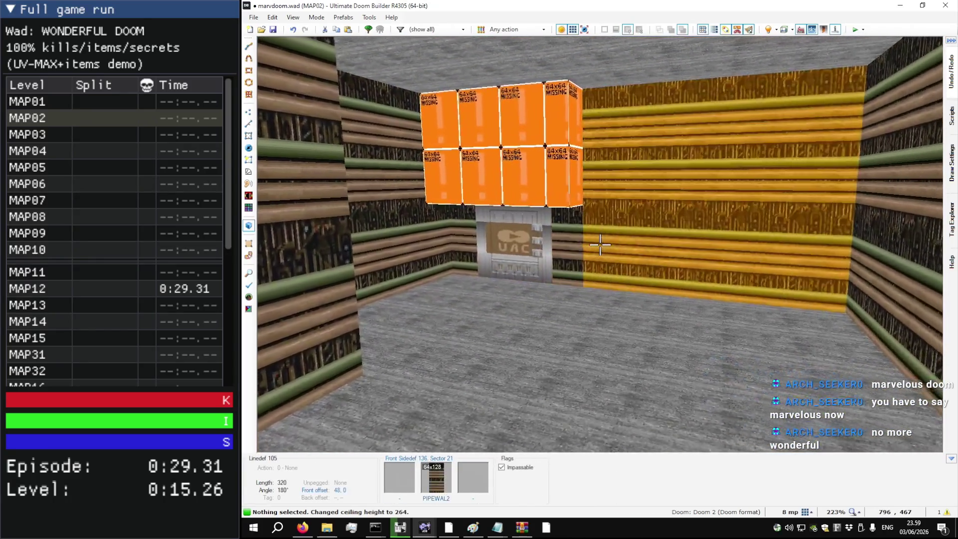
{"action": "key", "text": "w"}
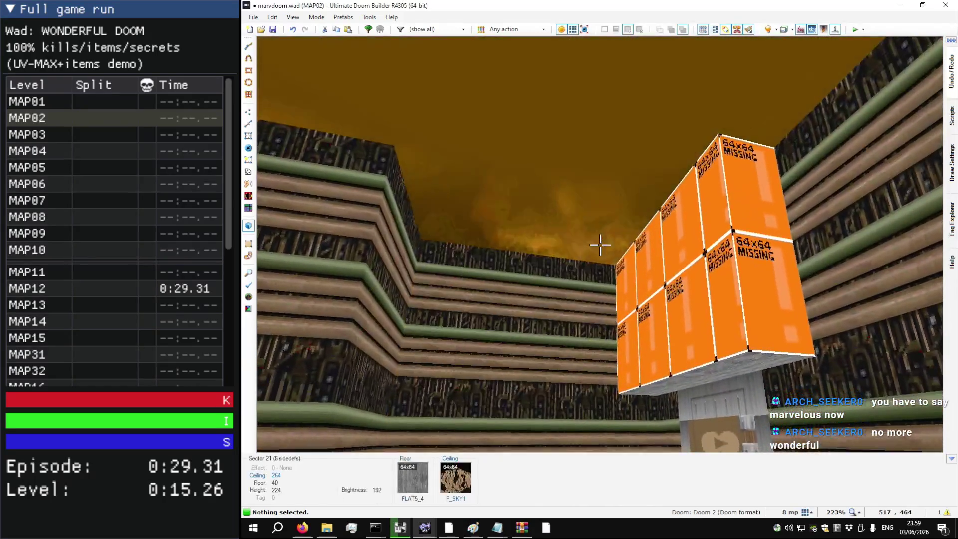
Step: Fly around the sky-open courtyard to inspect the PIPEWAL2 walls and the untextured block above the UAC door
{"action": "key", "text": "w"}
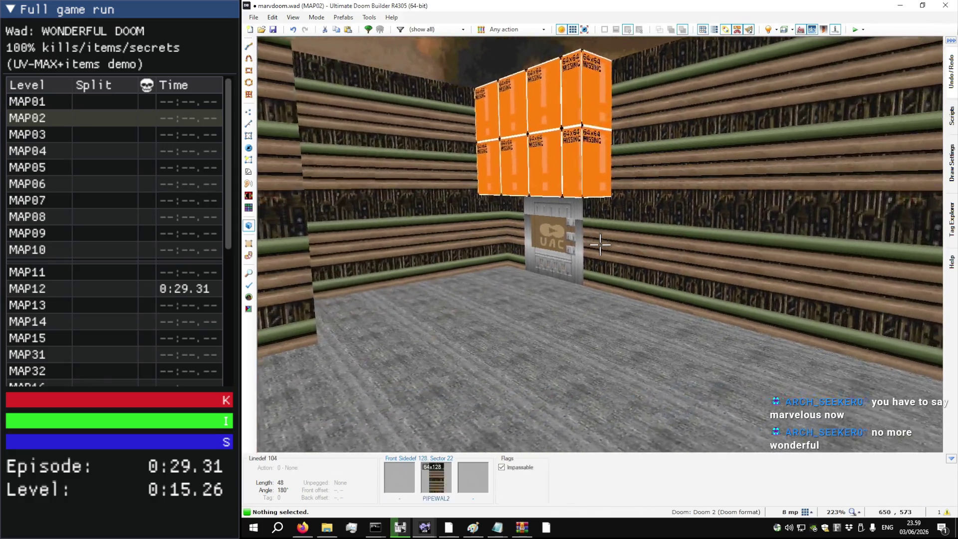
{"action": "key", "text": "a"}
{"action": "key", "text": "a"}
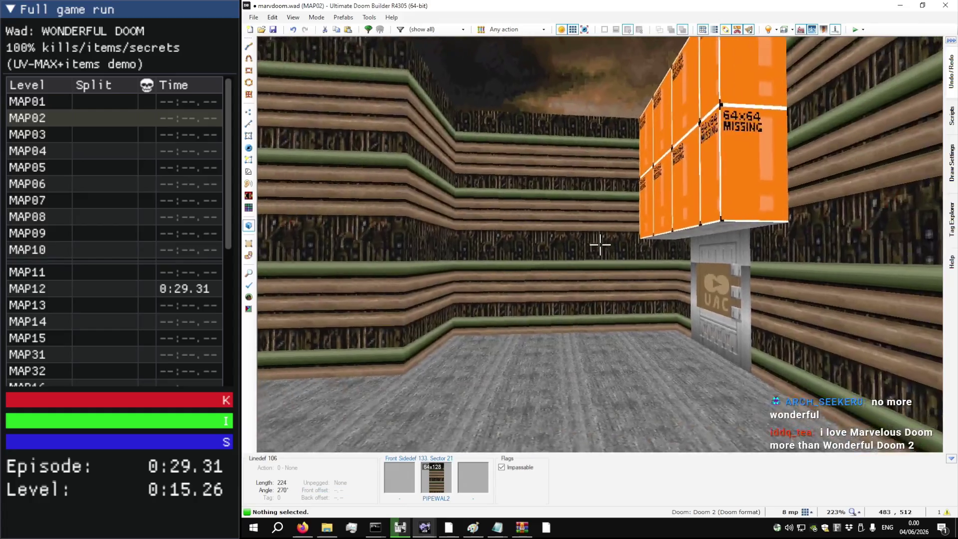
{"action": "key", "text": "s"}
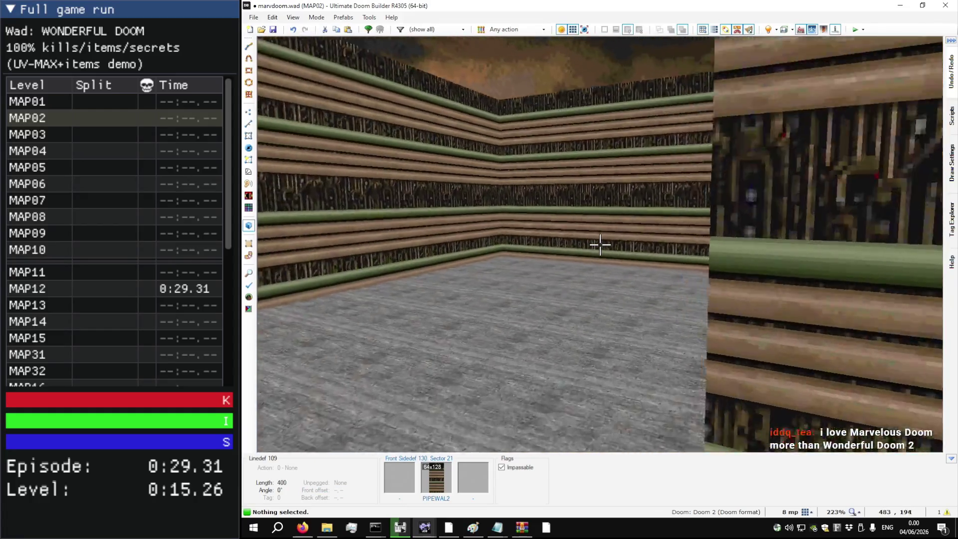
{"action": "key", "text": "w"}
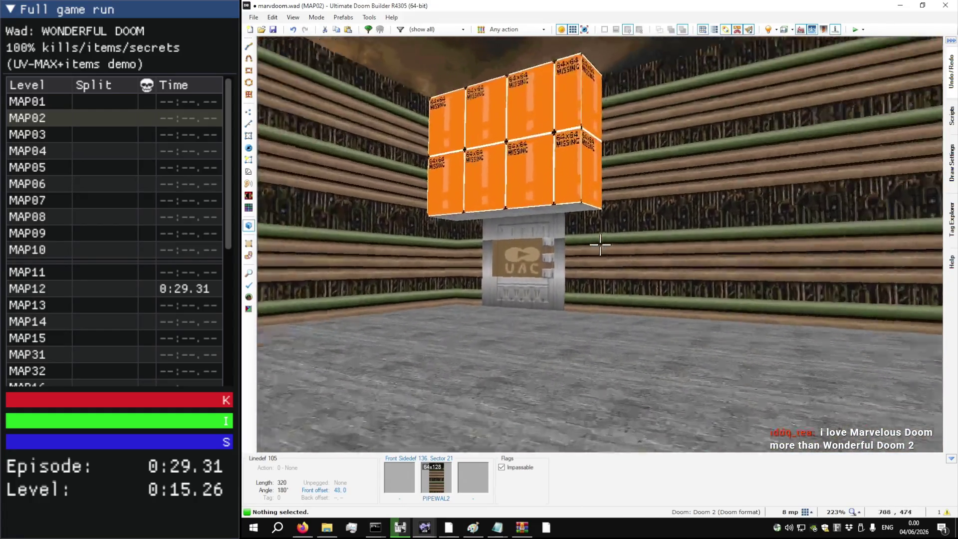
{"action": "key", "text": "s"}
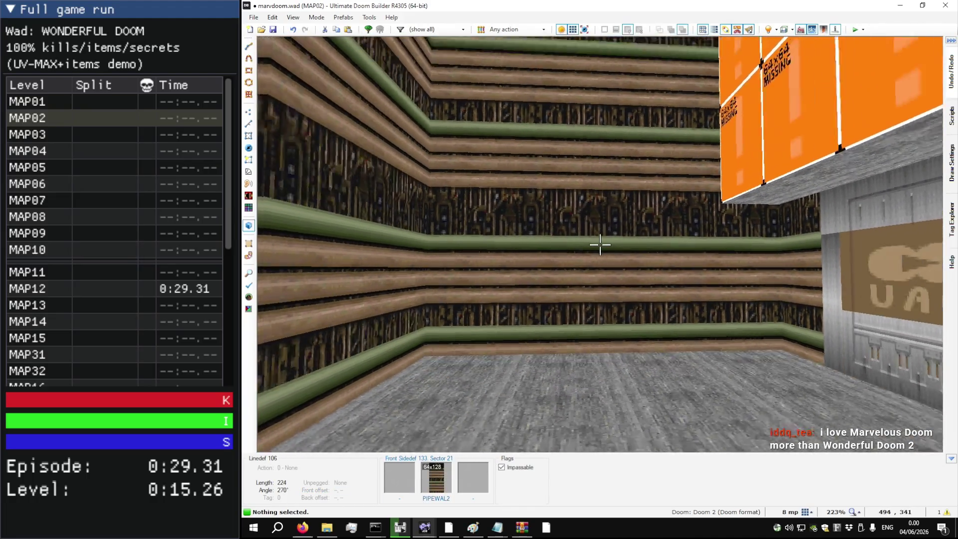
{"action": "key", "text": "w"}
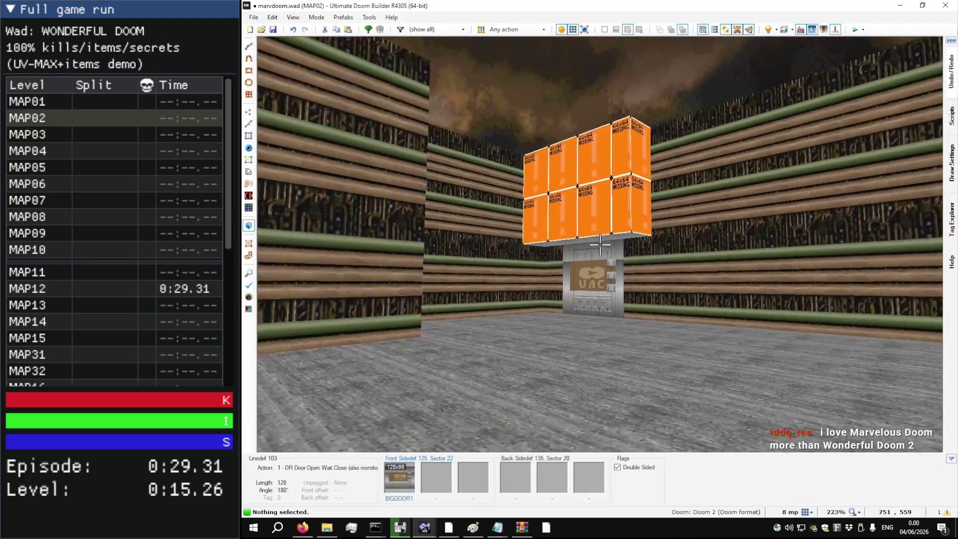
{"action": "key", "text": "s"}
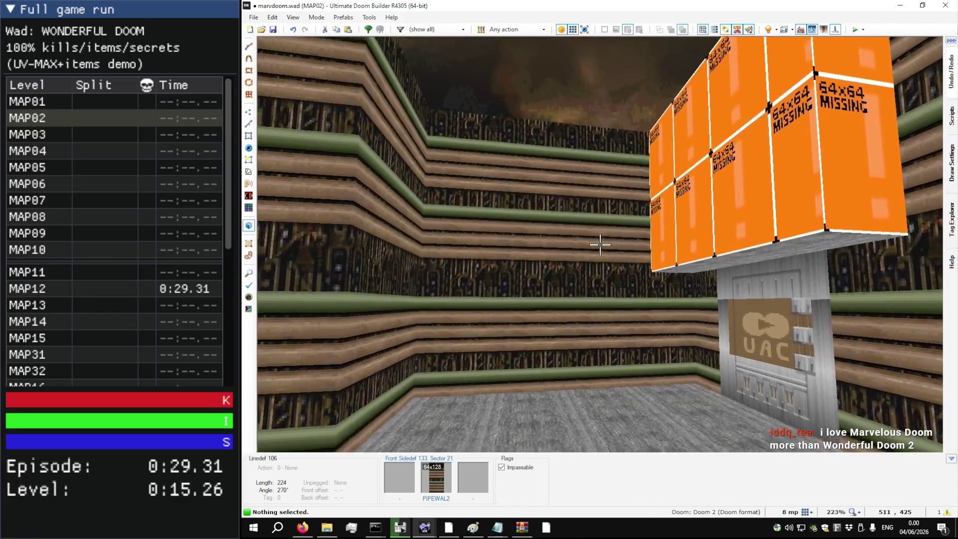
{"action": "key", "text": "w"}
{"action": "key", "text": "s"}
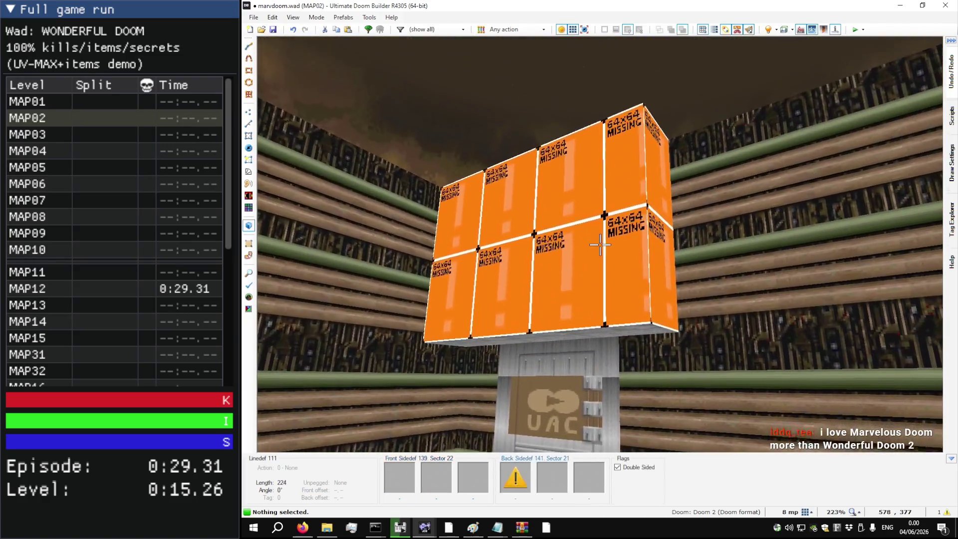
Step: Check the original DOOM2 MAP02 for reference, then try PIPEWAL2 above the door and undo it
{"action": "key", "text": "alt+Tab"}
{"action": "key", "text": "w"}
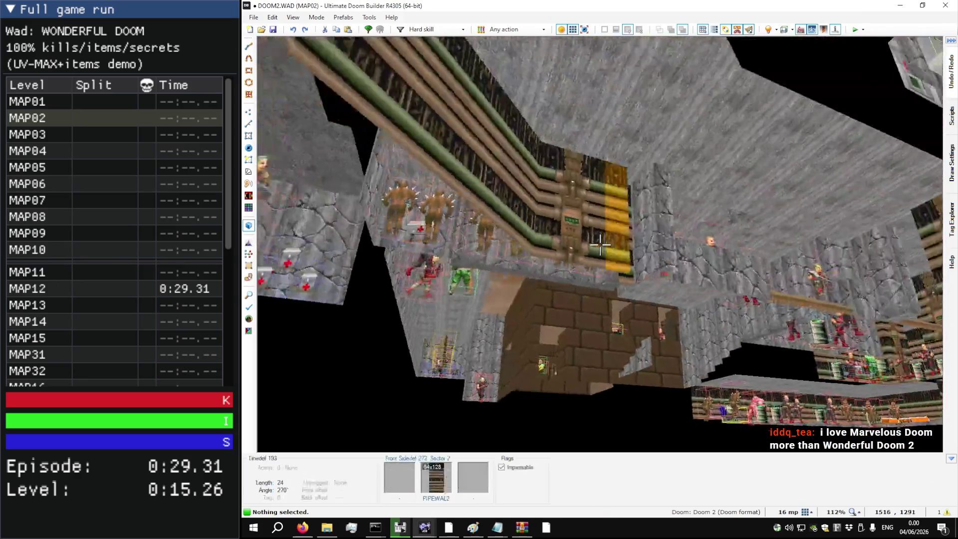
{"action": "key", "text": "s"}
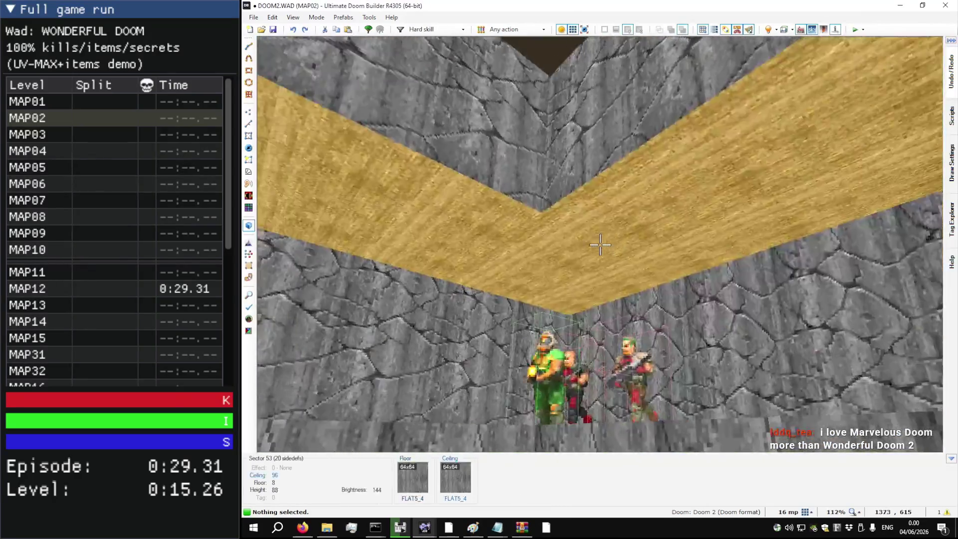
{"action": "key", "text": "alt+Tab"}
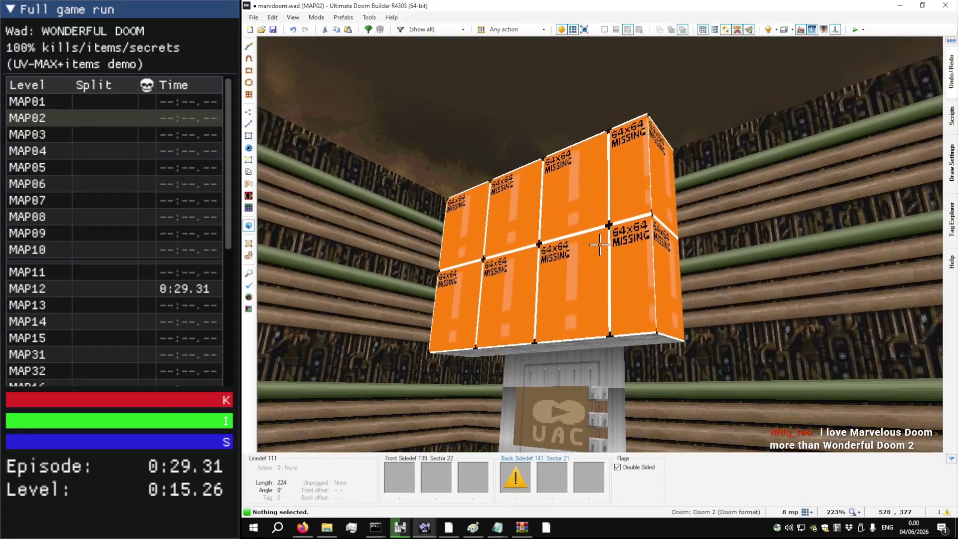
{"action": "key", "text": "ctrl+v"}
{"action": "key", "text": "w"}
{"action": "key", "text": "ctrl+z"}
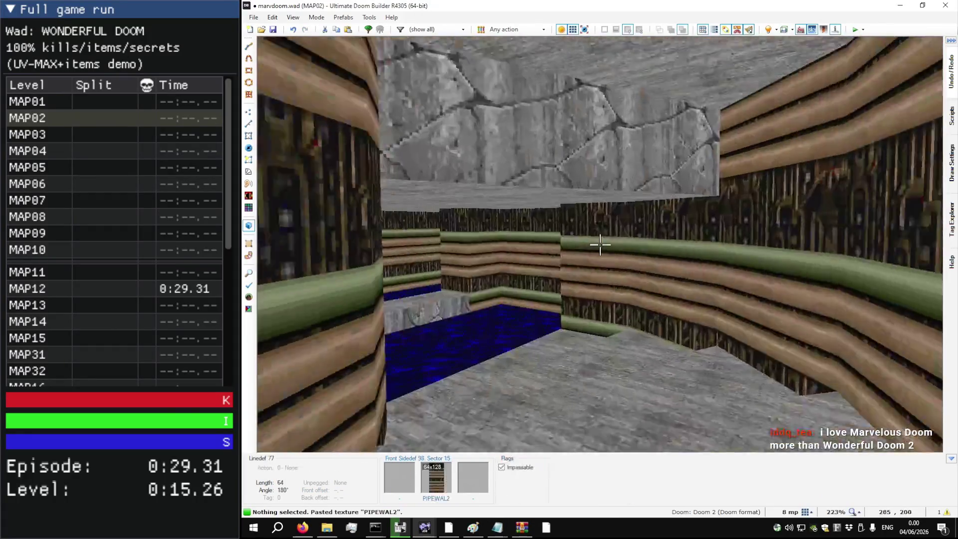
Step: Cover the block above the UAC door, the pipe walls and the corner wall with STONE4
{"action": "key", "text": "ctrl+c"}
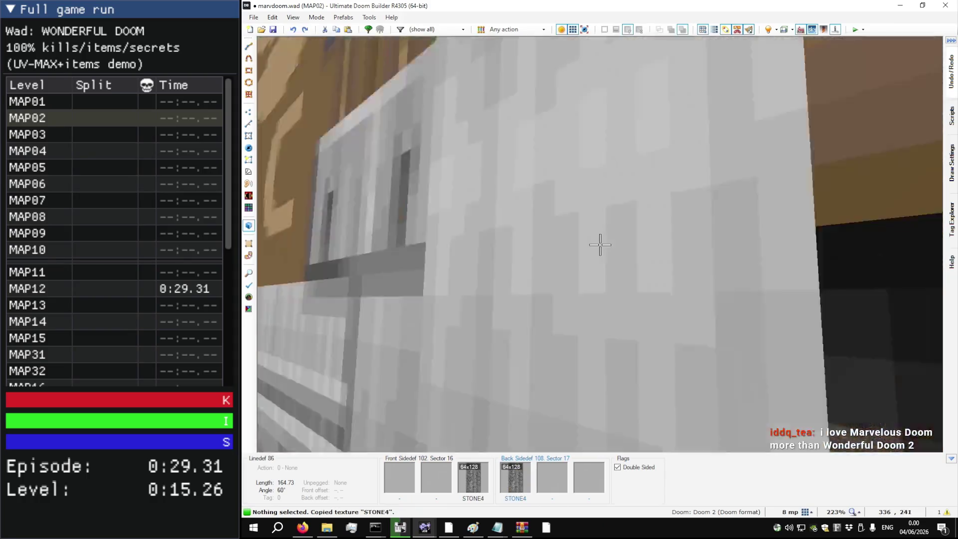
{"action": "key", "text": "ctrl+v"}
{"action": "key", "text": "s"}
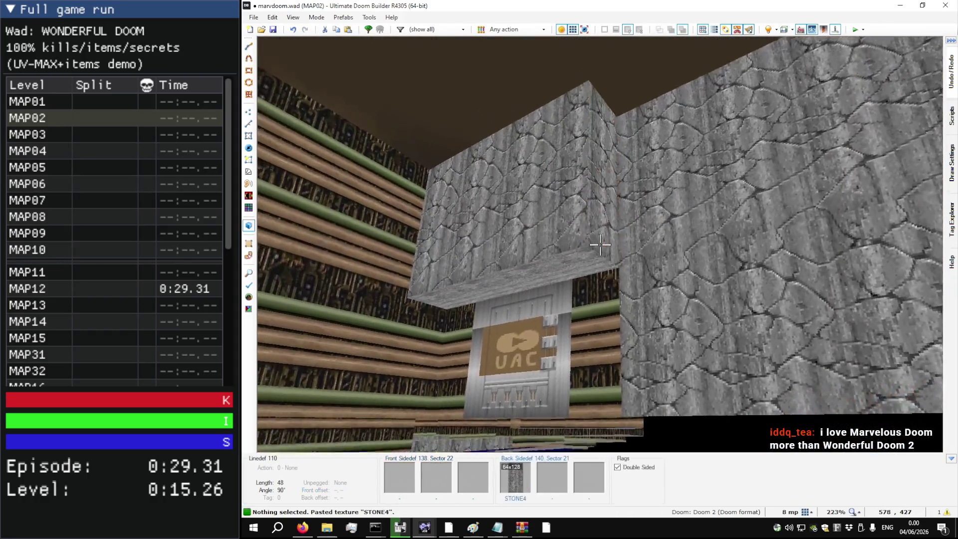
{"action": "key", "text": "ctrl+shift+v"}
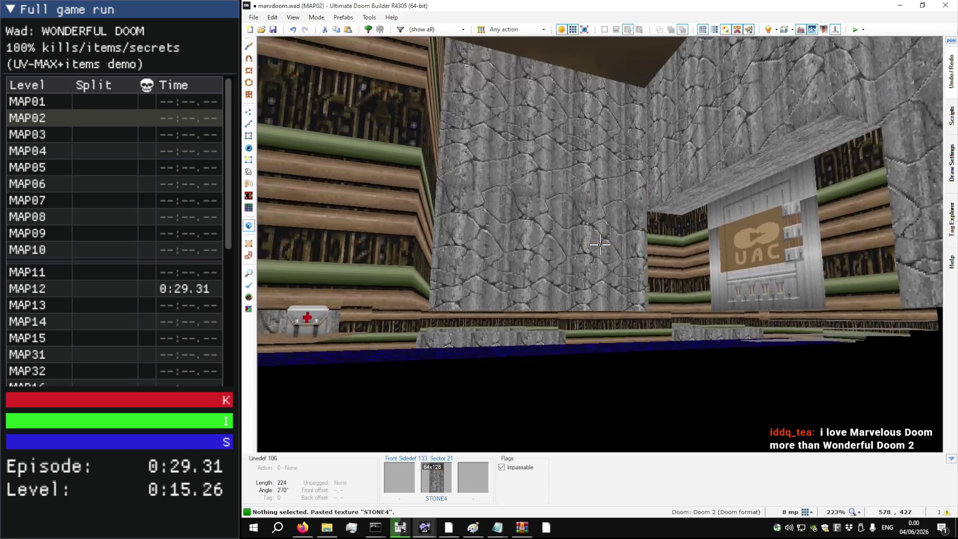
{"action": "key", "text": "w"}
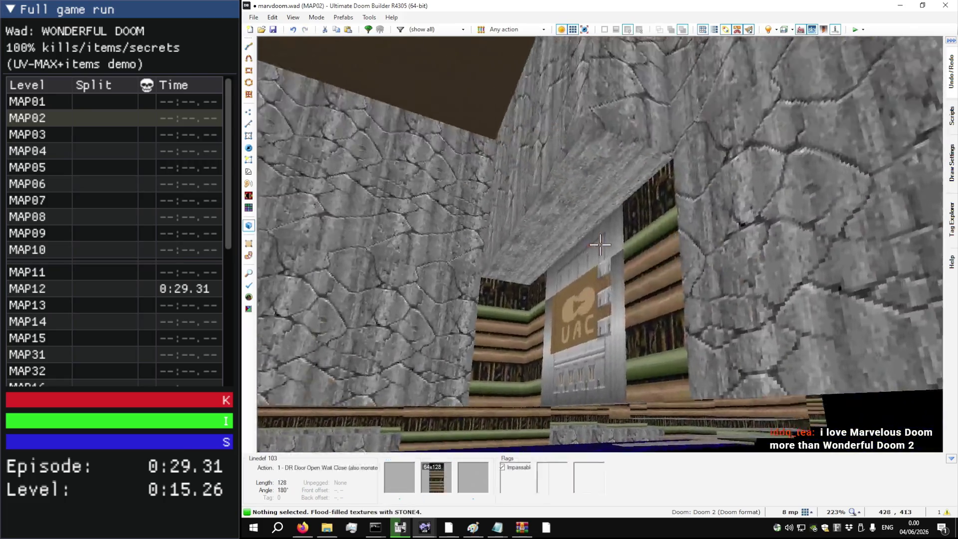
{"action": "key", "text": "w"}
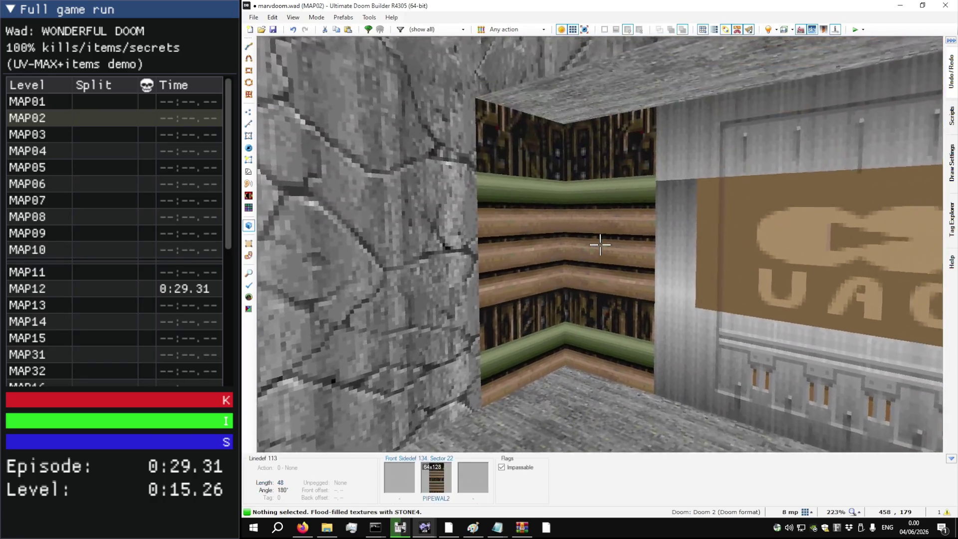
{"action": "key", "text": "ctrl+v"}
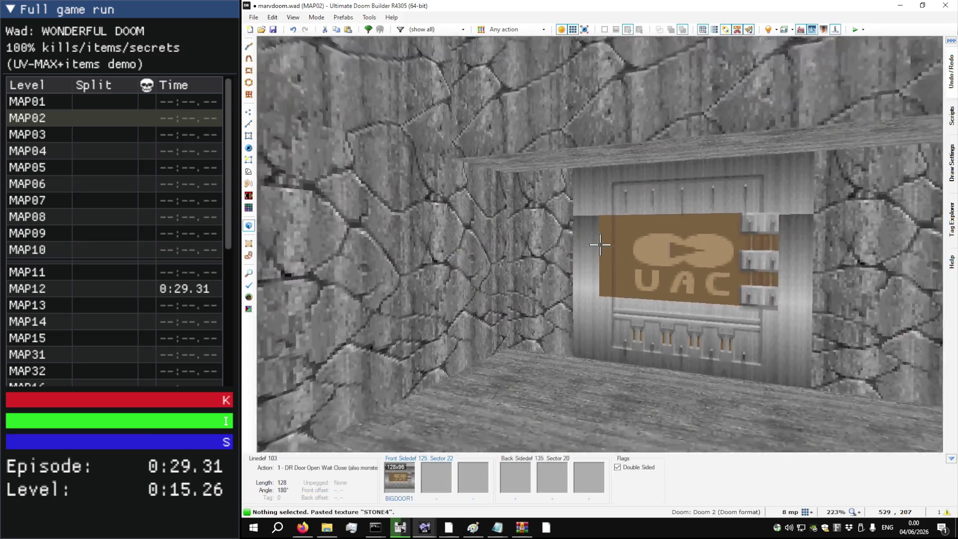
{"action": "key", "text": "w"}
{"action": "key", "text": "w"}
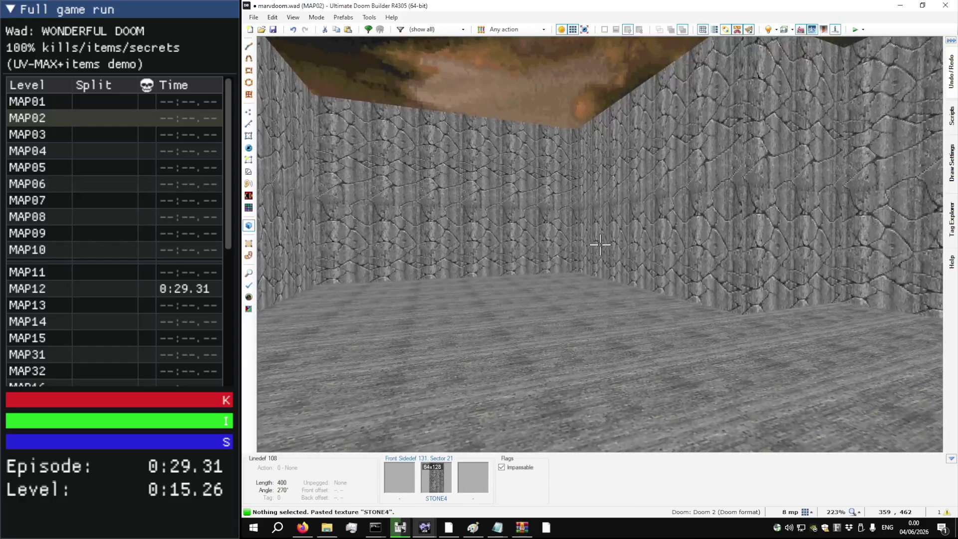
{"action": "key", "text": "q"}
{"action": "scroll", "coordinate": [574, 230], "scroll_direction": "down", "scroll_amount": 5}
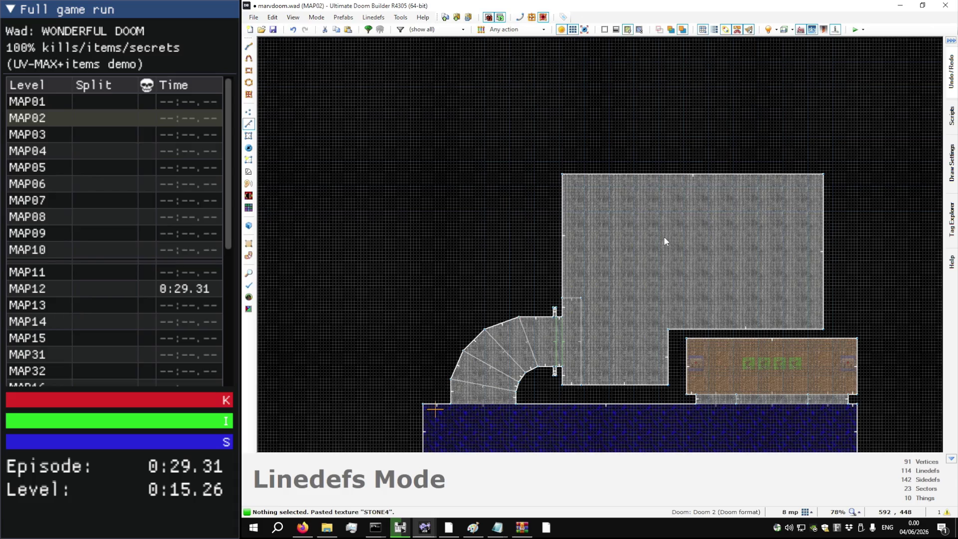
{"action": "key", "text": "alt+Tab"}
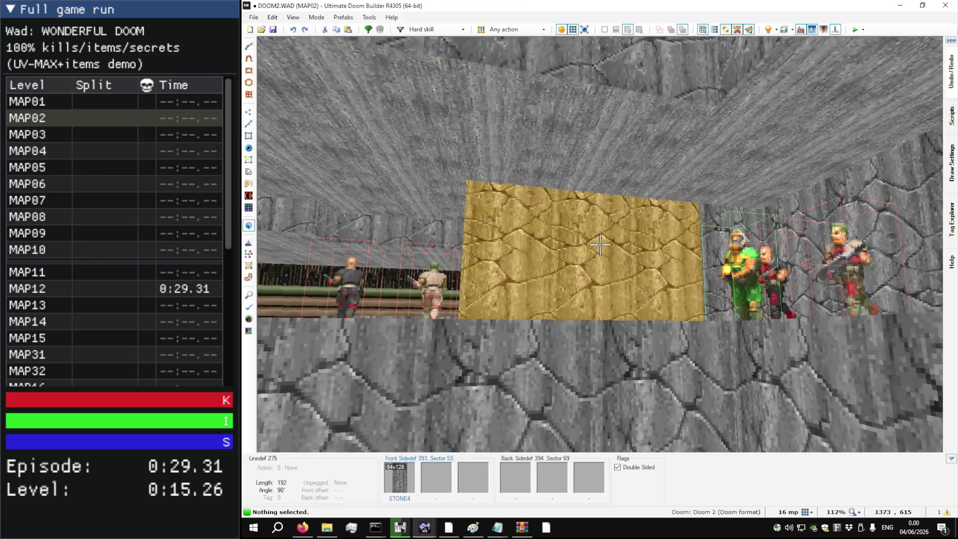
{"action": "key", "text": "w"}
{"action": "key", "text": "w"}
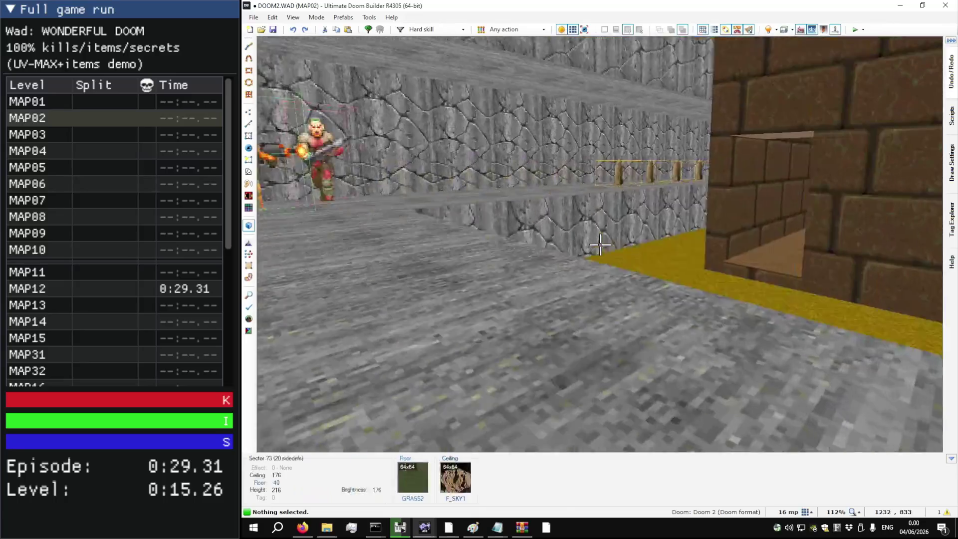
{"action": "key", "text": "w"}
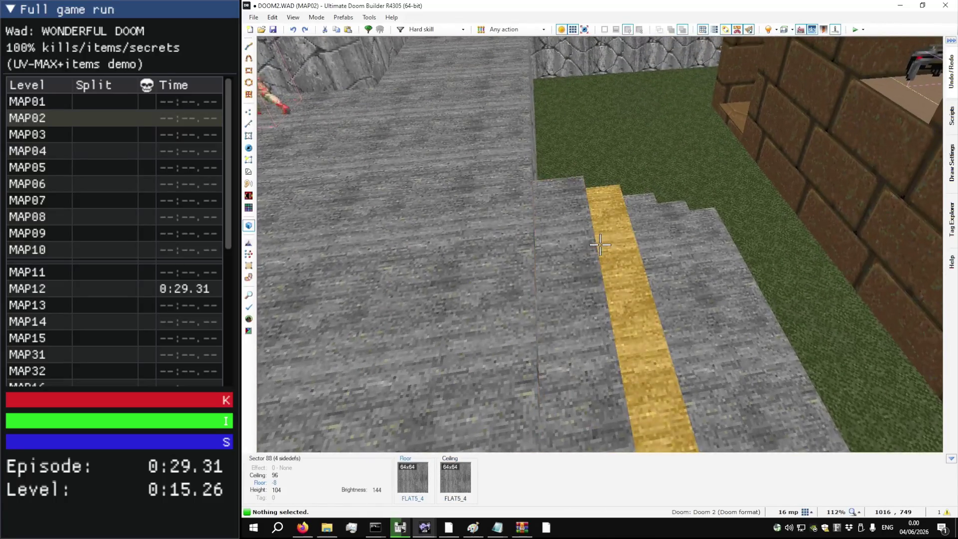
{"action": "key", "text": "w"}
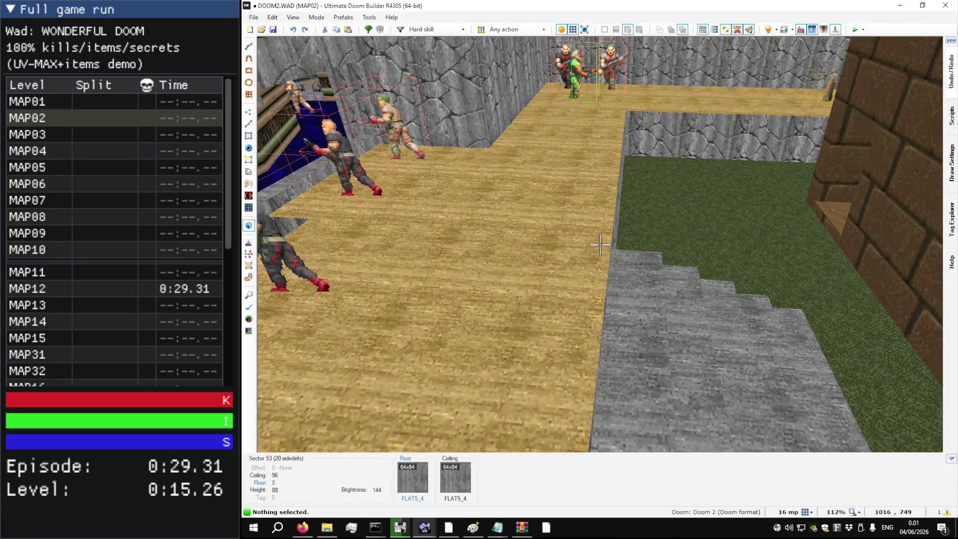
{"action": "key", "text": "w"}
{"action": "key", "text": "w"}
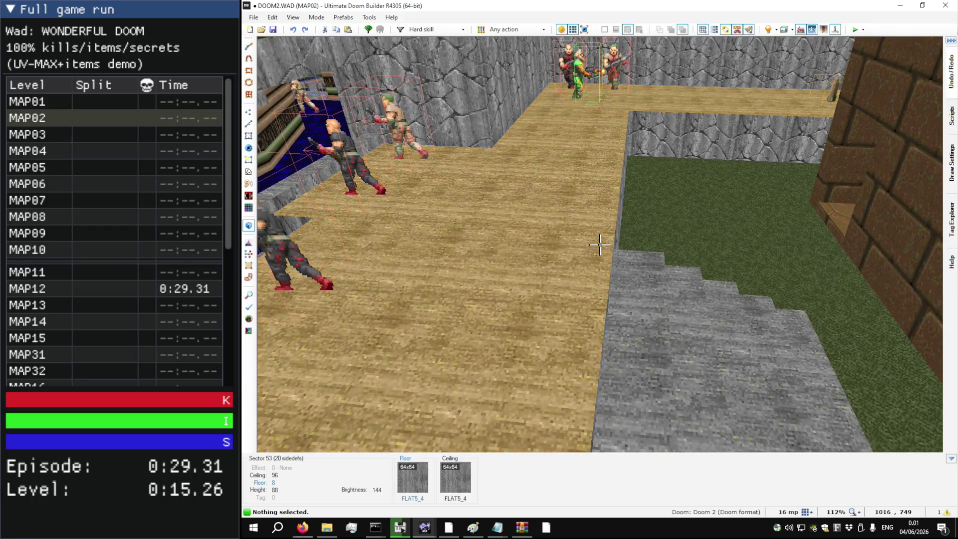
{"action": "key", "text": "q"}
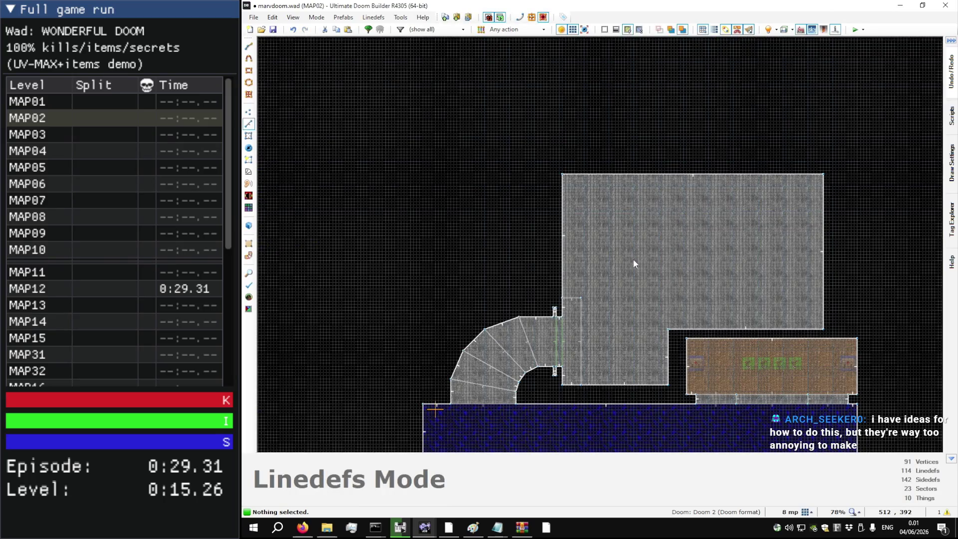
{"action": "scroll", "coordinate": [631, 261], "scroll_direction": "up", "scroll_amount": 4}
{"action": "scroll", "coordinate": [482, 229], "scroll_direction": "down", "scroll_amount": 1}
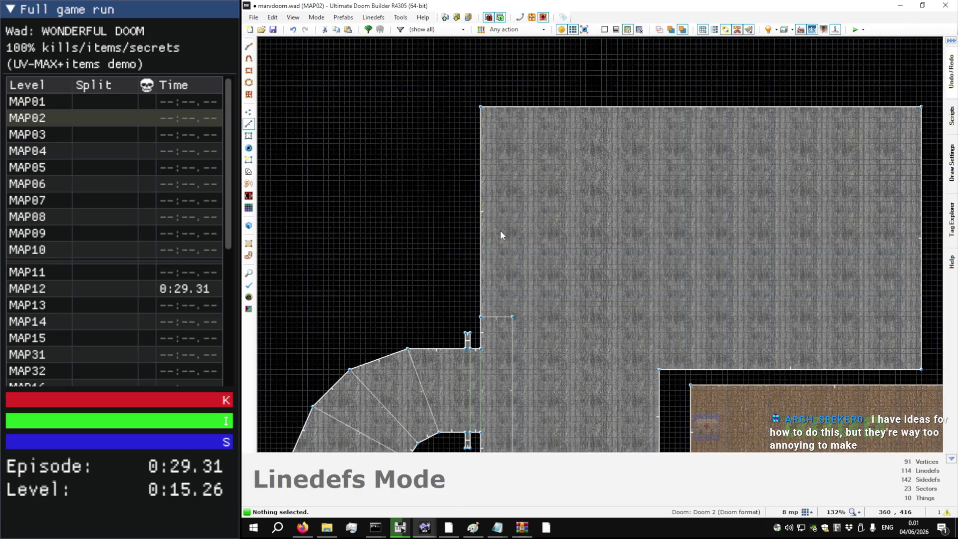
{"action": "key", "text": "q"}
Step: Apply the GRASS2 flat to the courtyard floor through the sector properties
{"action": "key", "text": "w"}
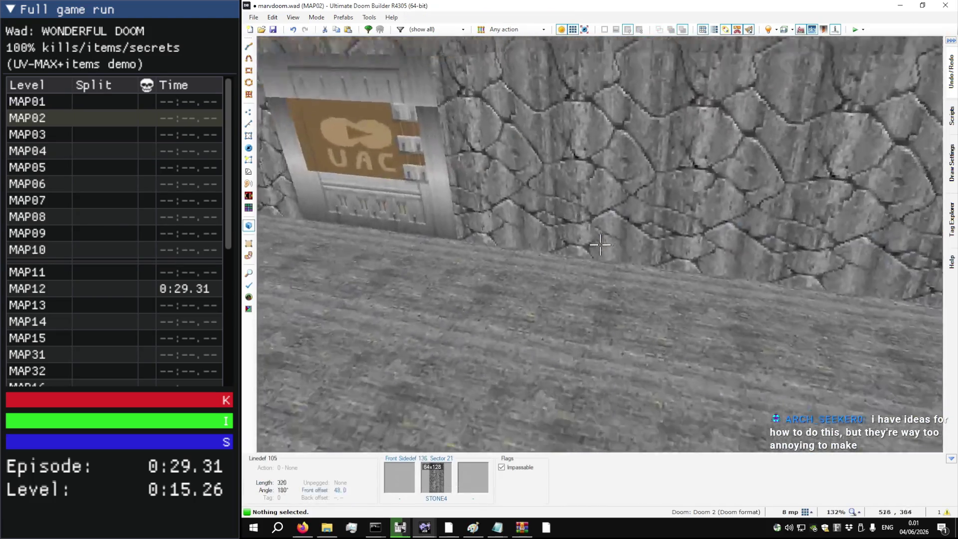
{"action": "key", "text": "s"}
{"action": "key", "text": "h"}
{"action": "key", "text": "h"}
{"action": "key", "text": "h"}
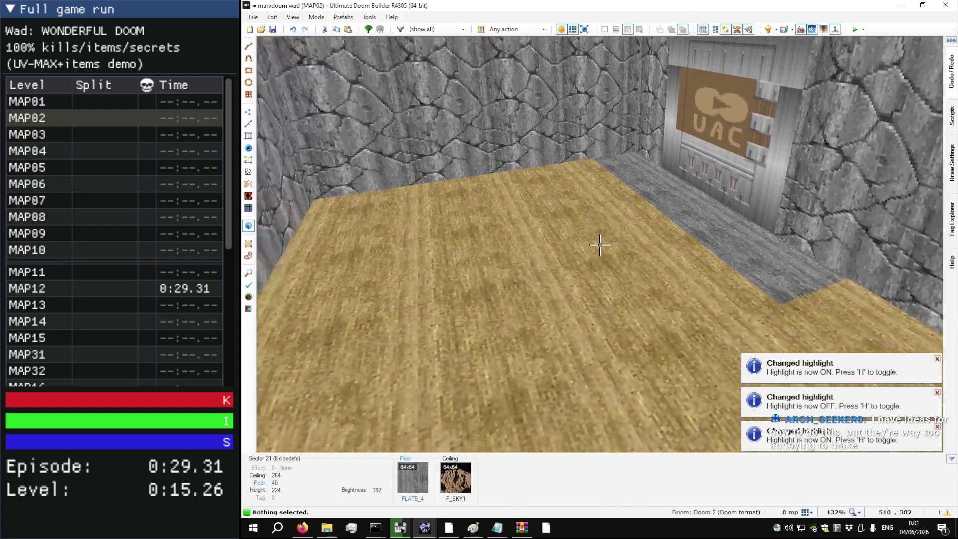
{"action": "scroll", "coordinate": [600, 245], "scroll_direction": "down", "scroll_amount": 1}
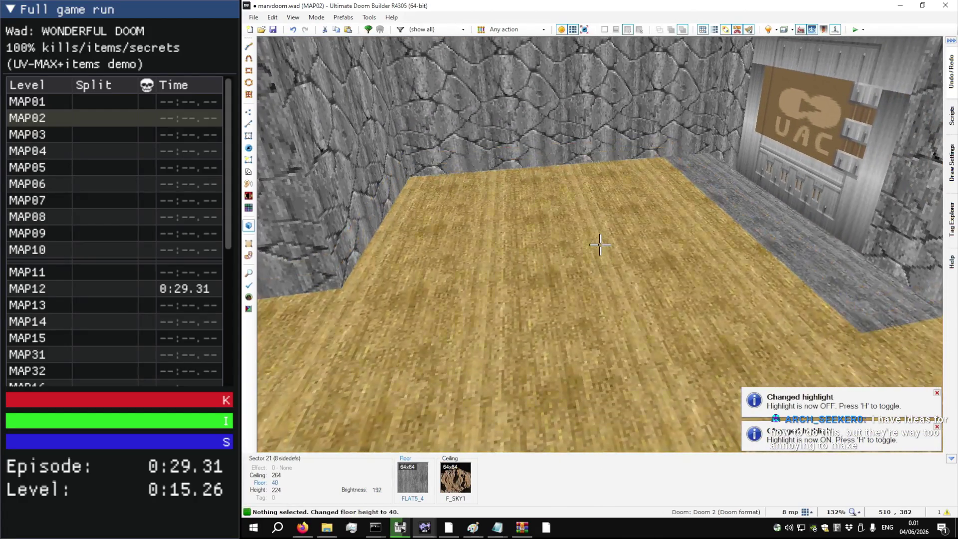
{"action": "key", "text": "h"}
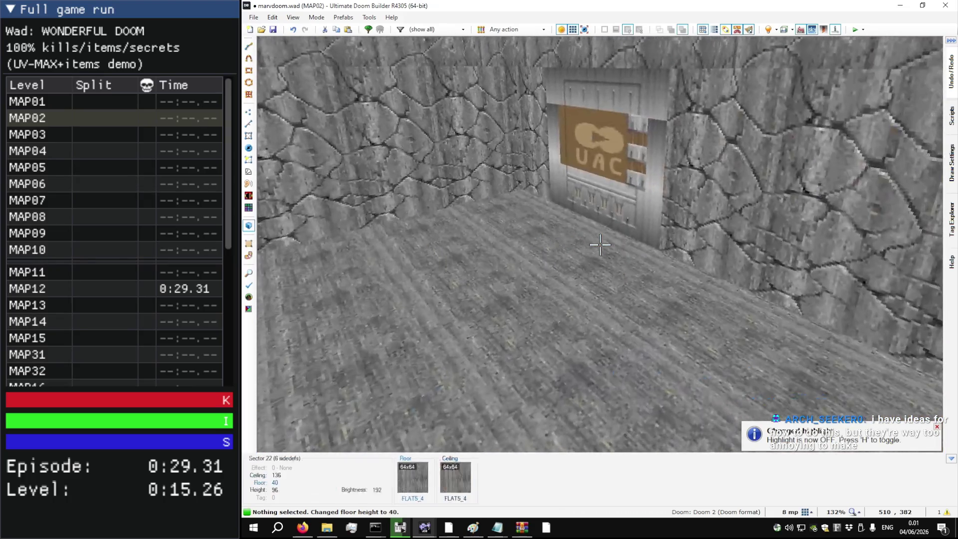
{"action": "right_click", "coordinate": [601, 244]}
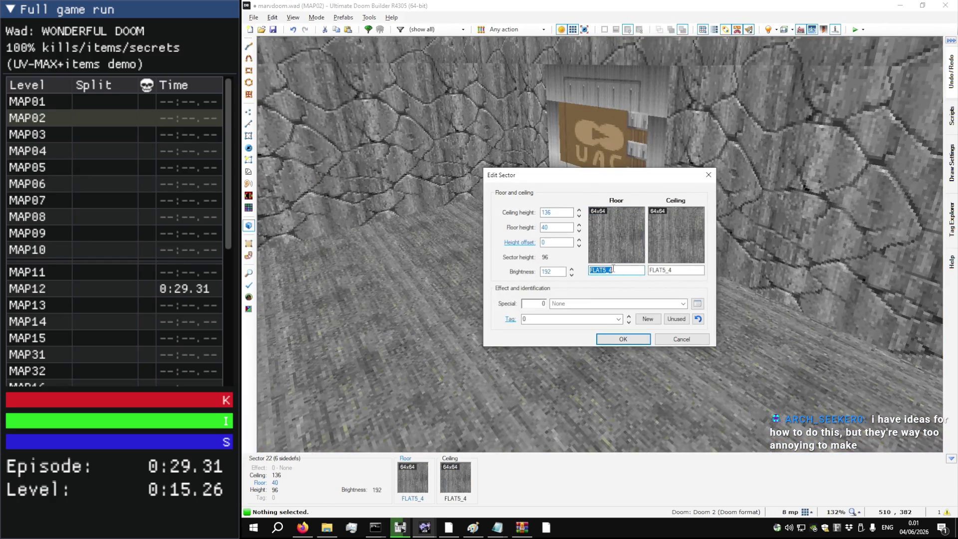
{"action": "type", "text": "GRASS2"}
{"action": "key", "text": "Return"}
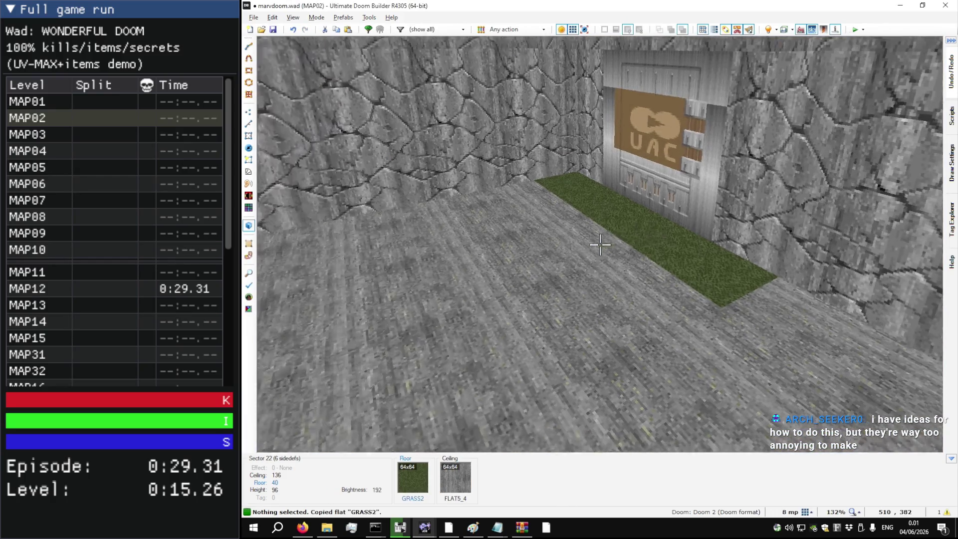
Step: Put FLAT5_4 back on the step floor and lower the grass floor to height 24
{"action": "key", "text": "w"}
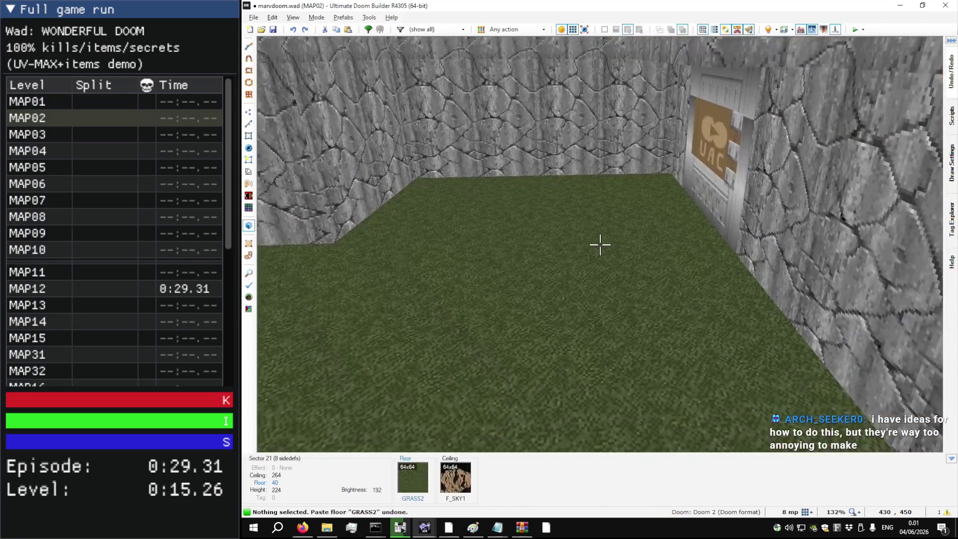
{"action": "key", "text": "ctrl+c"}
{"action": "key", "text": "ctrl+v"}
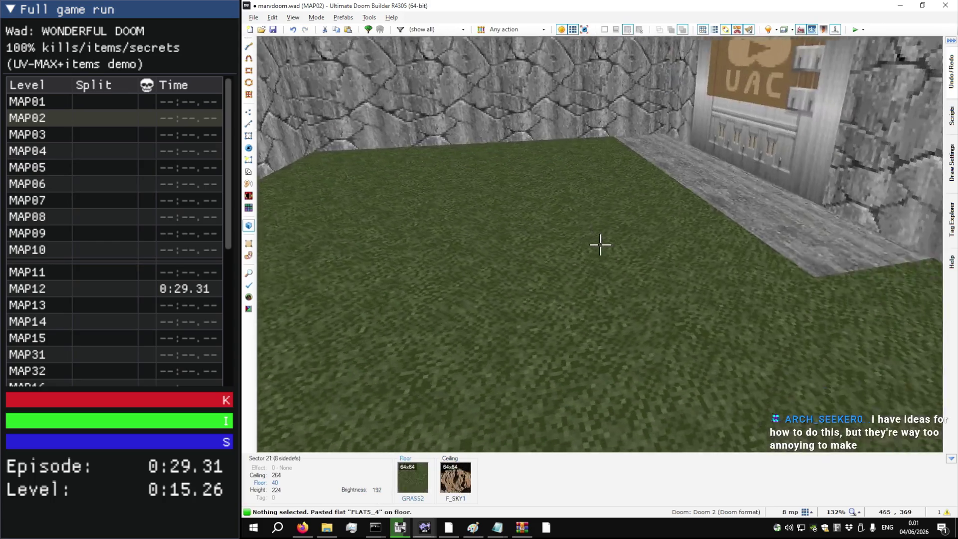
{"action": "scroll", "coordinate": [600, 244], "scroll_direction": "down", "scroll_amount": 1}
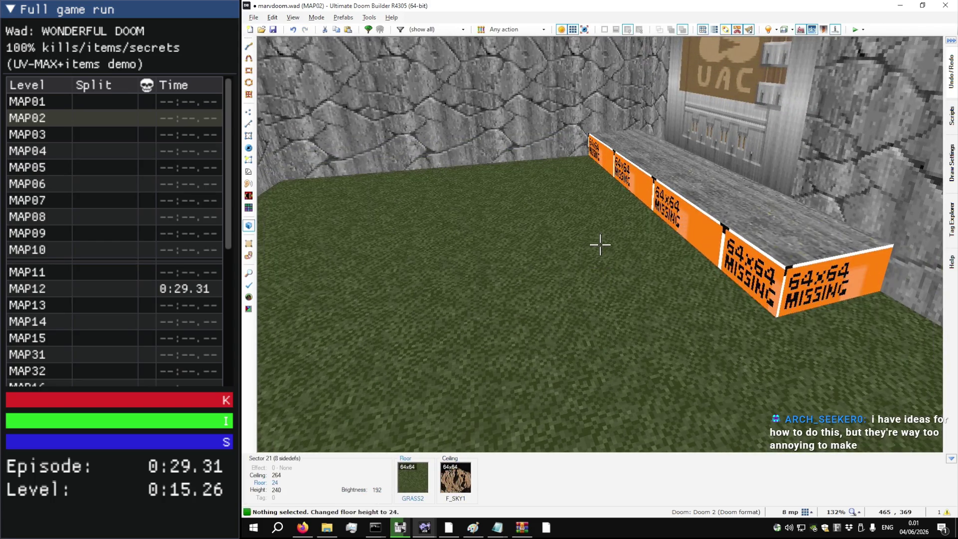
Step: Paste STONE4 onto the newly exposed step sides below the UAC door
{"action": "key", "text": "w"}
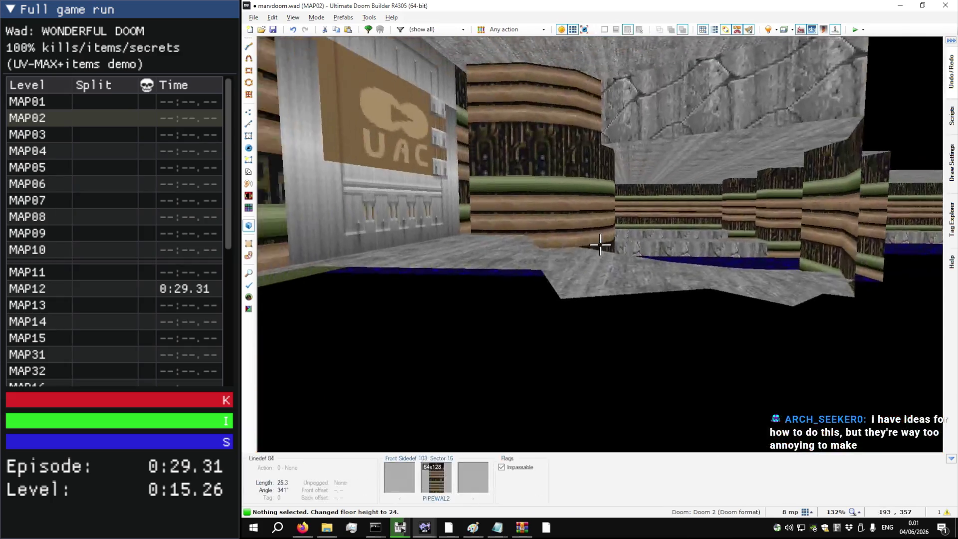
{"action": "key", "text": "ctrl+c"}
{"action": "key", "text": "ctrl+v"}
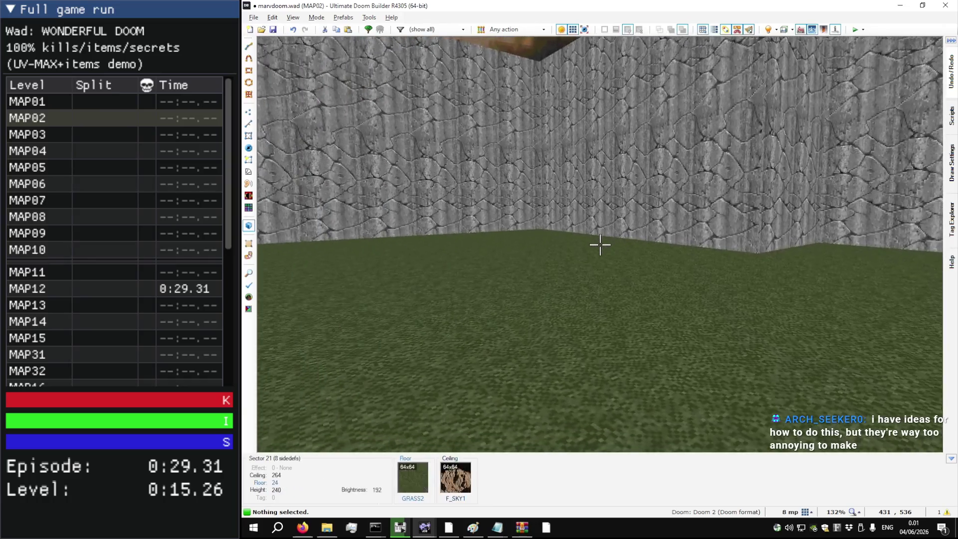
{"action": "key", "text": "w"}
{"action": "scroll", "coordinate": [600, 244], "scroll_direction": "down", "scroll_amount": 5}
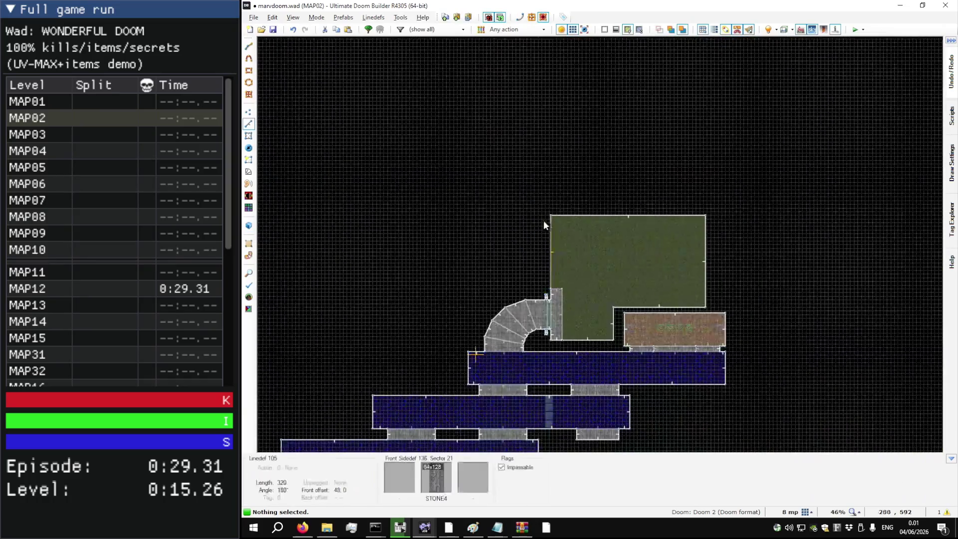
Step: Fly through DOOM2 MAP02's brick walls, grass pit, stone rooms and yellow-floored corridor, then go back to 2D
{"action": "scroll", "coordinate": [672, 369], "scroll_direction": "up", "scroll_amount": 2}
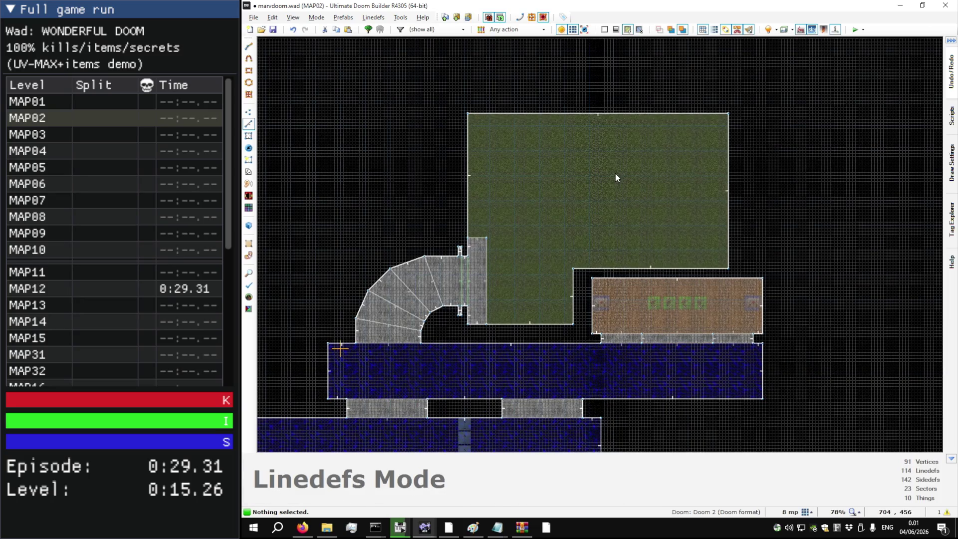
{"action": "key", "text": "alt+Tab"}
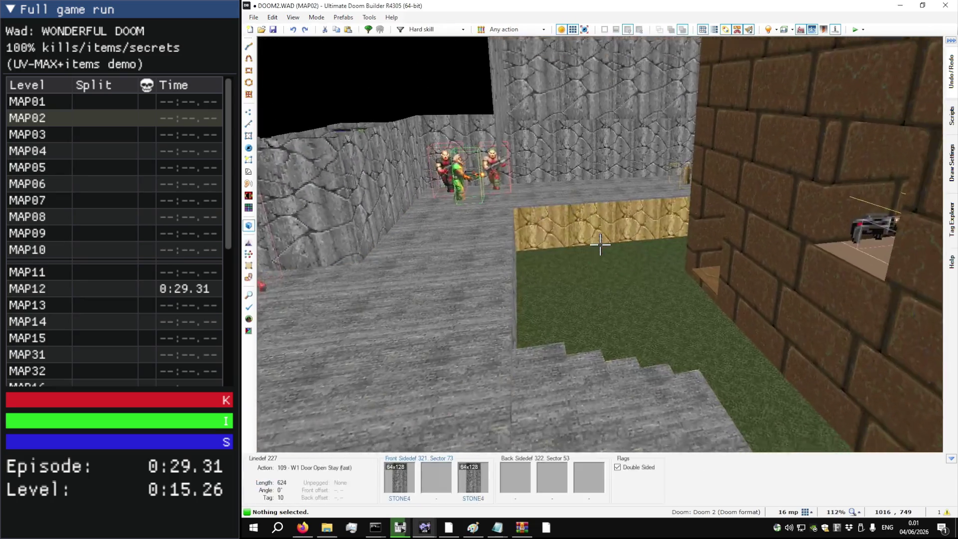
{"action": "key", "text": "h"}
{"action": "key", "text": "h"}
{"action": "key", "text": "w"}
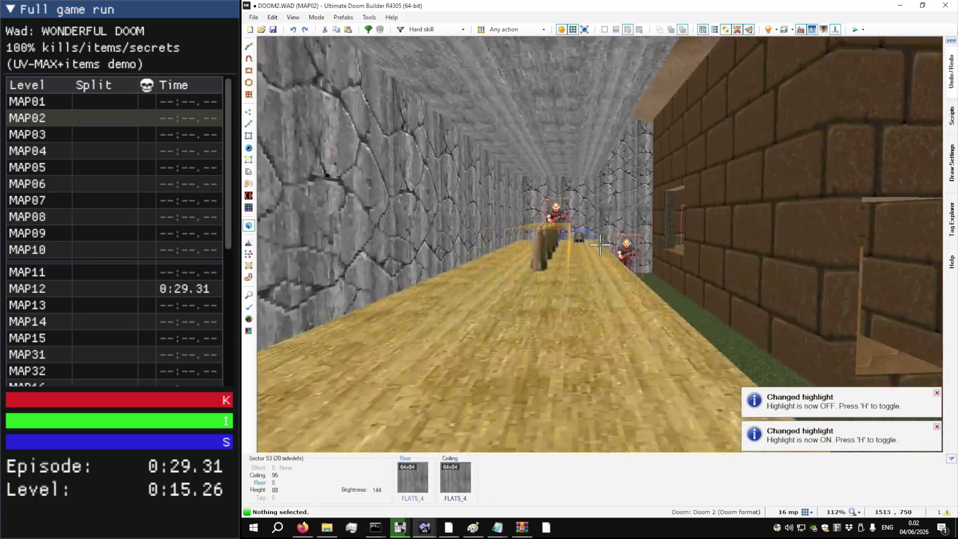
{"action": "key", "text": "w"}
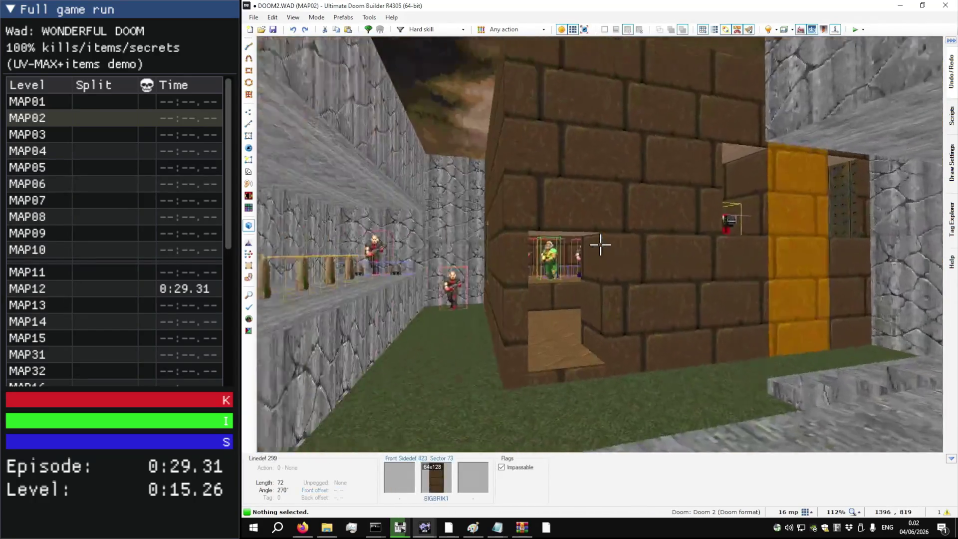
{"action": "key", "text": "w"}
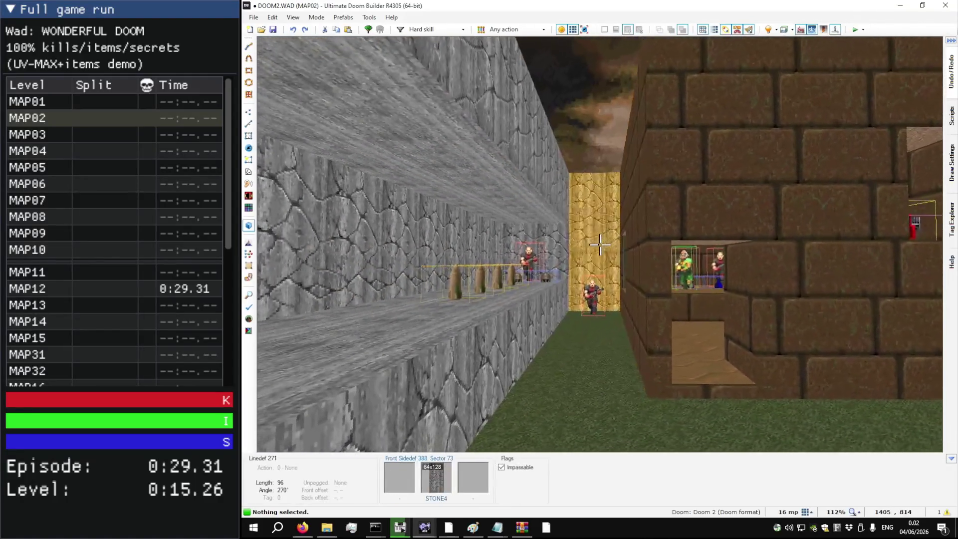
{"action": "key", "text": "w"}
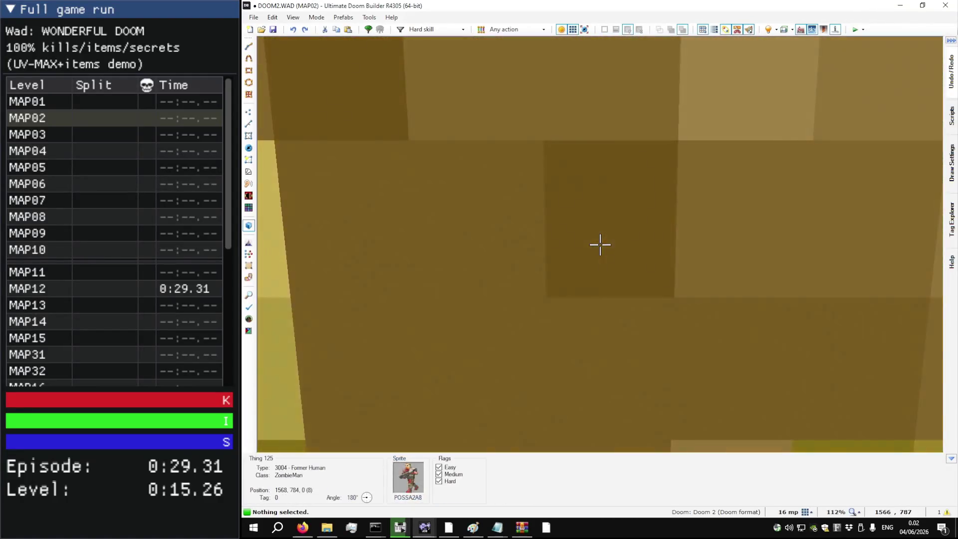
{"action": "key", "text": "w"}
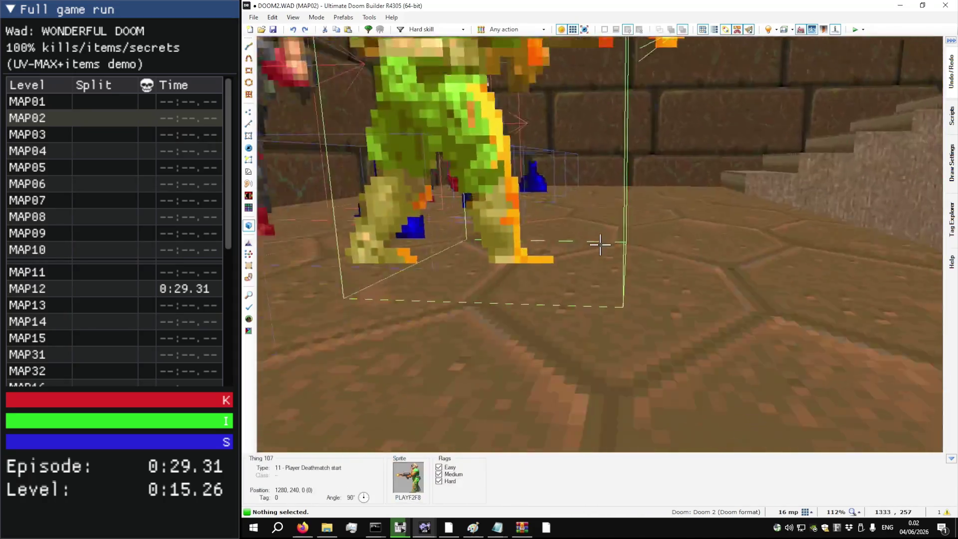
{"action": "key", "text": "w"}
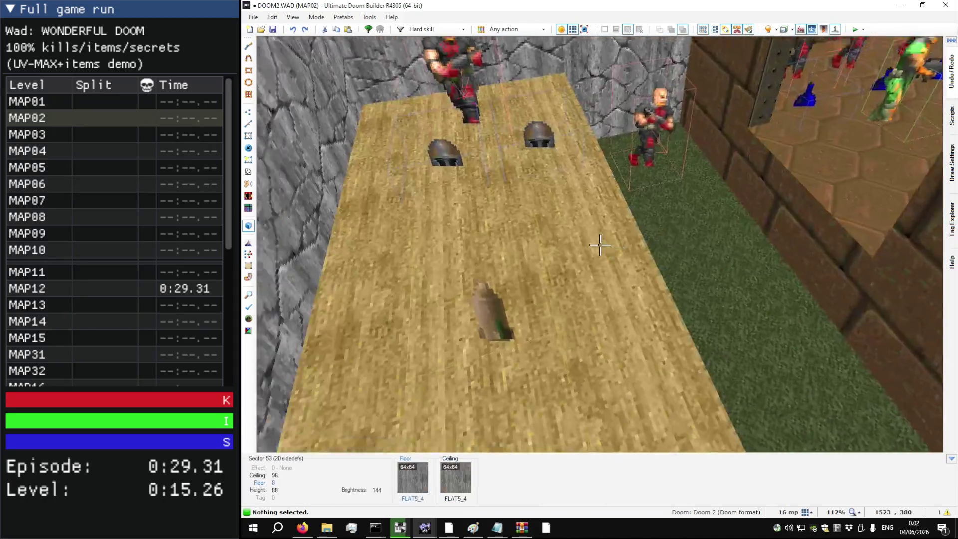
{"action": "key", "text": "w"}
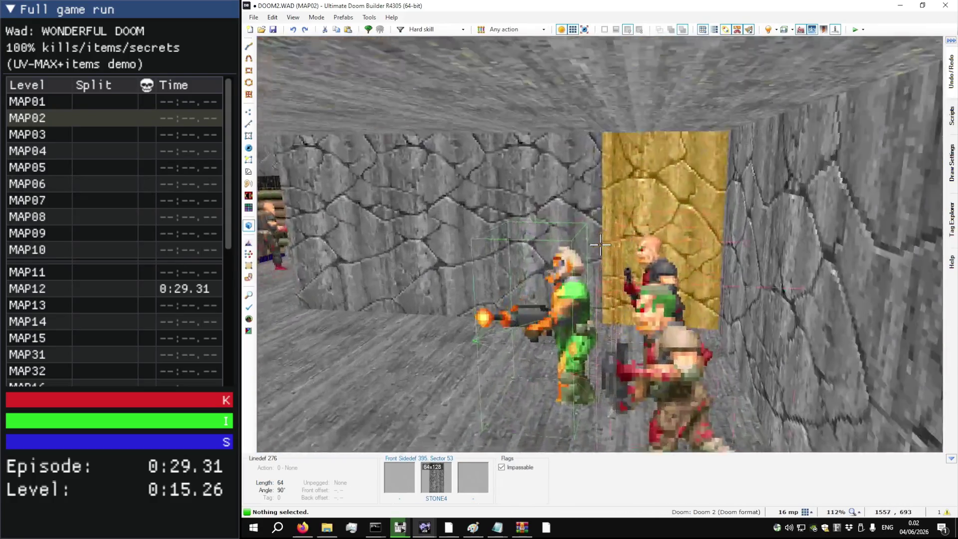
{"action": "key", "text": "w"}
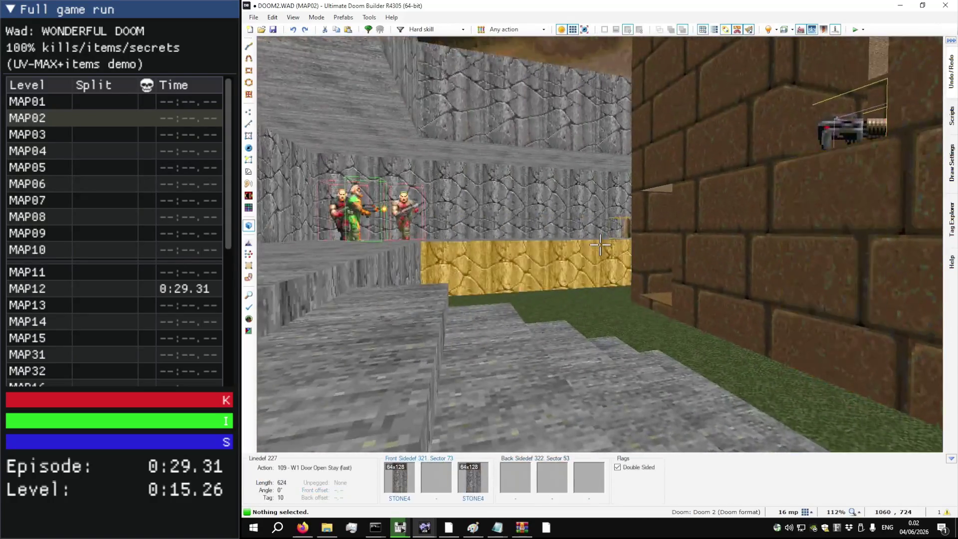
{"action": "key", "text": "w"}
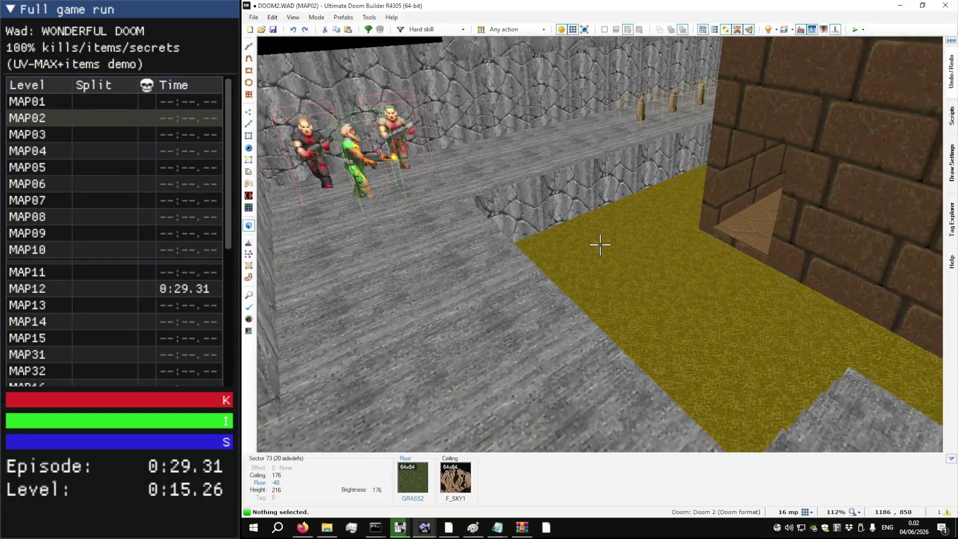
{"action": "key", "text": "w"}
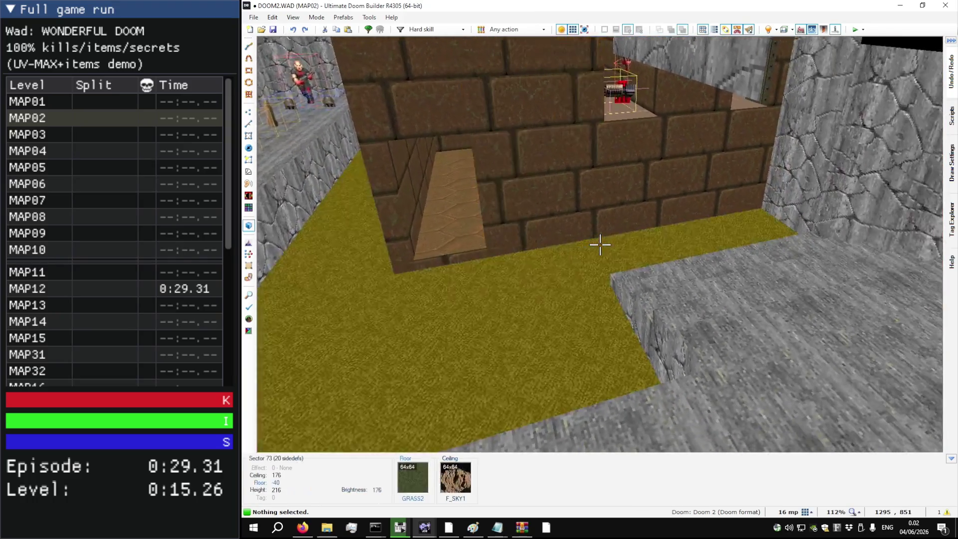
{"action": "key", "text": "w"}
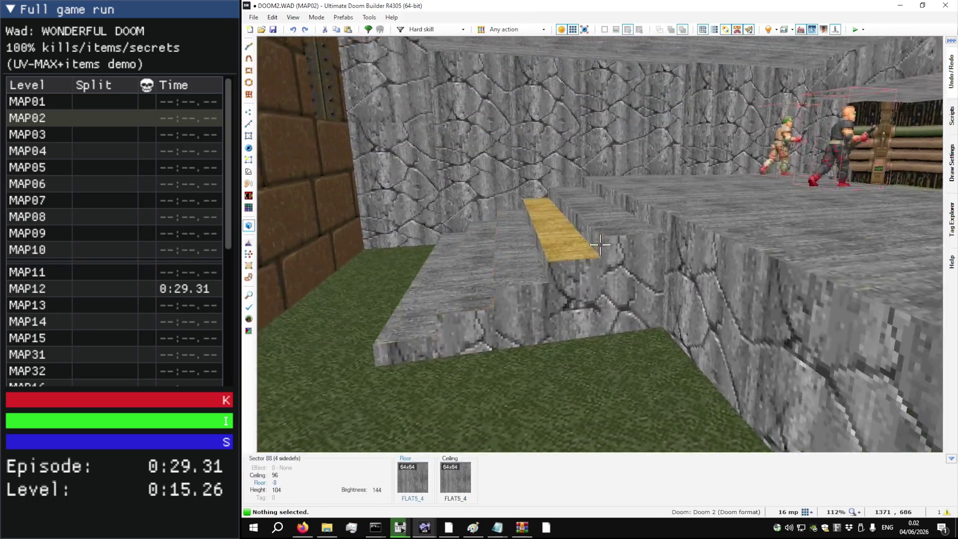
{"action": "key", "text": "w"}
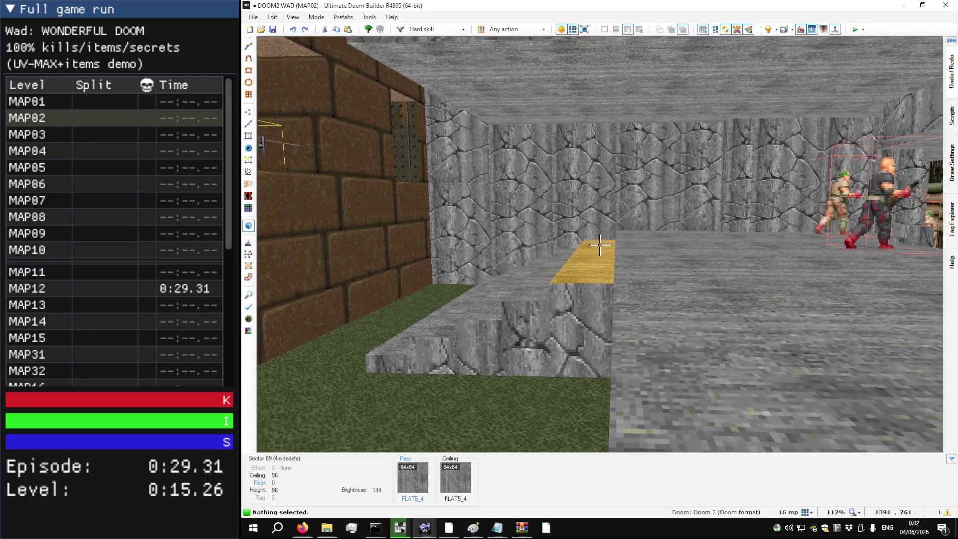
{"action": "key", "text": "s"}
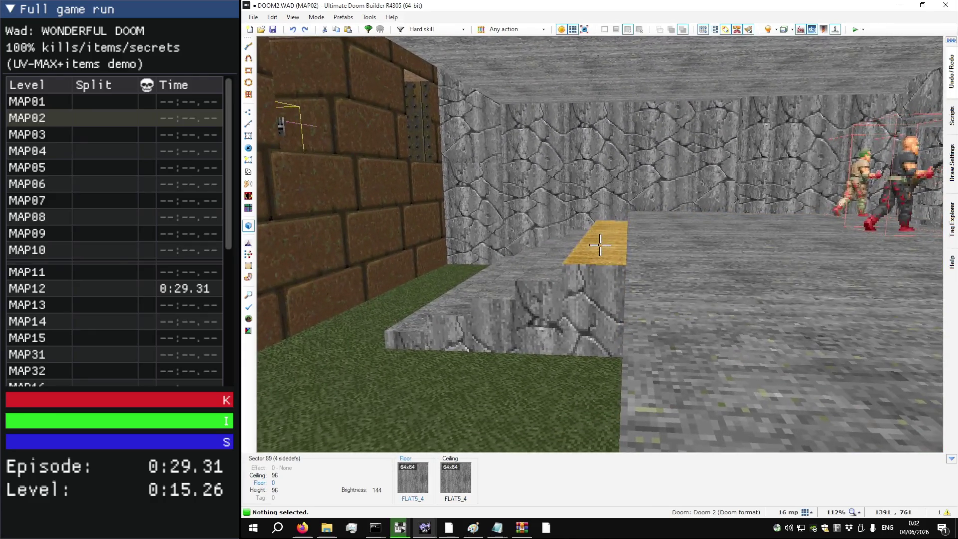
{"action": "key", "text": "w"}
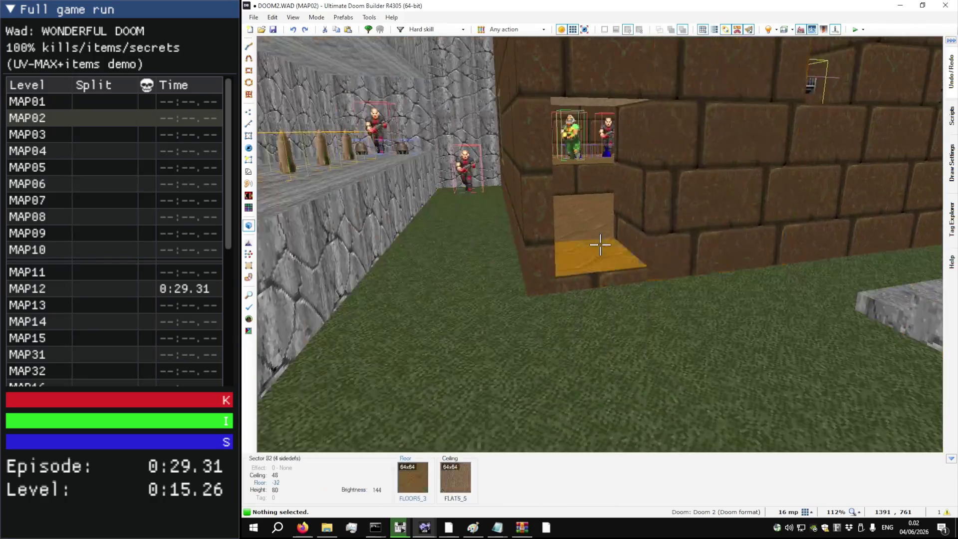
{"action": "key", "text": "w"}
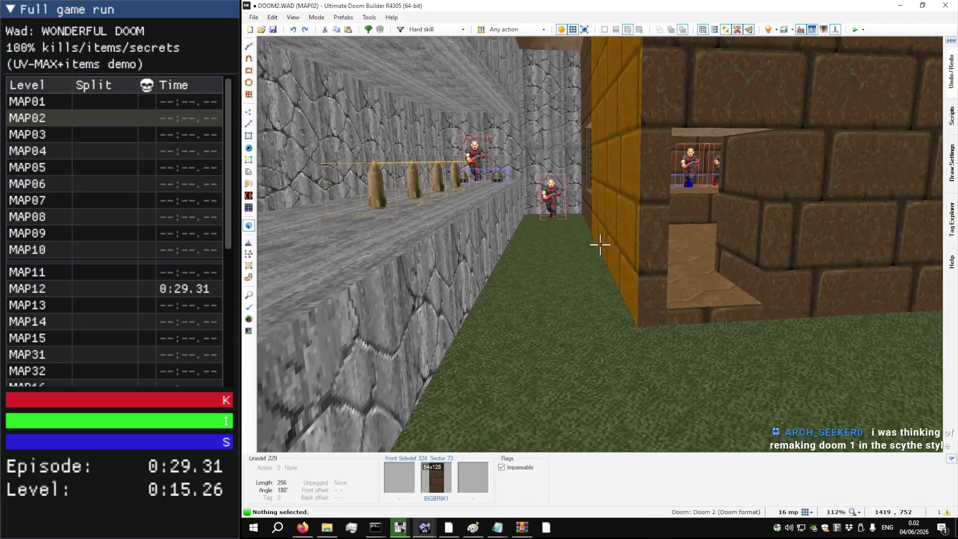
{"action": "key", "text": "w"}
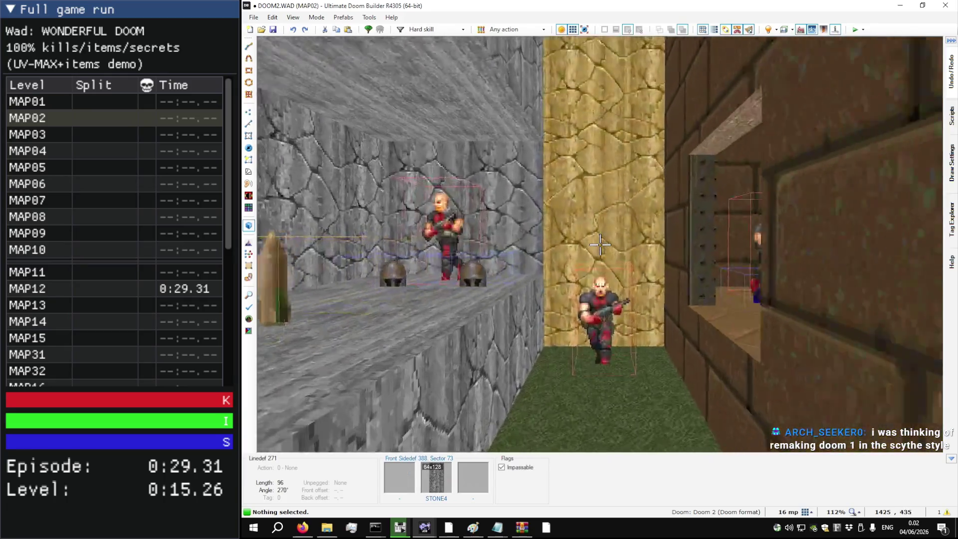
{"action": "key", "text": "w"}
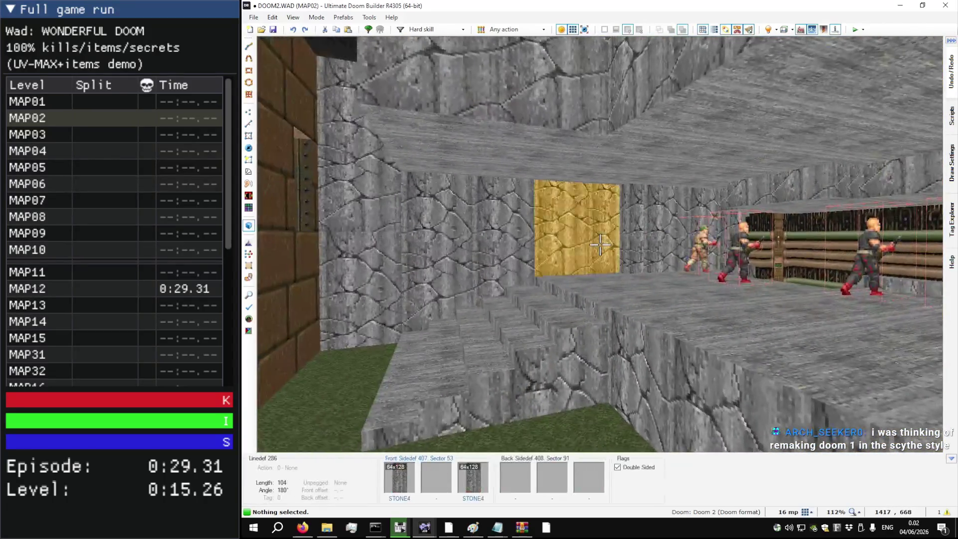
{"action": "key", "text": "q"}
{"action": "scroll", "coordinate": [600, 240], "scroll_direction": "down", "scroll_amount": 3}
{"action": "scroll", "coordinate": [598, 209], "scroll_direction": "up", "scroll_amount": 2}
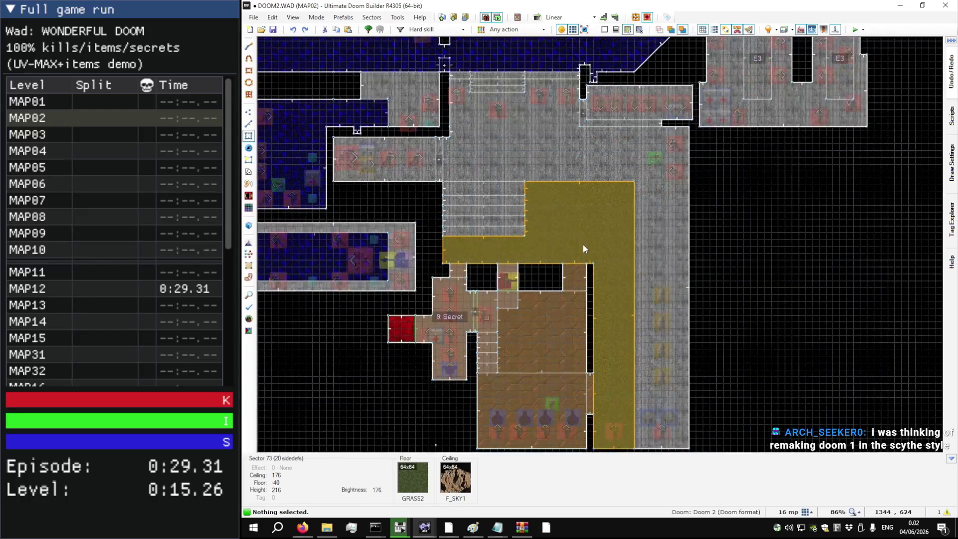
Step: Filter the DOOM2 MAP02 things to multiplayer-only and delete all 12 of them
{"action": "key", "text": "t"}
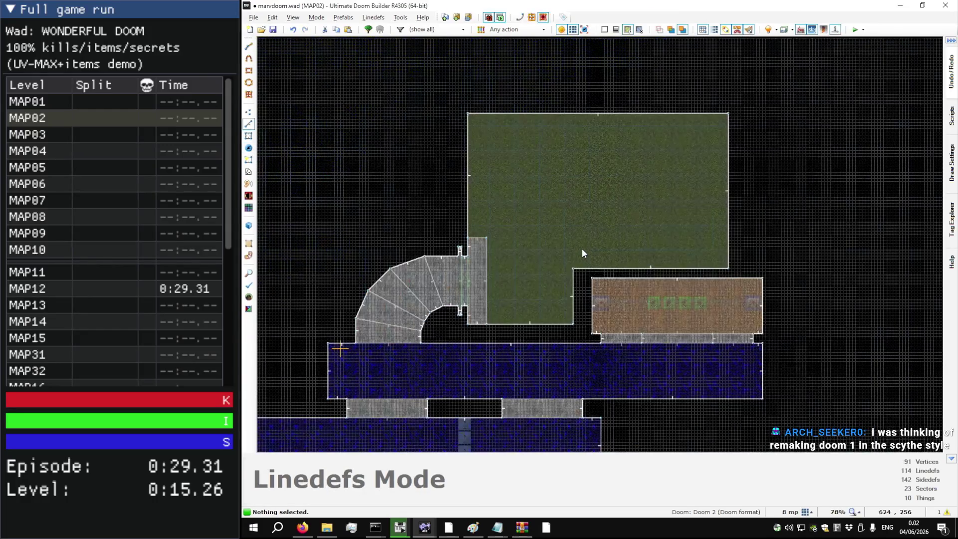
{"action": "key", "text": "alt+Tab"}
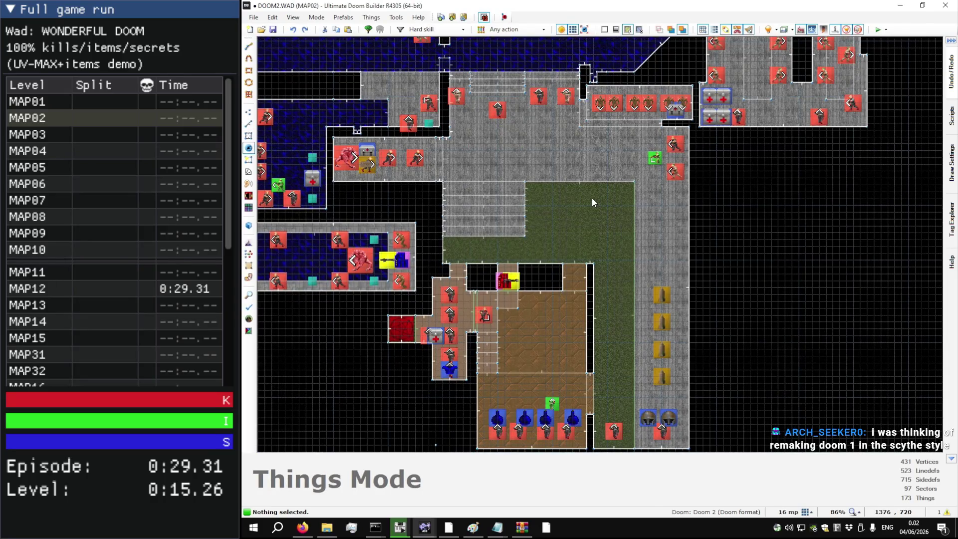
{"action": "key", "text": "t"}
{"action": "scroll", "coordinate": [666, 383], "scroll_direction": "down", "scroll_amount": 6}
{"action": "scroll", "coordinate": [666, 383], "scroll_direction": "up", "scroll_amount": 2}
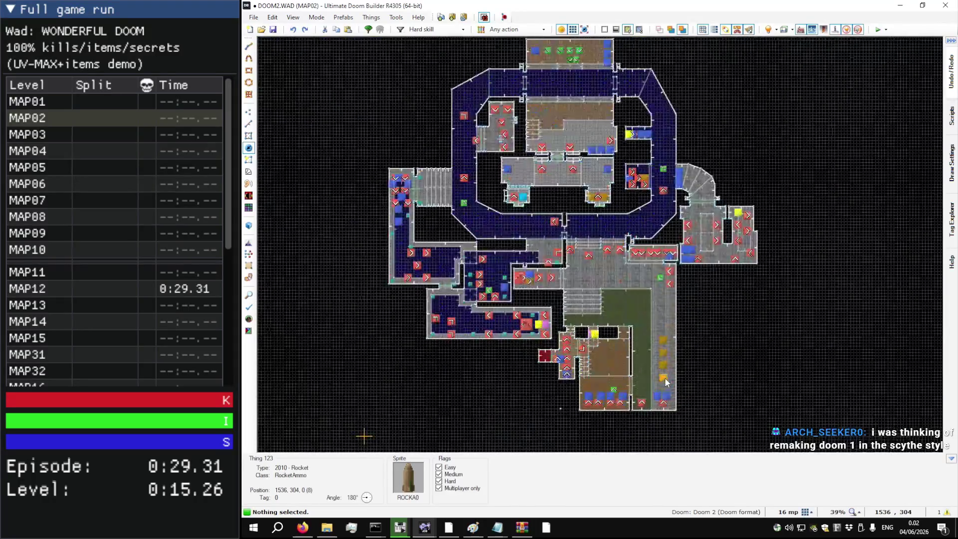
{"action": "left_click", "coordinate": [419, 29]}
{"action": "left_click", "coordinate": [437, 100]}
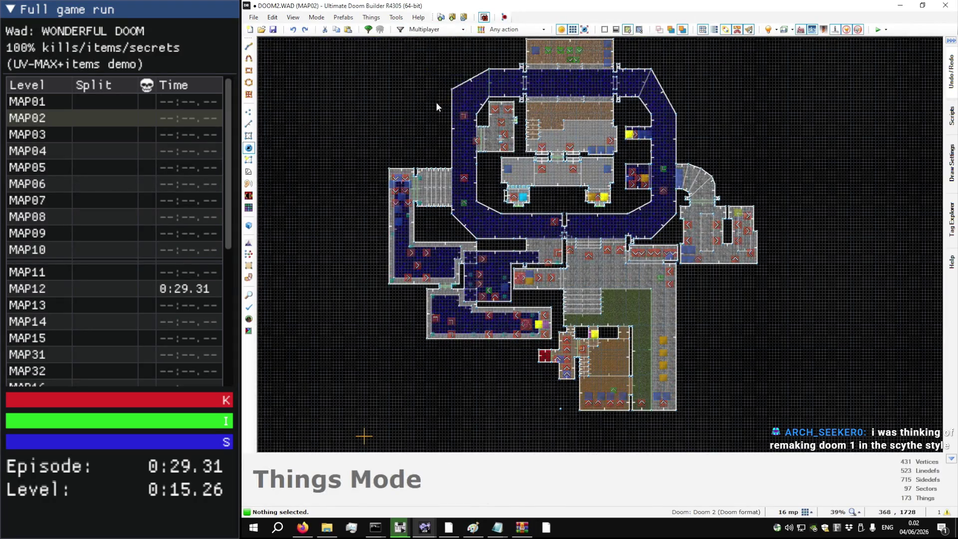
{"action": "scroll", "coordinate": [436, 102], "scroll_direction": "down", "scroll_amount": 3}
{"action": "mouse_move", "coordinate": [352, 47]}
{"action": "left_mouse_down"}
{"action": "mouse_move", "coordinate": [655, 277]}
{"action": "mouse_move", "coordinate": [724, 351]}
{"action": "left_mouse_up"}
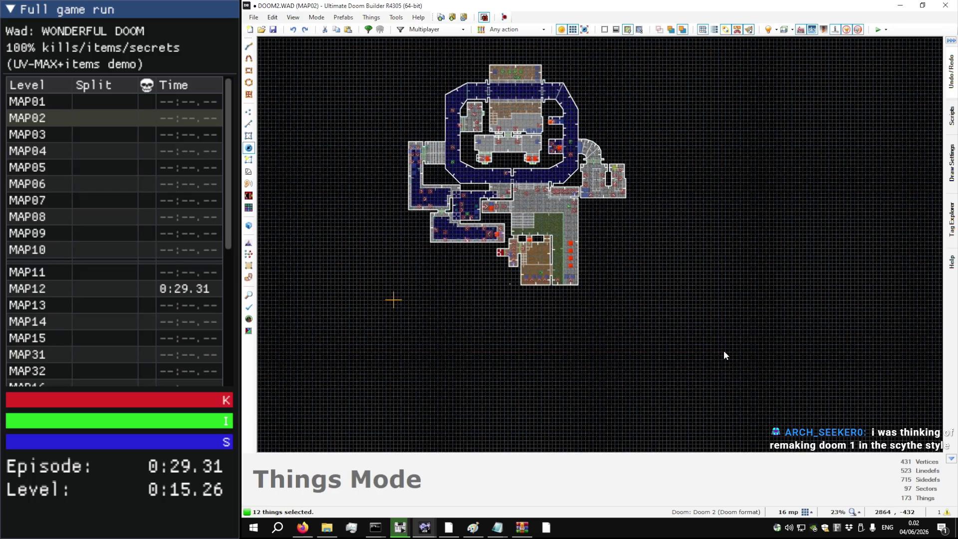
{"action": "key", "text": "Delete"}
Step: Show hard-skill things again, then add and remove a stray Player 1 start below the bottom room
{"action": "left_click", "coordinate": [430, 29]}
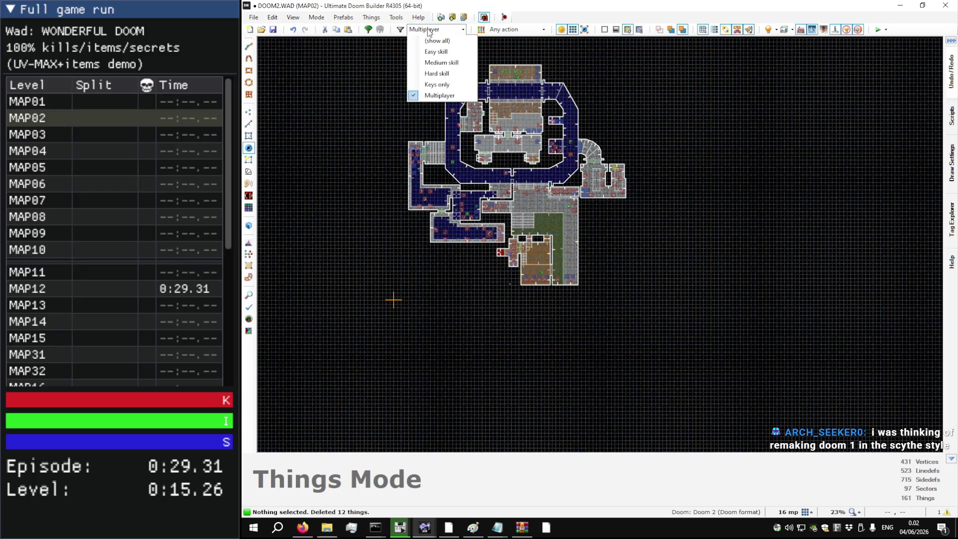
{"action": "left_click", "coordinate": [449, 74]}
{"action": "scroll", "coordinate": [505, 110], "scroll_direction": "up", "scroll_amount": 3}
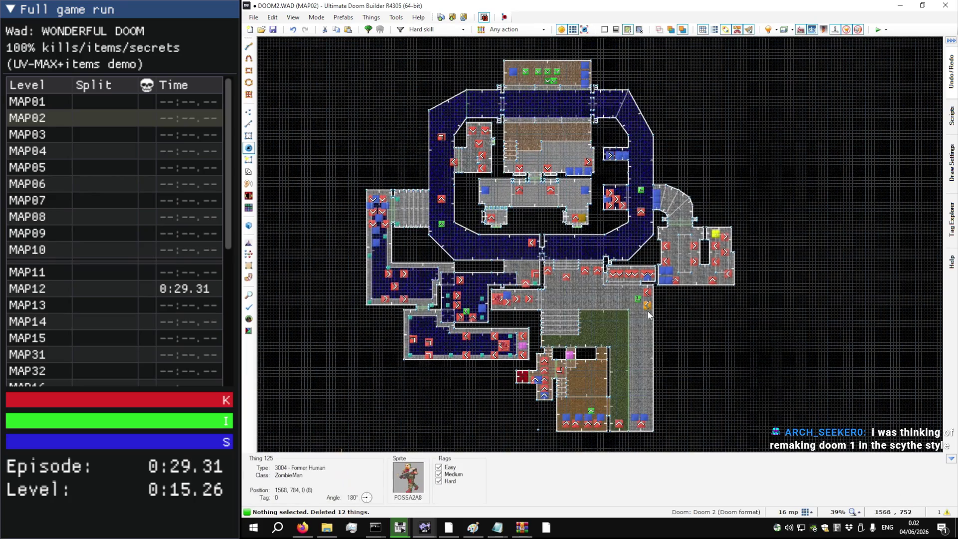
{"action": "scroll", "coordinate": [645, 432], "scroll_direction": "up", "scroll_amount": 1}
{"action": "scroll", "coordinate": [645, 433], "scroll_direction": "up", "scroll_amount": 3}
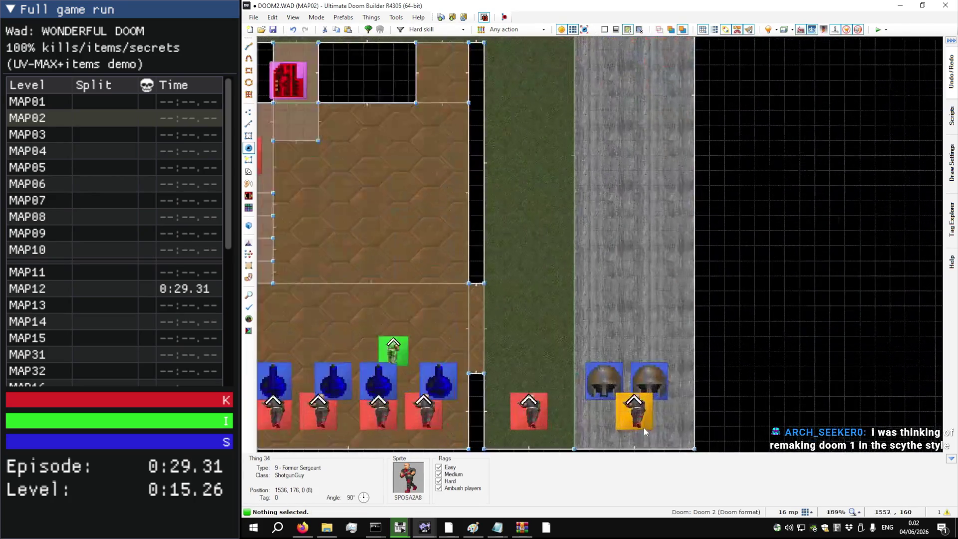
{"action": "scroll", "coordinate": [599, 389], "scroll_direction": "down", "scroll_amount": 3}
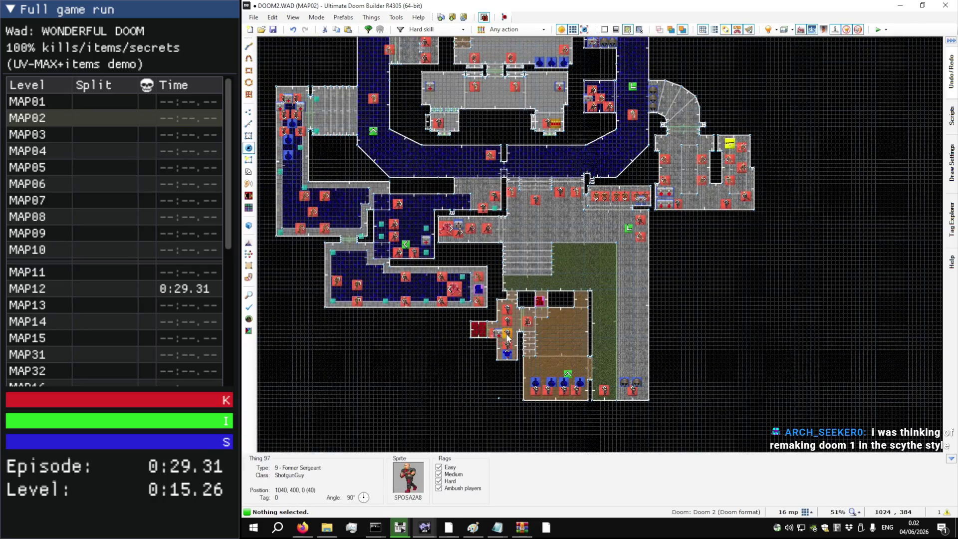
{"action": "scroll", "coordinate": [510, 344], "scroll_direction": "up", "scroll_amount": 3}
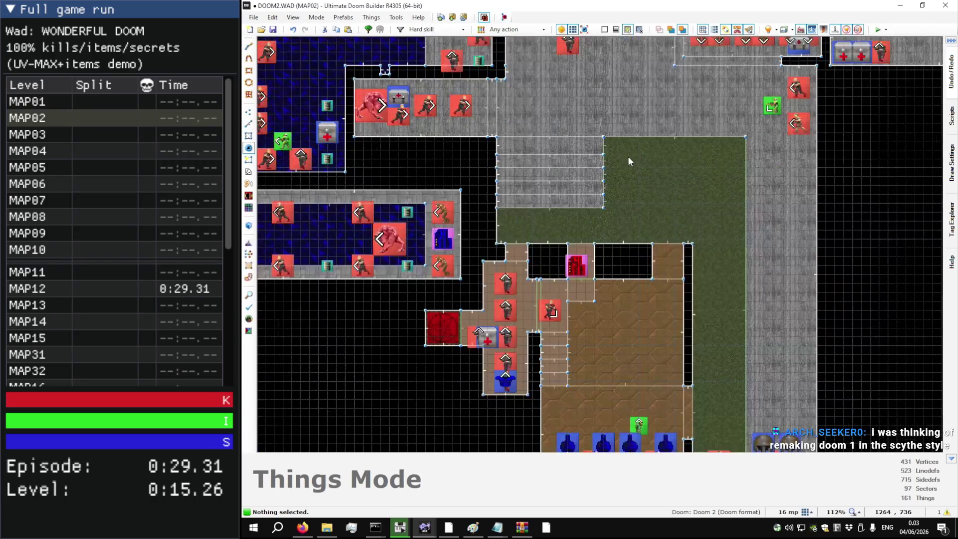
{"action": "scroll", "coordinate": [619, 166], "scroll_direction": "down", "scroll_amount": 1}
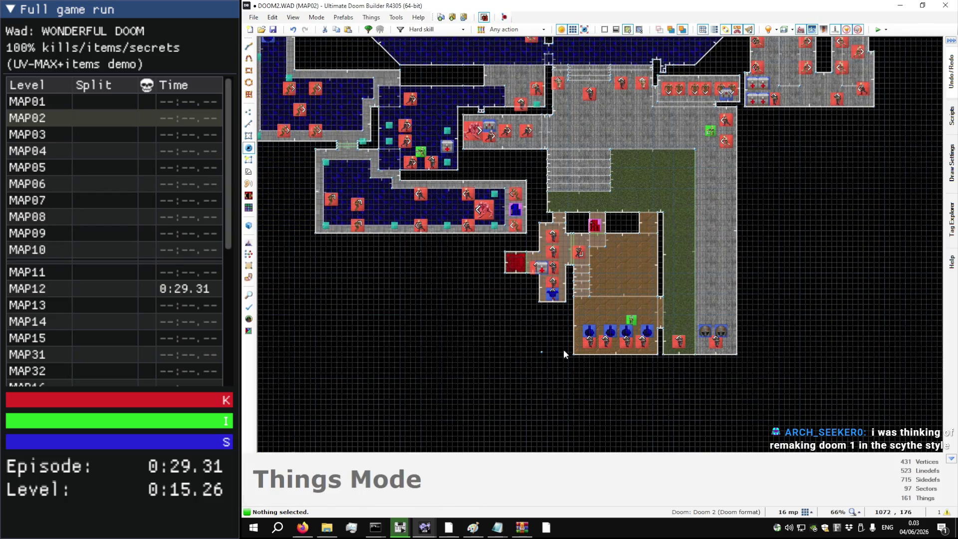
{"action": "right_click", "coordinate": [539, 357]}
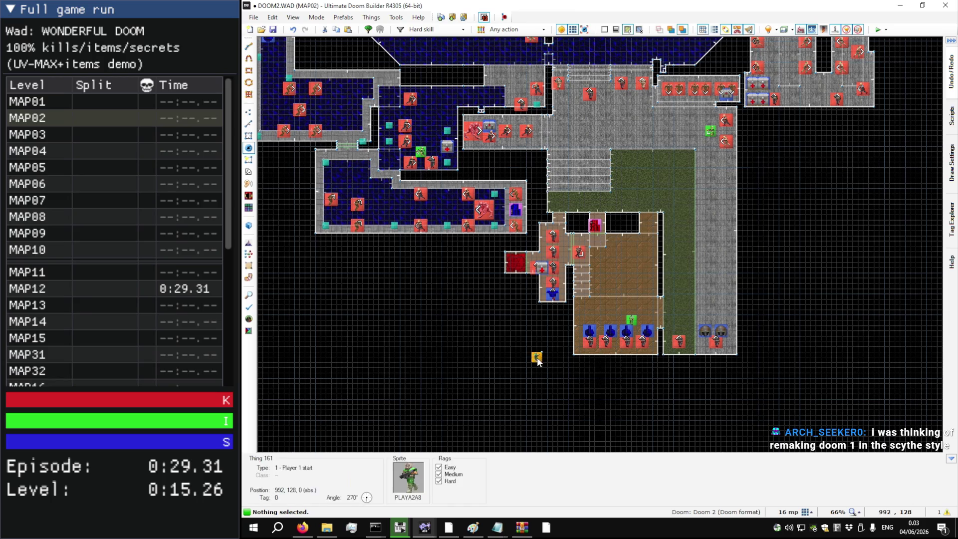
{"action": "left_click", "coordinate": [574, 361]}
{"action": "key", "text": "Delete"}
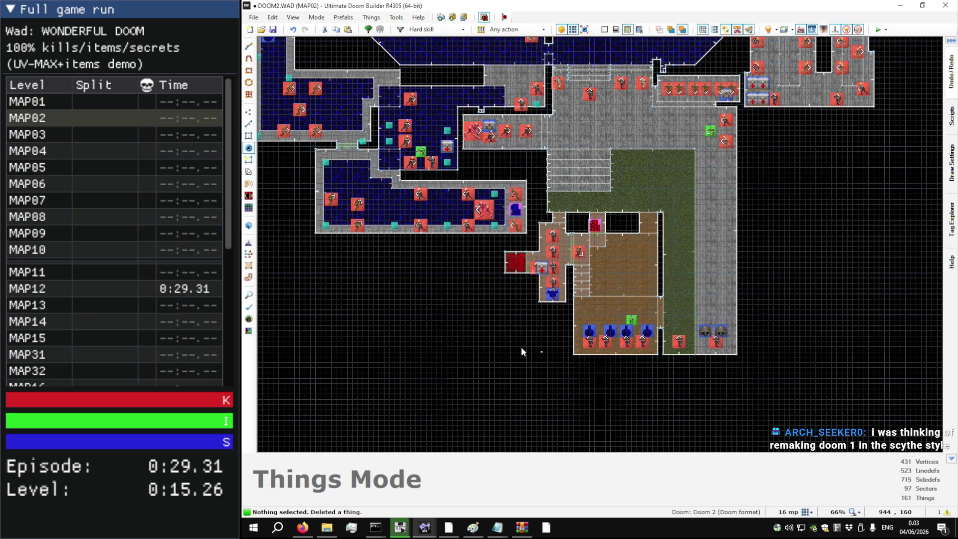
Step: Start drawing a new line with its first vertex below the brown room
{"action": "key", "text": "l"}
{"action": "key", "text": "d"}
{"action": "left_click", "coordinate": [543, 352]}
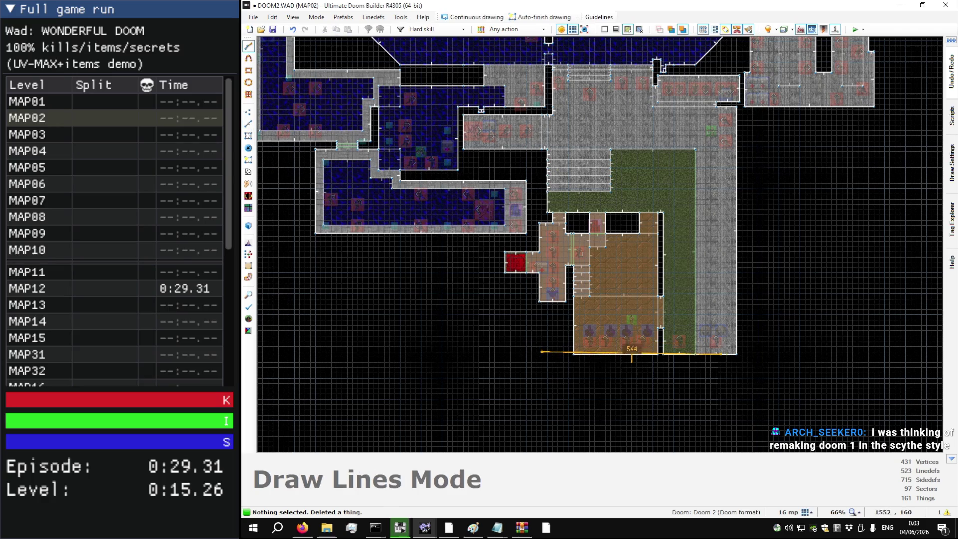
{"action": "scroll", "coordinate": [531, 315], "scroll_direction": "down", "scroll_amount": 4}
{"action": "key", "text": "Escape"}
{"action": "key", "text": "d"}
{"action": "left_click", "coordinate": [677, 233]}
{"action": "left_click", "coordinate": [755, 233]}
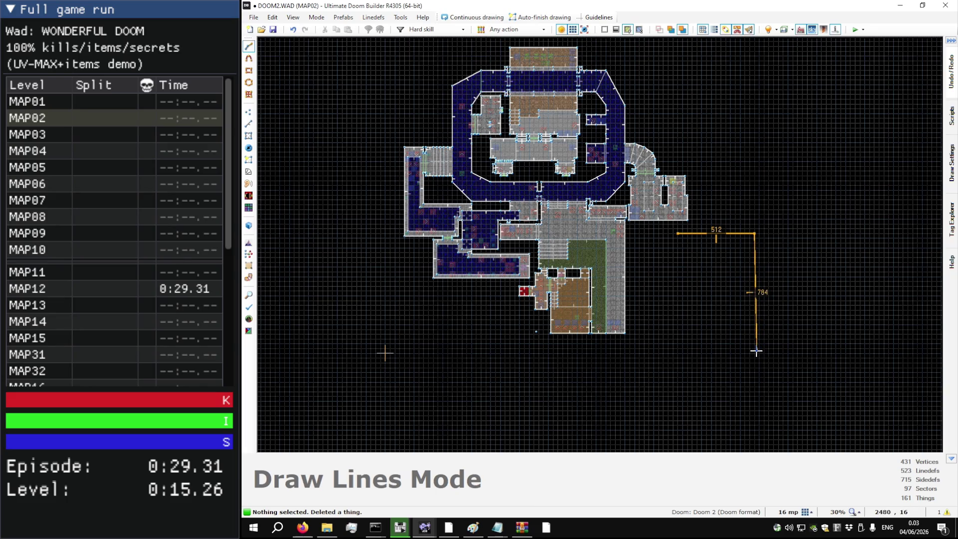
{"action": "left_click", "coordinate": [755, 351]}
{"action": "left_click", "coordinate": [677, 351]}
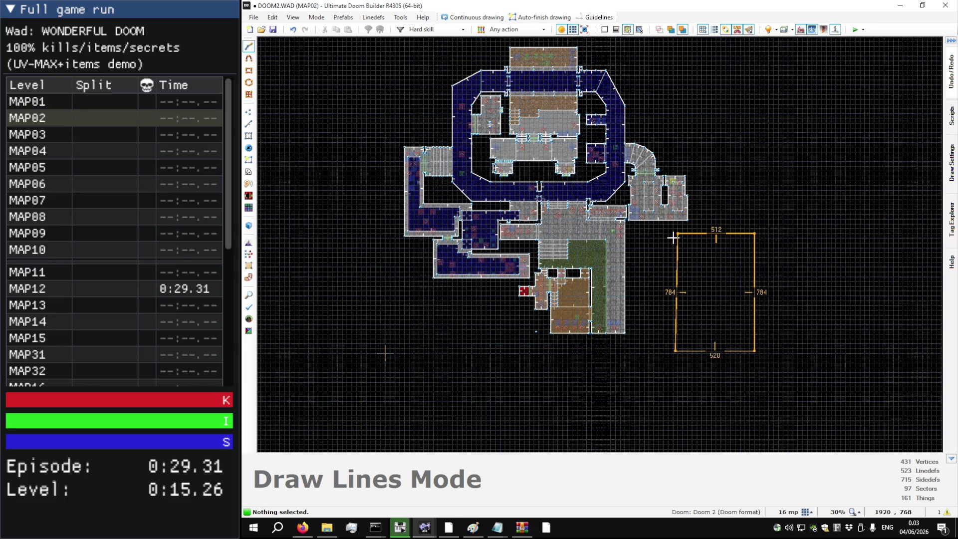
{"action": "left_click", "coordinate": [677, 233]}
{"action": "key", "text": "v"}
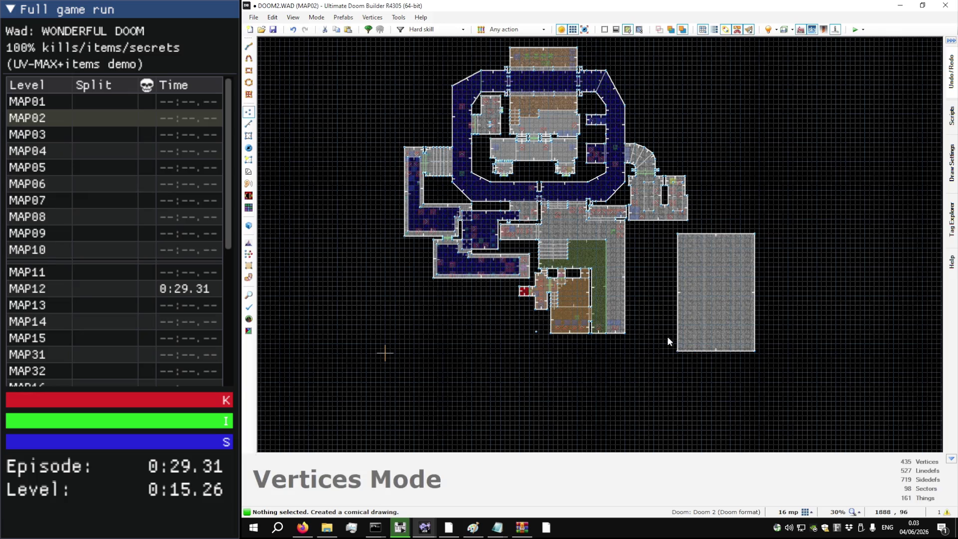
{"action": "scroll", "coordinate": [680, 310], "scroll_direction": "up", "scroll_amount": 10}
{"action": "key", "text": "d"}
{"action": "scroll", "coordinate": [661, 228], "scroll_direction": "down", "scroll_amount": 11}
{"action": "left_click", "coordinate": [657, 150]}
{"action": "left_click", "coordinate": [687, 150]}
{"action": "left_click", "coordinate": [687, 202]}
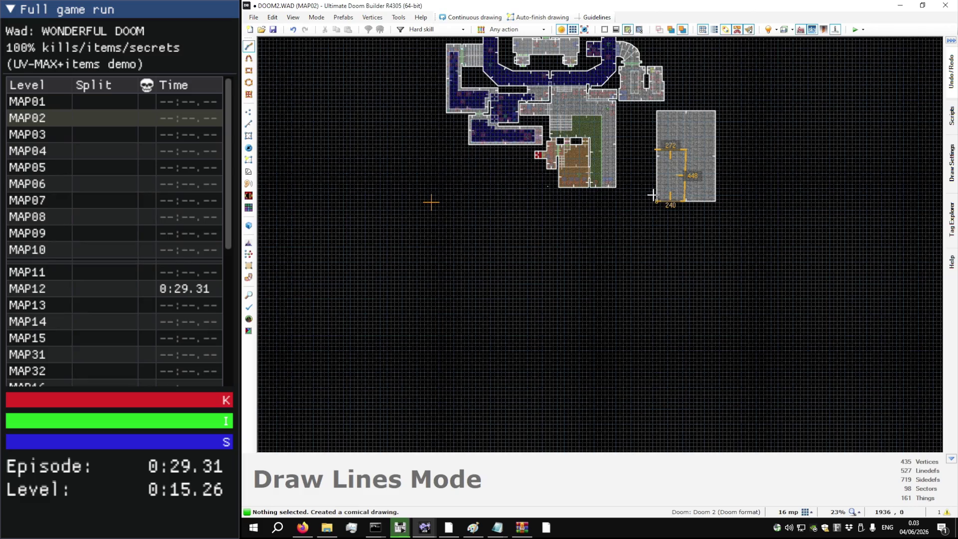
{"action": "right_click", "coordinate": [655, 154]}
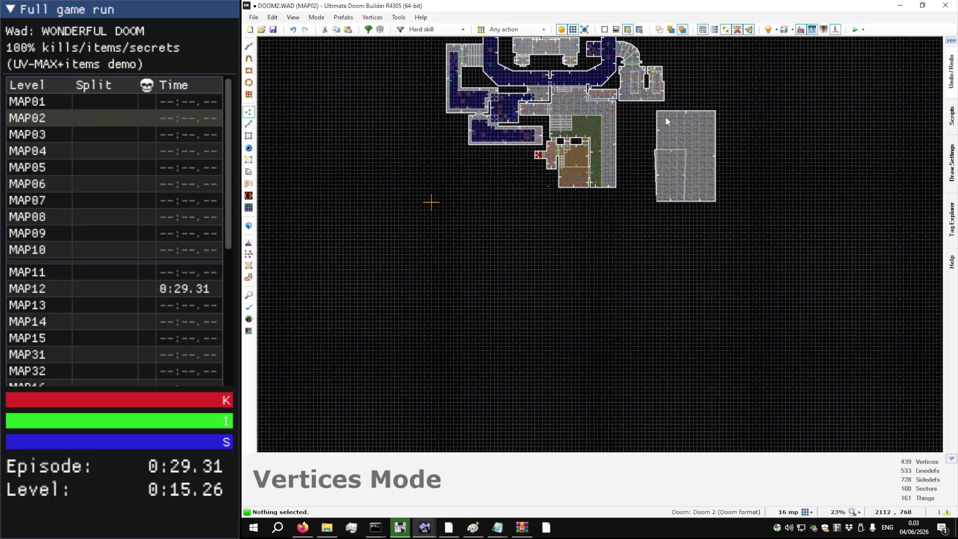
{"action": "scroll", "coordinate": [664, 122], "scroll_direction": "up", "scroll_amount": 6}
{"action": "key", "text": "d"}
{"action": "left_click", "coordinate": [644, 139]}
{"action": "left_click", "coordinate": [760, 140]}
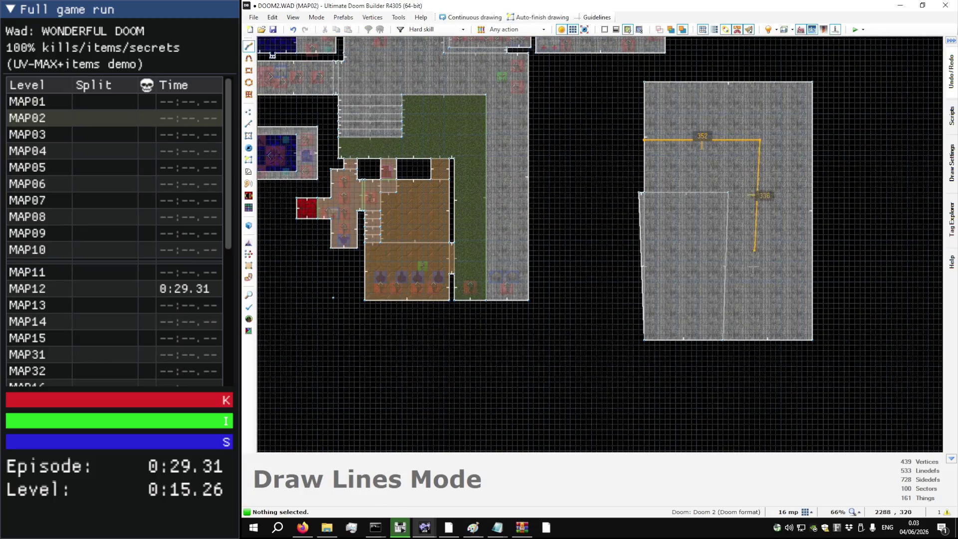
{"action": "left_click", "coordinate": [766, 339]}
{"action": "left_click", "coordinate": [644, 340]}
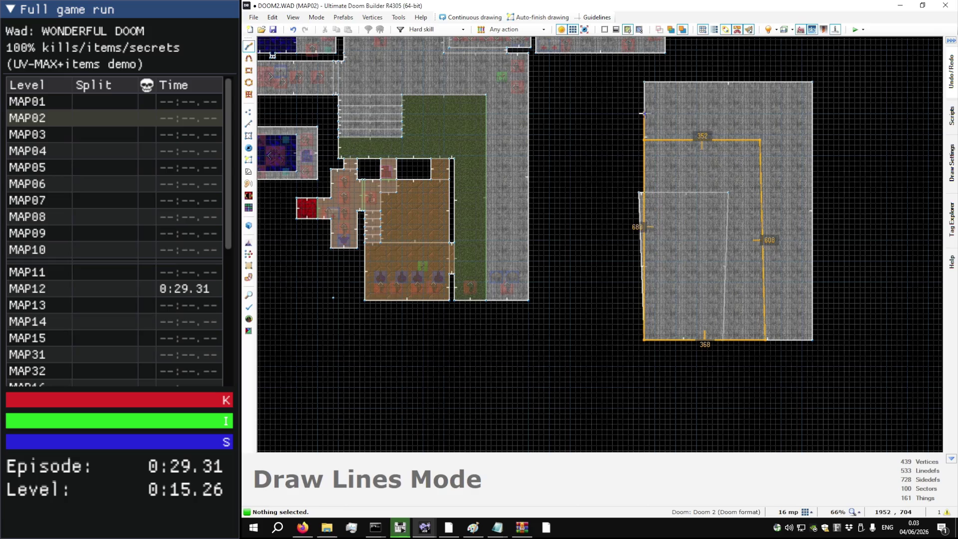
{"action": "left_click", "coordinate": [643, 139]}
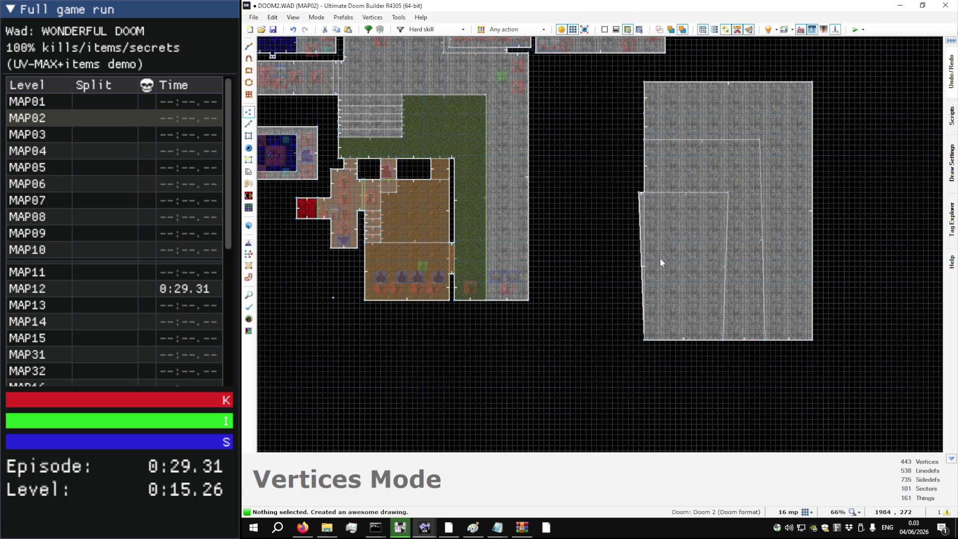
{"action": "key", "text": "s"}
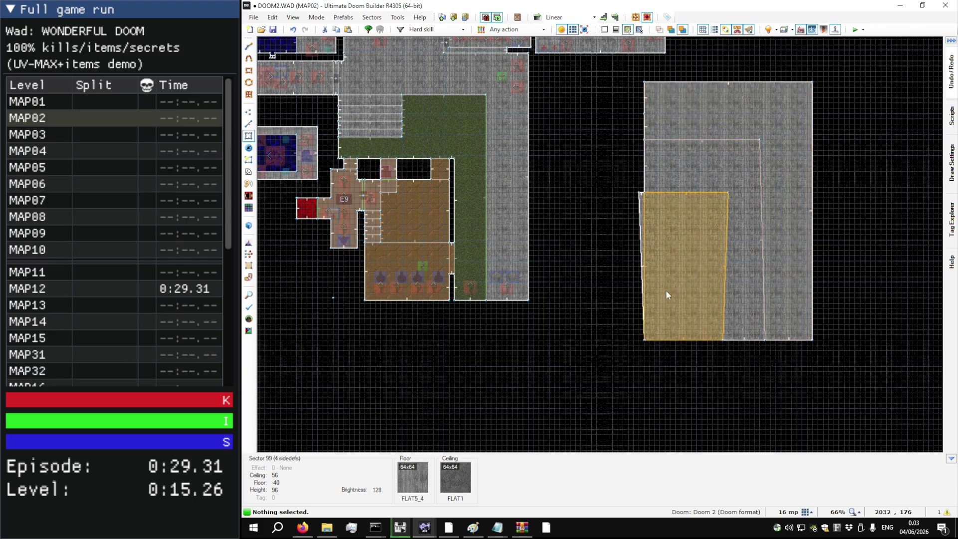
{"action": "scroll", "coordinate": [667, 294], "scroll_direction": "down", "scroll_amount": 3}
{"action": "mouse_move", "coordinate": [819, 359]}
{"action": "left_mouse_down"}
{"action": "mouse_move", "coordinate": [593, 137]}
{"action": "mouse_move", "coordinate": [621, 156]}
{"action": "left_mouse_up"}
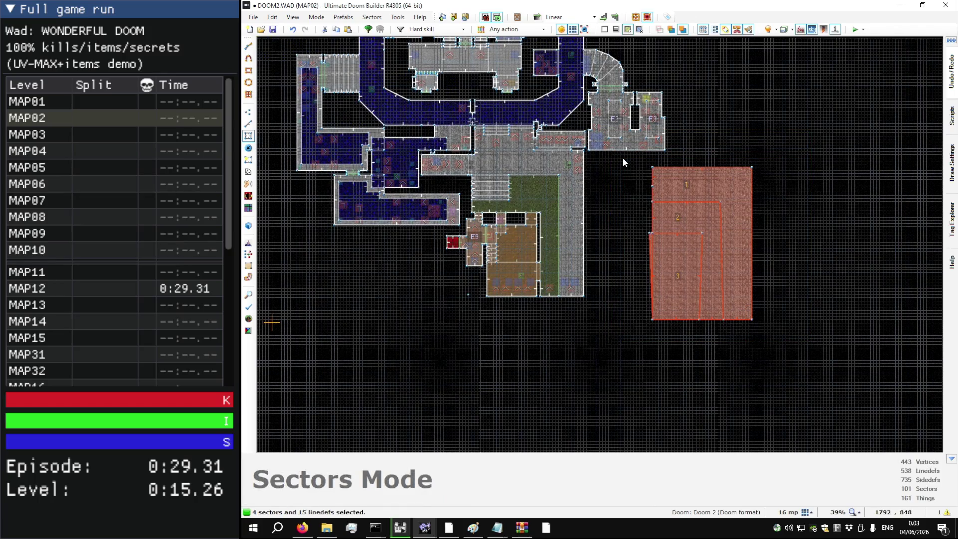
{"action": "key", "text": "Delete"}
{"action": "key", "text": "ctrl+z"}
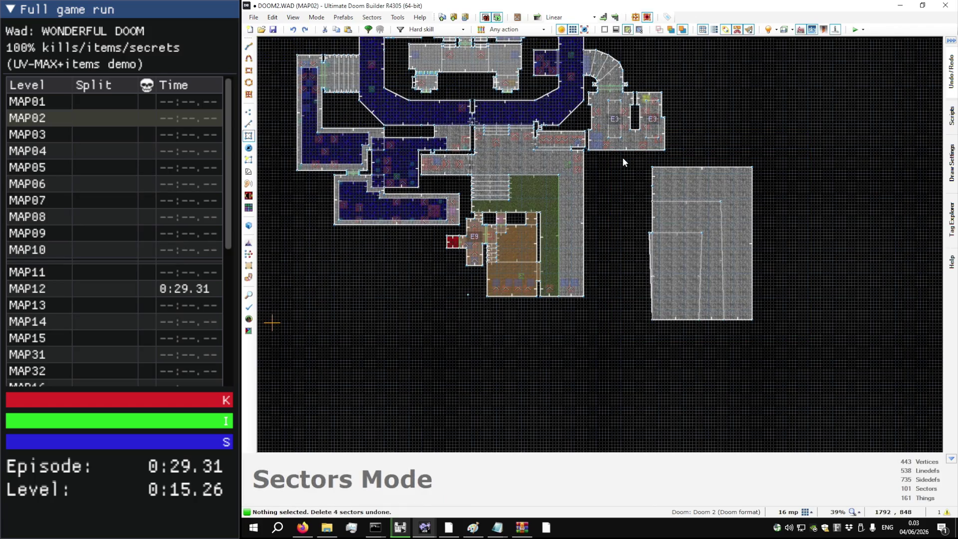
{"action": "key", "text": "ctrl+z"}
{"action": "key", "text": "ctrl+z"}
{"action": "key", "text": "ctrl+z"}
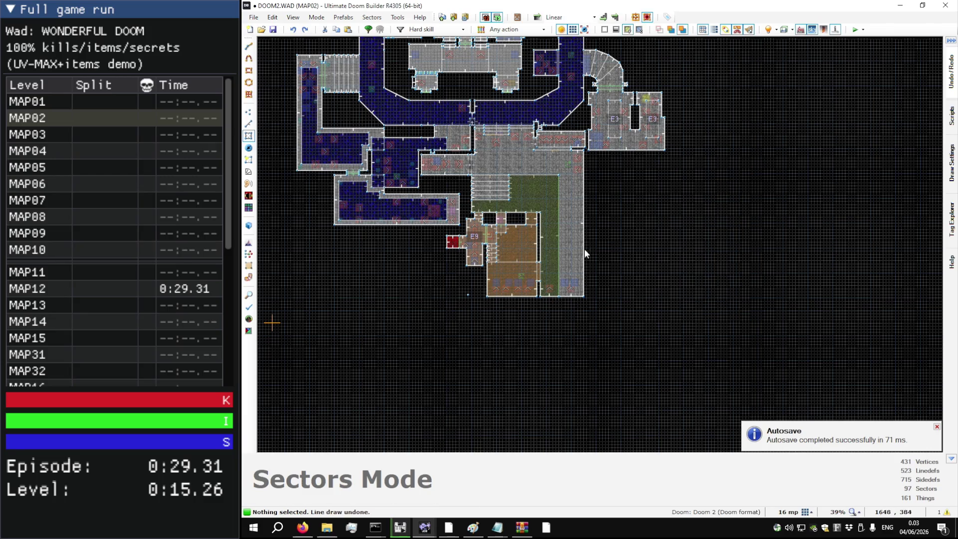
{"action": "scroll", "coordinate": [460, 278], "scroll_direction": "up", "scroll_amount": 5}
{"action": "key", "text": "t"}
{"action": "scroll", "coordinate": [500, 295], "scroll_direction": "down", "scroll_amount": 4}
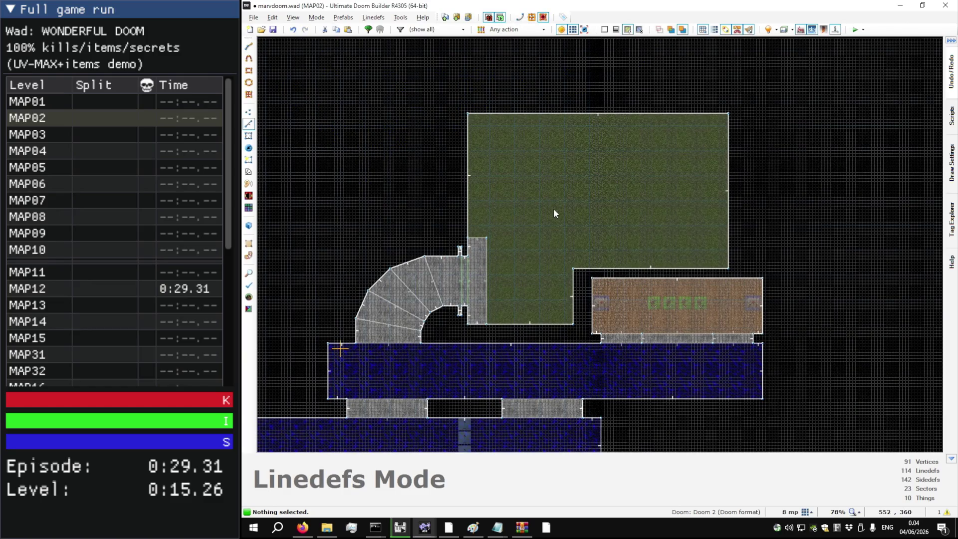
Step: Compare the marvdoom.wad courtyard against the DOOM2.WAD reference map
{"action": "key", "text": "alt+Tab"}
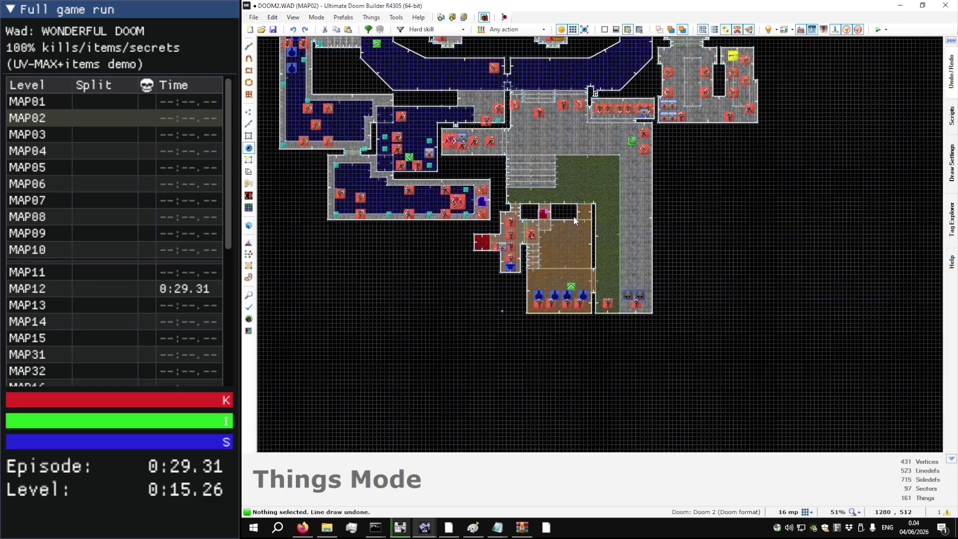
{"action": "key", "text": "alt+Tab"}
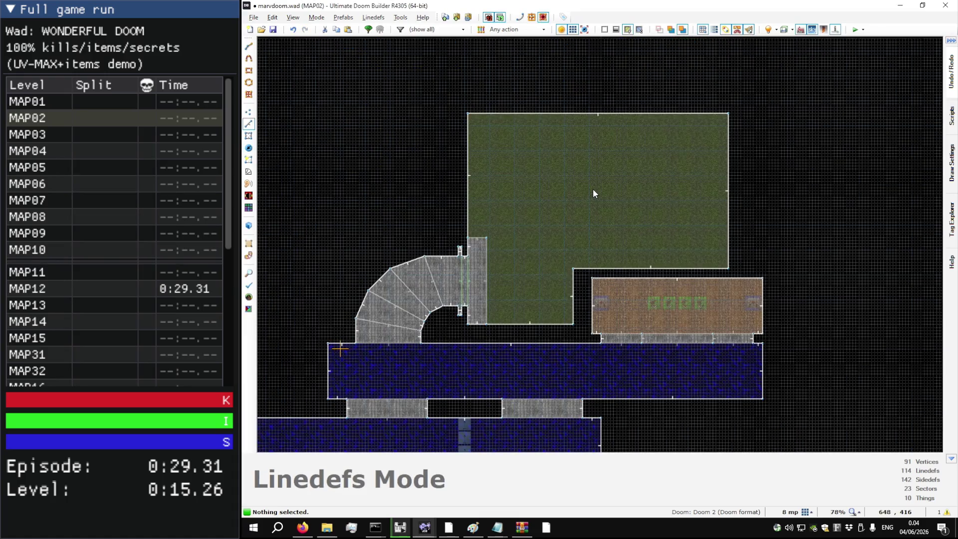
{"action": "key", "text": "alt+Tab"}
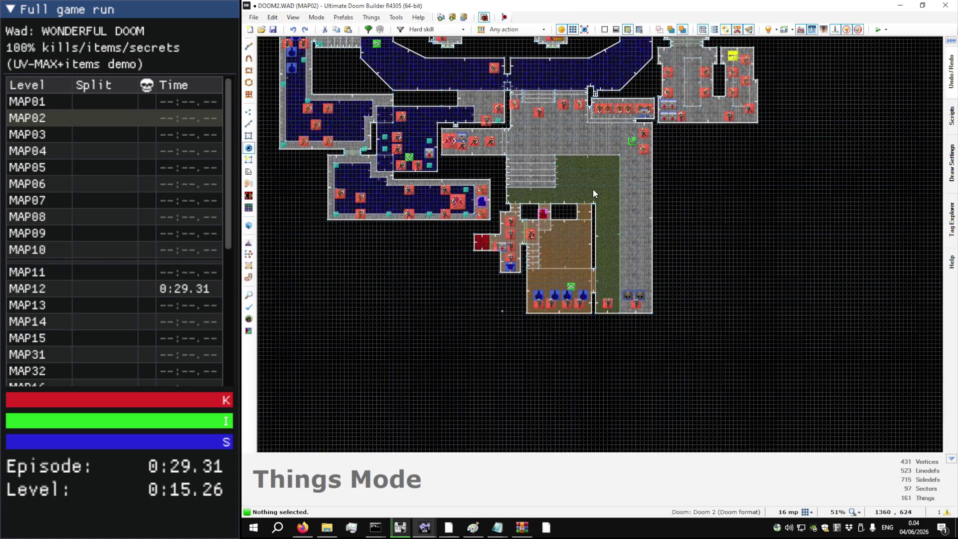
{"action": "key", "text": "alt+Tab"}
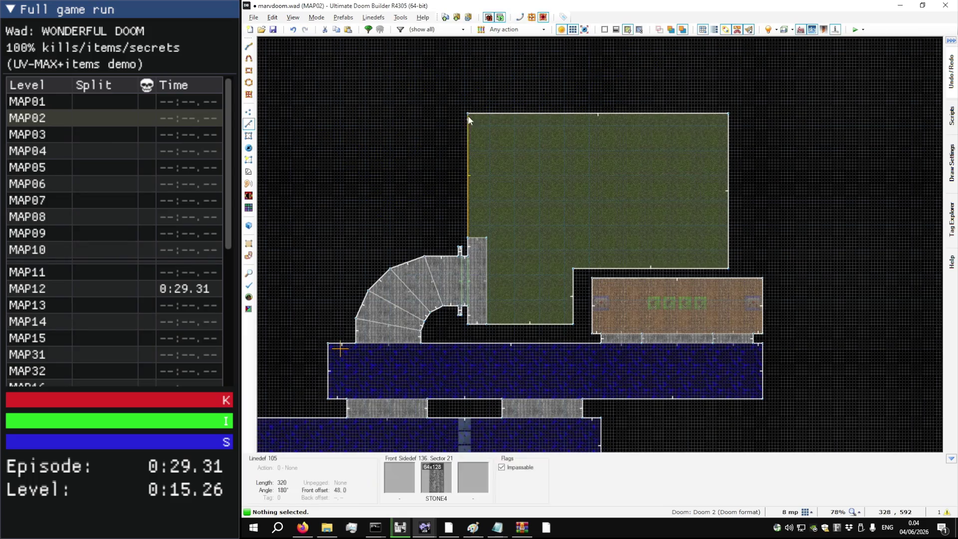
{"action": "scroll", "coordinate": [469, 75], "scroll_direction": "up", "scroll_amount": 10}
Step: Draw an 816-by-512 outline extending 88 units above and 144 units right of the courtyard
{"action": "key", "text": "d"}
{"action": "left_click", "coordinate": [459, 111]}
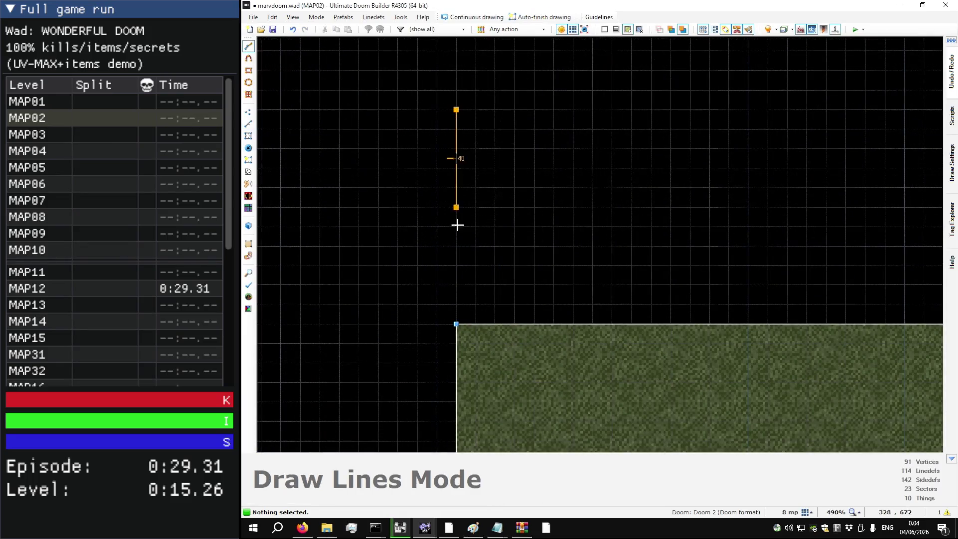
{"action": "left_click", "coordinate": [456, 325]}
{"action": "scroll", "coordinate": [456, 322], "scroll_direction": "down", "scroll_amount": 10}
{"action": "left_click", "coordinate": [677, 268]}
{"action": "left_click", "coordinate": [677, 423]}
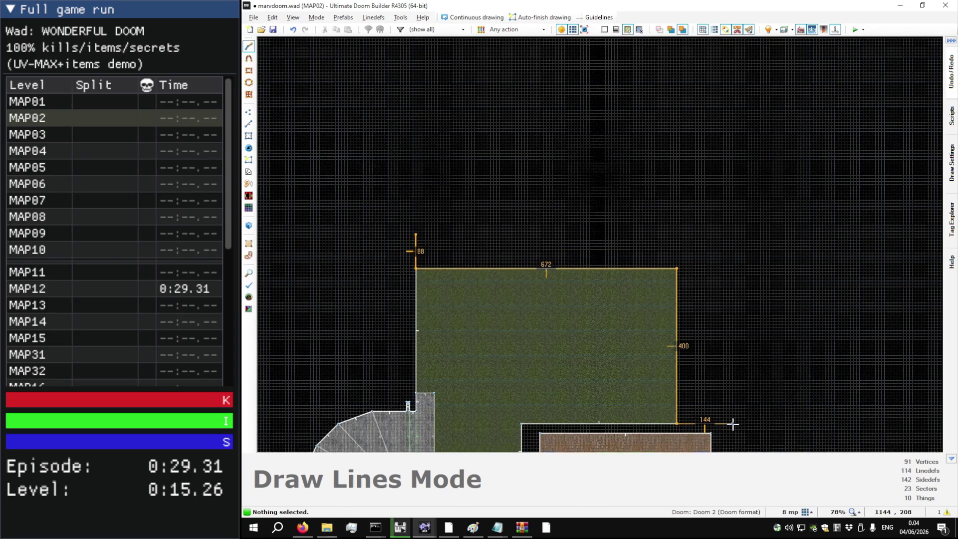
{"action": "left_click", "coordinate": [733, 423]}
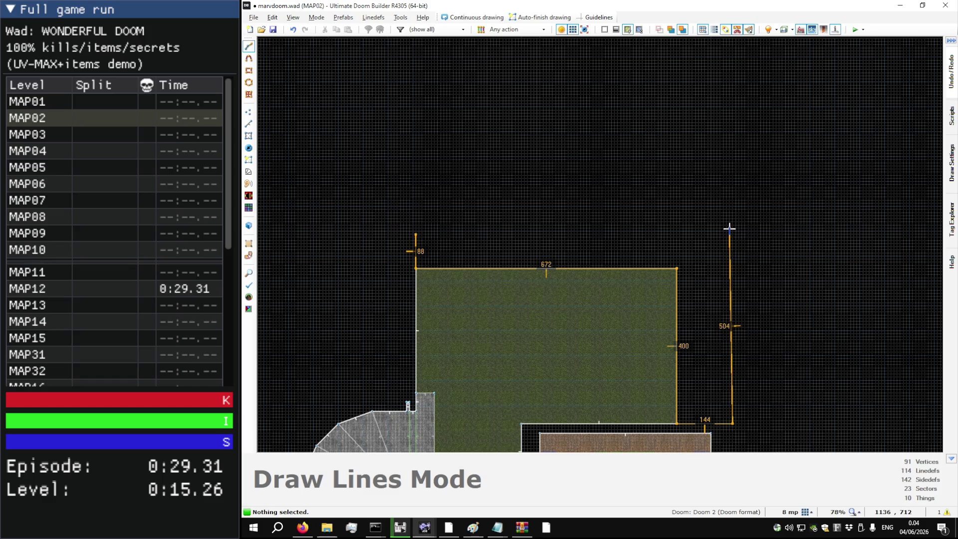
{"action": "left_click", "coordinate": [732, 225]}
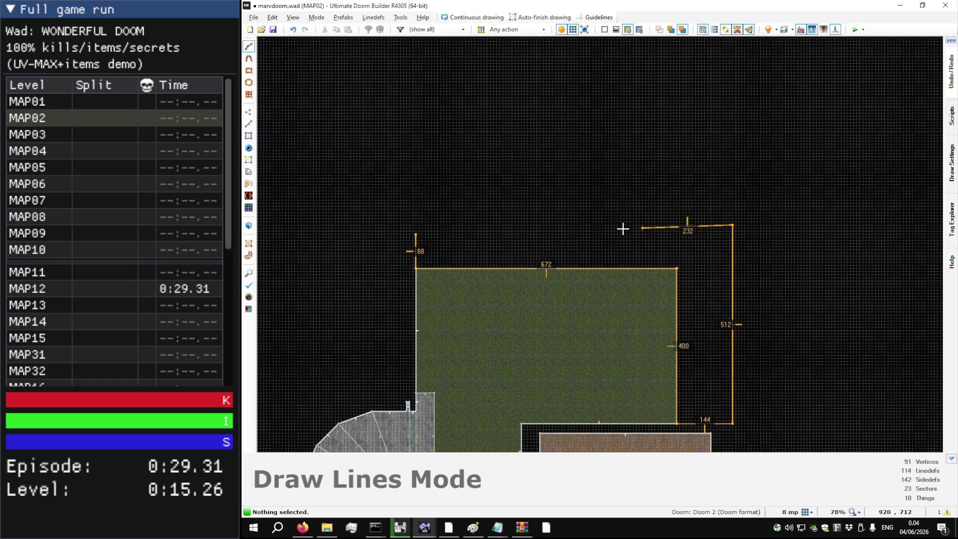
{"action": "left_click", "coordinate": [417, 227]}
{"action": "key", "text": "v"}
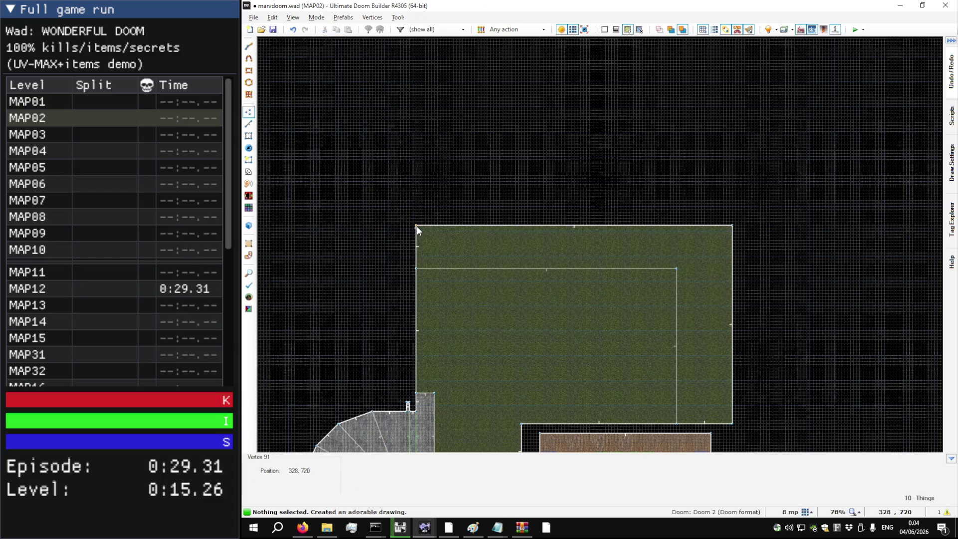
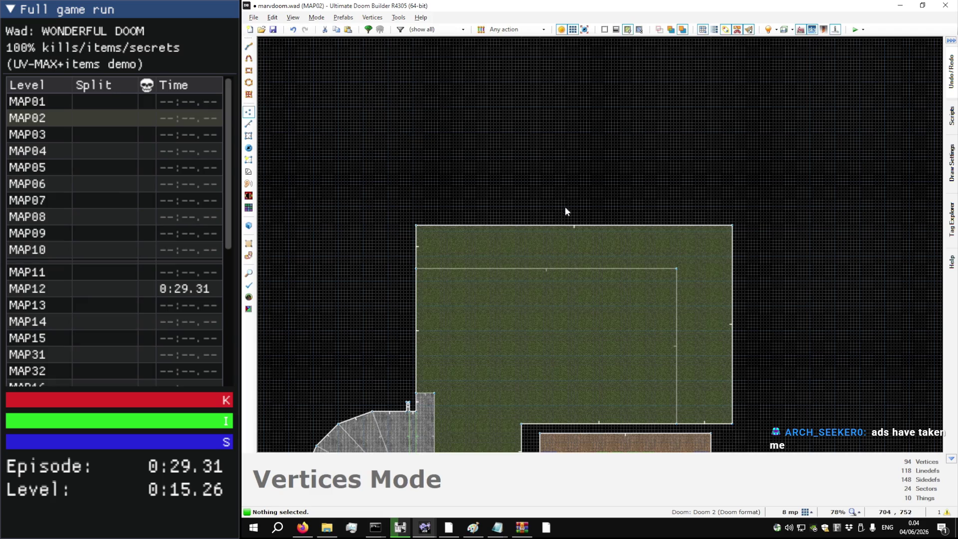
Step: In Sectors mode, give the border sector a FLOOR5_3 floor flat and a FLAT5_5 ceiling flat
{"action": "key", "text": "t"}
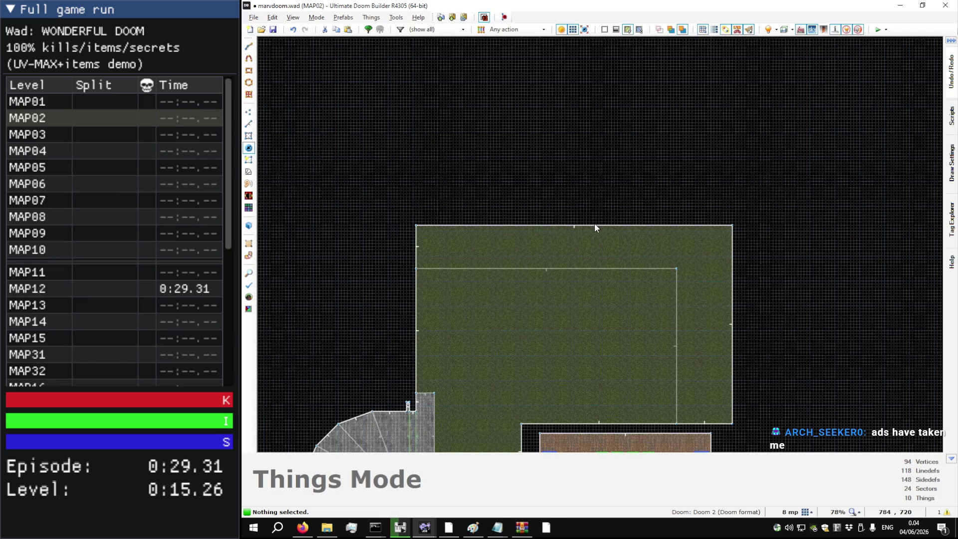
{"action": "key", "text": "l"}
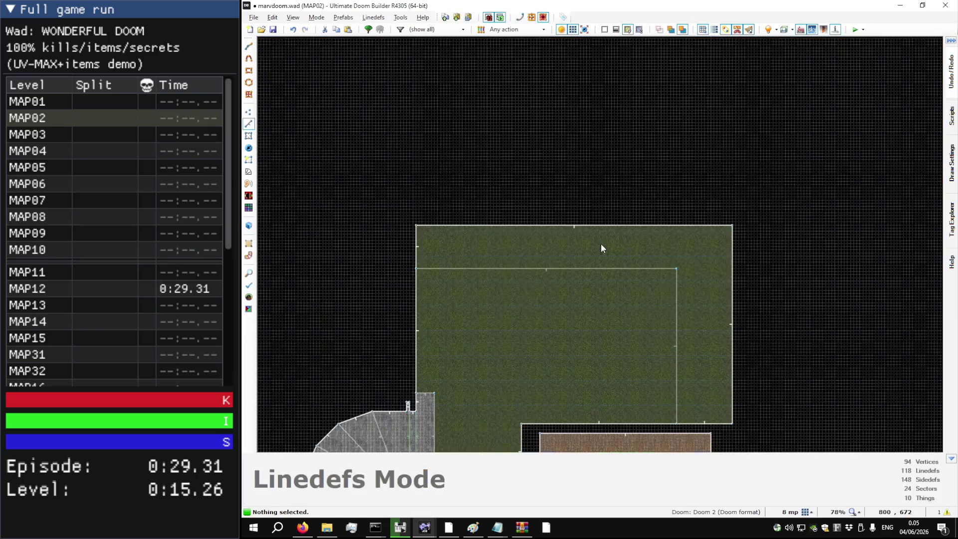
{"action": "key", "text": "s"}
{"action": "right_click", "coordinate": [606, 246]}
{"action": "double_click", "coordinate": [619, 270]}
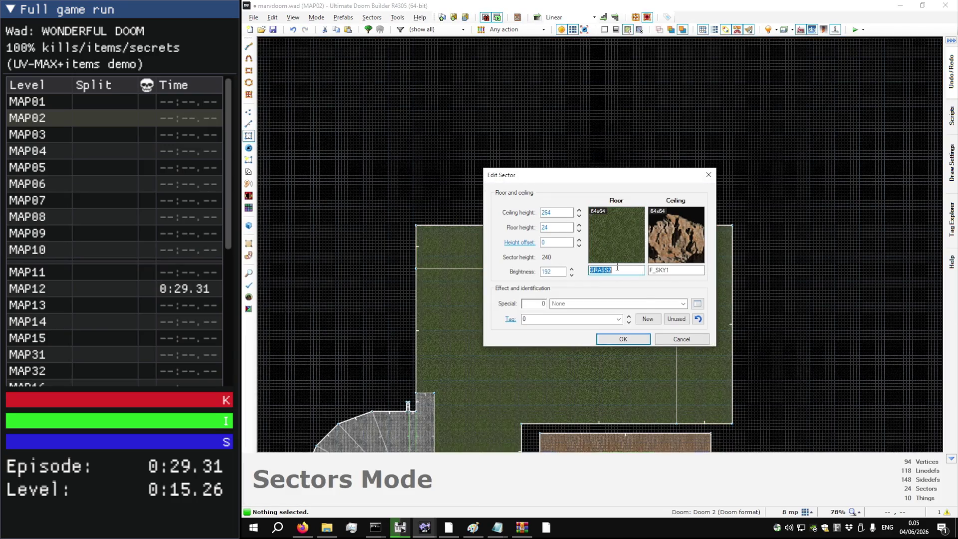
{"action": "type", "text": "FLOOR5_"}
{"action": "key", "text": "Tab"}
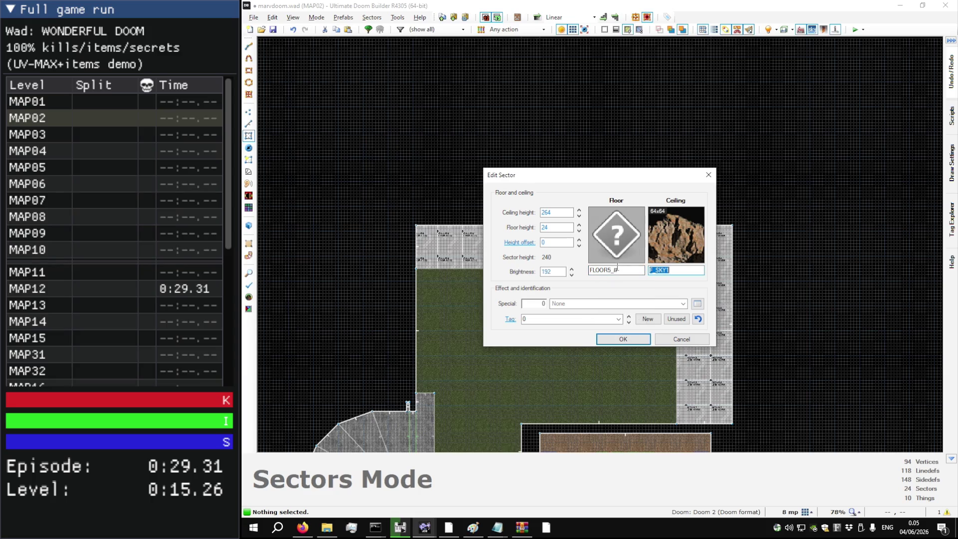
{"action": "type", "text": "FLAT5_5"}
{"action": "key", "text": "Tab"}
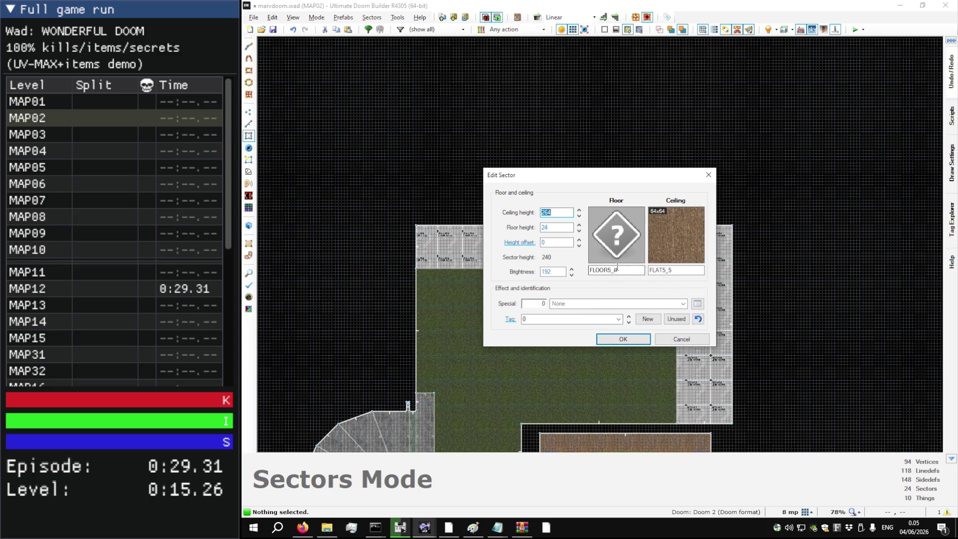
{"action": "left_click", "coordinate": [617, 270]}
{"action": "type", "text": "3"}
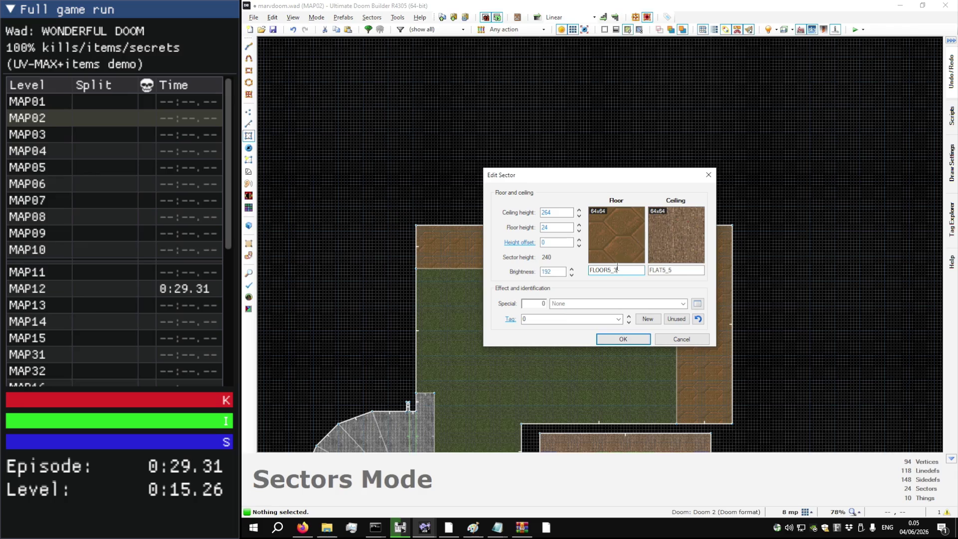
{"action": "key", "text": "Return"}
Step: Walk through the original MAP02's grey stone corridors in 3D, then go back to marvdoom.wad
{"action": "key", "text": "w"}
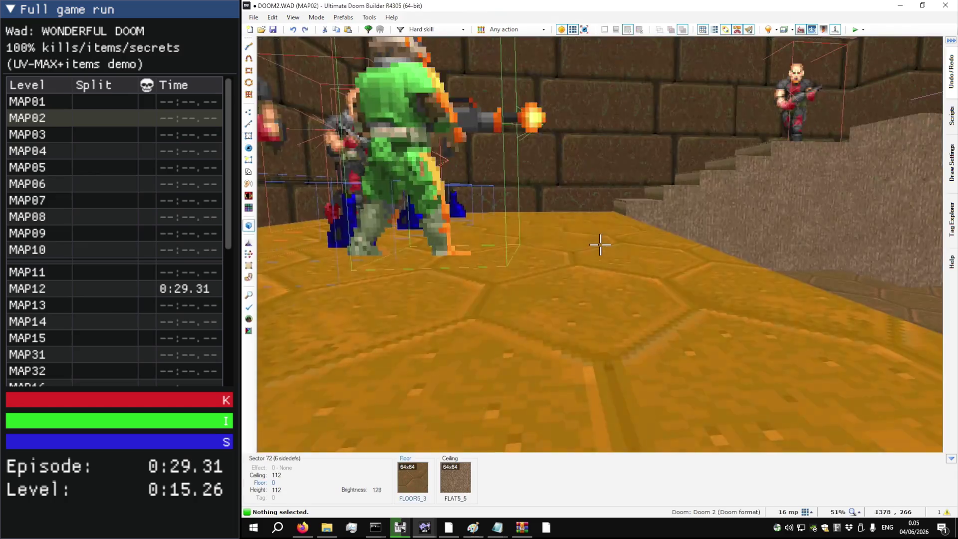
{"action": "key", "text": "w"}
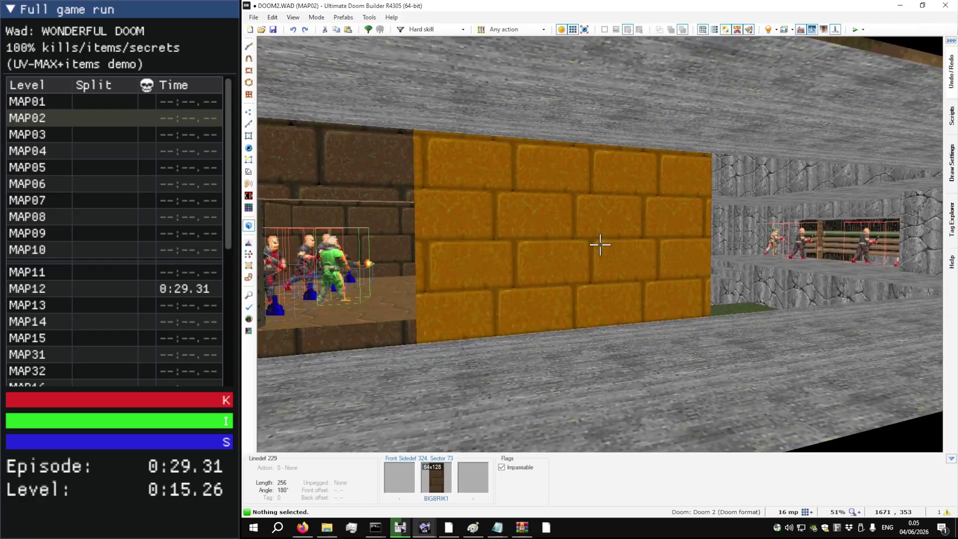
{"action": "key", "text": "w"}
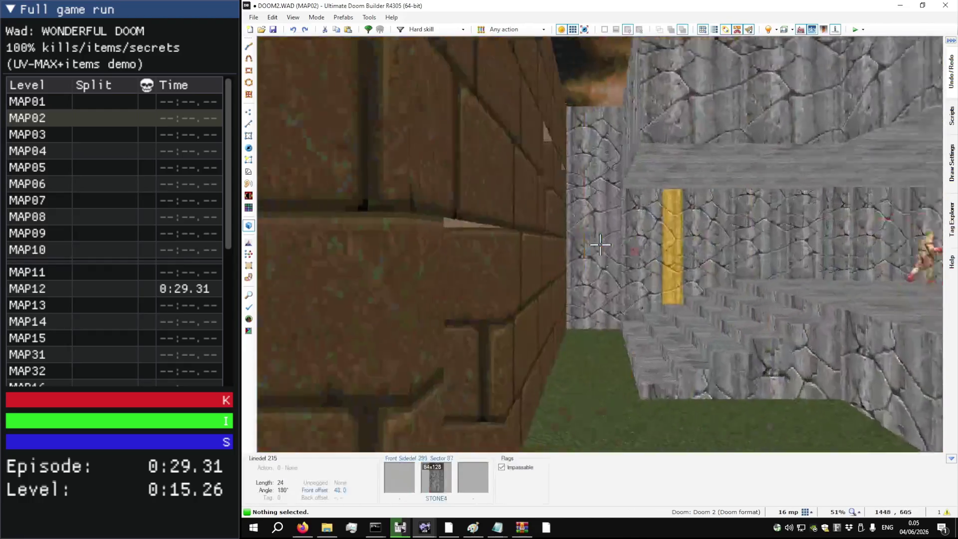
{"action": "key", "text": "w"}
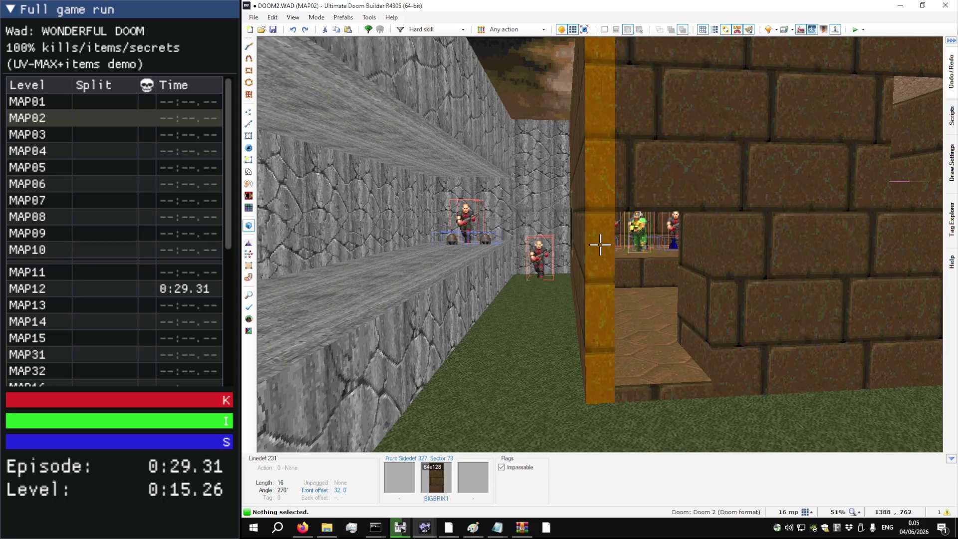
{"action": "key", "text": "q"}
{"action": "key", "text": "q"}
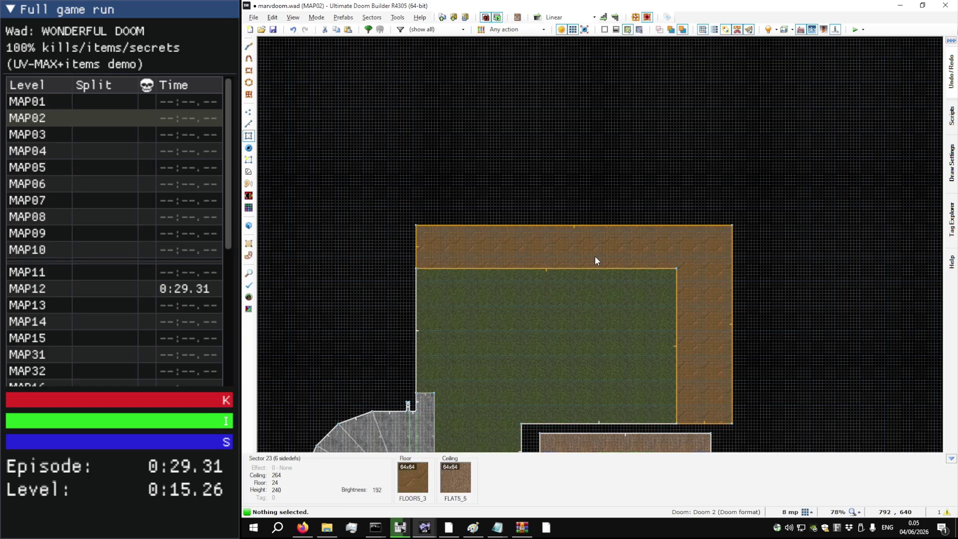
Step: Select the brown L-shaped border sector, check it in 3D, and delete it
{"action": "left_click", "coordinate": [597, 261]}
{"action": "key", "text": "q"}
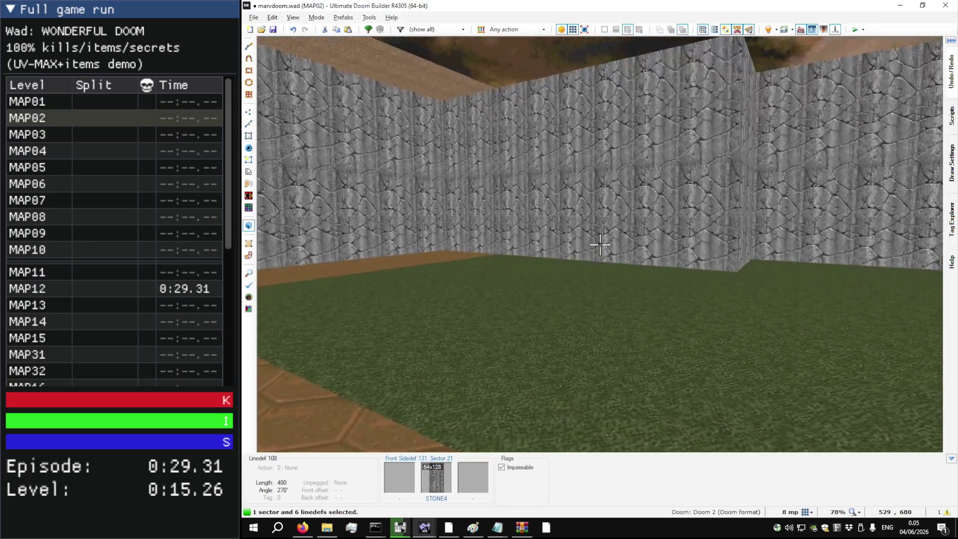
{"action": "key", "text": "w"}
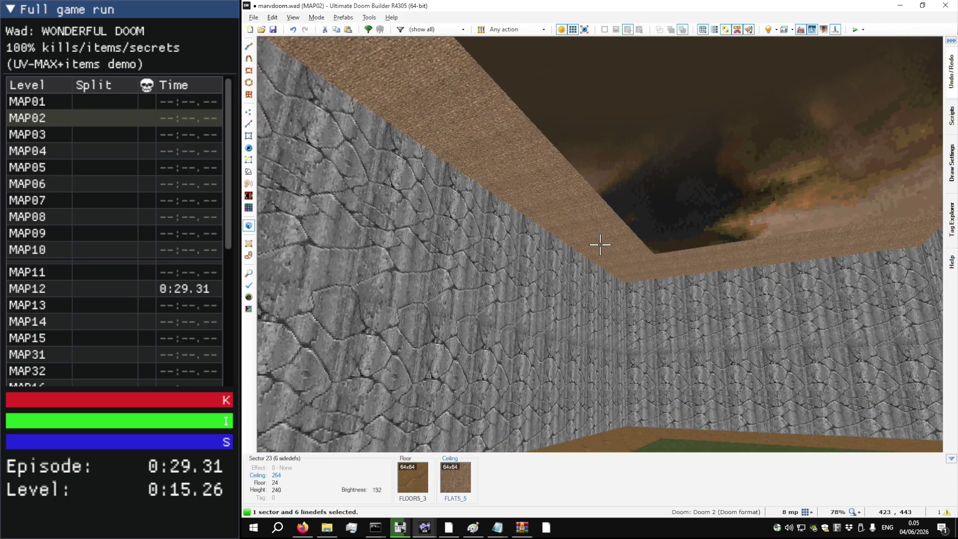
{"action": "key", "text": "q"}
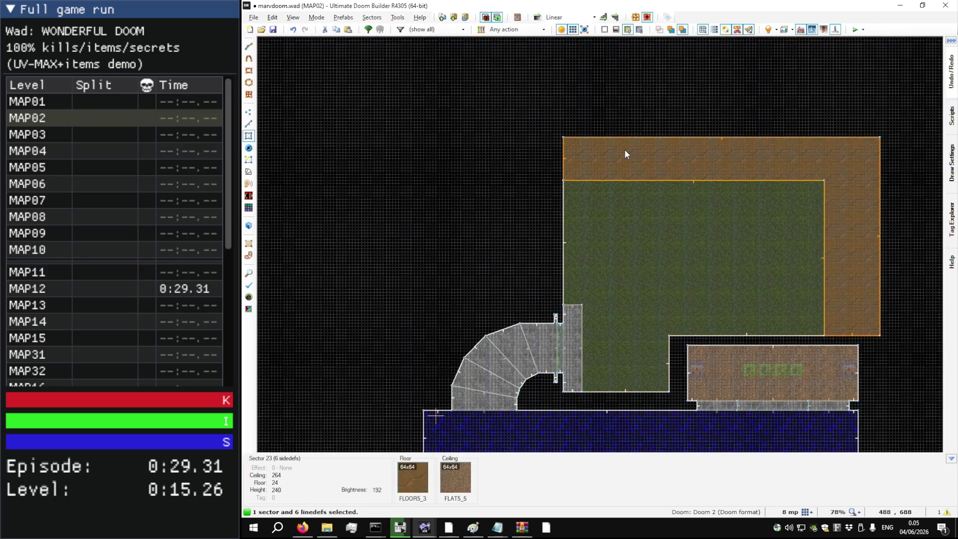
{"action": "key", "text": "Delete"}
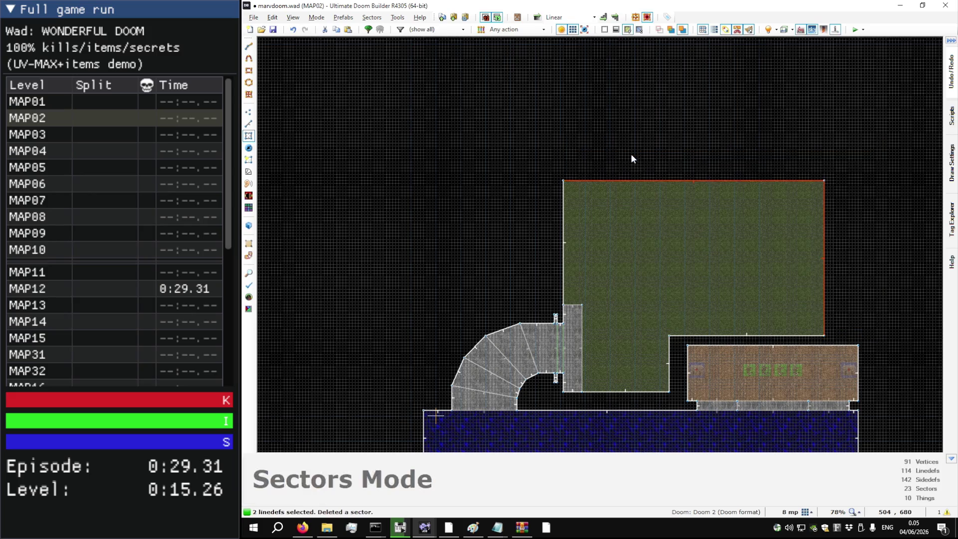
{"action": "key", "text": "Escape"}
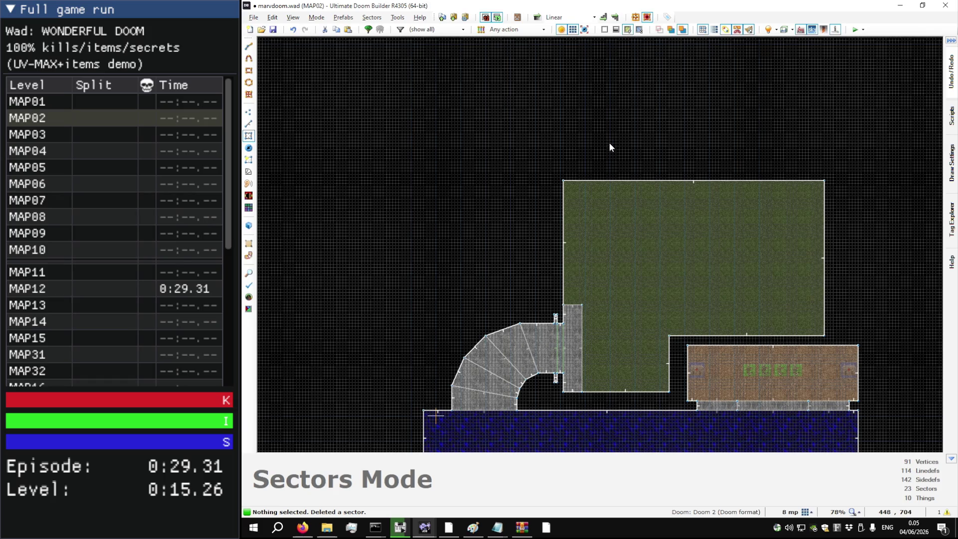
{"action": "scroll", "coordinate": [554, 176], "scroll_direction": "up", "scroll_amount": 8}
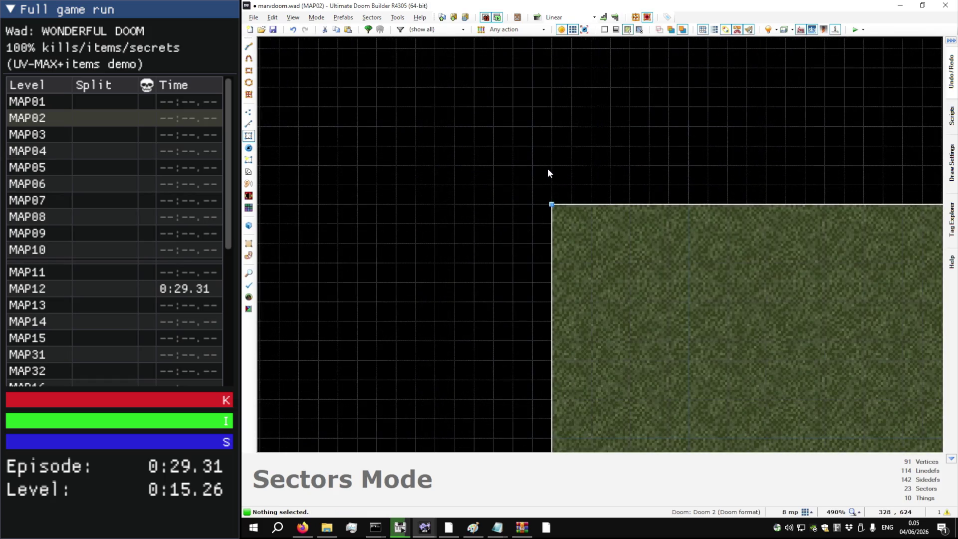
Step: Set the untextured courtyard wall's middle texture to BIGBRIK1 and paste it onto the other bare walls
{"action": "key", "text": "w"}
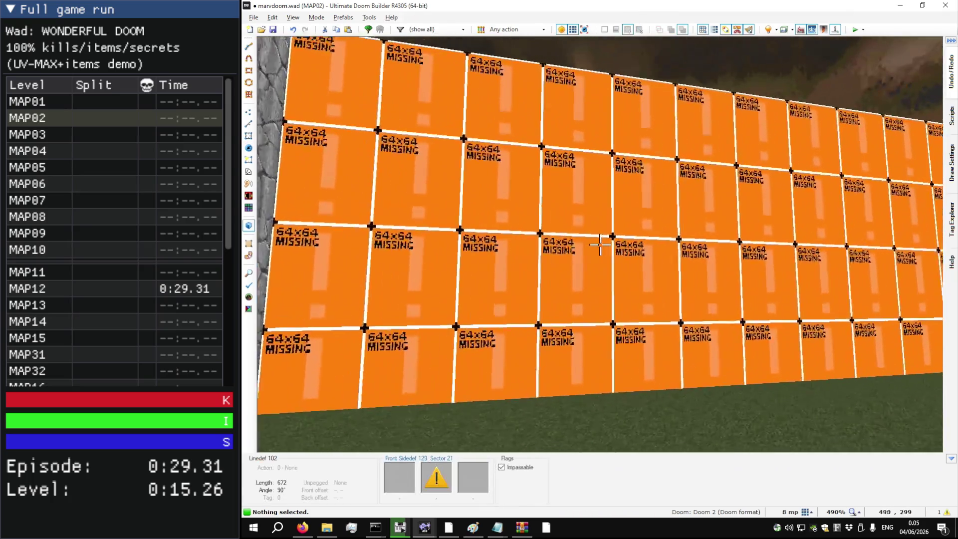
{"action": "right_click", "coordinate": [600, 244]}
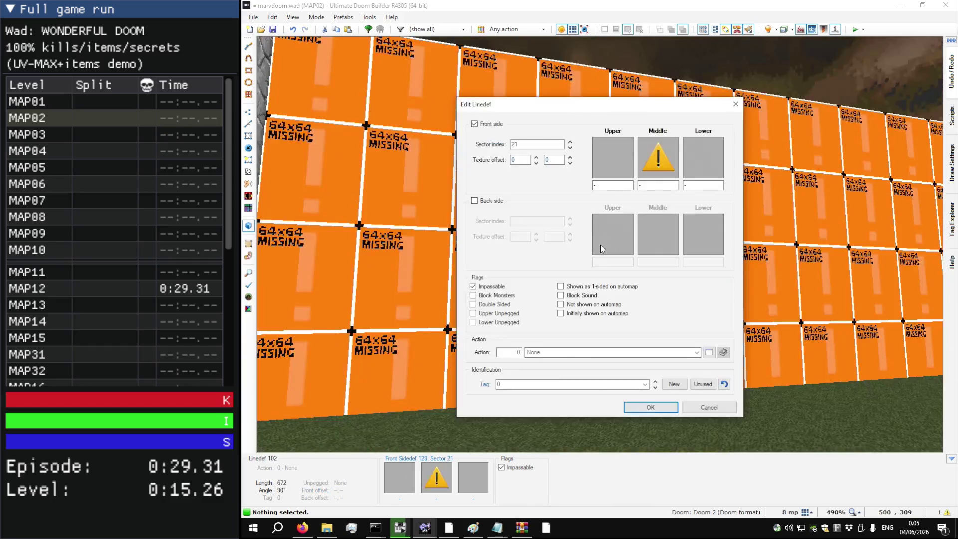
{"action": "type", "text": "BIGBRIK1"}
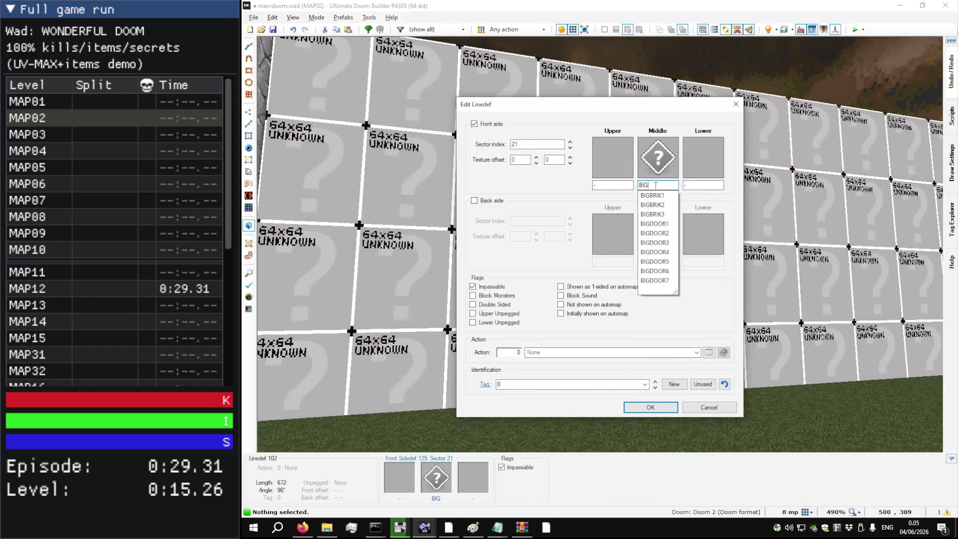
{"action": "key", "text": "Return"}
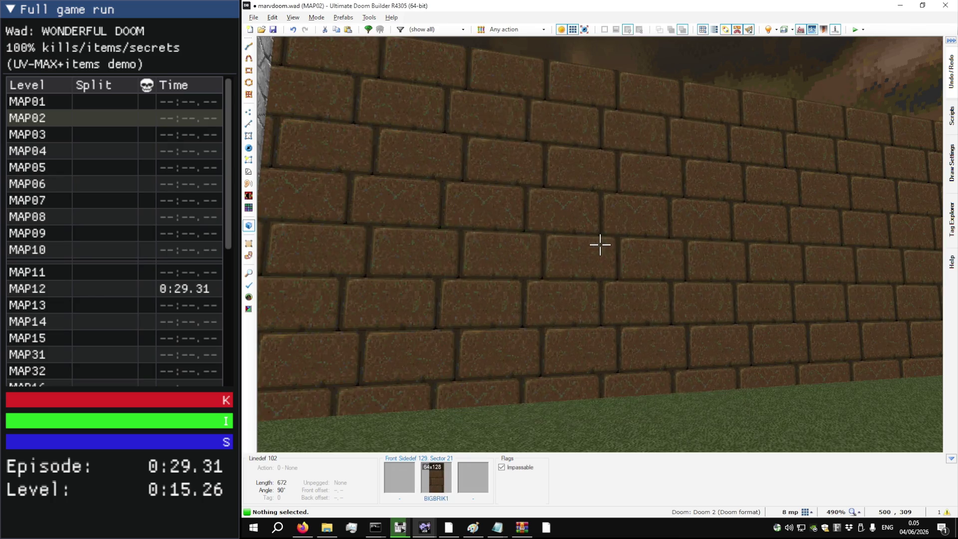
{"action": "key", "text": "ctrl+v"}
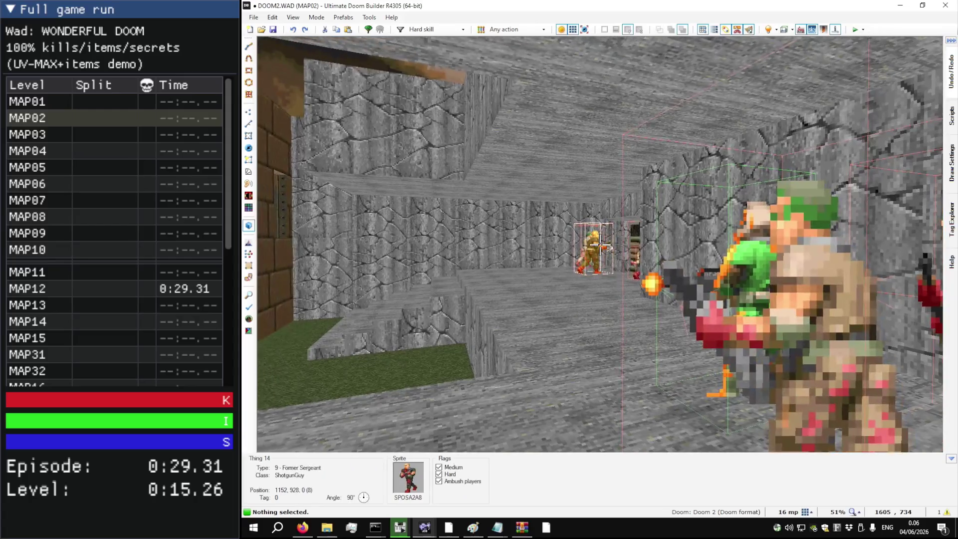
Step: Look around the stone and brick corner in 3D, then return to the zoomed-out 2D map
{"action": "key", "text": "w"}
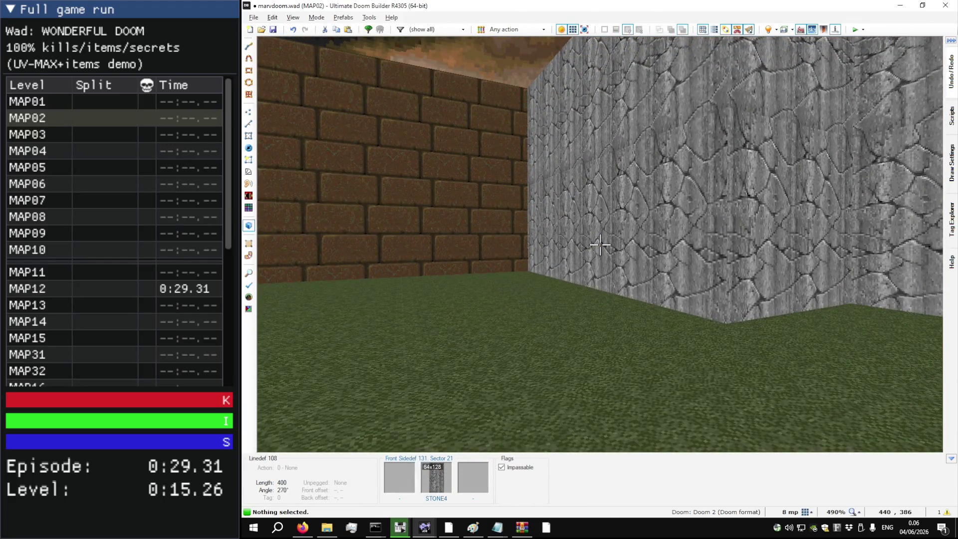
{"action": "key", "text": "w"}
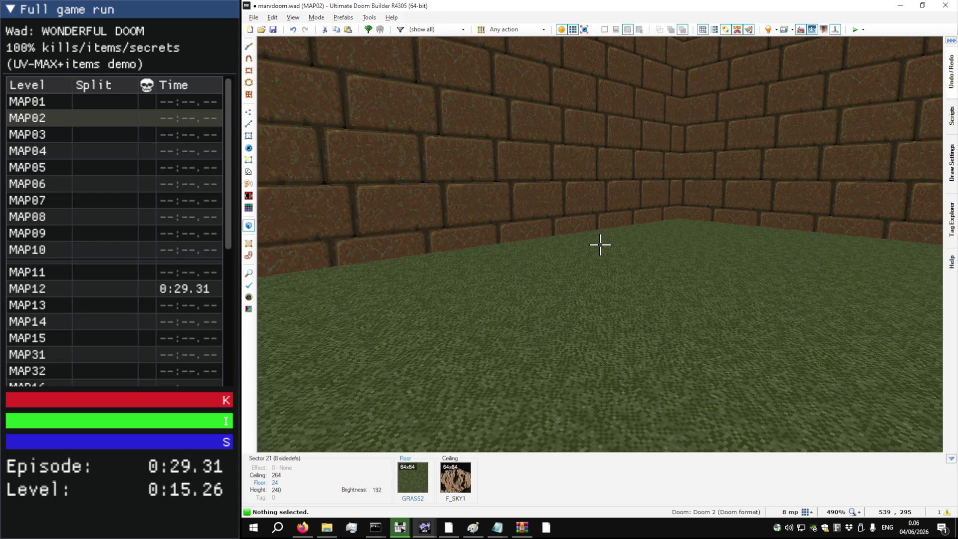
{"action": "key", "text": "q"}
{"action": "scroll", "coordinate": [601, 244], "scroll_direction": "down", "scroll_amount": 8}
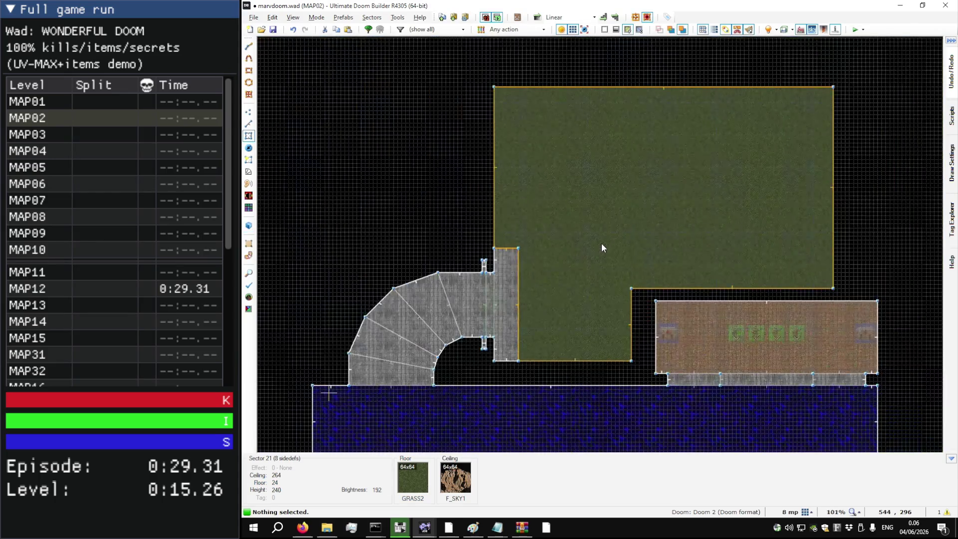
{"action": "key", "text": "l"}
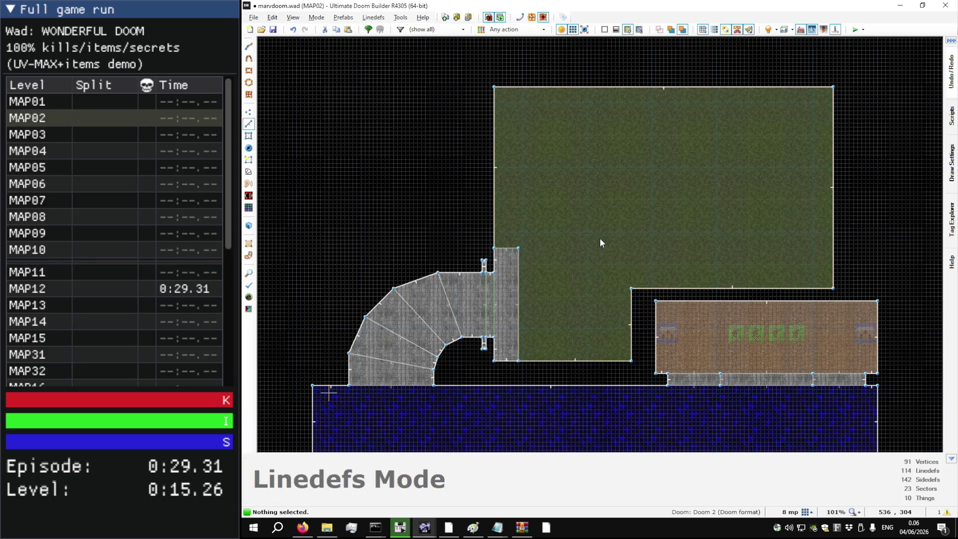
{"action": "scroll", "coordinate": [540, 125], "scroll_direction": "up", "scroll_amount": 8}
{"action": "key", "text": "d"}
{"action": "left_click", "coordinate": [526, 149]}
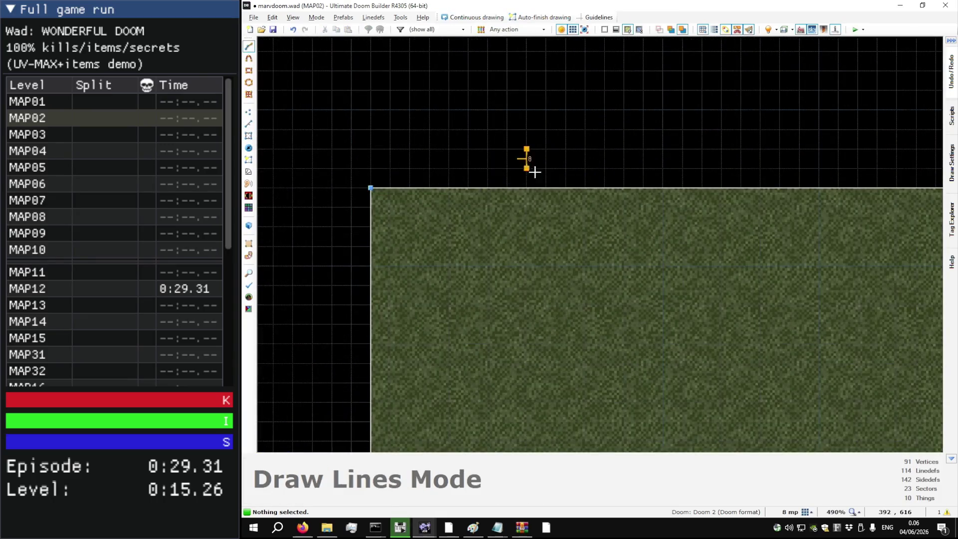
{"action": "left_click", "coordinate": [526, 188]}
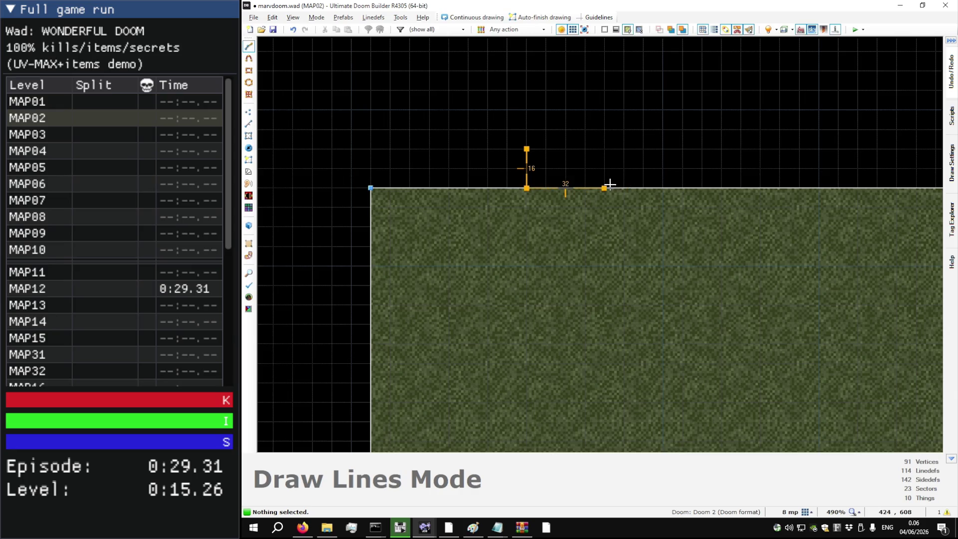
{"action": "left_click", "coordinate": [604, 149]}
{"action": "left_click", "coordinate": [526, 149]}
{"action": "scroll", "coordinate": [496, 179], "scroll_direction": "down", "scroll_amount": 5}
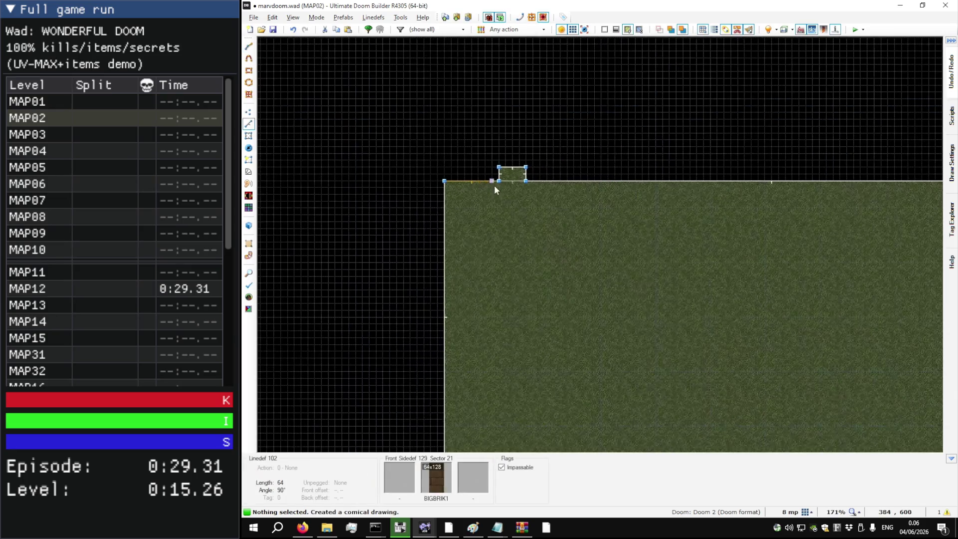
{"action": "scroll", "coordinate": [571, 167], "scroll_direction": "down", "scroll_amount": 5}
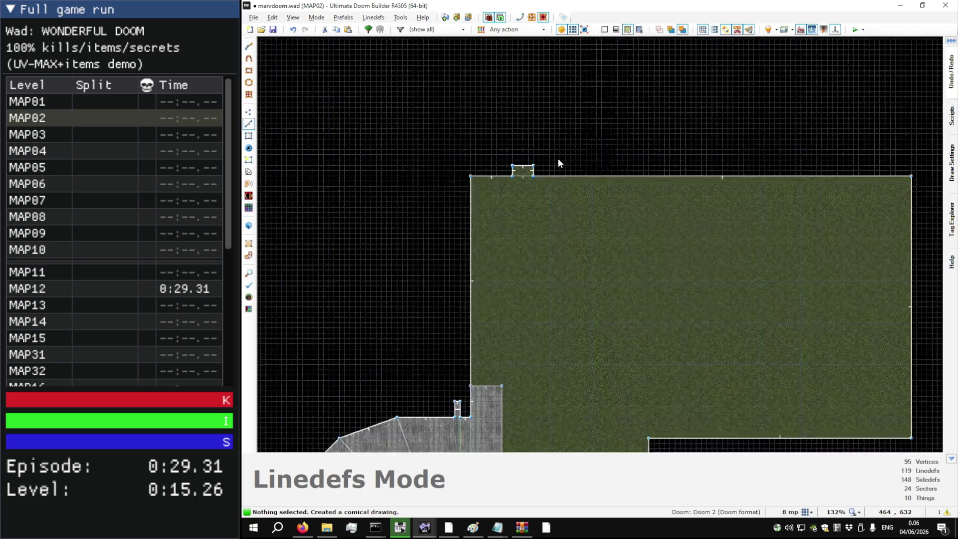
{"action": "key", "text": "ctrl+z"}
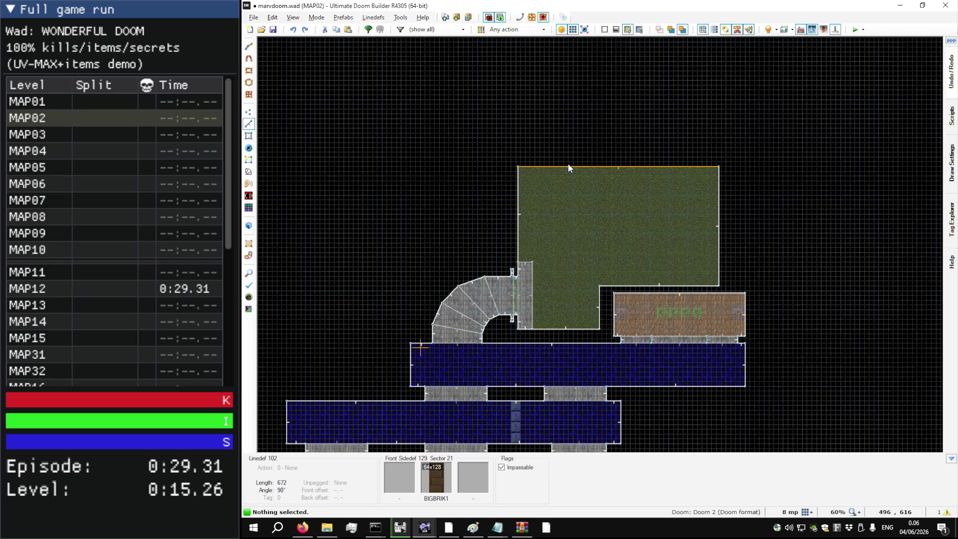
Step: Pull the courtyard's north wall inward and its east wall westward
{"action": "left_click_drag", "start_coordinate": [569, 163], "coordinate": [575, 200]}
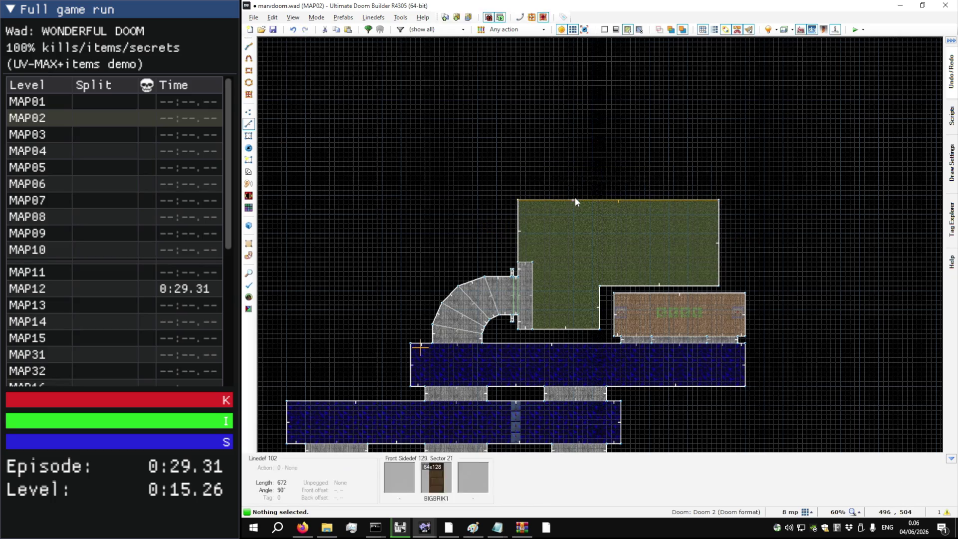
{"action": "mouse_move", "coordinate": [715, 268]}
{"action": "left_mouse_down"}
{"action": "mouse_move", "coordinate": [663, 262]}
{"action": "mouse_move", "coordinate": [652, 318]}
{"action": "left_mouse_up"}
{"action": "scroll", "coordinate": [664, 274], "scroll_direction": "up", "scroll_amount": 8}
{"action": "scroll", "coordinate": [652, 318], "scroll_direction": "down", "scroll_amount": 8}
{"action": "scroll", "coordinate": [646, 298], "scroll_direction": "up", "scroll_amount": 5}
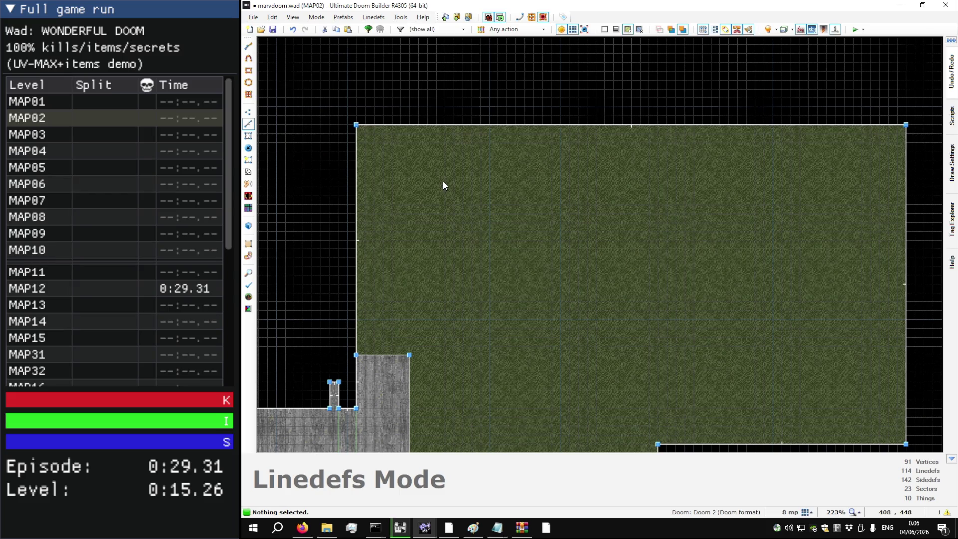
{"action": "scroll", "coordinate": [444, 181], "scroll_direction": "down", "scroll_amount": 3}
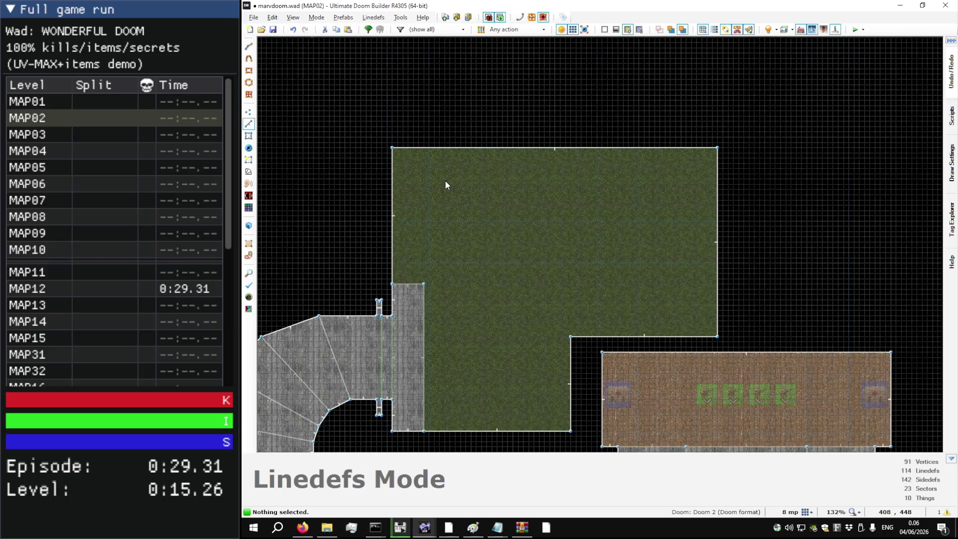
Step: Preview the reshaped courtyard in 3D, moving toward the UAC door
{"action": "key", "text": "w"}
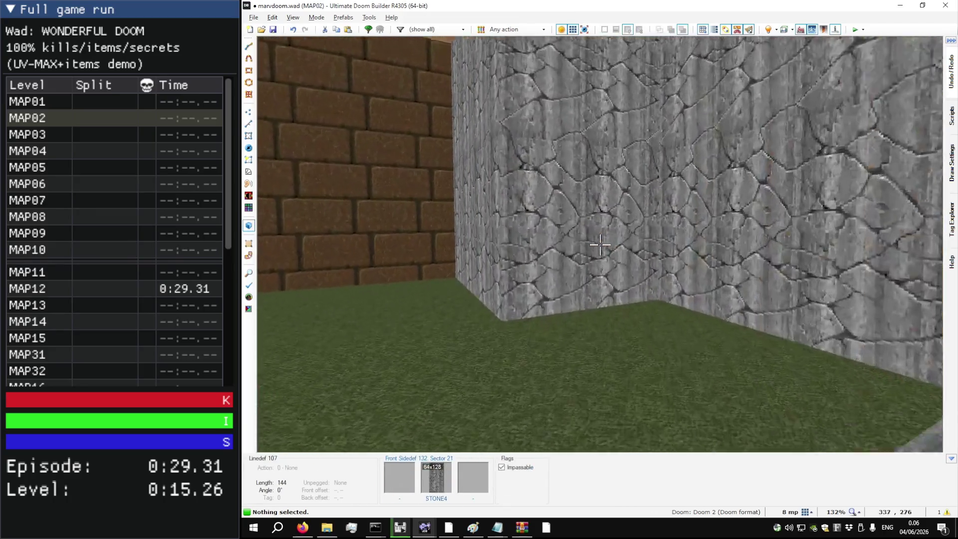
{"action": "key", "text": "w"}
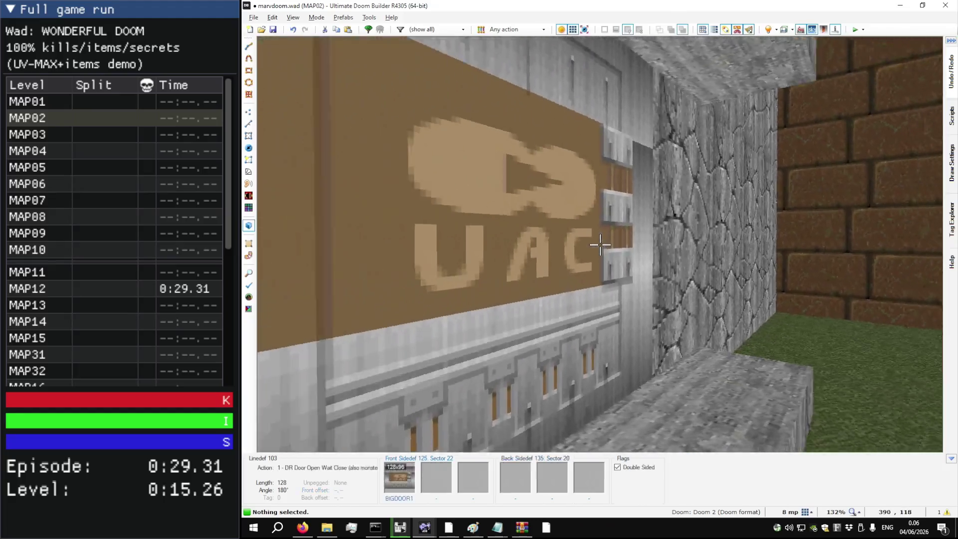
{"action": "key", "text": "w"}
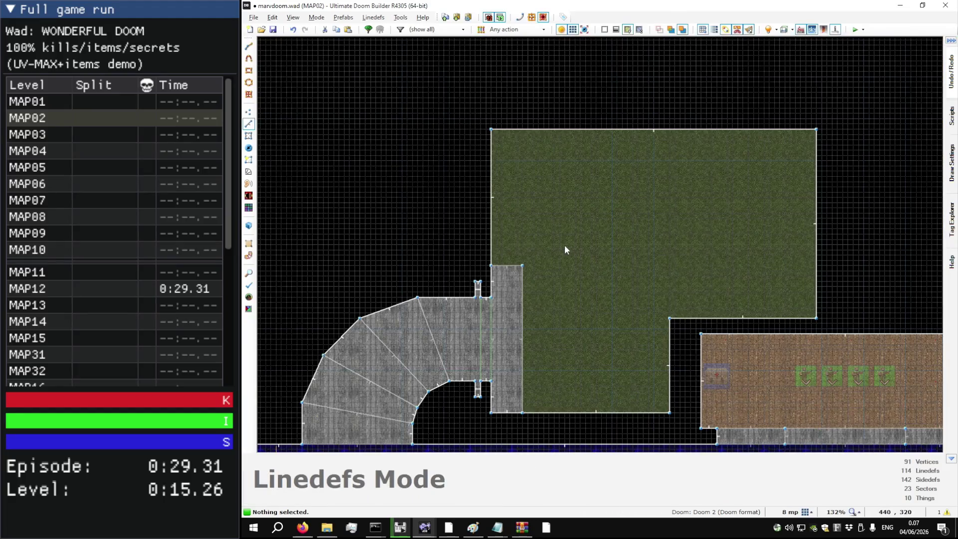
{"action": "scroll", "coordinate": [509, 106], "scroll_direction": "up", "scroll_amount": 2}
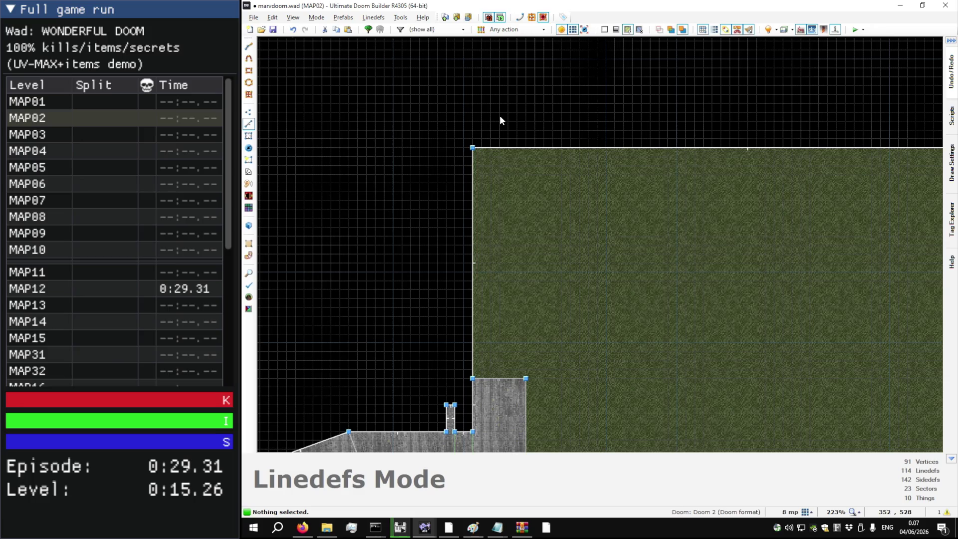
{"action": "scroll", "coordinate": [499, 115], "scroll_direction": "down", "scroll_amount": 3}
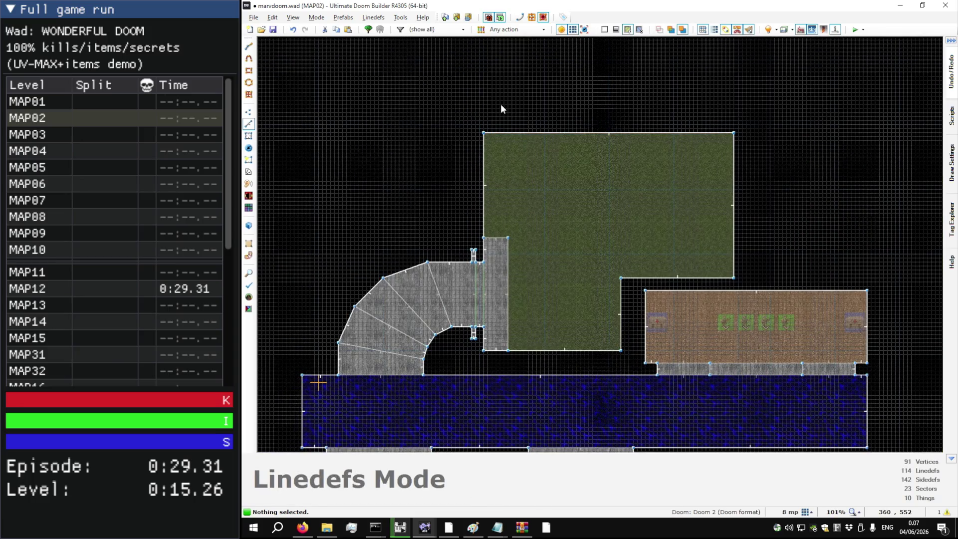
{"action": "scroll", "coordinate": [773, 259], "scroll_direction": "up", "scroll_amount": 5}
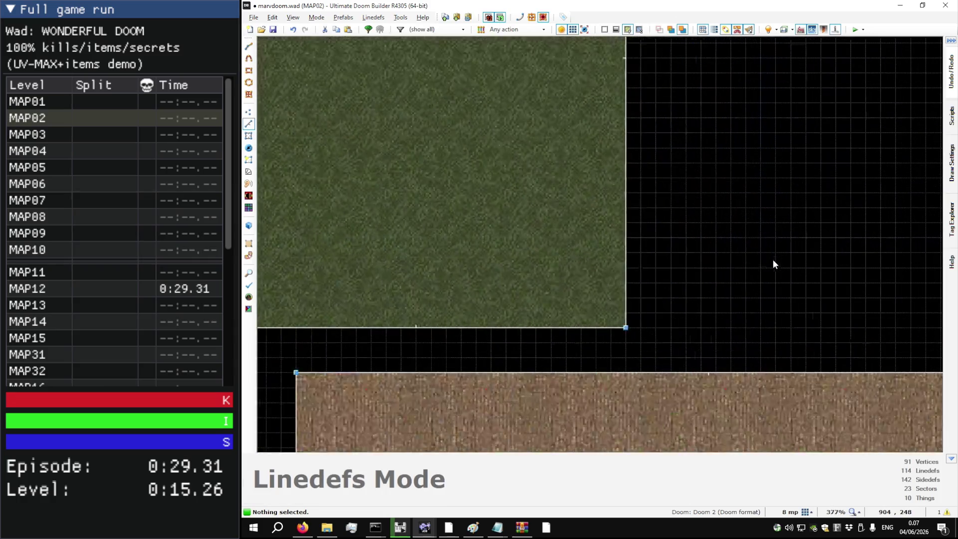
{"action": "scroll", "coordinate": [646, 286], "scroll_direction": "down", "scroll_amount": 2}
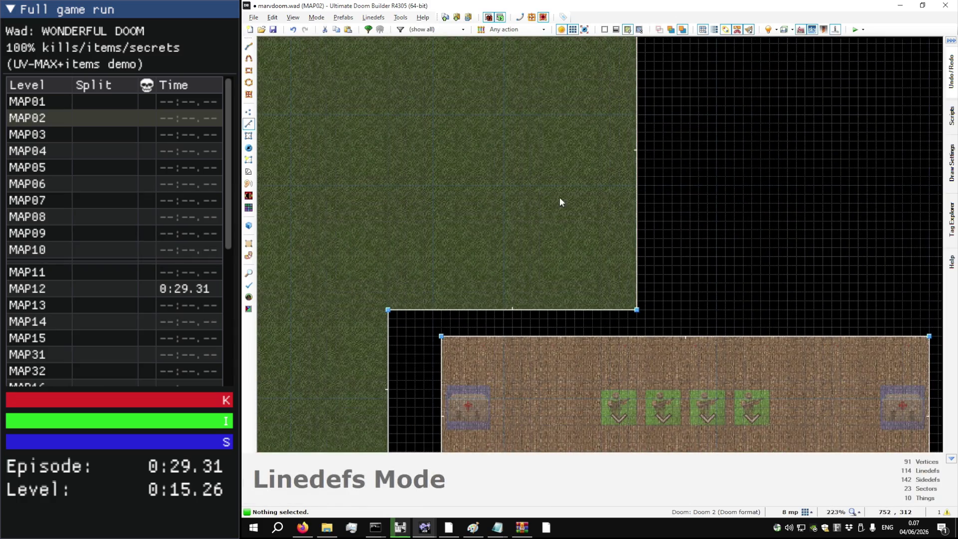
{"action": "scroll", "coordinate": [579, 198], "scroll_direction": "down", "scroll_amount": 1}
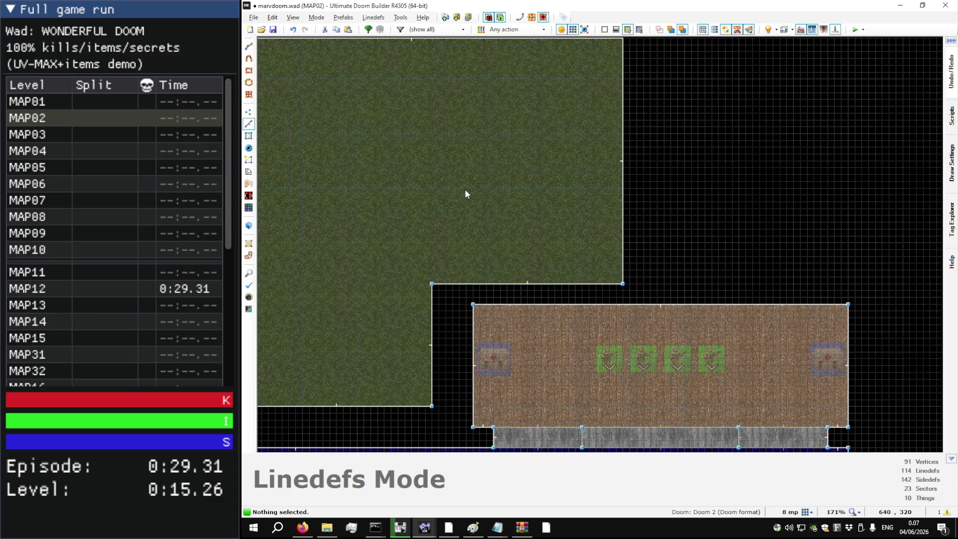
Step: Set the grid to 16 units and nudge the courtyard's east wall to widen it
{"action": "key", "text": "bracketright"}
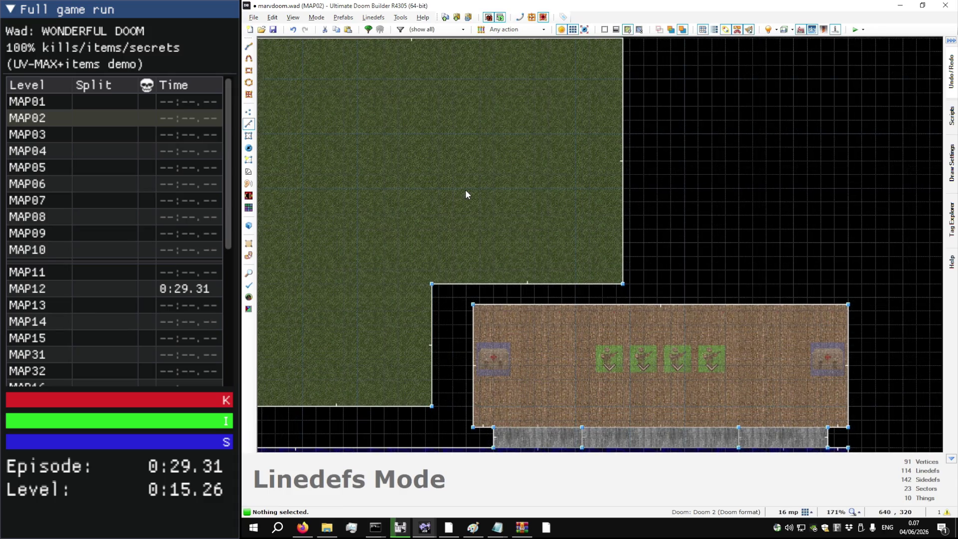
{"action": "left_click_drag", "start_coordinate": [621, 233], "coordinate": [629, 233]}
{"action": "scroll", "coordinate": [489, 215], "scroll_direction": "up", "scroll_amount": 4}
Step: Begin a new line with its first vertex on the courtyard's south edge
{"action": "key", "text": "d"}
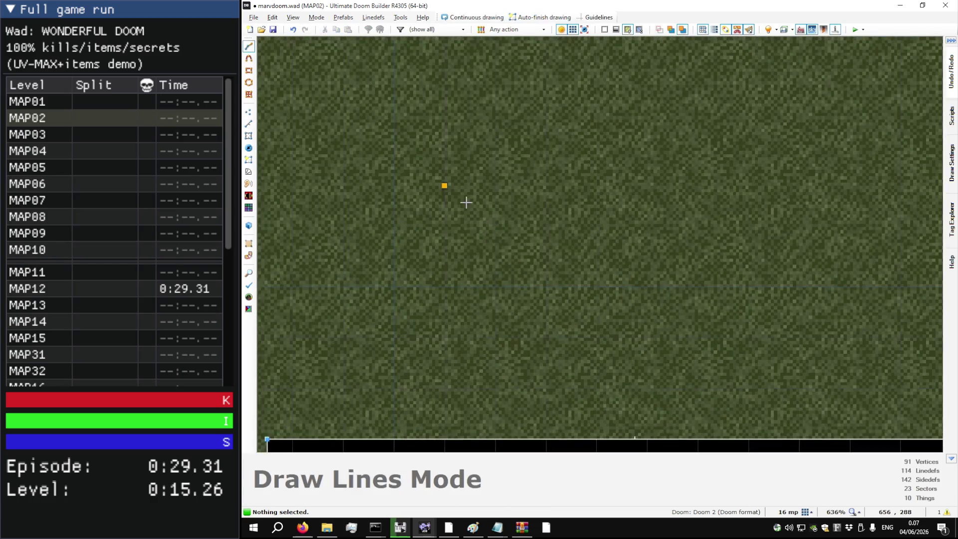
{"action": "left_click", "coordinate": [444, 189]}
{"action": "scroll", "coordinate": [442, 299], "scroll_direction": "down", "scroll_amount": 3}
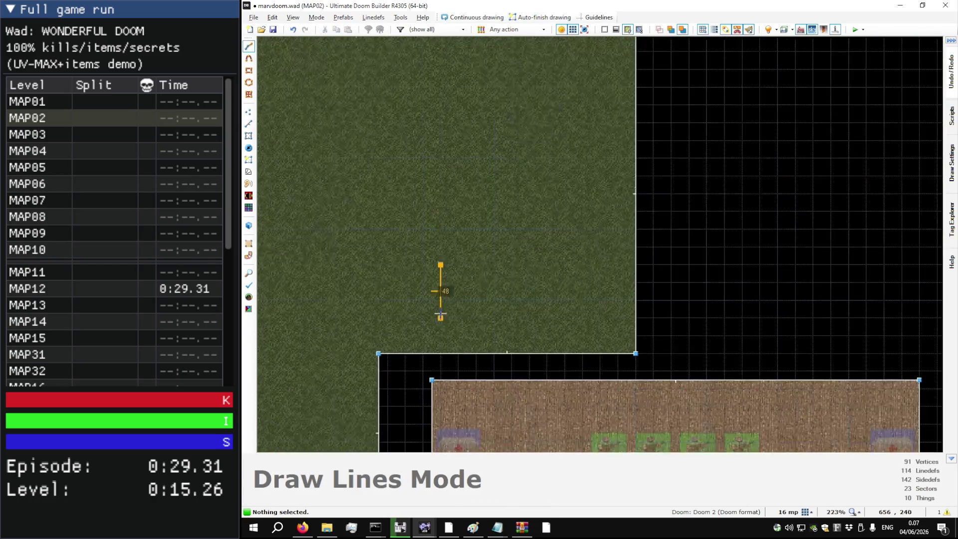
Step: Finish the drawn rectangle, then study DOOM2 MAP02's stairs in sector, linedef and 3D views
{"action": "left_click", "coordinate": [459, 353]}
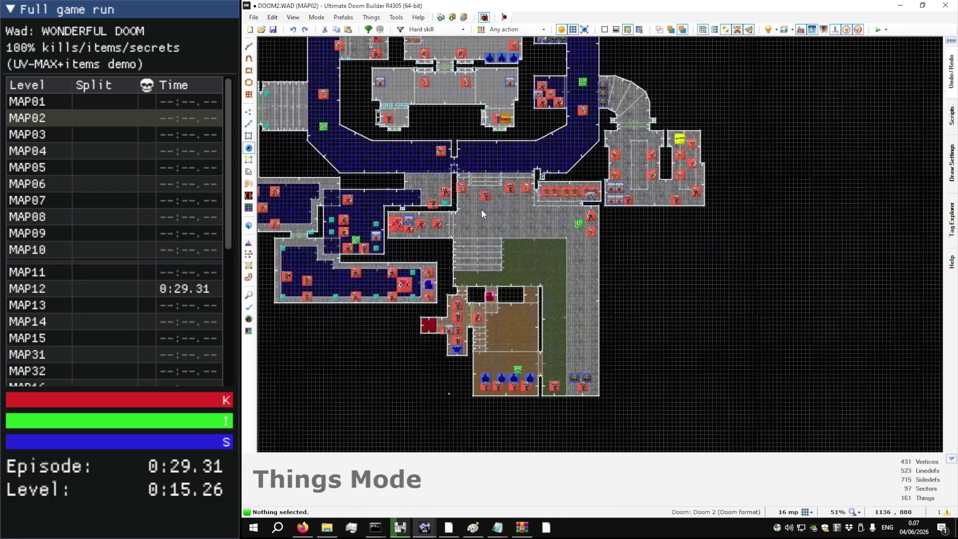
{"action": "scroll", "coordinate": [490, 214], "scroll_direction": "up", "scroll_amount": 5}
{"action": "key", "text": "s"}
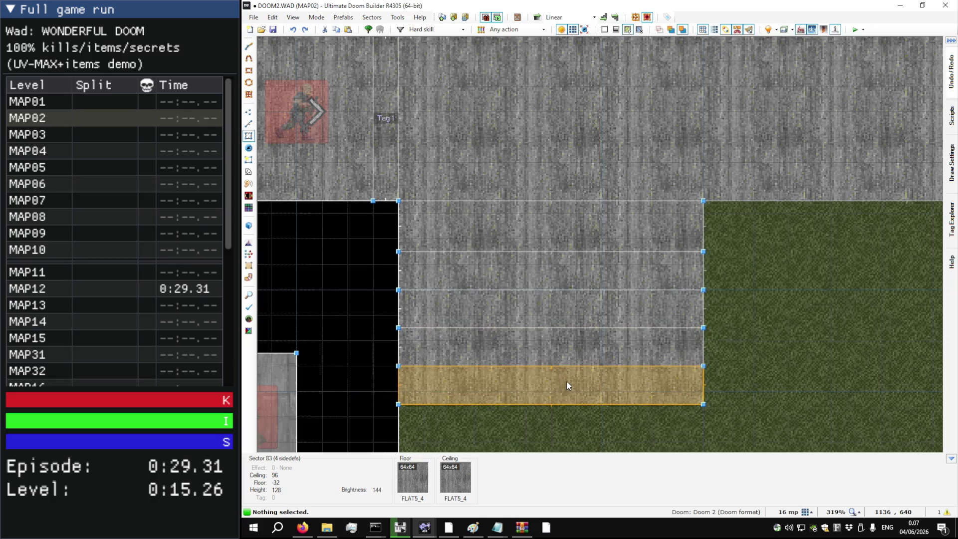
{"action": "key", "text": "l"}
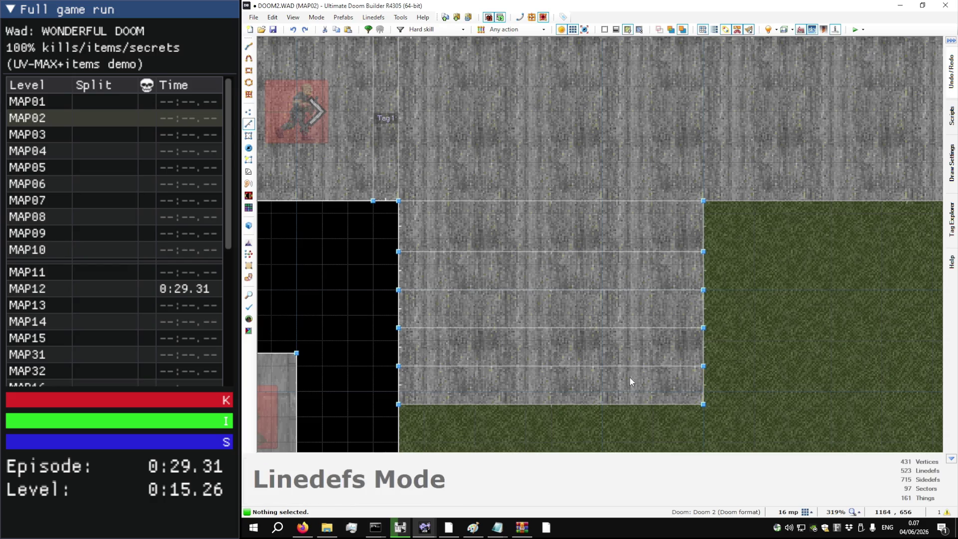
{"action": "key", "text": "q"}
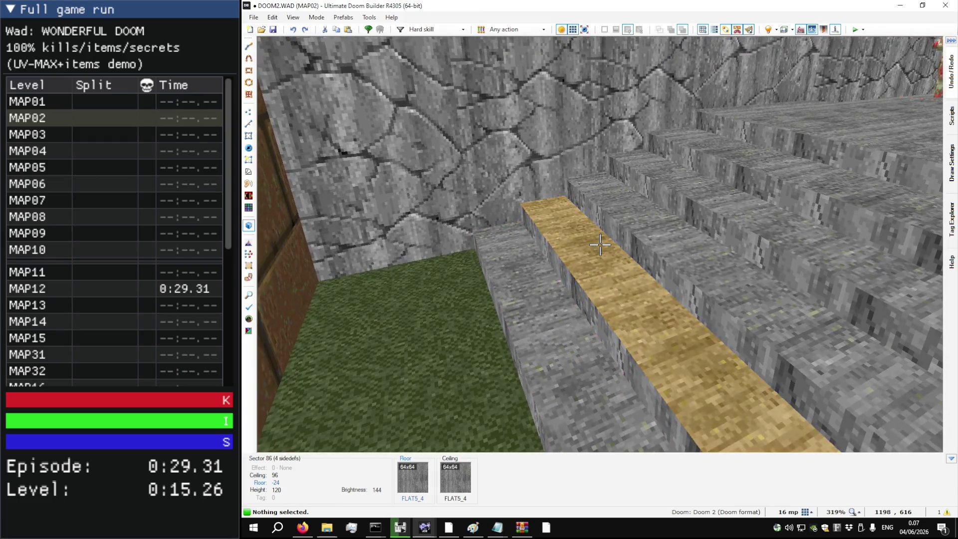
{"action": "key", "text": "q"}
{"action": "scroll", "coordinate": [594, 252], "scroll_direction": "down", "scroll_amount": 3}
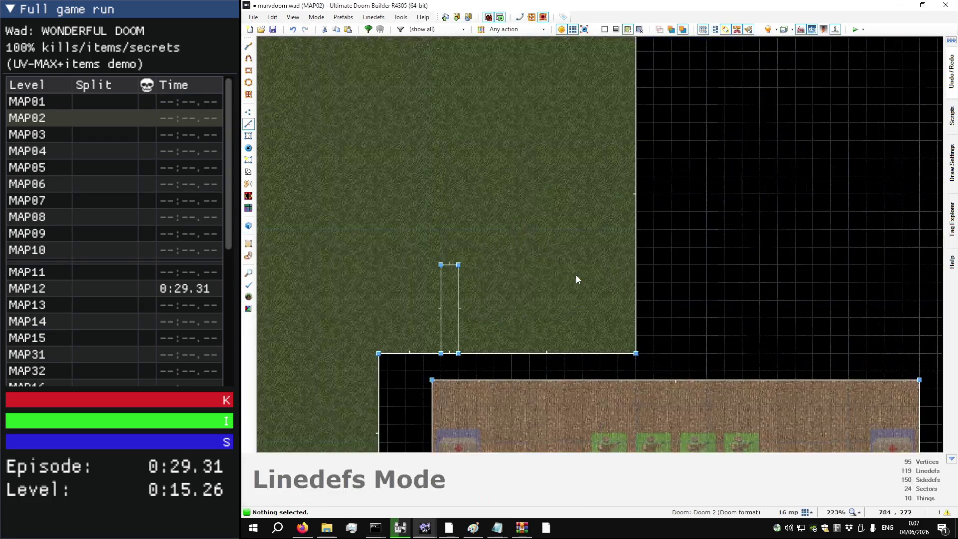
Step: Widen the narrow rectangle by 16 units by dragging its right linedef
{"action": "scroll", "coordinate": [457, 284], "scroll_direction": "up", "scroll_amount": 8}
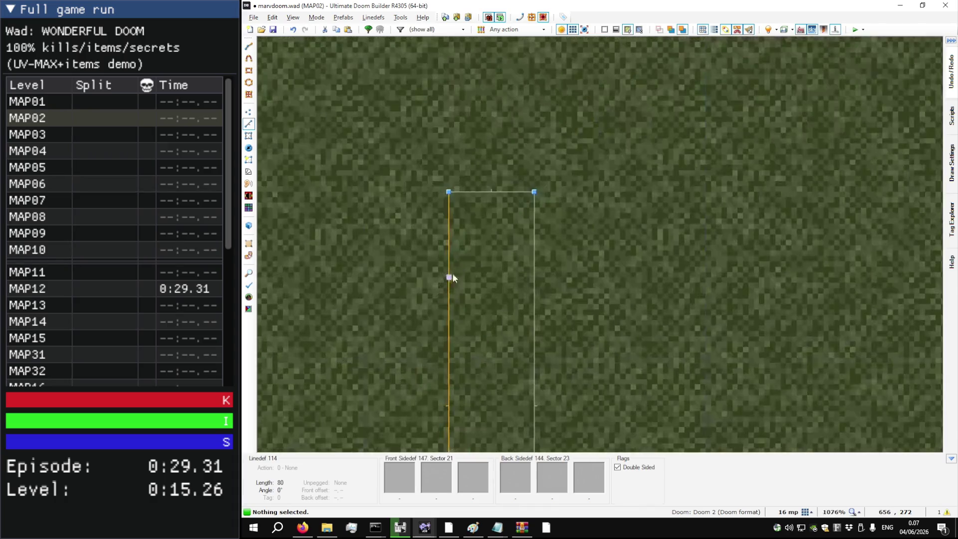
{"action": "mouse_move", "coordinate": [521, 226]}
{"action": "left_mouse_down"}
{"action": "mouse_move", "coordinate": [589, 234]}
{"action": "mouse_move", "coordinate": [577, 235]}
{"action": "left_mouse_up"}
{"action": "scroll", "coordinate": [499, 221], "scroll_direction": "down", "scroll_amount": 8}
{"action": "scroll", "coordinate": [517, 220], "scroll_direction": "up", "scroll_amount": 10}
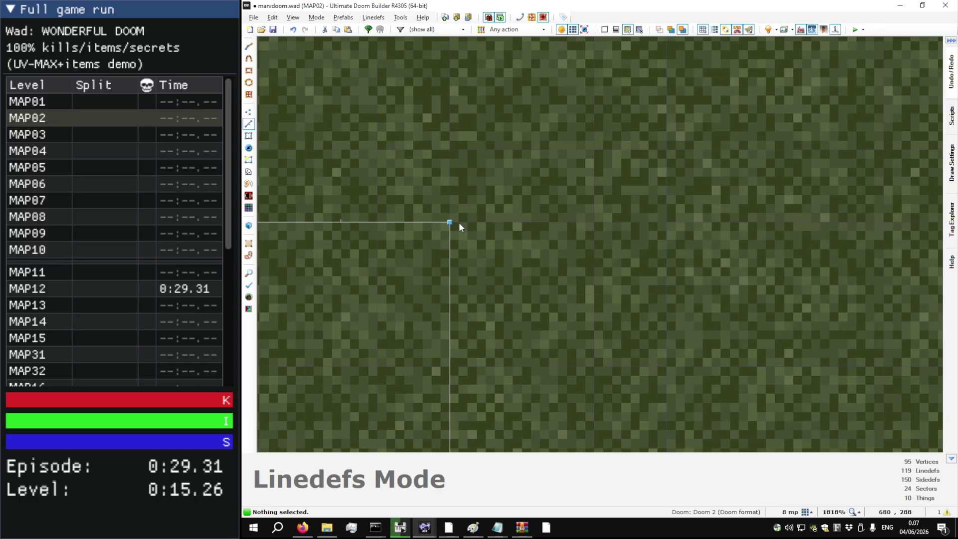
Step: Draw the first step divider from the rectangle's corner down to the south edge
{"action": "key", "text": "d"}
{"action": "left_click", "coordinate": [451, 223]}
{"action": "scroll", "coordinate": [473, 237], "scroll_direction": "down", "scroll_amount": 10}
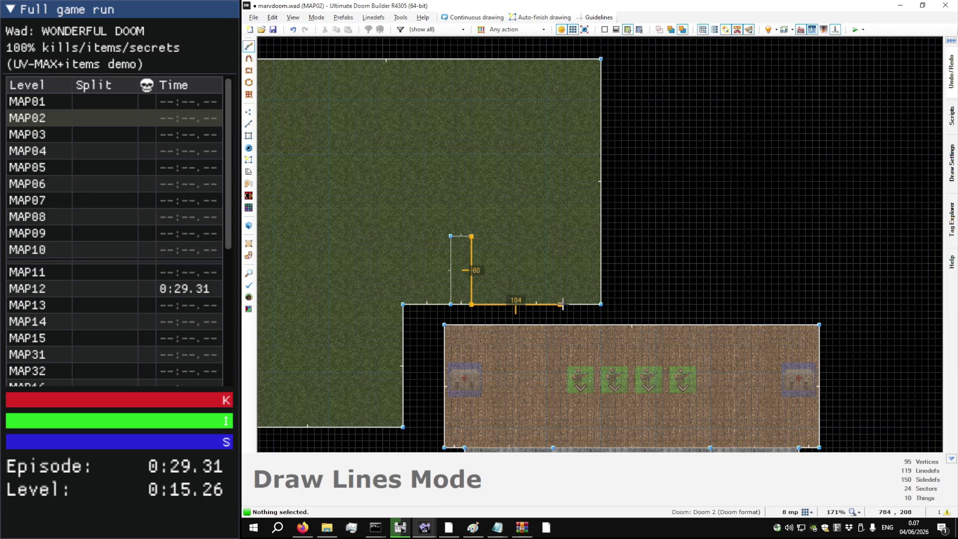
{"action": "left_click", "coordinate": [554, 304]}
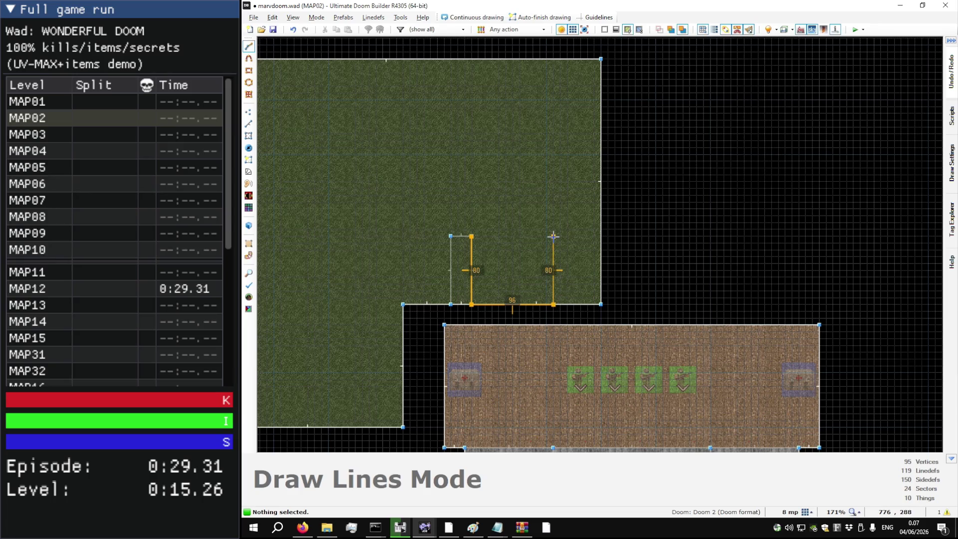
{"action": "left_click", "coordinate": [533, 239]}
{"action": "left_click", "coordinate": [532, 304]}
Step: Draw the remaining dividers across the rectangle to complete the five step strips
{"action": "left_click", "coordinate": [533, 237]}
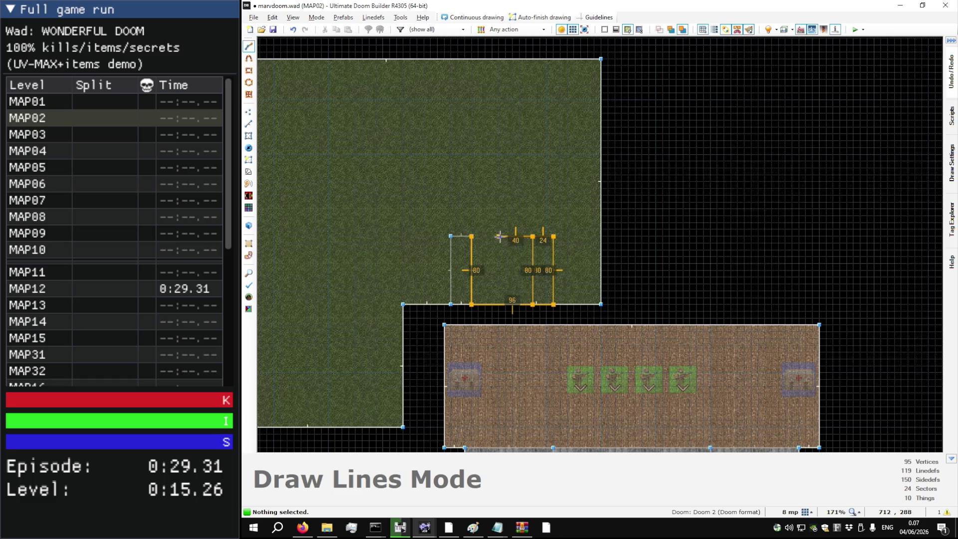
{"action": "left_click", "coordinate": [507, 237]}
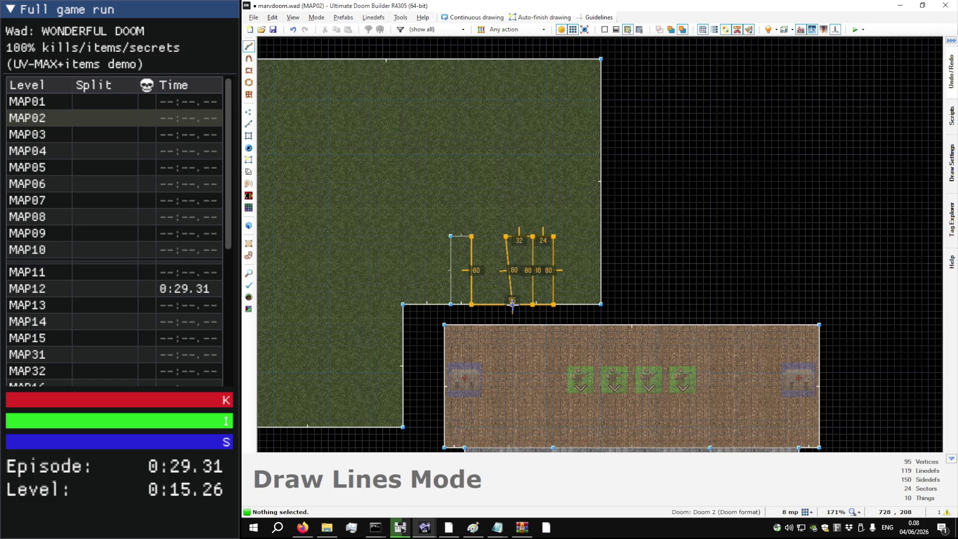
{"action": "left_click", "coordinate": [497, 303]}
{"action": "left_click", "coordinate": [506, 237]}
{"action": "left_click", "coordinate": [485, 236]}
{"action": "left_click", "coordinate": [473, 301]}
{"action": "left_click", "coordinate": [471, 237]}
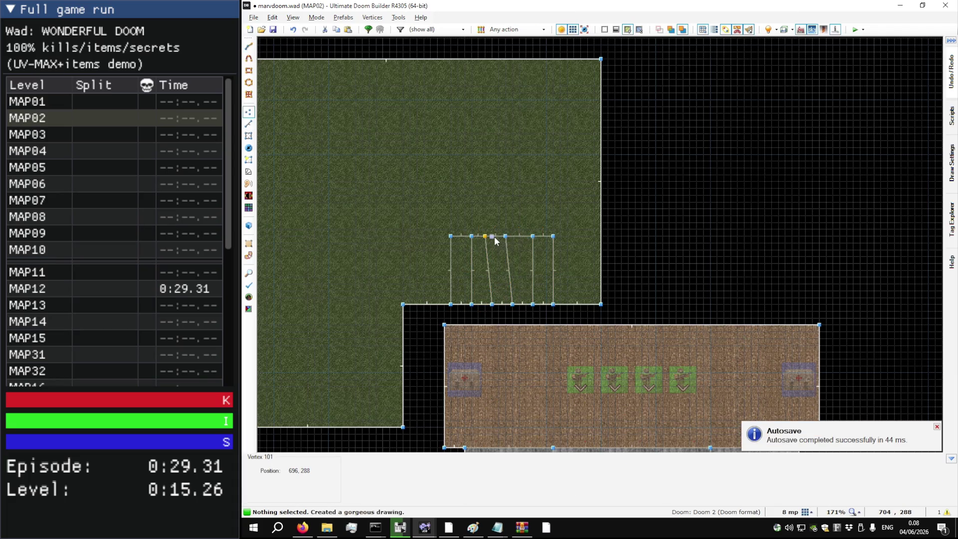
Step: Straighten the slanted step dividers and flip the left step's boundary line
{"action": "key", "text": "l"}
{"action": "left_click_drag", "start_coordinate": [494, 235], "coordinate": [508, 244]}
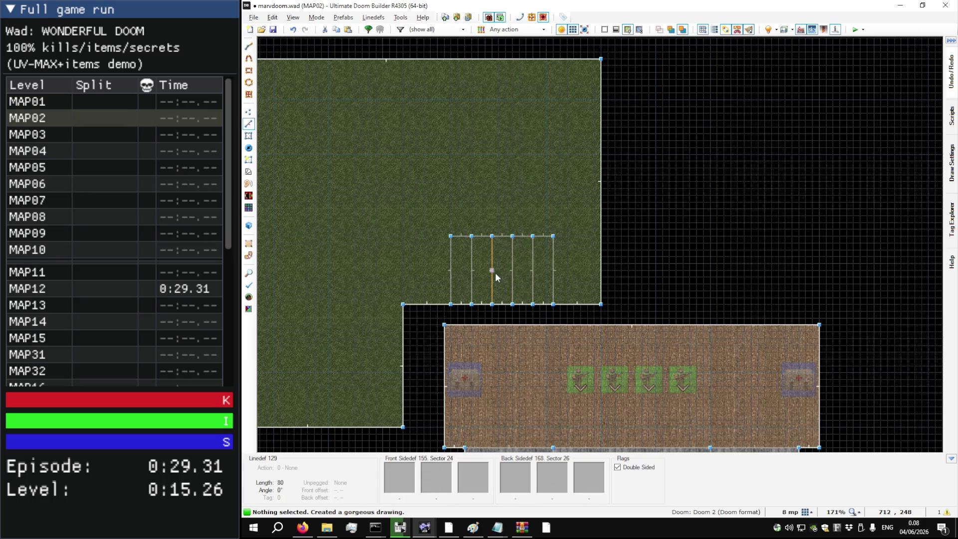
{"action": "key", "text": "f"}
Step: Raise the step floors to height 48 while previewing the new steps in 3D
{"action": "key", "text": "q"}
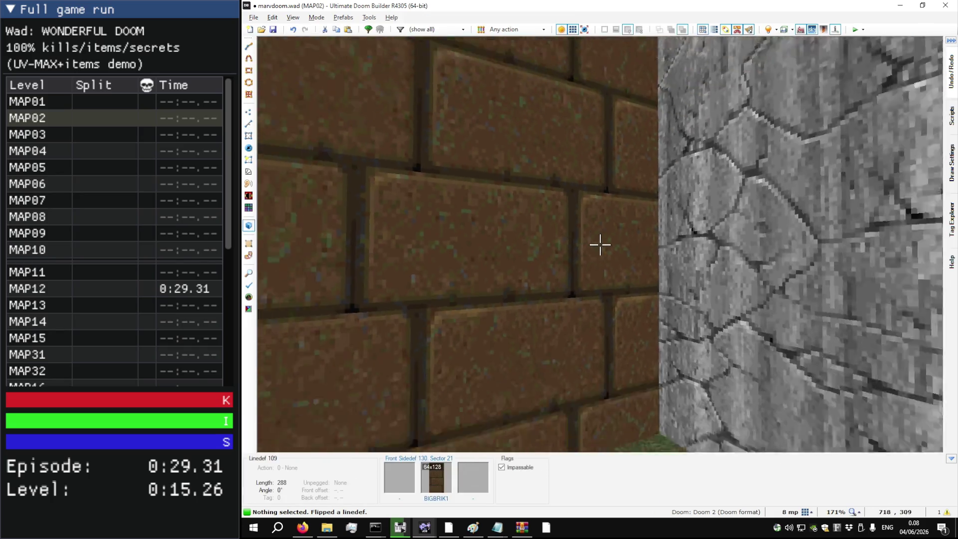
{"action": "key", "text": "s"}
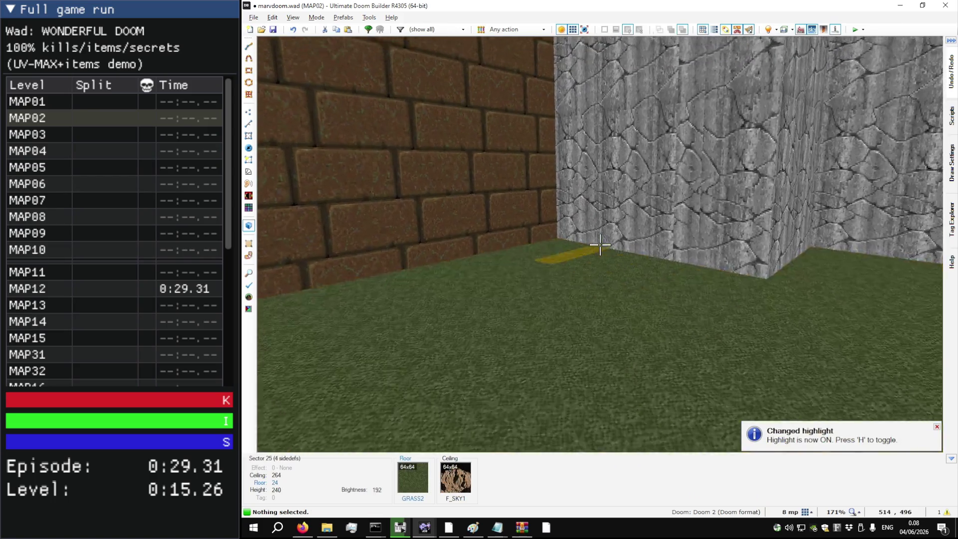
{"action": "key", "text": "w"}
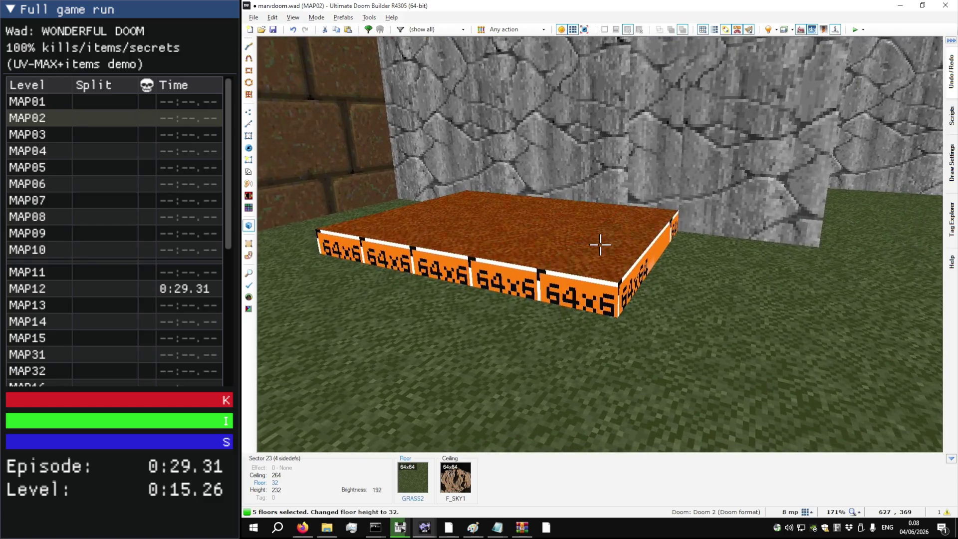
{"action": "scroll", "coordinate": [600, 245], "scroll_direction": "up", "scroll_amount": 1}
{"action": "key", "text": "w"}
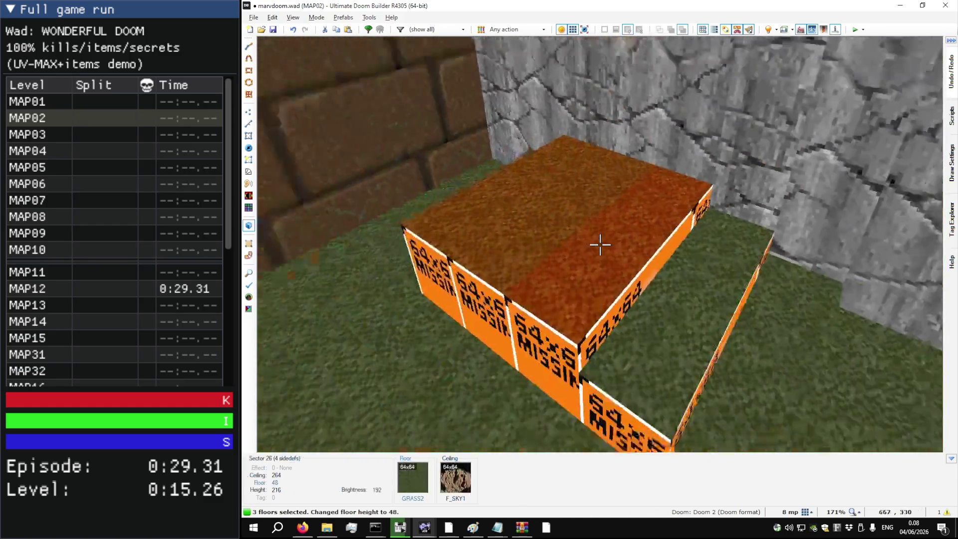
{"action": "key", "text": "a"}
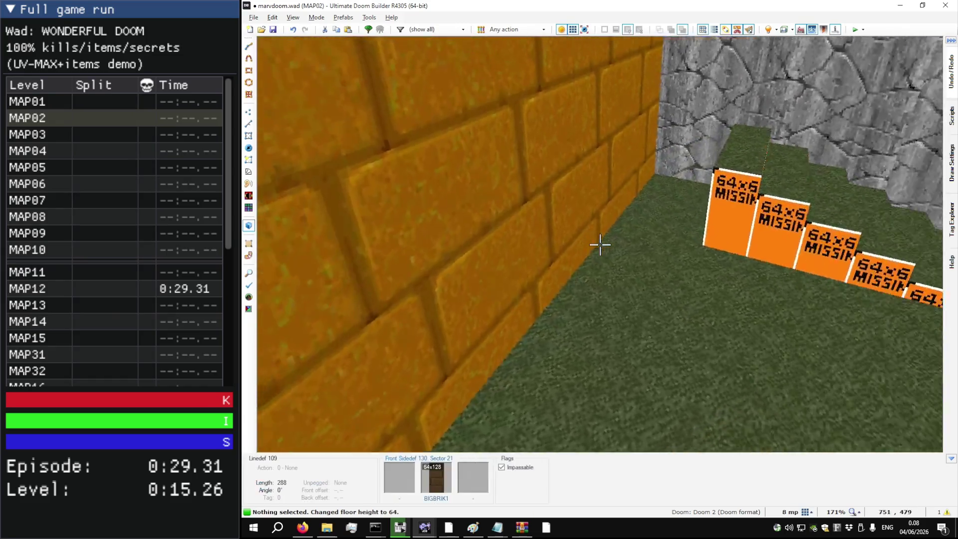
{"action": "key", "text": "q"}
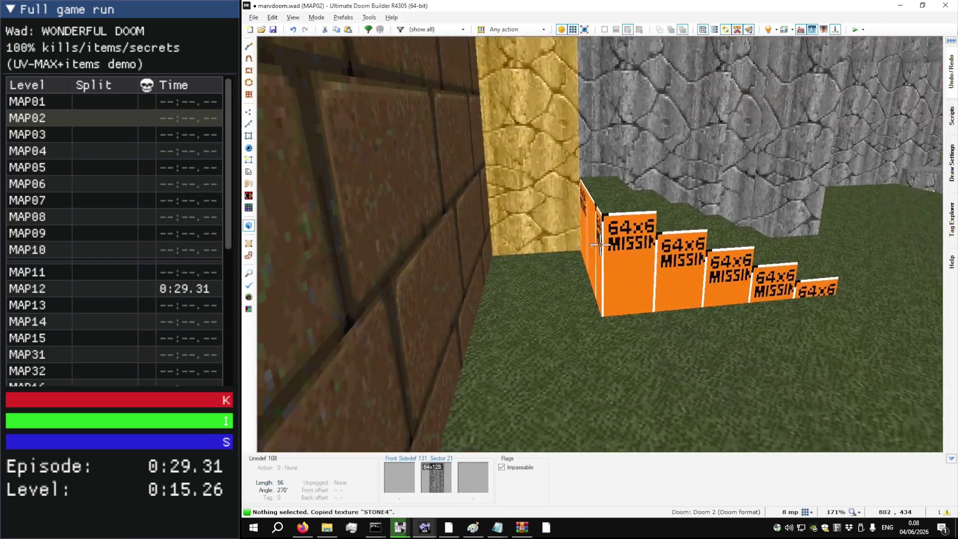
Step: Texture the stair faces STONE4 and a step top FLAT5_4, then fly over the stairs to check
{"action": "left_click", "coordinate": [600, 244], "text": "ctrl+shift"}
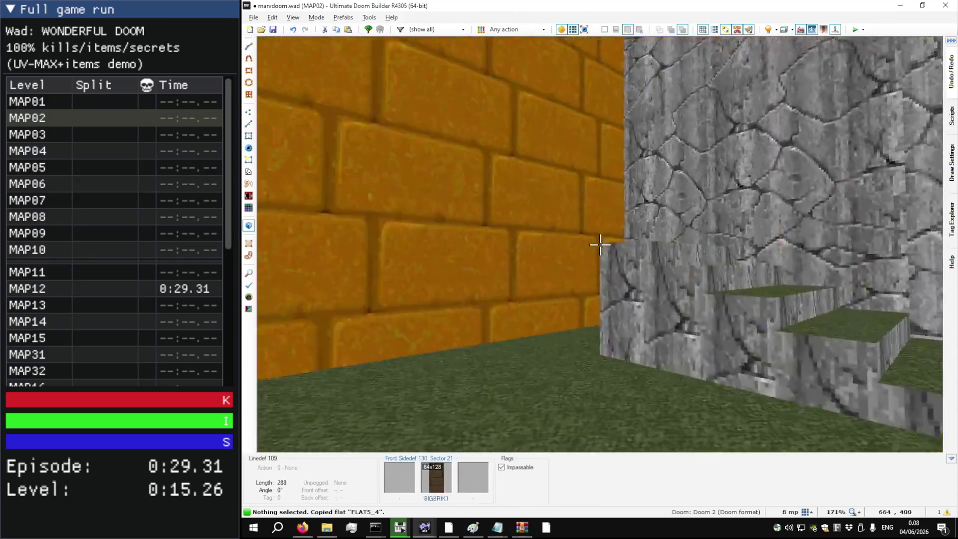
{"action": "key", "text": "ctrl+v"}
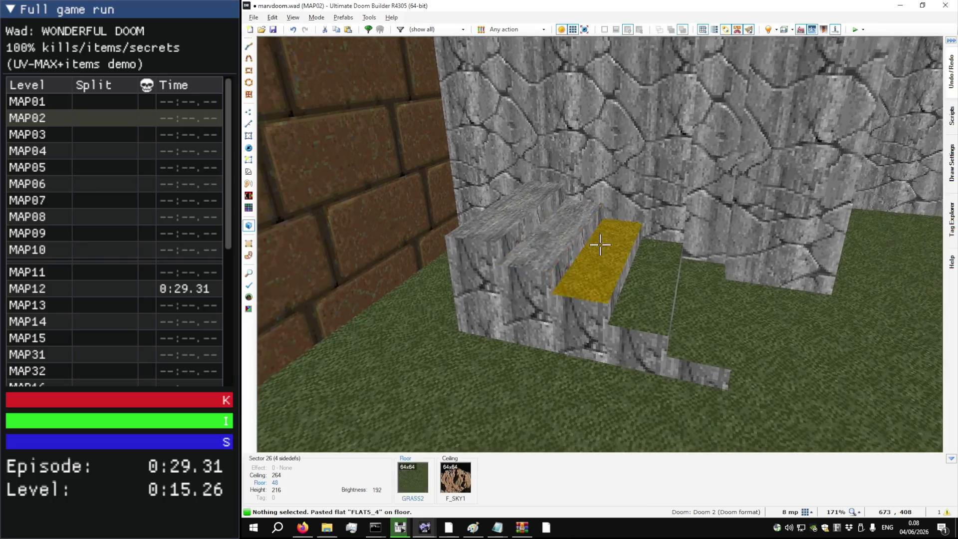
{"action": "key", "text": "a"}
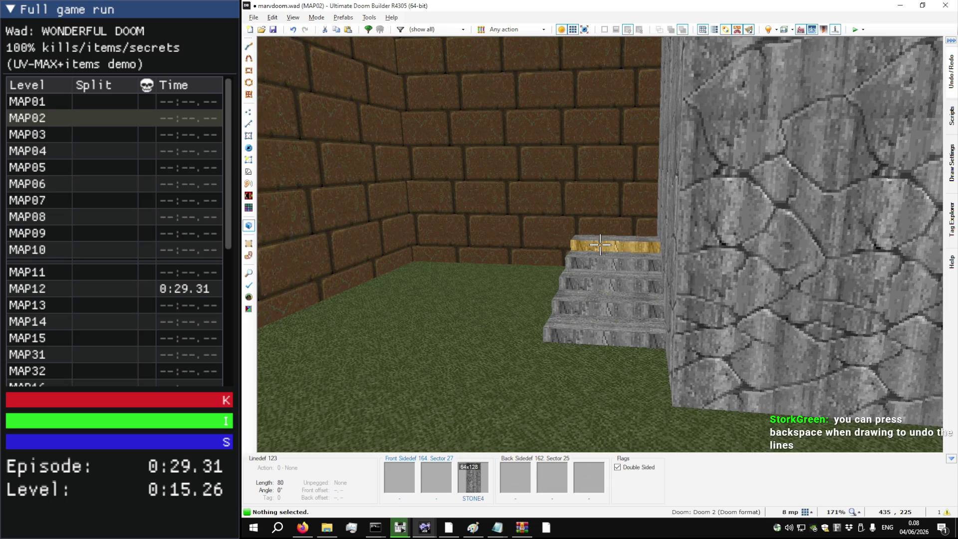
{"action": "key", "text": "w"}
{"action": "key", "text": "s"}
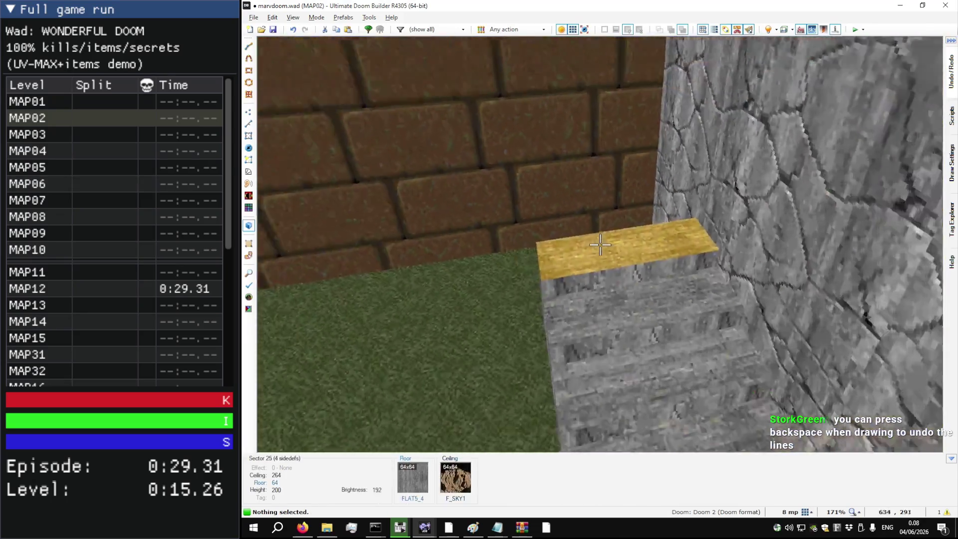
{"action": "key", "text": "w"}
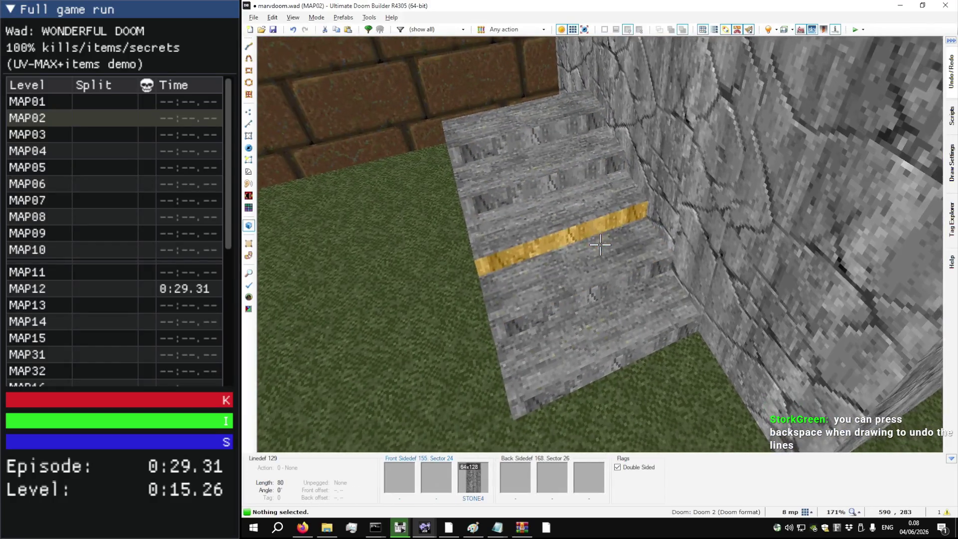
{"action": "key", "text": "s"}
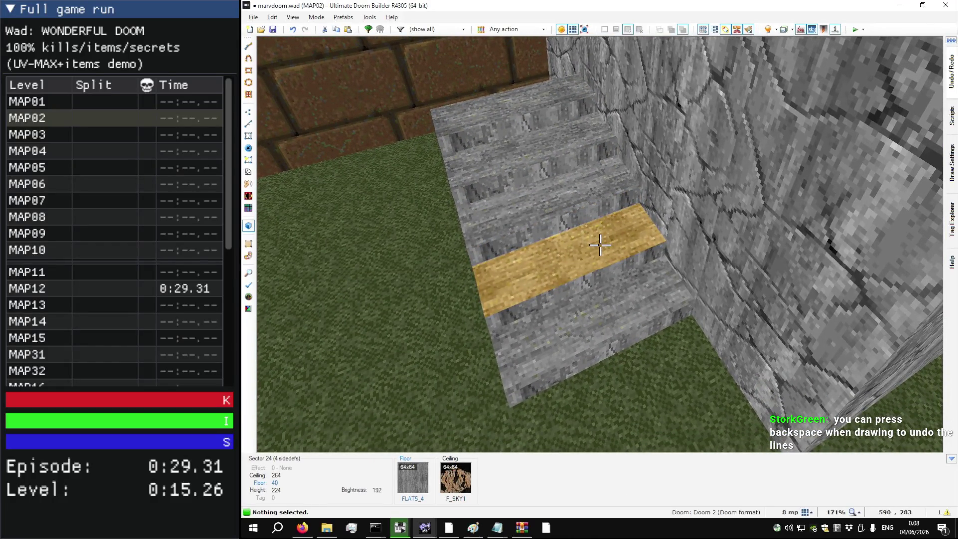
{"action": "key", "text": "s"}
{"action": "key", "text": "s"}
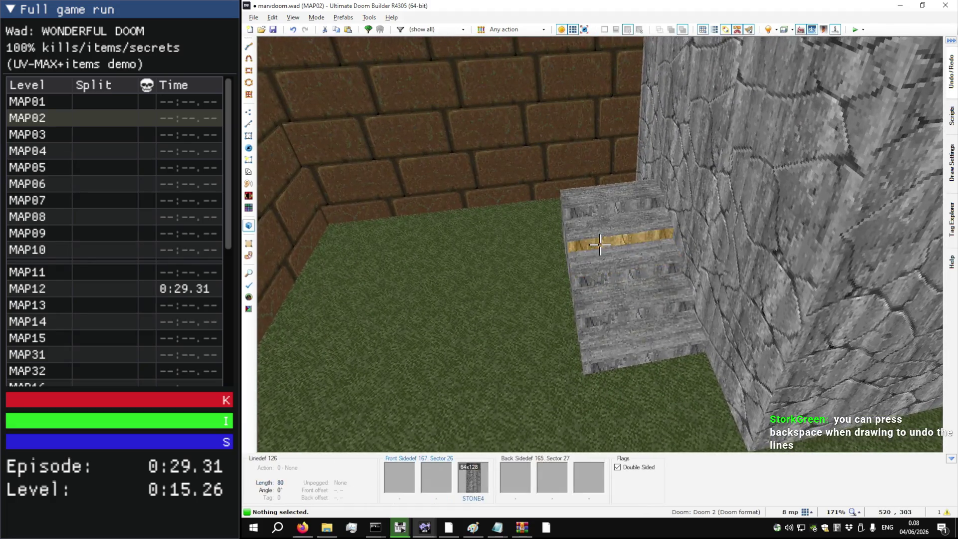
{"action": "key", "text": "q"}
{"action": "scroll", "coordinate": [606, 234], "scroll_direction": "down", "scroll_amount": 2}
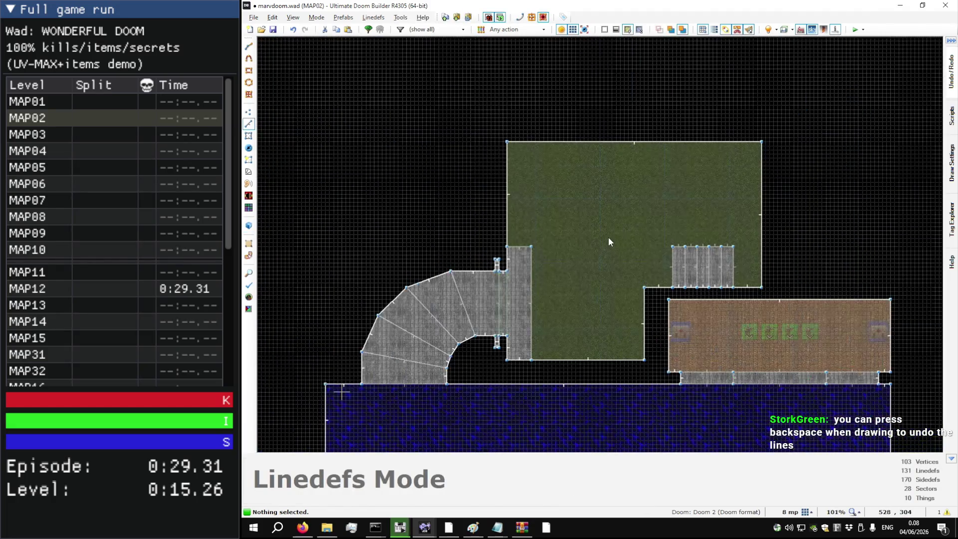
Step: Select the stair linedefs, then split the sloped line with a new vertex and reposition it
{"action": "scroll", "coordinate": [771, 287], "scroll_direction": "up", "scroll_amount": 1}
{"action": "scroll", "coordinate": [745, 285], "scroll_direction": "up", "scroll_amount": 2}
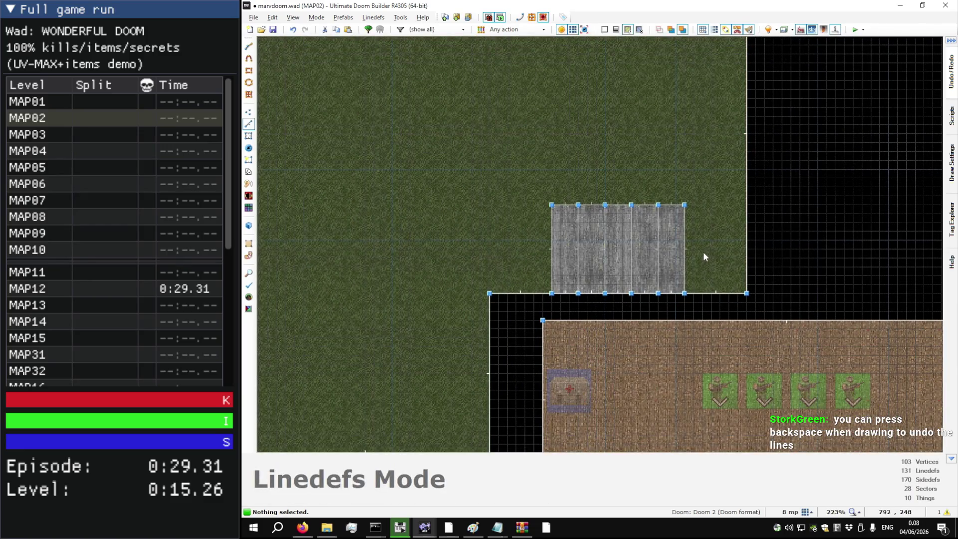
{"action": "scroll", "coordinate": [696, 252], "scroll_direction": "down", "scroll_amount": 2}
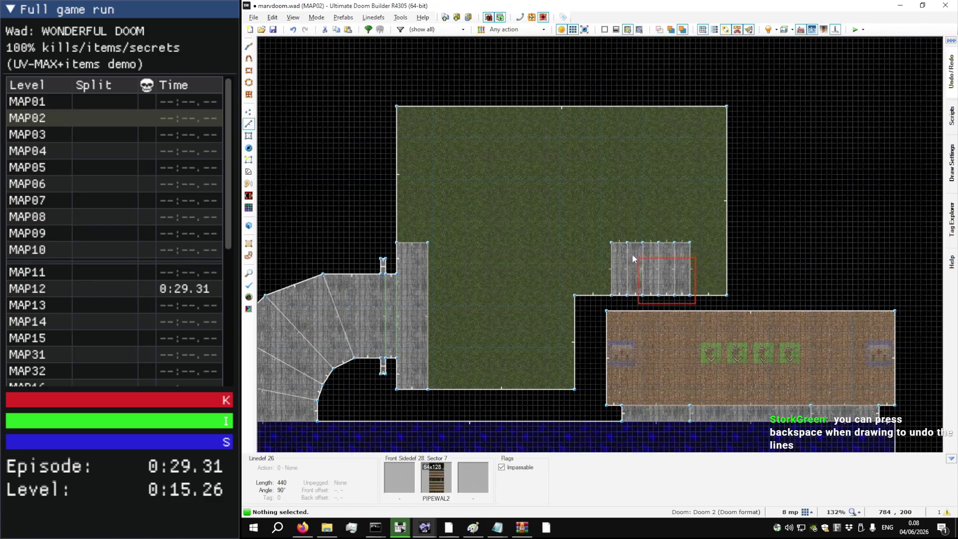
{"action": "left_click_drag", "start_coordinate": [599, 232], "coordinate": [599, 233]}
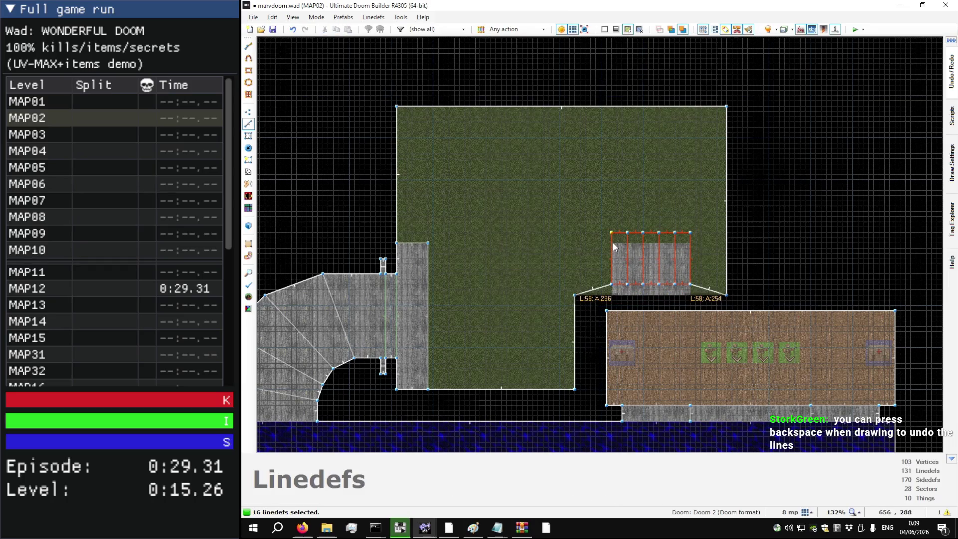
{"action": "scroll", "coordinate": [620, 294], "scroll_direction": "up", "scroll_amount": 4}
{"action": "key", "text": "v"}
{"action": "left_click_drag", "start_coordinate": [540, 264], "coordinate": [577, 282]}
{"action": "left_click_drag", "start_coordinate": [832, 263], "coordinate": [803, 282]}
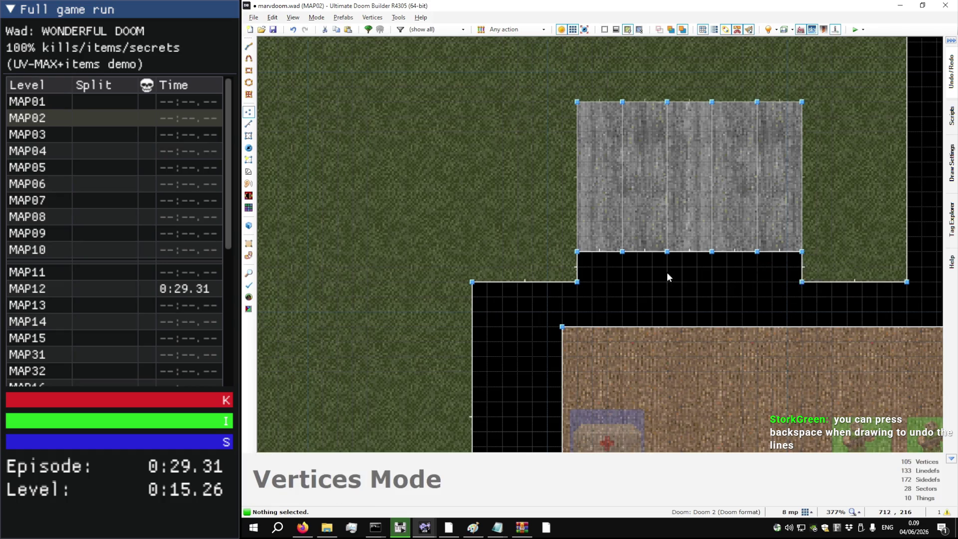
{"action": "scroll", "coordinate": [667, 271], "scroll_direction": "up", "scroll_amount": 7}
Step: Draw a closed strip shape along the bottom edge of the stairs
{"action": "key", "text": "d"}
{"action": "left_click", "coordinate": [303, 353]}
{"action": "scroll", "coordinate": [416, 339], "scroll_direction": "down", "scroll_amount": 9}
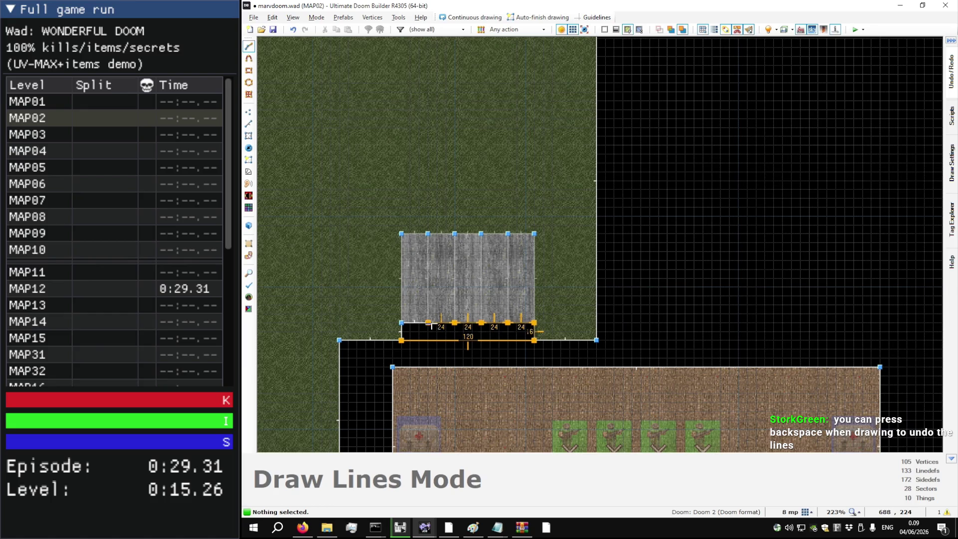
{"action": "left_click", "coordinate": [402, 339]}
Step: Copy STONE4 from one stair face in Visual Mode and flood-fill all the stair faces with it
{"action": "key", "text": "s"}
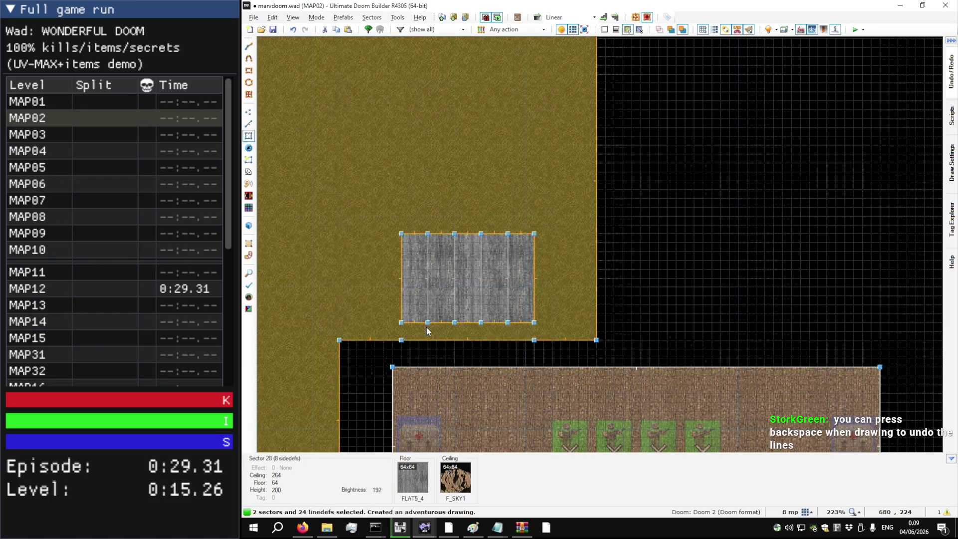
{"action": "key", "text": "v"}
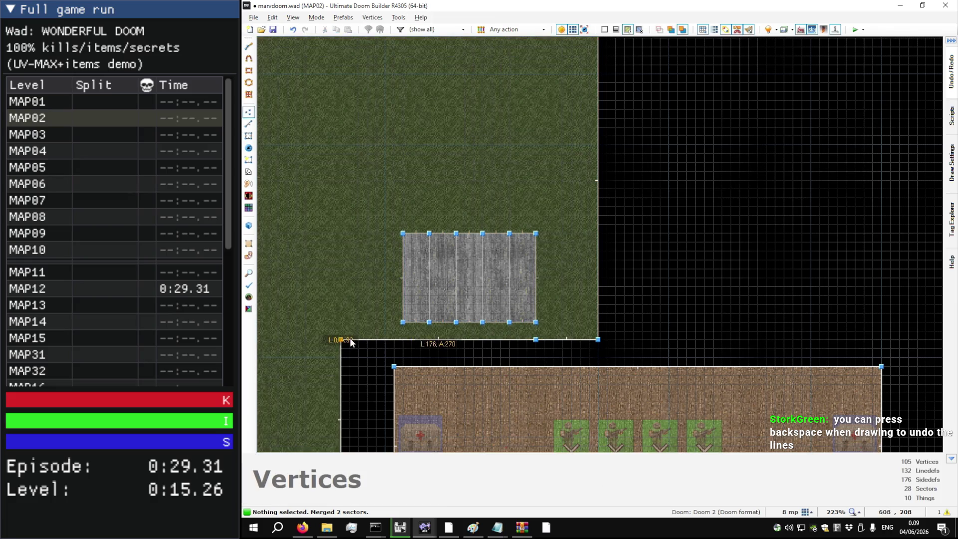
{"action": "key", "text": "q"}
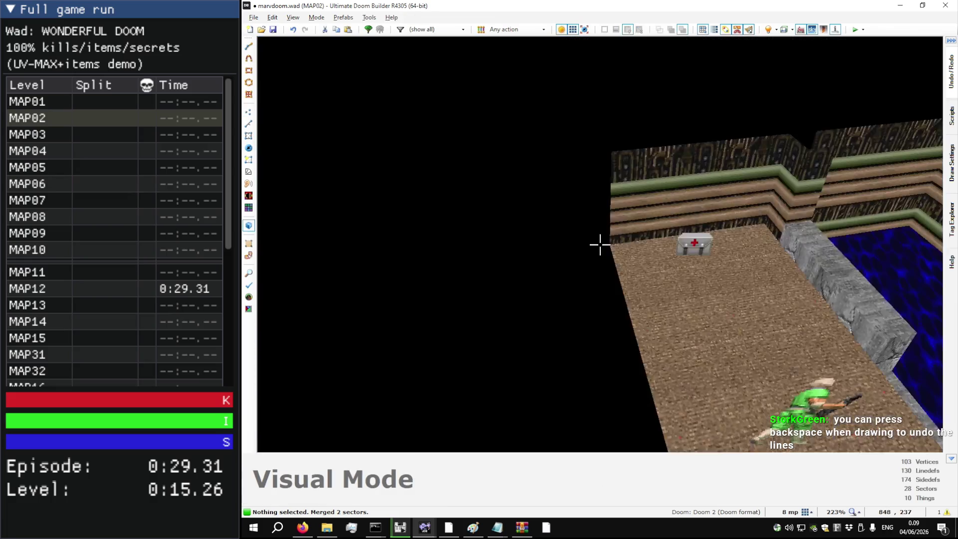
{"action": "key", "text": "w"}
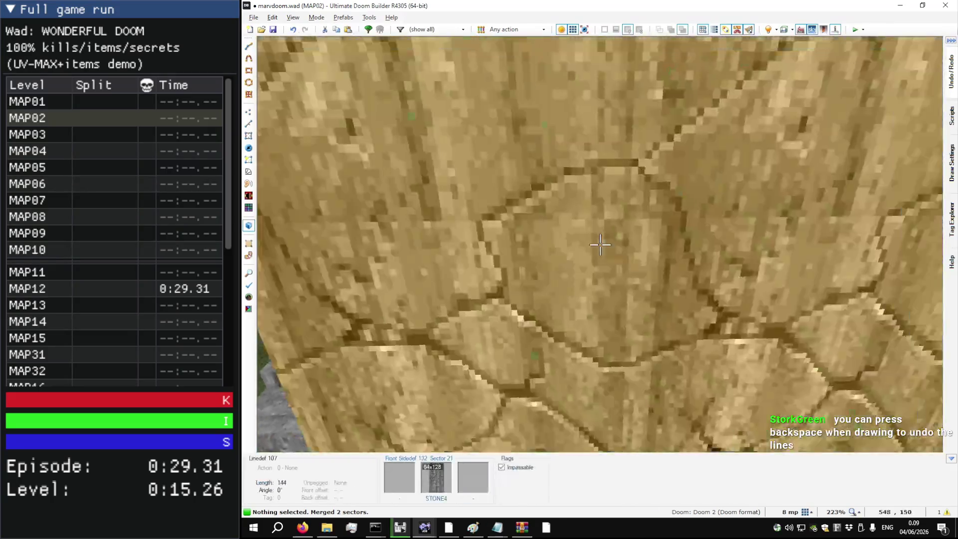
{"action": "key", "text": "w"}
{"action": "key", "text": "ctrl+c"}
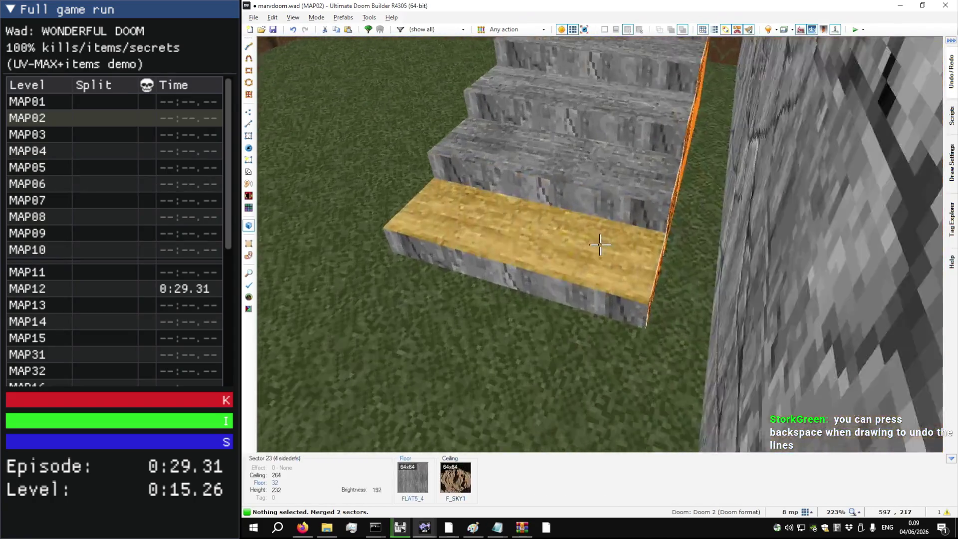
{"action": "key", "text": "ctrl+shift+v"}
{"action": "key", "text": "s"}
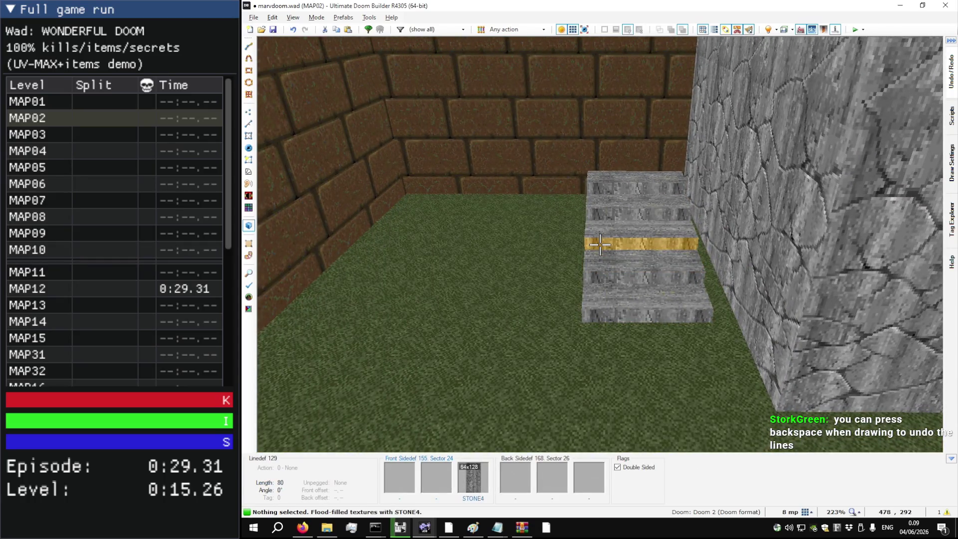
Step: Clear the vertex selection and inspect the retextured STONE4 stairs in 3D
{"action": "key", "text": "v"}
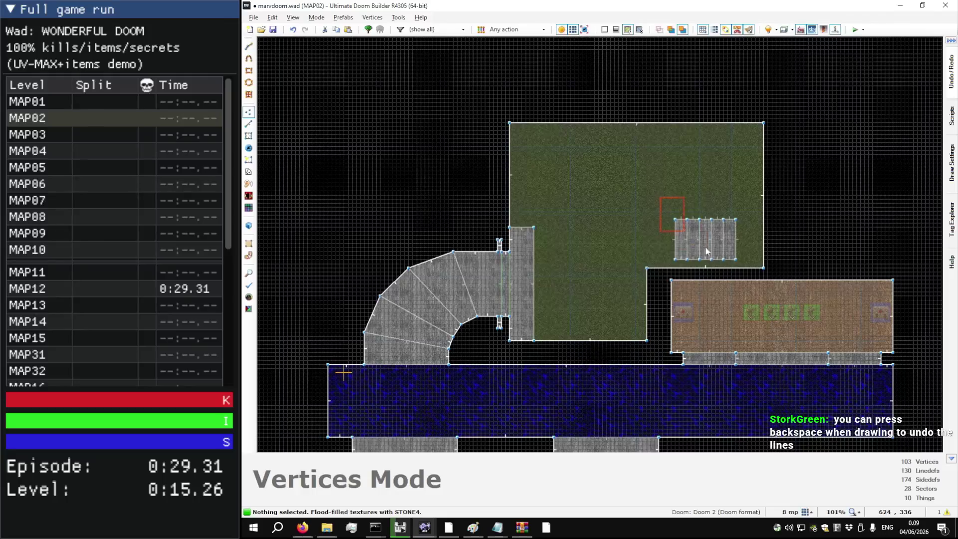
{"action": "scroll", "coordinate": [789, 246], "scroll_direction": "up", "scroll_amount": 3}
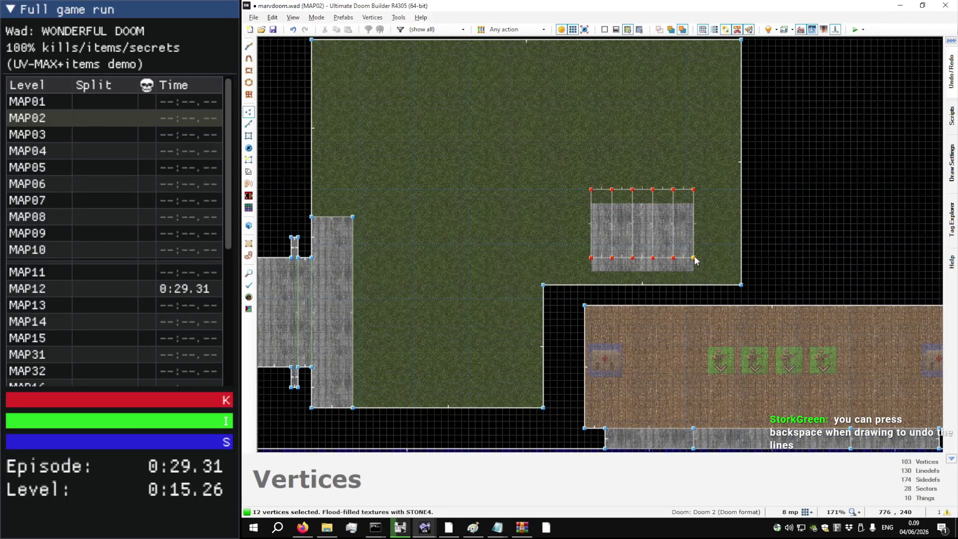
{"action": "key", "text": "Escape"}
{"action": "key", "text": "w"}
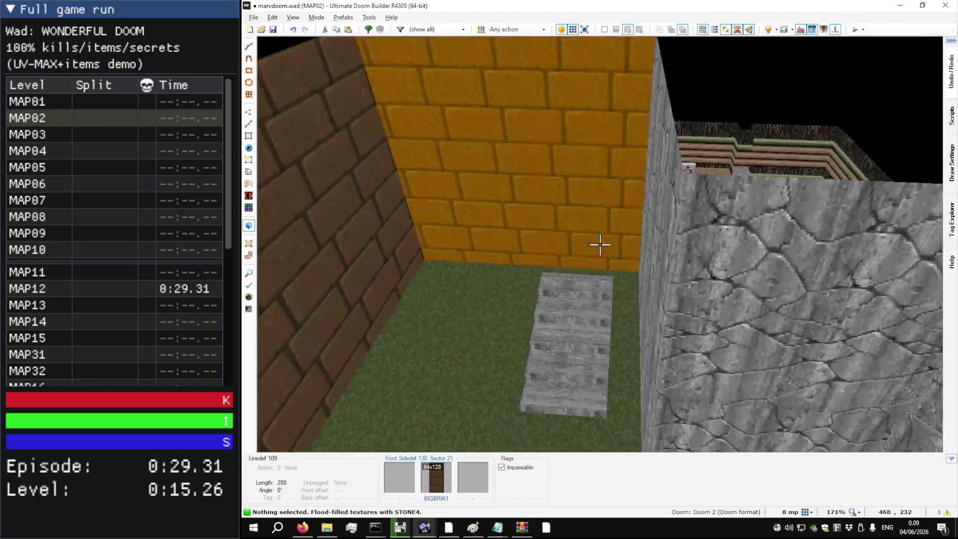
{"action": "key", "text": "v"}
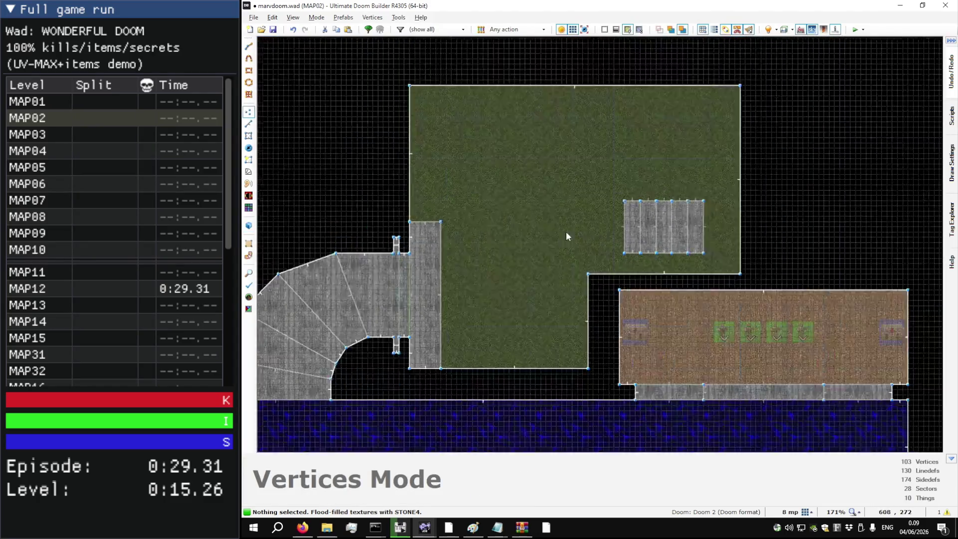
{"action": "scroll", "coordinate": [566, 231], "scroll_direction": "down", "scroll_amount": 2}
{"action": "scroll", "coordinate": [693, 222], "scroll_direction": "up", "scroll_amount": 4}
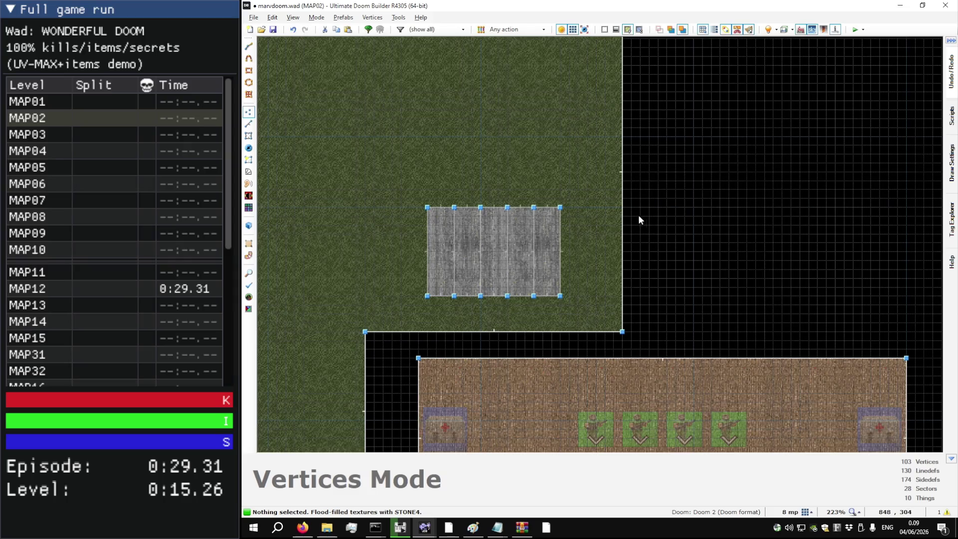
{"action": "scroll", "coordinate": [639, 220], "scroll_direction": "up", "scroll_amount": 5}
Step: Draw the new sector from the courtyard's east wall, running 328 units north, then west to the final corner
{"action": "key", "text": "d"}
{"action": "scroll", "coordinate": [618, 235], "scroll_direction": "down", "scroll_amount": 4}
{"action": "left_click", "coordinate": [614, 243]}
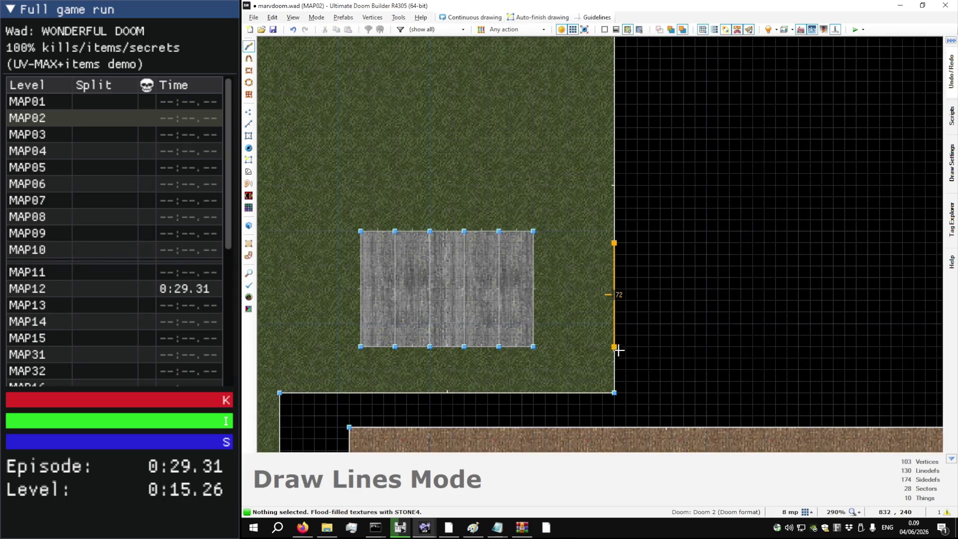
{"action": "scroll", "coordinate": [610, 339], "scroll_direction": "down", "scroll_amount": 2}
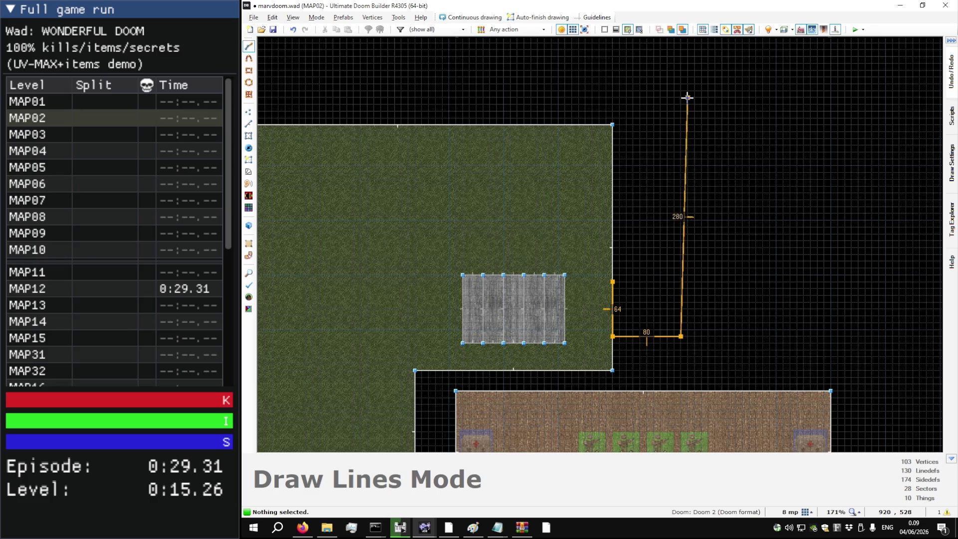
{"action": "left_click", "coordinate": [681, 57]}
{"action": "scroll", "coordinate": [794, 253], "scroll_direction": "down", "scroll_amount": 1}
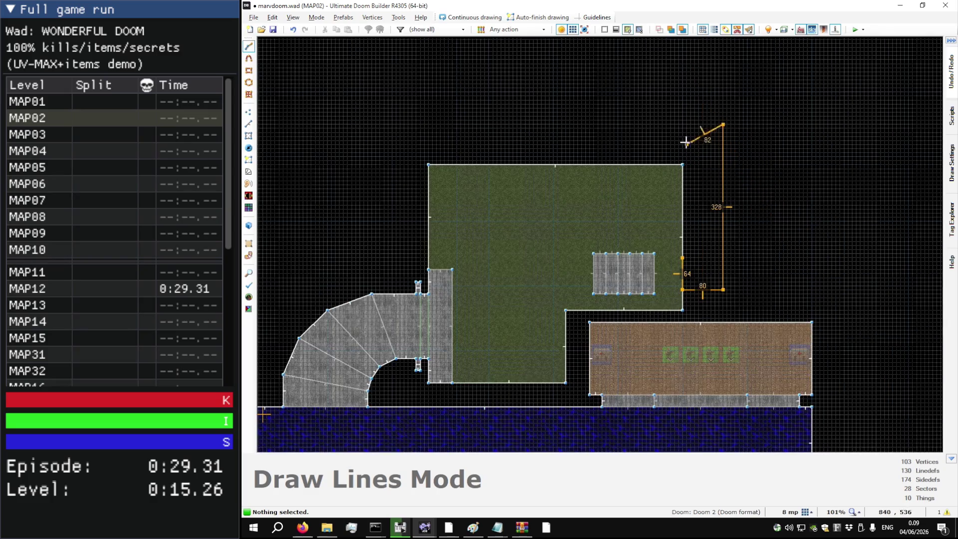
{"action": "scroll", "coordinate": [690, 125], "scroll_direction": "up", "scroll_amount": 1}
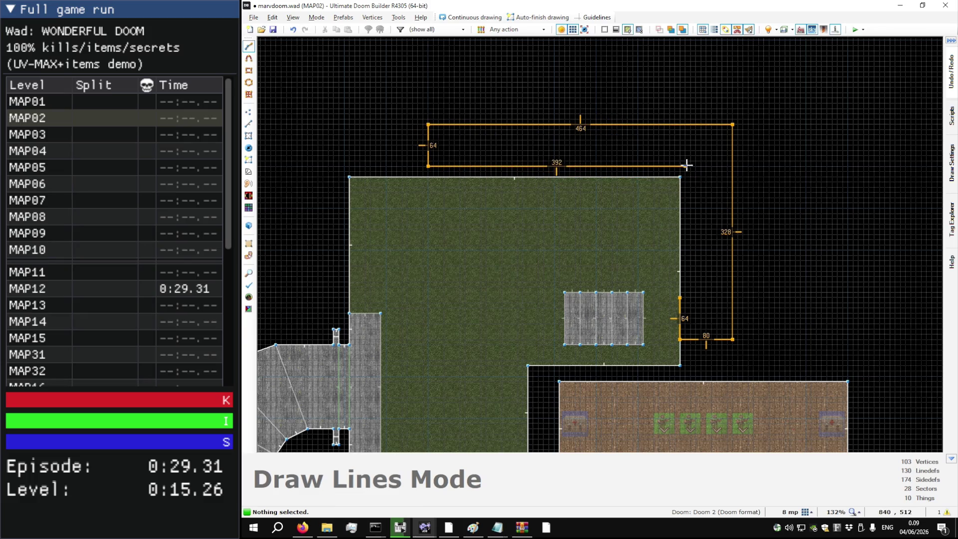
{"action": "scroll", "coordinate": [700, 307], "scroll_direction": "up", "scroll_amount": 4}
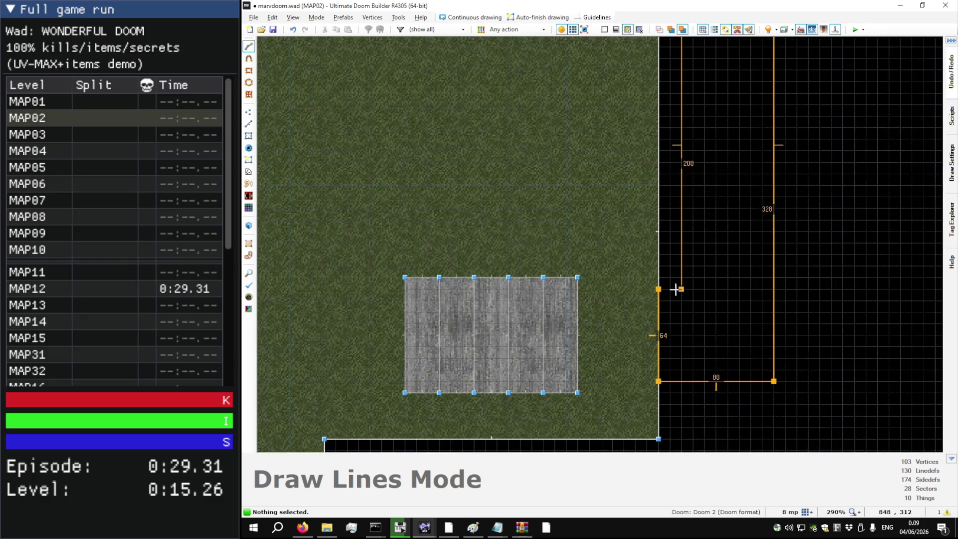
{"action": "left_click", "coordinate": [677, 290]}
{"action": "scroll", "coordinate": [689, 305], "scroll_direction": "down", "scroll_amount": 4}
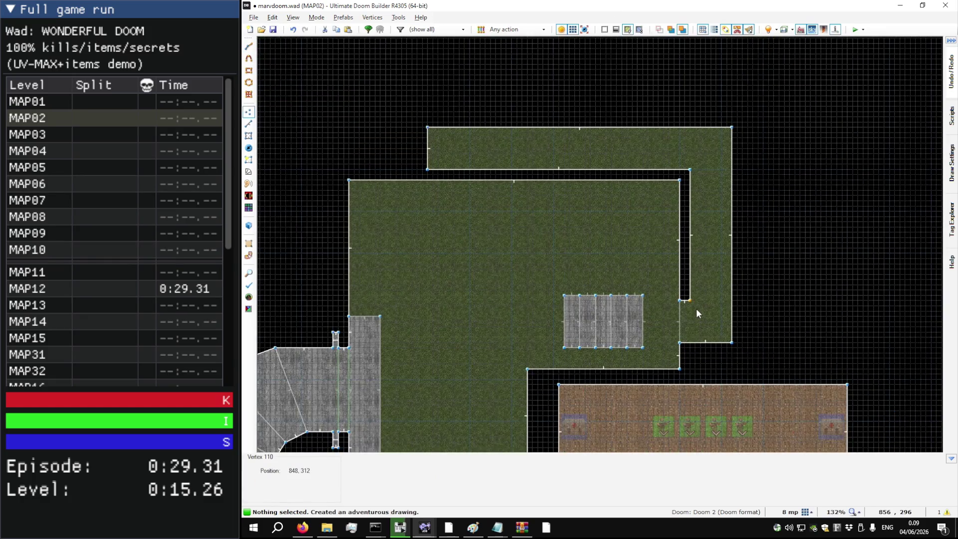
Step: Give the L-shaped corridor sector a FLOOR5_3 hex-tile floor and a FLAT5_5 ceiling
{"action": "key", "text": "w"}
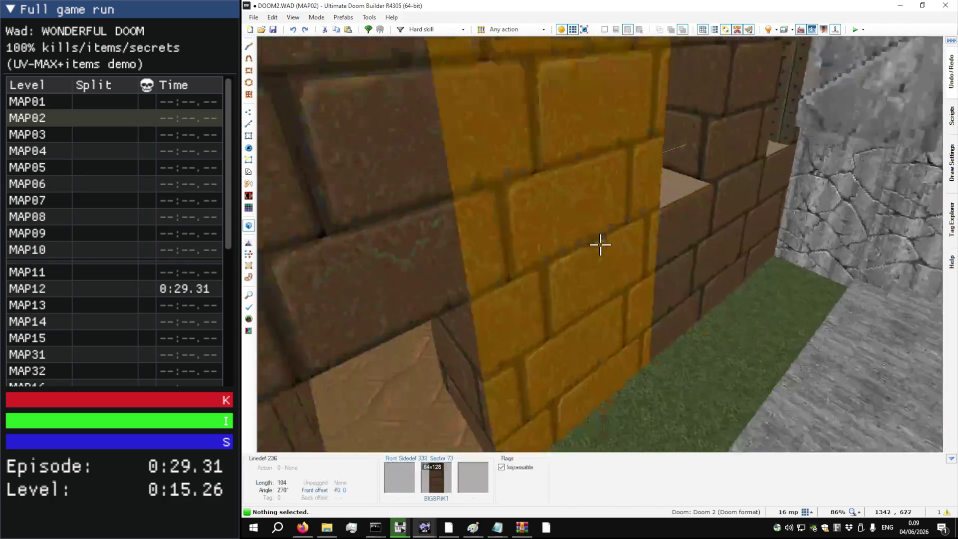
{"action": "key", "text": "w"}
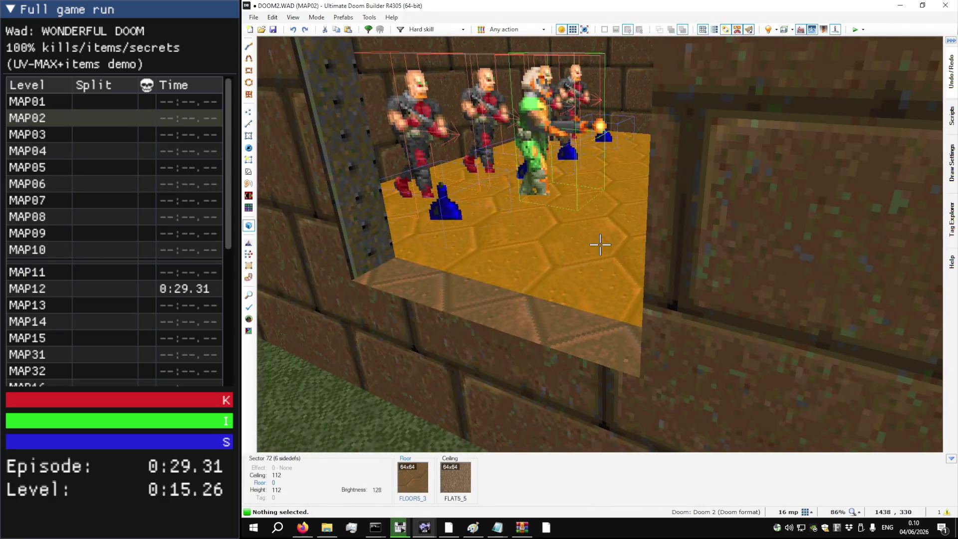
{"action": "key", "text": "q"}
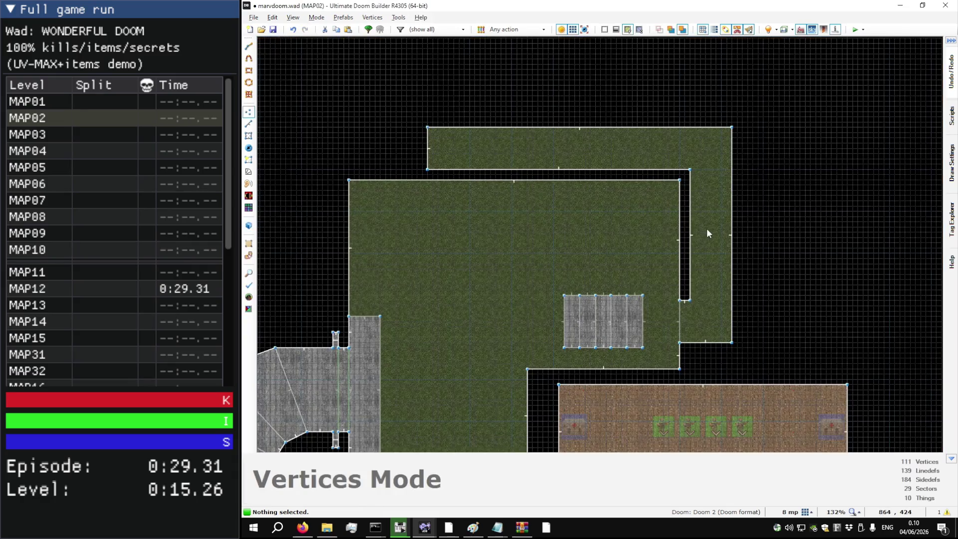
{"action": "key", "text": "s"}
{"action": "right_click", "coordinate": [708, 234]}
{"action": "type", "text": "FLOOR_5"}
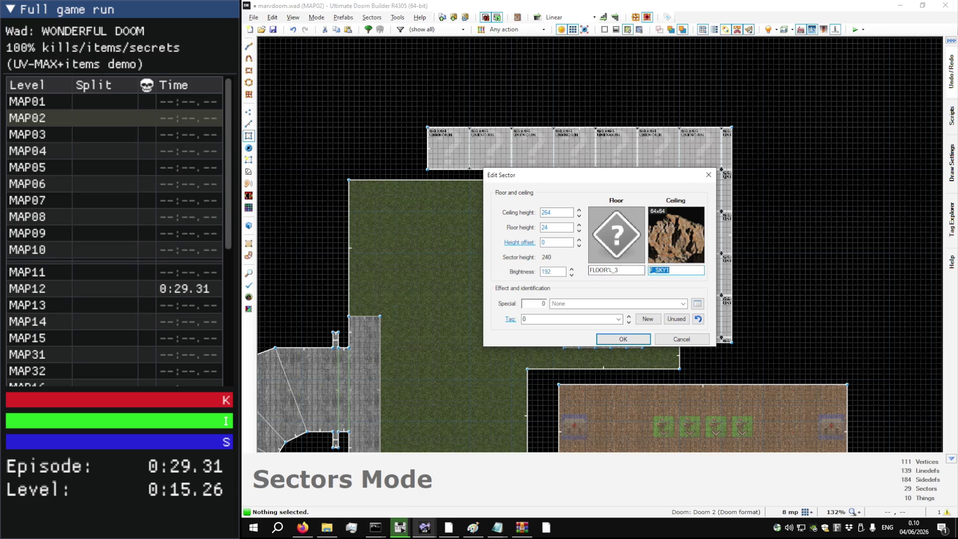
{"action": "type", "text": "FLAT5_5"}
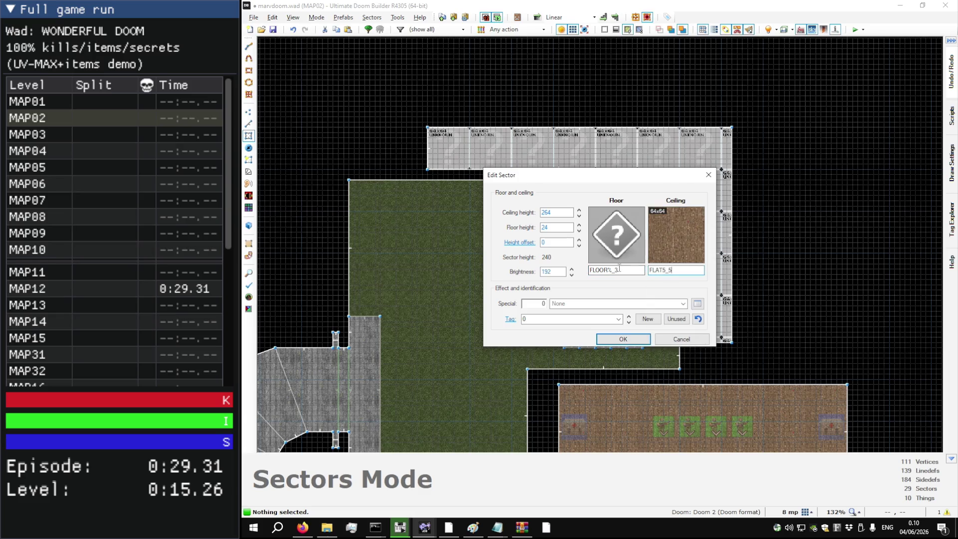
{"action": "key", "text": "Return"}
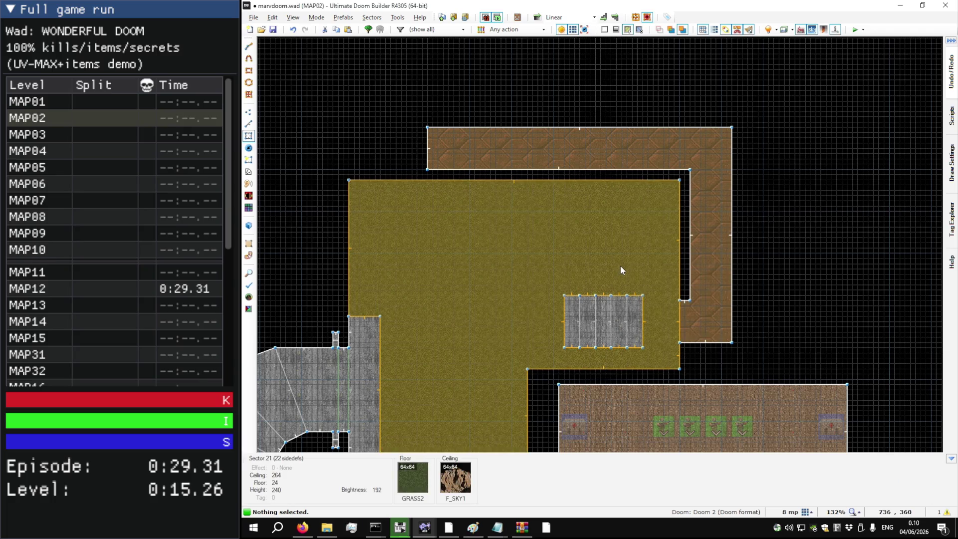
Step: Raise a stone stair step's floor height in Visual Mode
{"action": "key", "text": "w"}
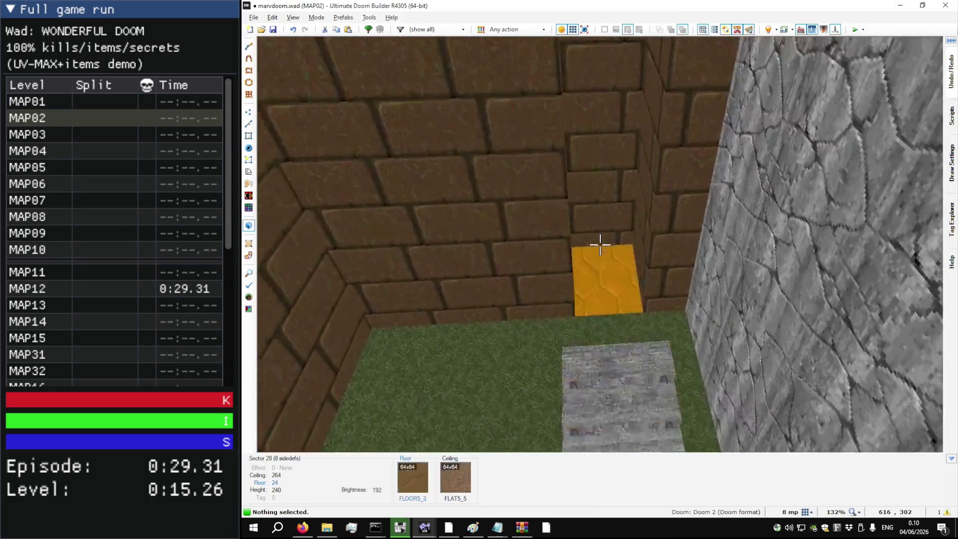
{"action": "left_click", "coordinate": [601, 245]}
{"action": "scroll", "coordinate": [600, 244], "scroll_direction": "up", "scroll_amount": 2}
{"action": "scroll", "coordinate": [601, 244], "scroll_direction": "up", "scroll_amount": 2}
{"action": "key", "text": "w"}
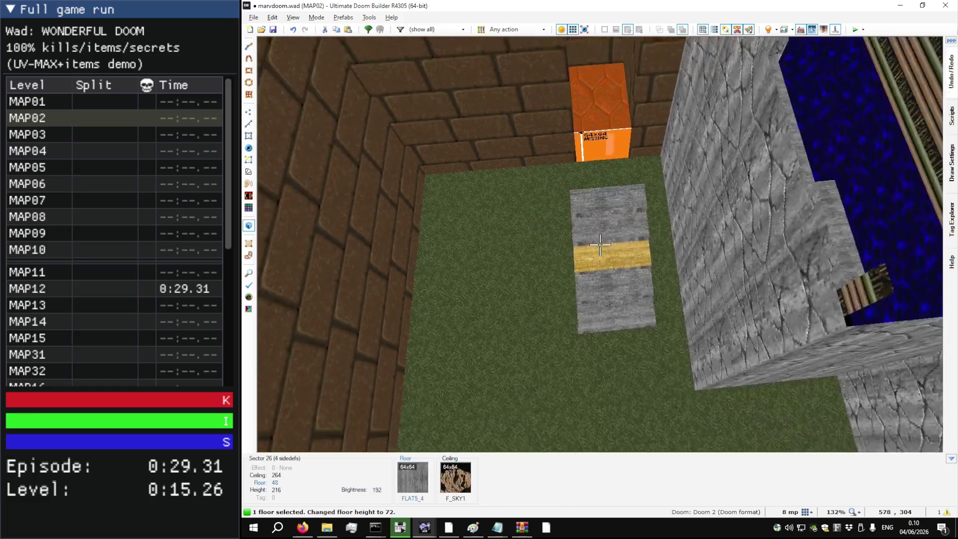
{"action": "key", "text": "w"}
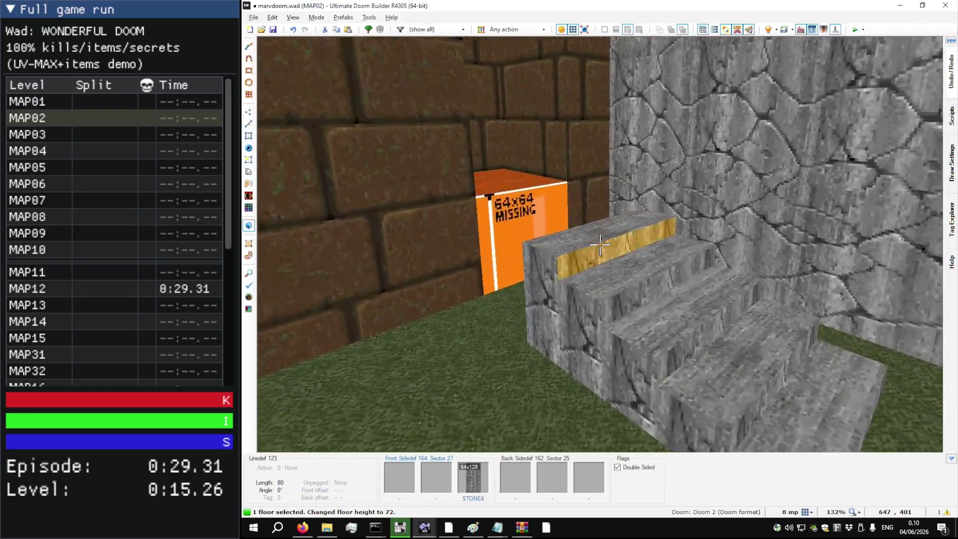
{"action": "key", "text": "w"}
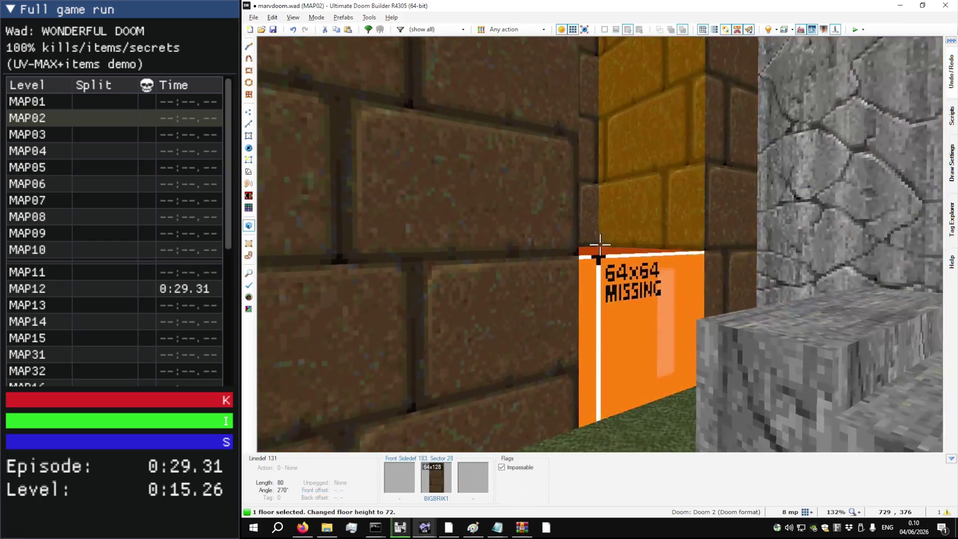
{"action": "left_click", "coordinate": [600, 245]}
Step: Set the closet box's floor to 80 and fill its missing wall with BIGBRIK1
{"action": "left_click", "coordinate": [600, 244]}
{"action": "scroll", "coordinate": [601, 245], "scroll_direction": "up", "scroll_amount": 2}
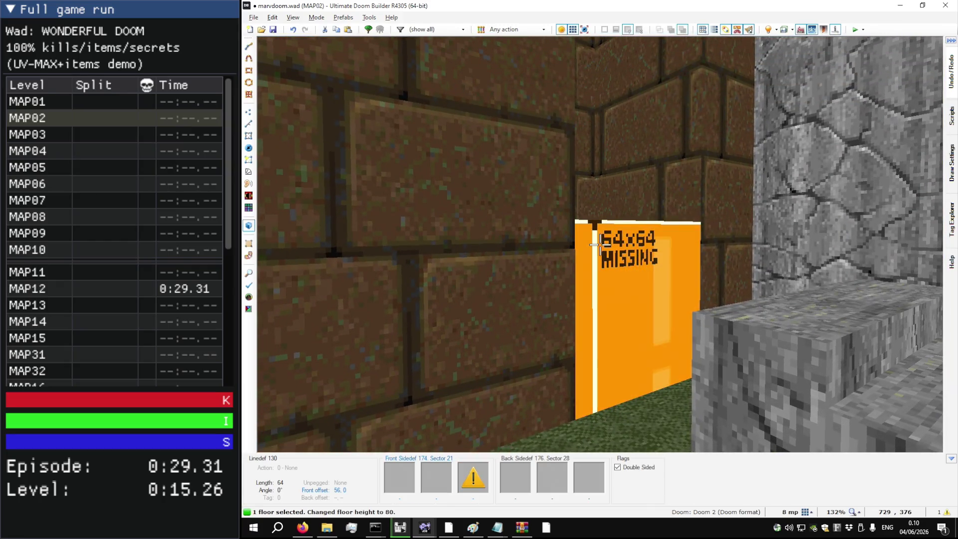
{"action": "scroll", "coordinate": [601, 244], "scroll_direction": "down", "scroll_amount": 1}
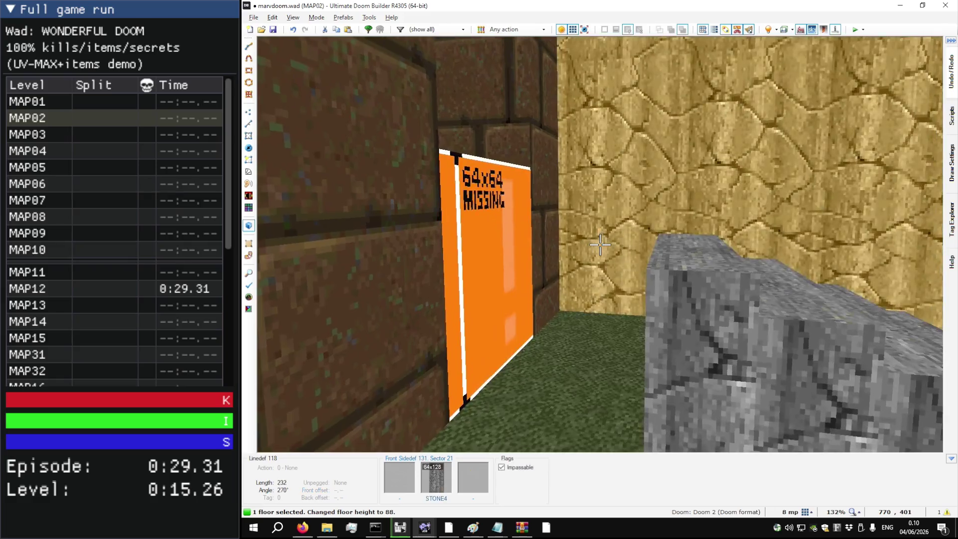
{"action": "key", "text": "s"}
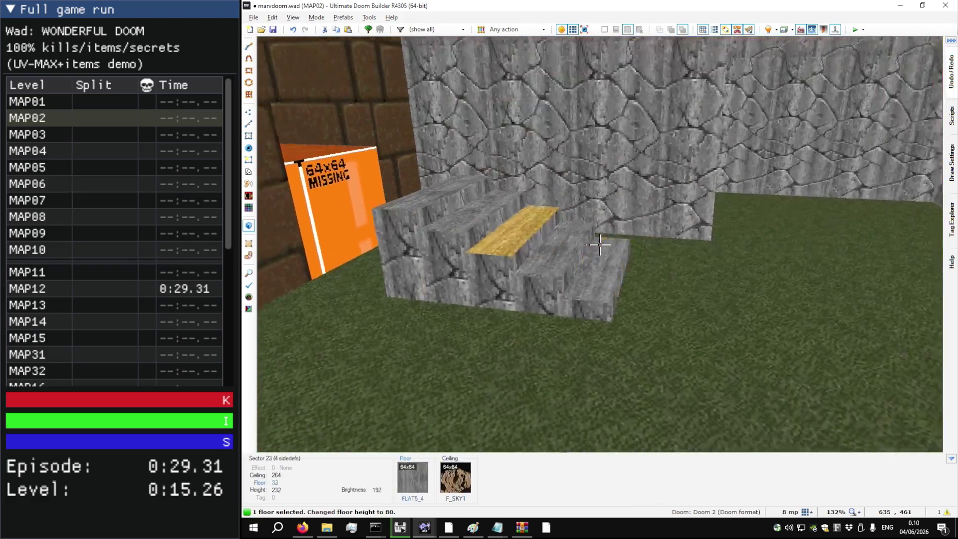
{"action": "key", "text": "a"}
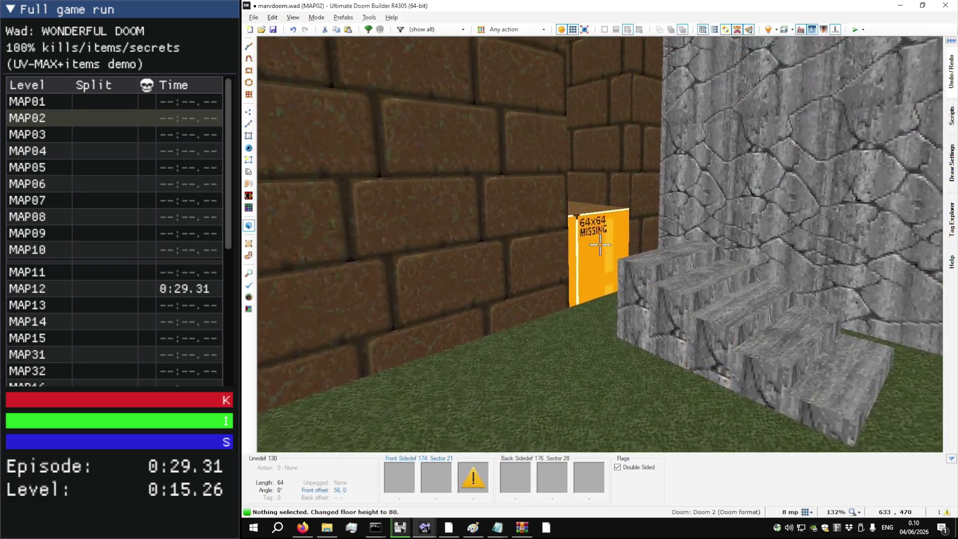
{"action": "key", "text": "ctrl+v"}
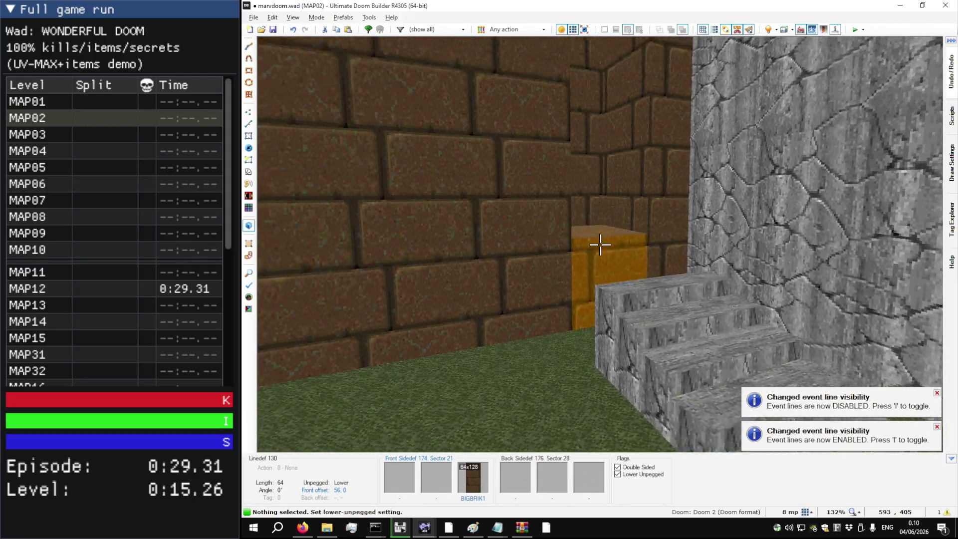
Step: Raise the closet's ceiling to 176
{"action": "key", "text": "s"}
{"action": "left_click", "coordinate": [600, 244]}
{"action": "scroll", "coordinate": [600, 244], "scroll_direction": "up", "scroll_amount": 10}
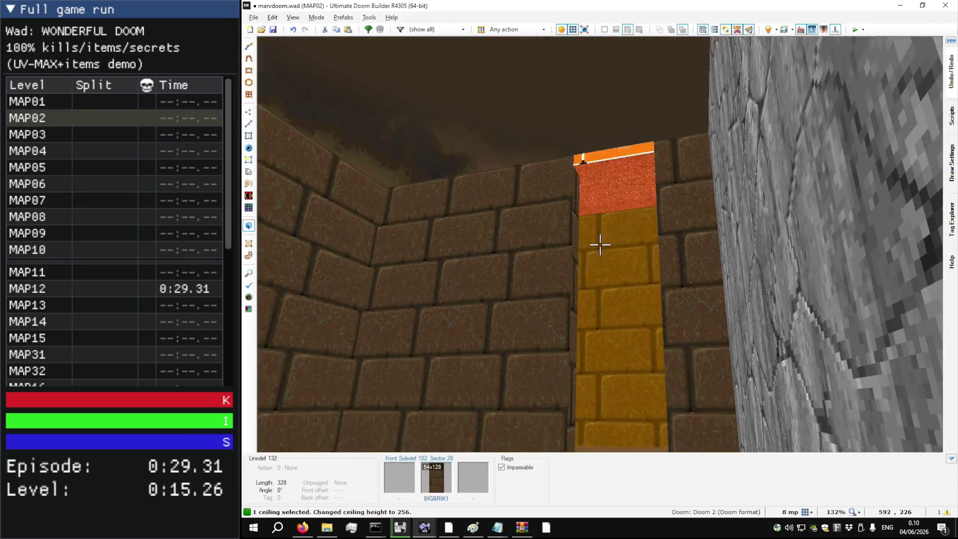
{"action": "scroll", "coordinate": [600, 244], "scroll_direction": "up", "scroll_amount": 6}
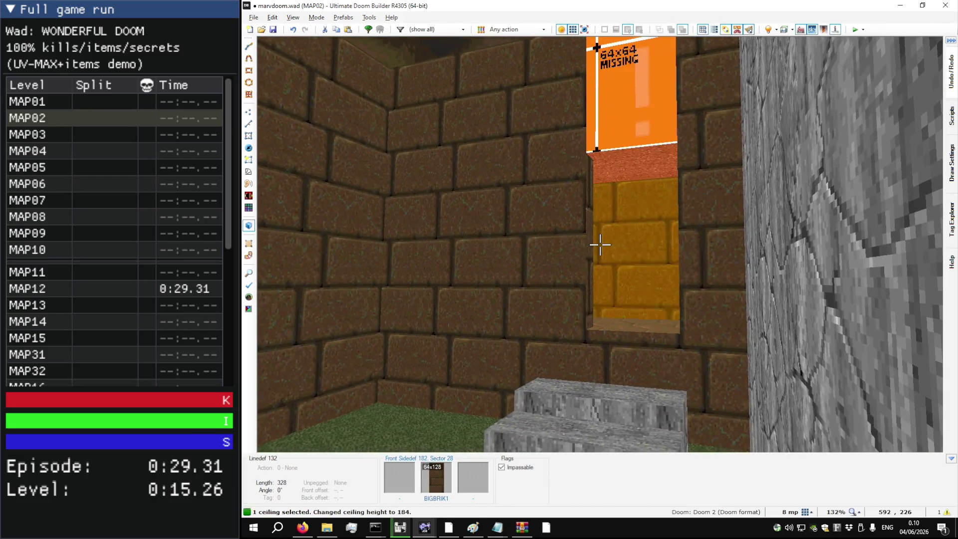
{"action": "scroll", "coordinate": [600, 245], "scroll_direction": "down", "scroll_amount": 1}
Step: Paste BIGBRIK1 onto the opening's remaining missing walls and unpeg the upper brick texture
{"action": "key", "text": "w"}
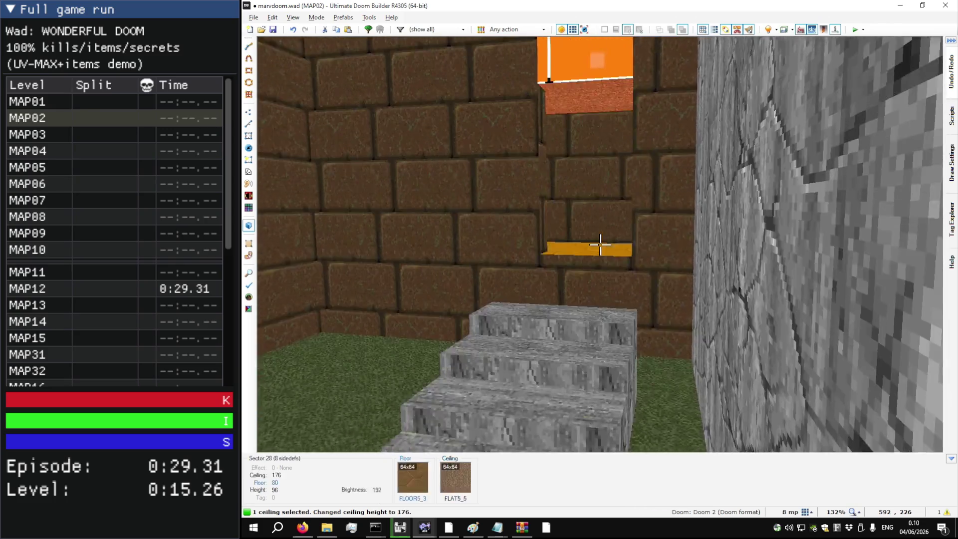
{"action": "key", "text": "Escape"}
{"action": "key", "text": "s"}
{"action": "key", "text": "ctrl+v"}
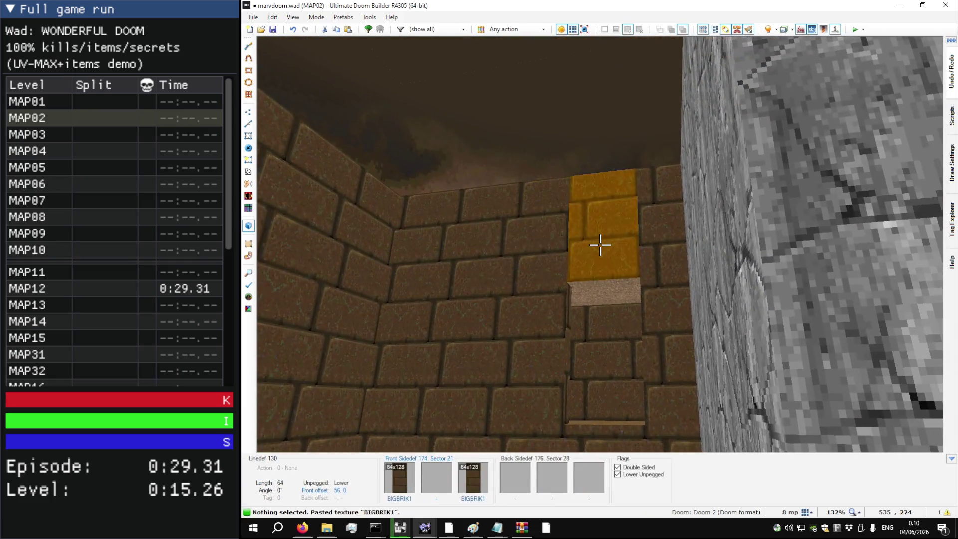
{"action": "key", "text": "u"}
{"action": "key", "text": "s"}
{"action": "key", "text": "w"}
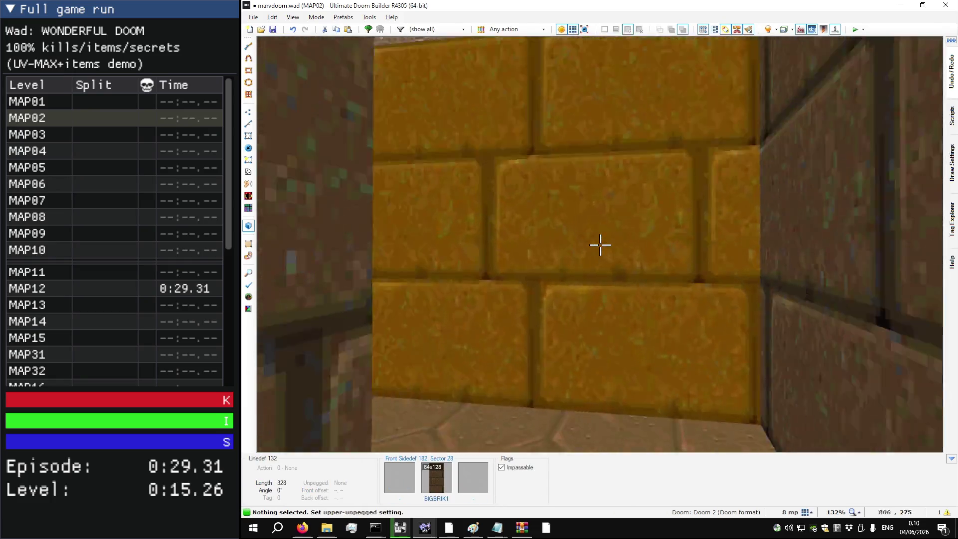
{"action": "key", "text": "w"}
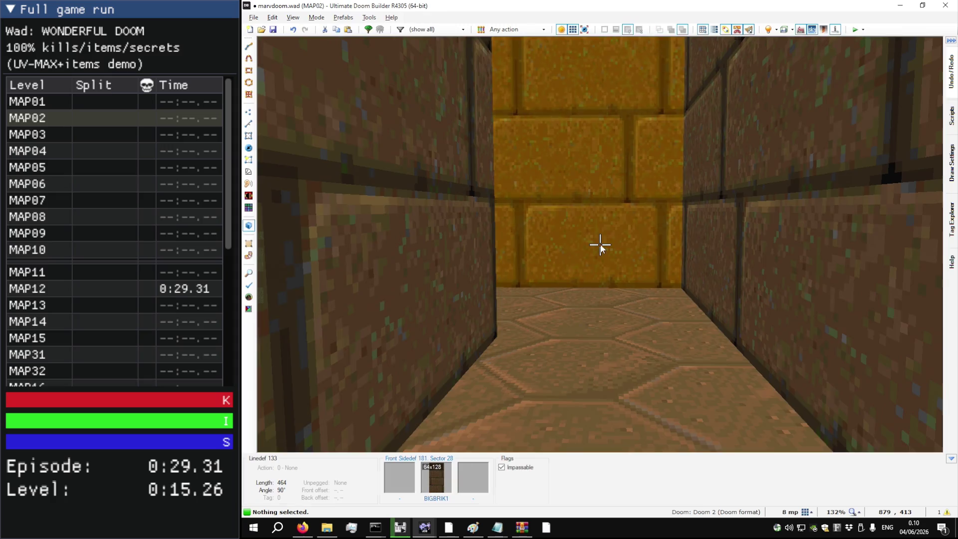
{"action": "key", "text": "q"}
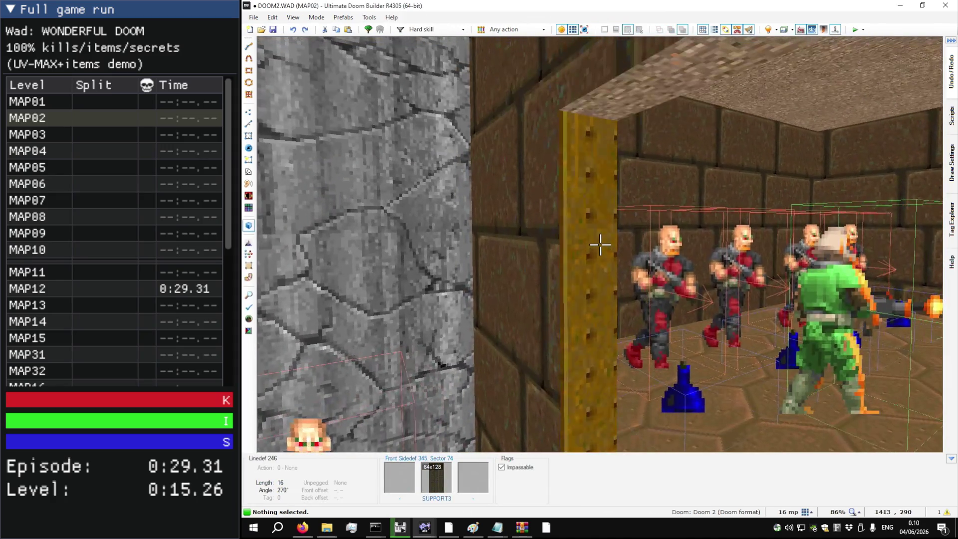
{"action": "key", "text": "w"}
{"action": "key", "text": "w"}
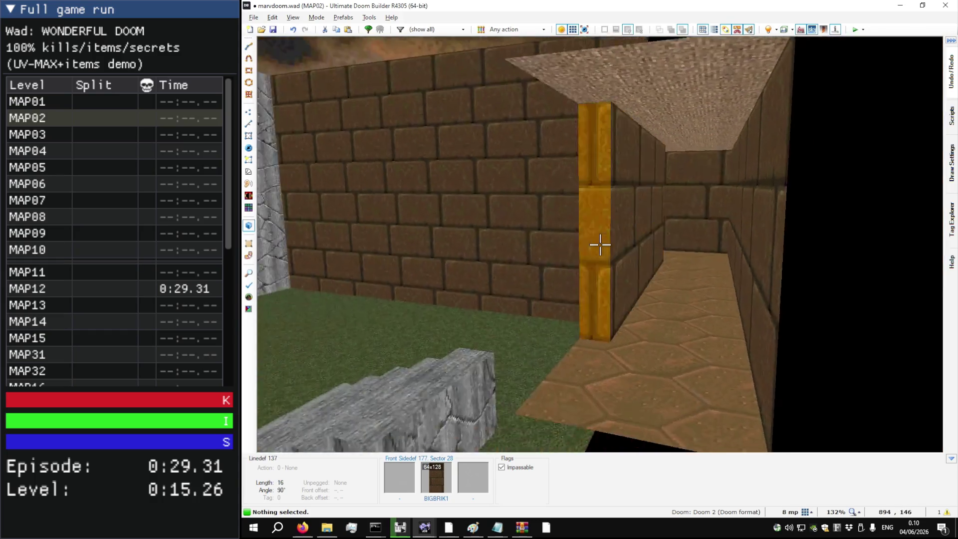
Step: Set closet edge linedef 137's middle texture to SUPPORT3 and paste it onto linedef 131
{"action": "right_click", "coordinate": [600, 245]}
{"action": "type", "text": "SUPPORT3"}
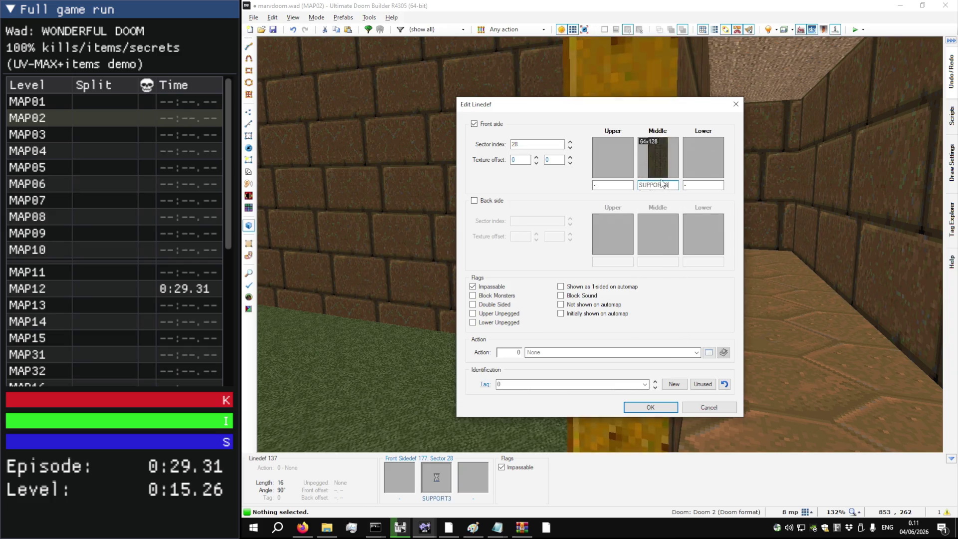
{"action": "key", "text": "Return"}
{"action": "key", "text": "ctrl+c"}
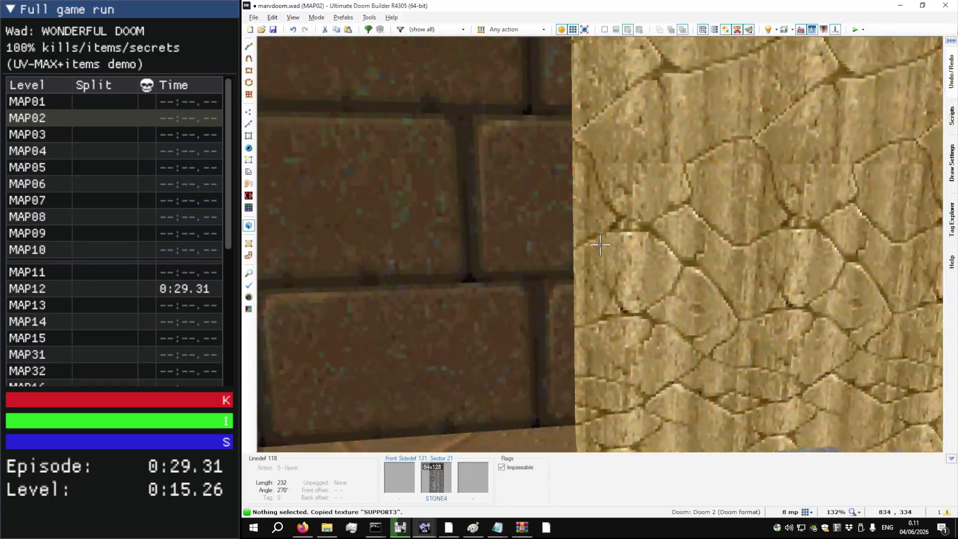
{"action": "key", "text": "ctrl+v"}
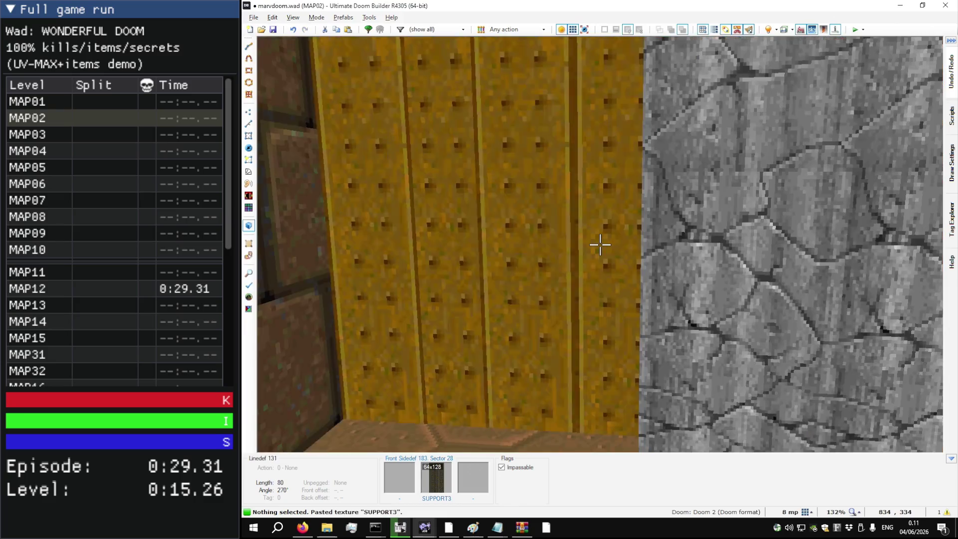
Step: Draw the alcove line and give its new wall BIGBRIK1 bricks
{"action": "key", "text": "q"}
{"action": "key", "text": "v"}
{"action": "scroll", "coordinate": [610, 306], "scroll_direction": "up", "scroll_amount": 3}
{"action": "key", "text": "d"}
{"action": "left_click", "coordinate": [627, 312]}
{"action": "key", "text": "q"}
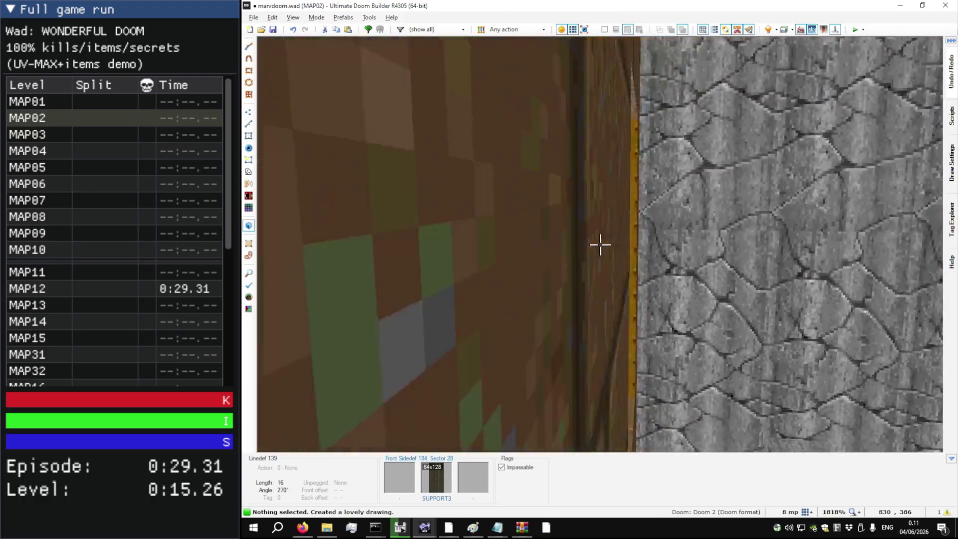
{"action": "key", "text": "ctrl+c"}
{"action": "key", "text": "ctrl+v"}
{"action": "key", "text": "w"}
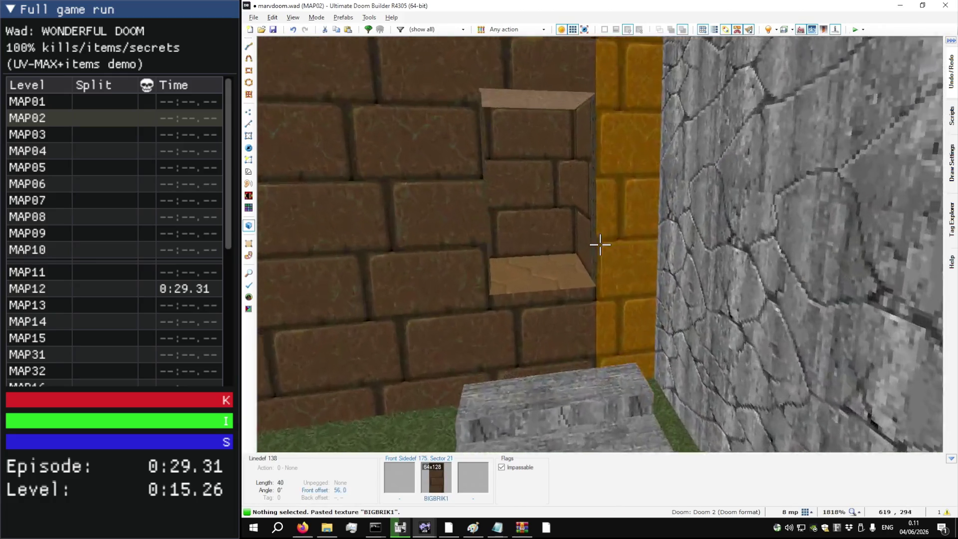
{"action": "key", "text": "q"}
{"action": "scroll", "coordinate": [600, 223], "scroll_direction": "down", "scroll_amount": 4}
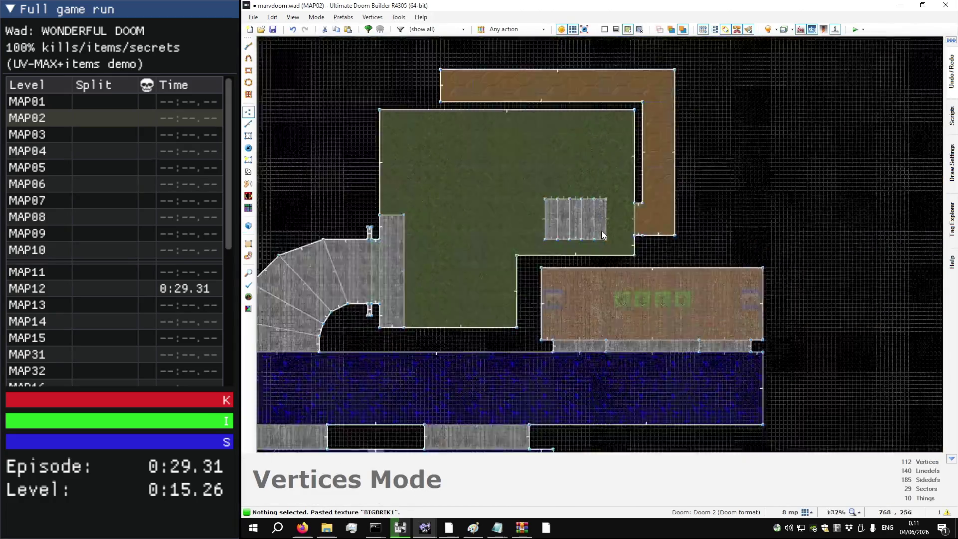
Step: Drag the brown corridor's east linedef to the right and check the widened leg in 3D
{"action": "scroll", "coordinate": [669, 209], "scroll_direction": "up", "scroll_amount": 4}
{"action": "scroll", "coordinate": [631, 241], "scroll_direction": "down", "scroll_amount": 4}
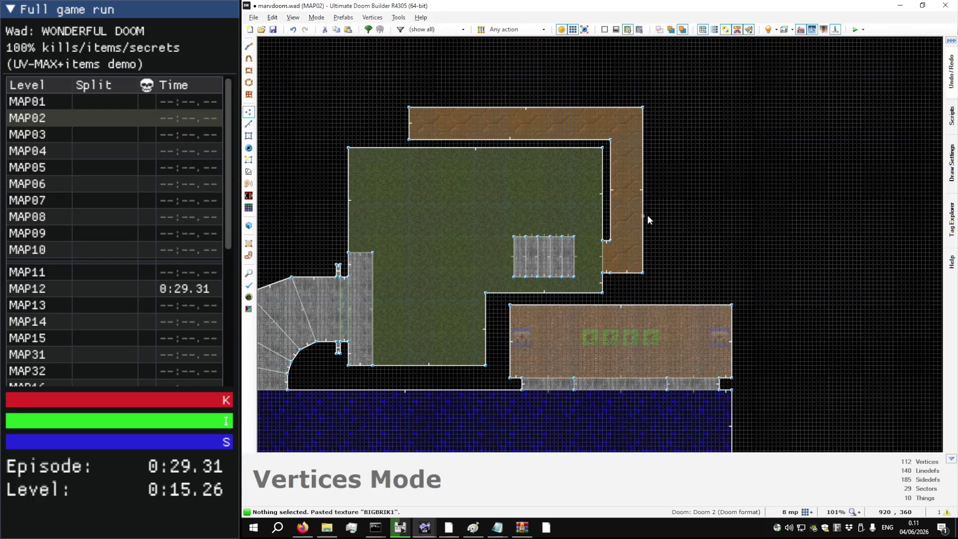
{"action": "key", "text": "l"}
{"action": "left_click_drag", "start_coordinate": [649, 219], "coordinate": [665, 220]}
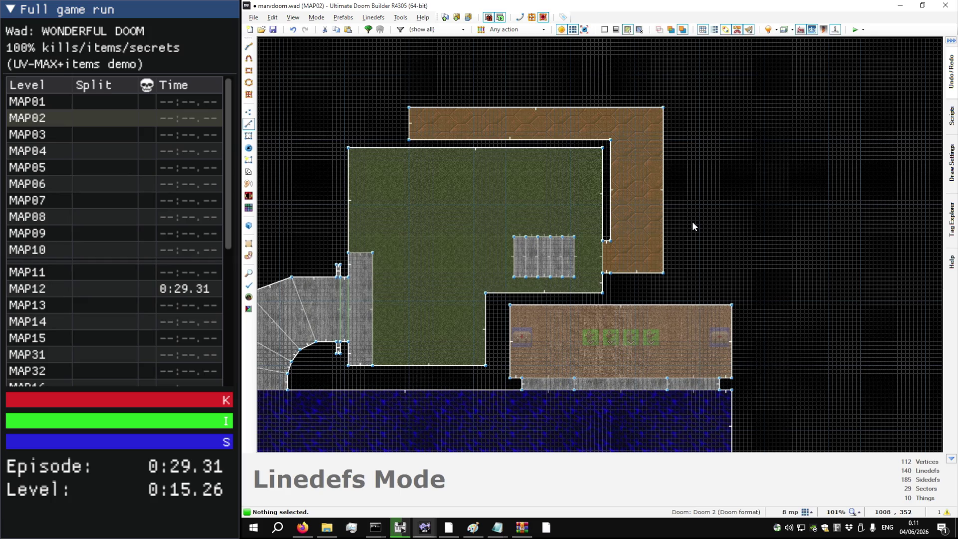
{"action": "key", "text": "w"}
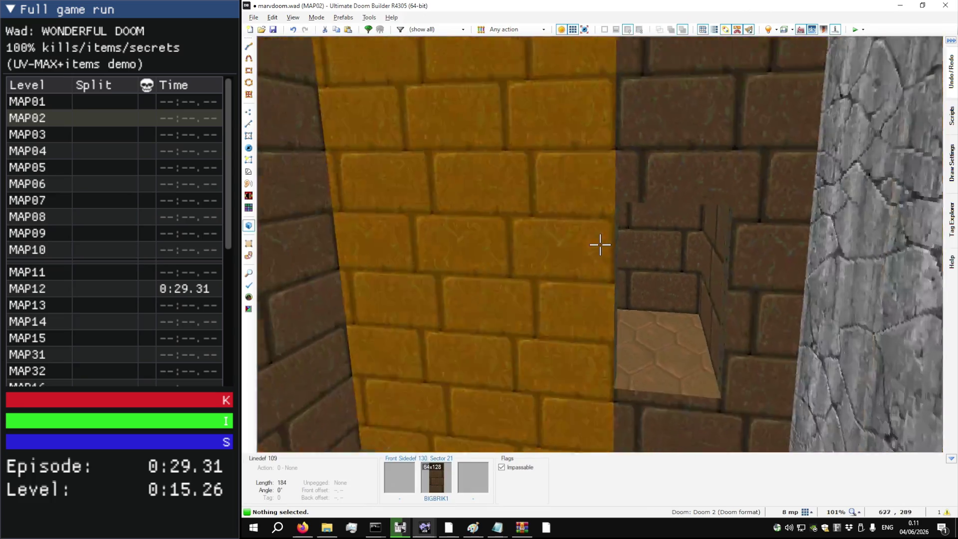
{"action": "key", "text": "w"}
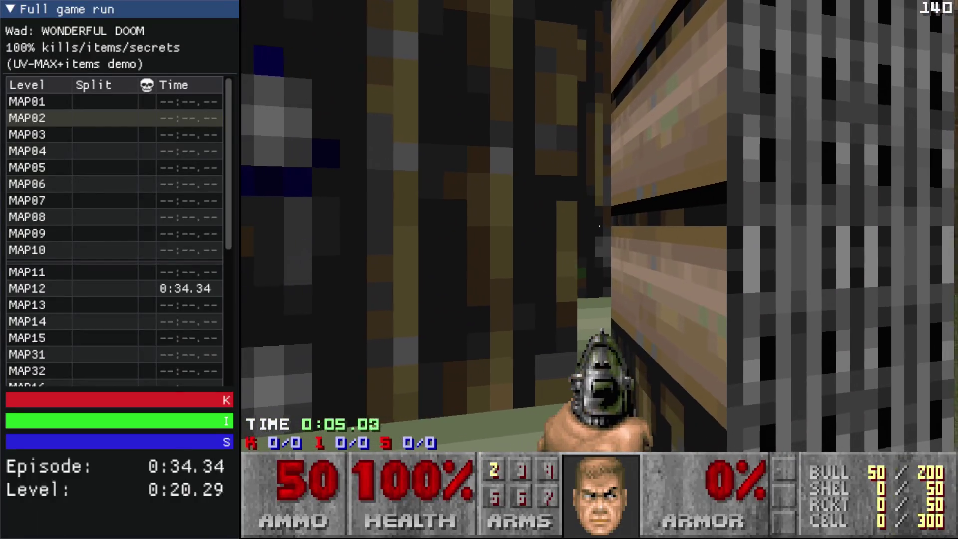
Step: Quit the test game, shift the PIPEWAL2 walls' vertical offset to -40, and relaunch Test Map
{"action": "key", "text": "Escape"}
{"action": "key", "text": "alt+F4"}
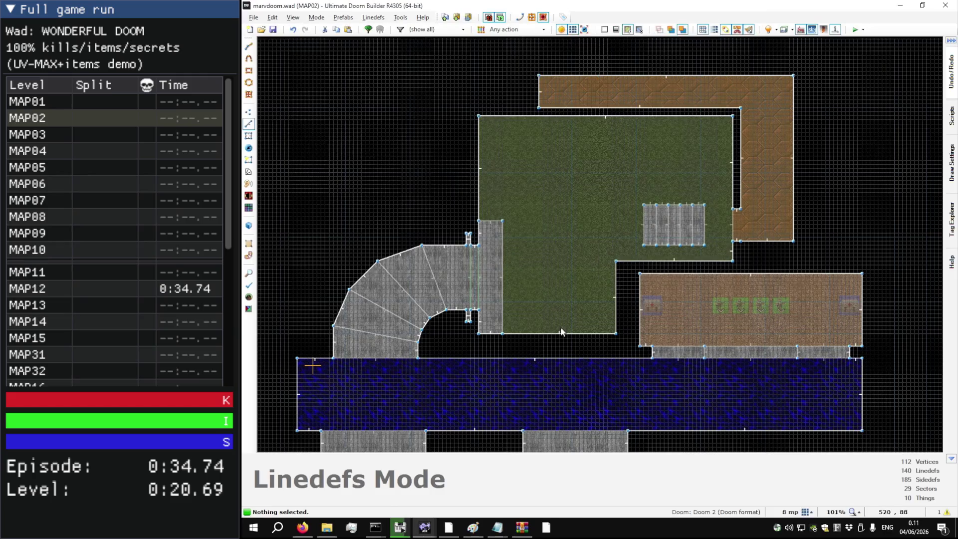
{"action": "scroll", "coordinate": [453, 278], "scroll_direction": "up", "scroll_amount": 5}
{"action": "key", "text": "q"}
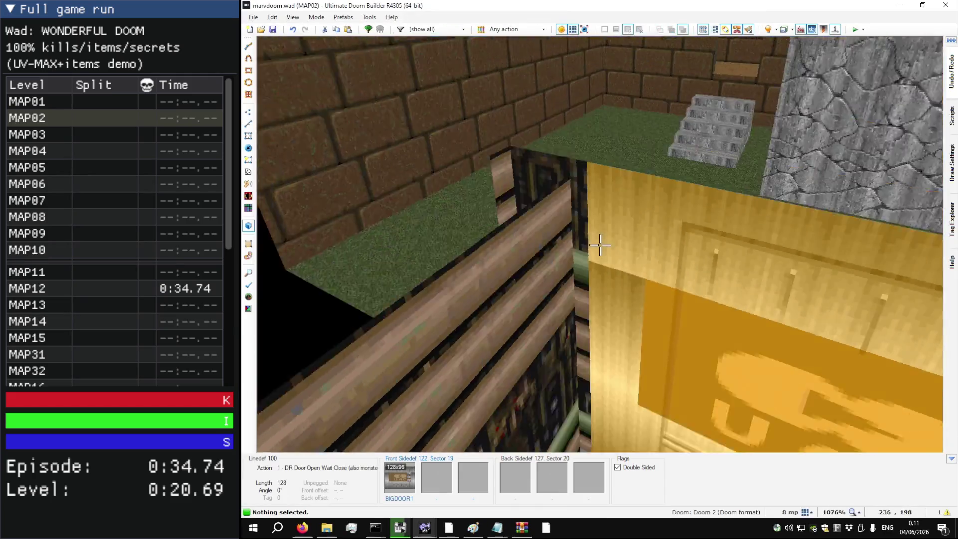
{"action": "key", "text": "w"}
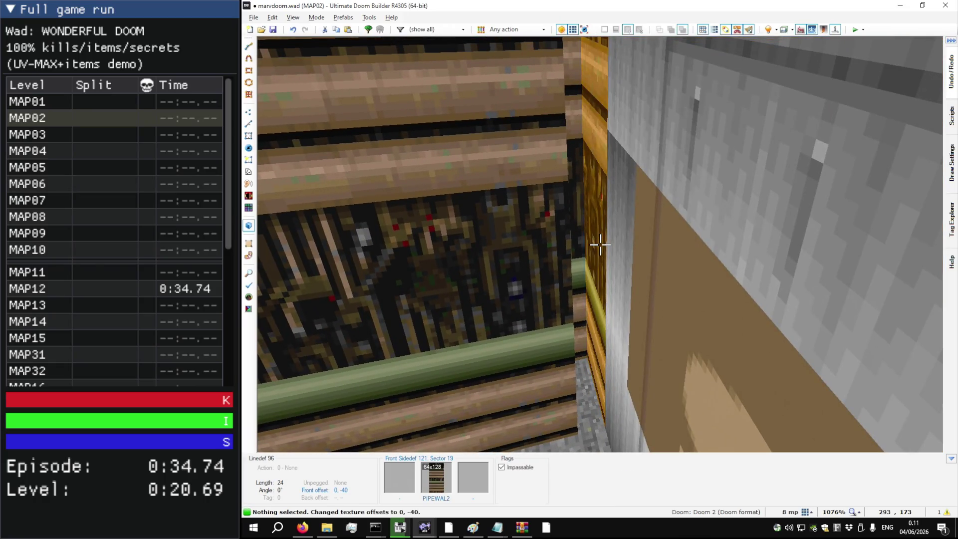
{"action": "key", "text": "ctrl+Down"}
{"action": "key", "text": "ctrl+Up"}
{"action": "key", "text": "ctrl+Up"}
{"action": "key", "text": "F9"}
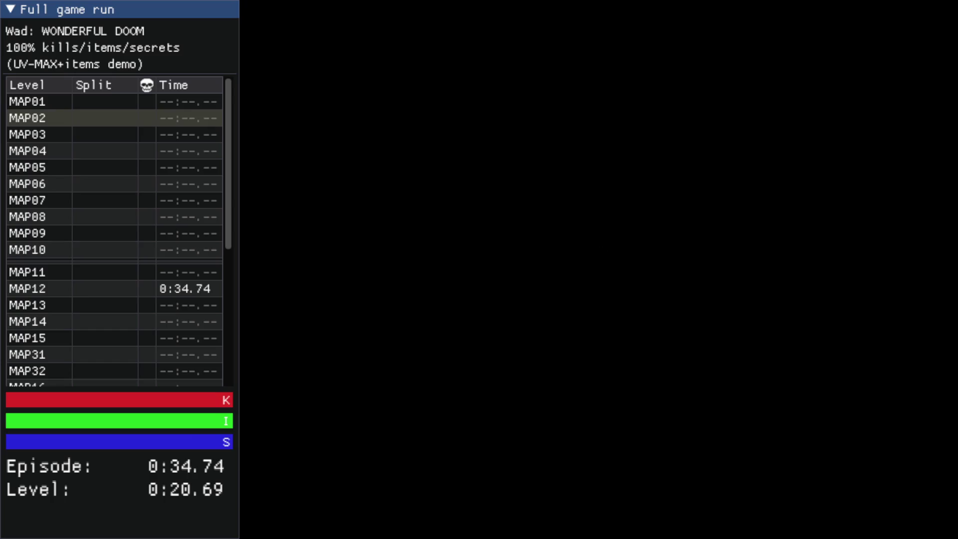
Step: Run the player up the stone stairs past the UAC sign into the brick corridor, then quit
{"action": "key", "text": "Up"}
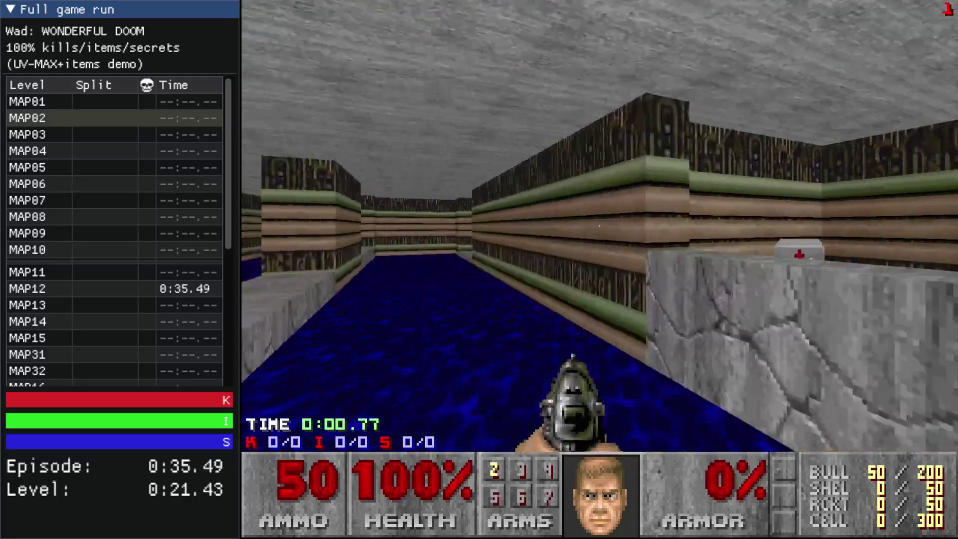
{"action": "key", "text": "Up"}
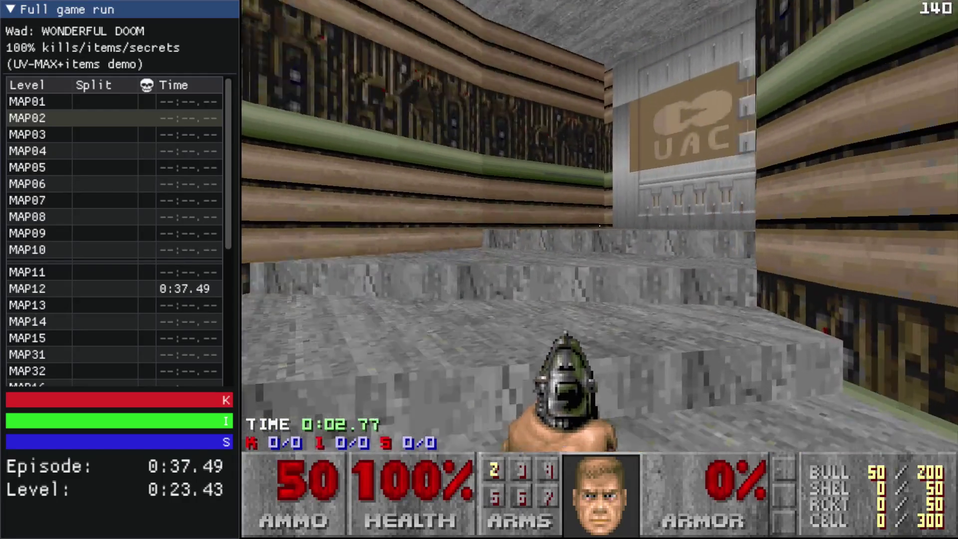
{"action": "key", "text": "Left"}
{"action": "key", "text": "Up"}
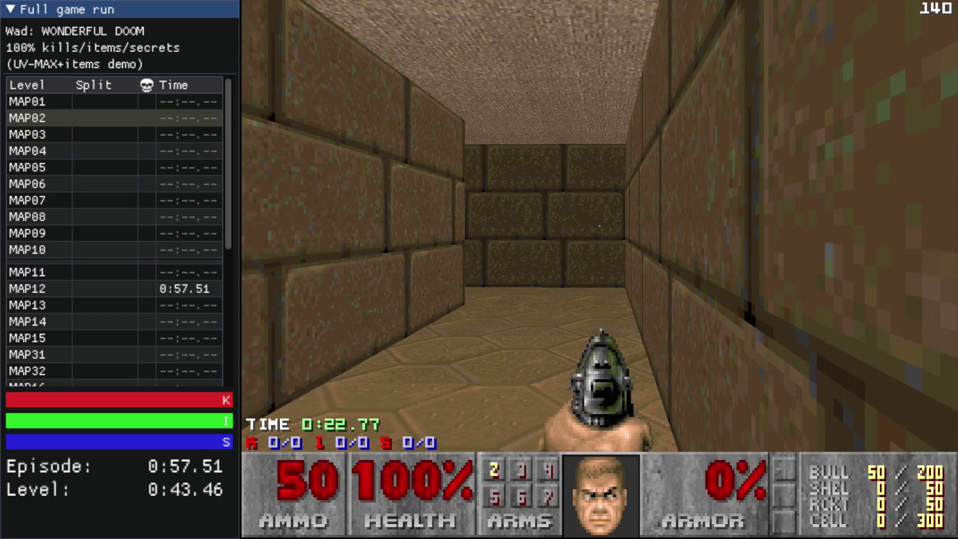
{"action": "key", "text": "Escape"}
{"action": "key", "text": "Return"}
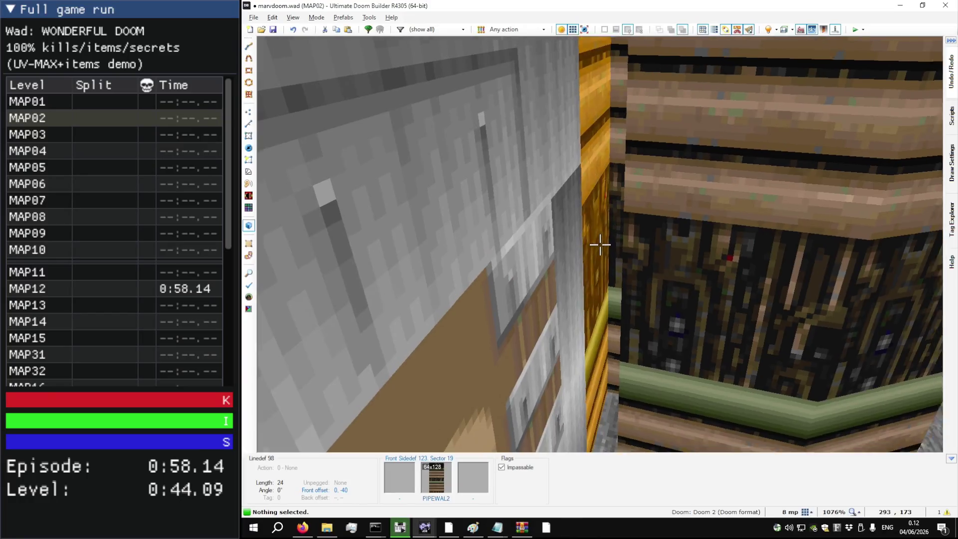
{"action": "key", "text": "w"}
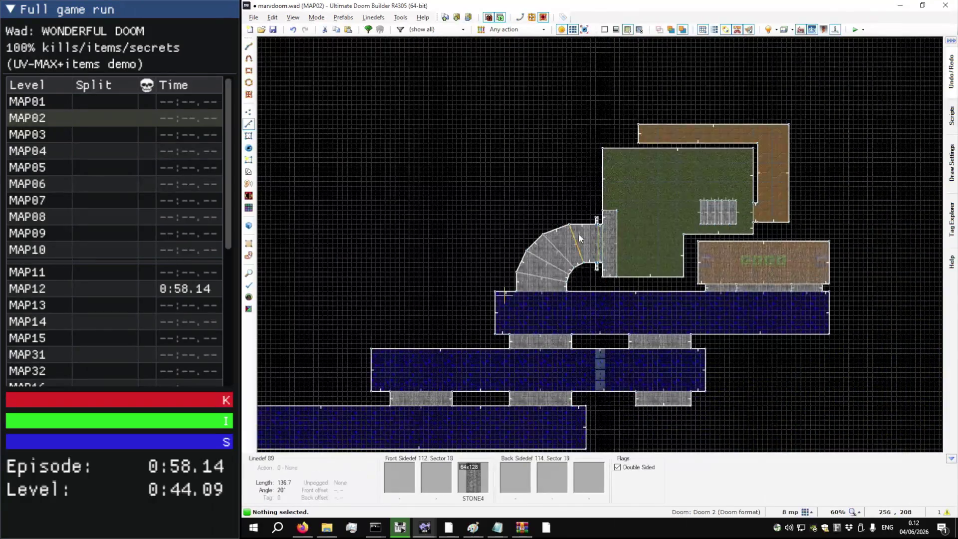
Step: Check the original DOOM2.WAD MAP02, then drag the brown corridor's east linedef further right
{"action": "key", "text": "alt+Tab"}
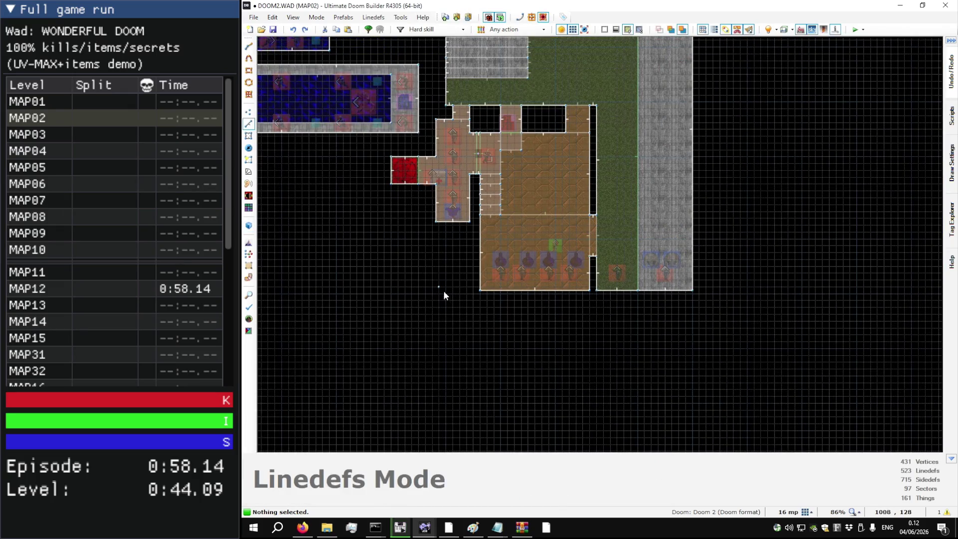
{"action": "scroll", "coordinate": [457, 292], "scroll_direction": "up", "scroll_amount": 8}
{"action": "key", "text": "d"}
{"action": "scroll", "coordinate": [493, 297], "scroll_direction": "down", "scroll_amount": 10}
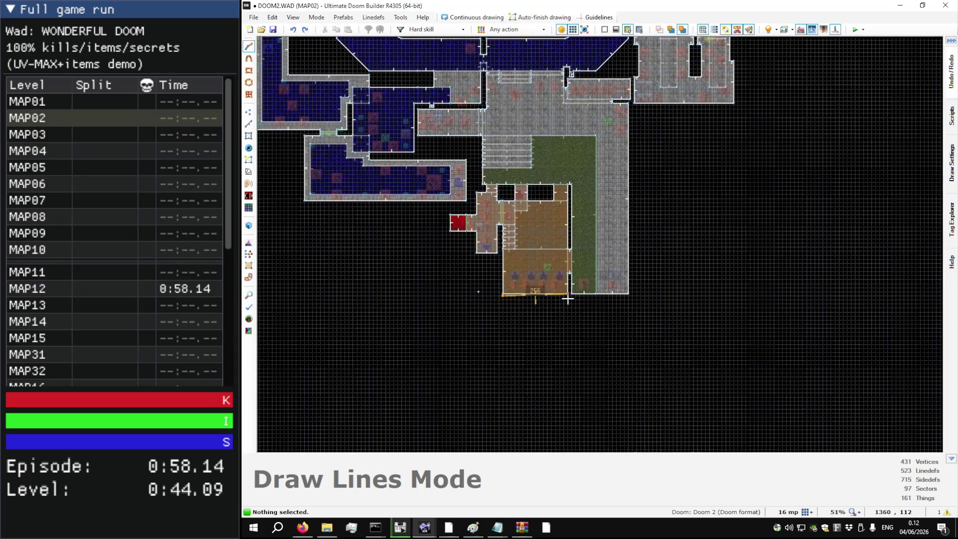
{"action": "scroll", "coordinate": [567, 298], "scroll_direction": "up", "scroll_amount": 9}
{"action": "scroll", "coordinate": [561, 298], "scroll_direction": "down", "scroll_amount": 8}
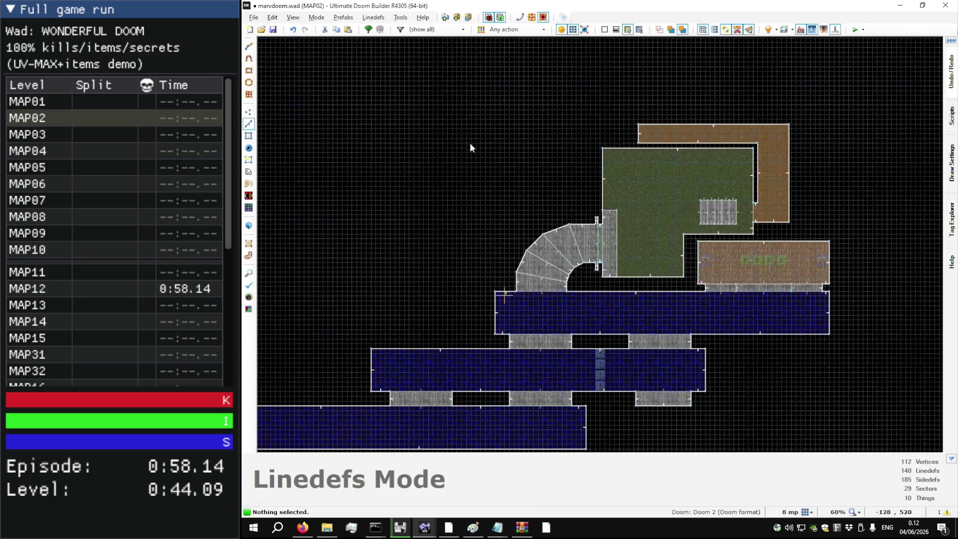
{"action": "scroll", "coordinate": [795, 175], "scroll_direction": "up", "scroll_amount": 5}
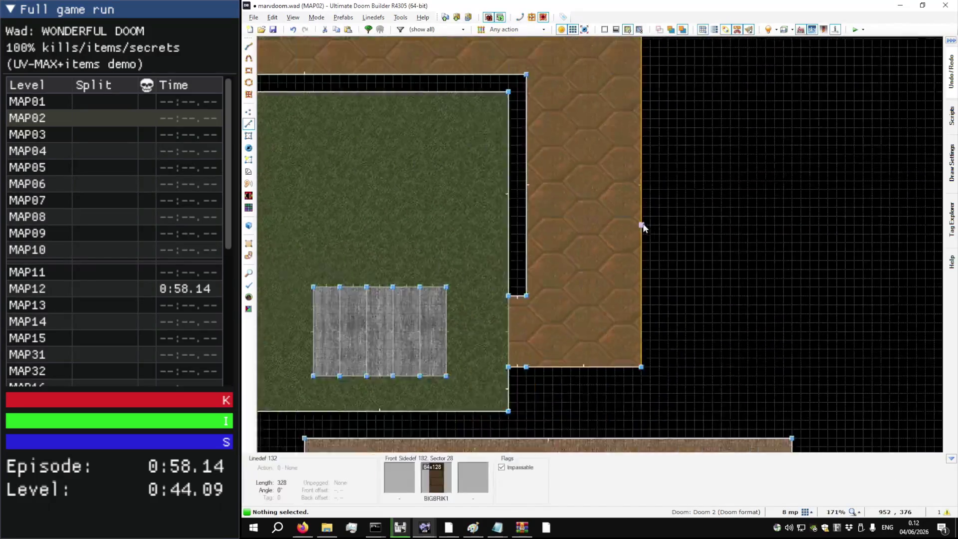
{"action": "left_click_drag", "start_coordinate": [691, 223], "coordinate": [737, 227]}
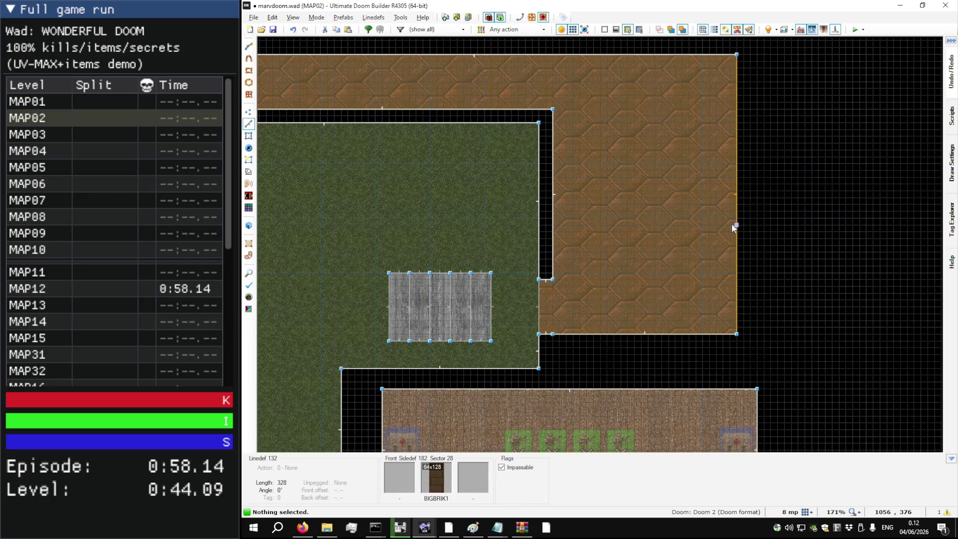
{"action": "scroll", "coordinate": [666, 233], "scroll_direction": "down", "scroll_amount": 2}
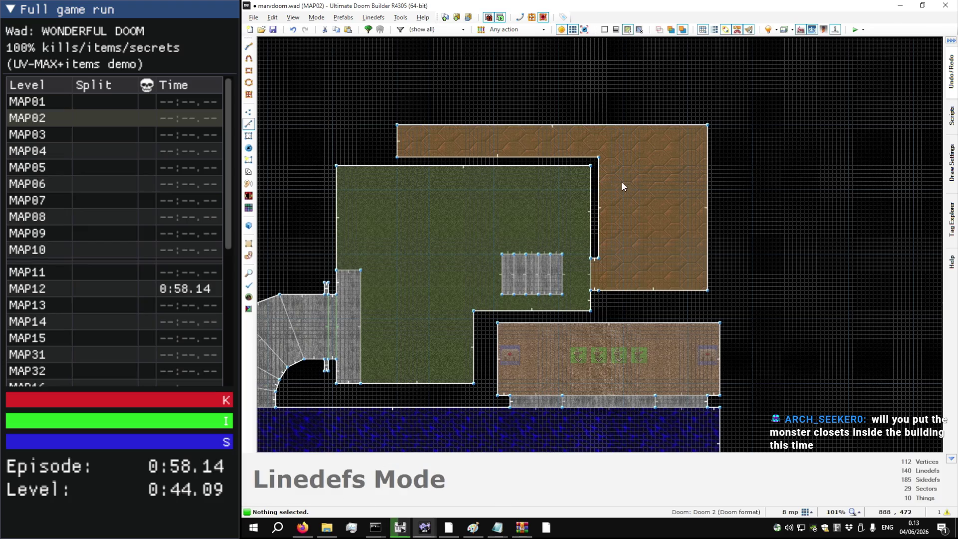
{"action": "scroll", "coordinate": [612, 229], "scroll_direction": "up", "scroll_amount": 10}
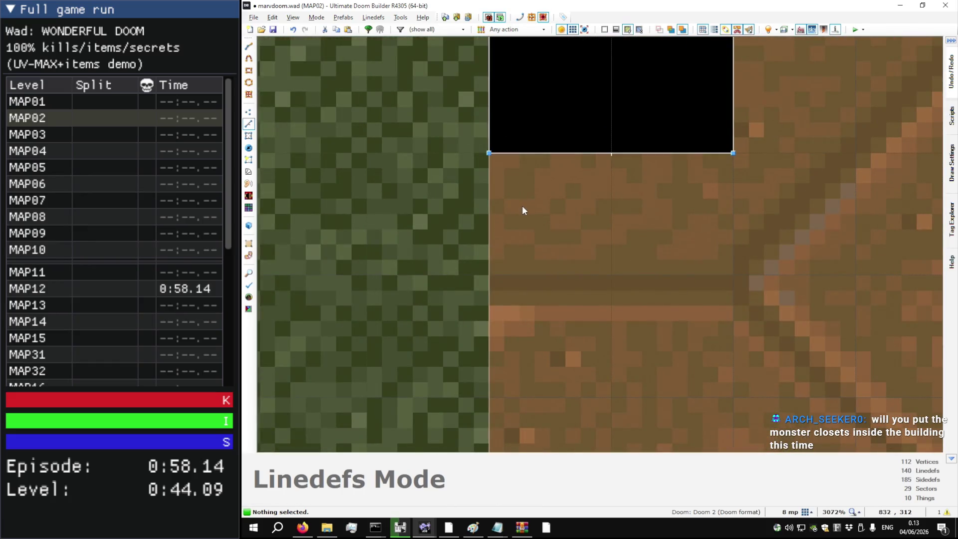
{"action": "scroll", "coordinate": [522, 205], "scroll_direction": "down", "scroll_amount": 10}
{"action": "key", "text": "q"}
{"action": "key", "text": "w"}
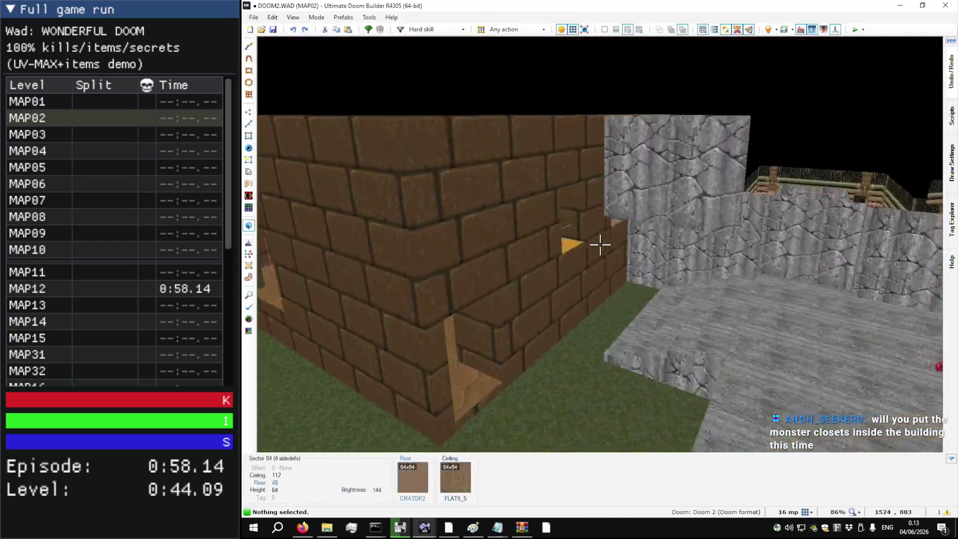
{"action": "key", "text": "w"}
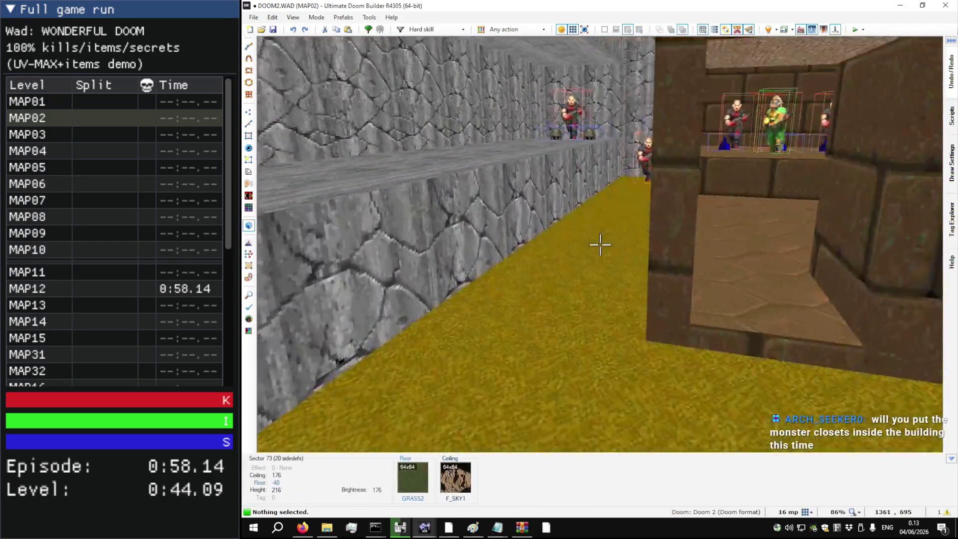
{"action": "key", "text": "s"}
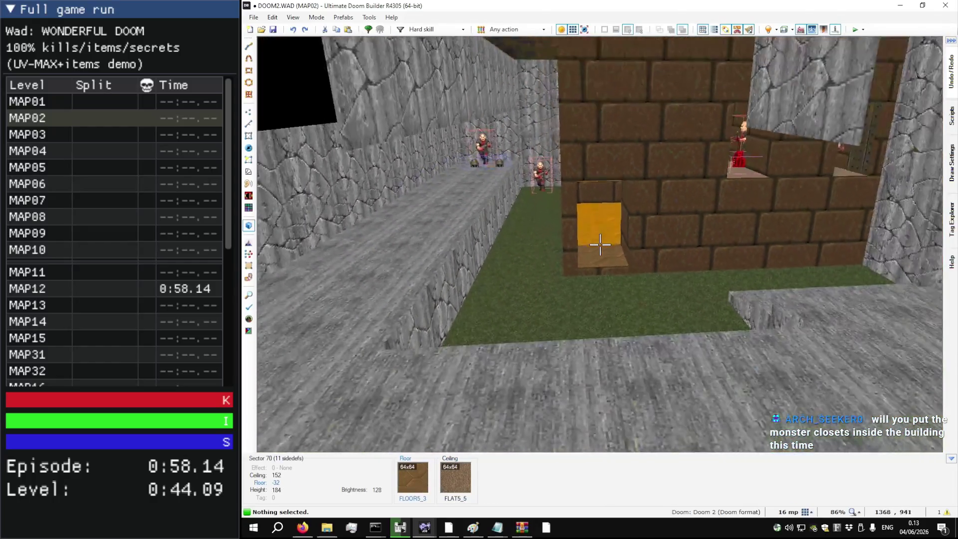
{"action": "key", "text": "w"}
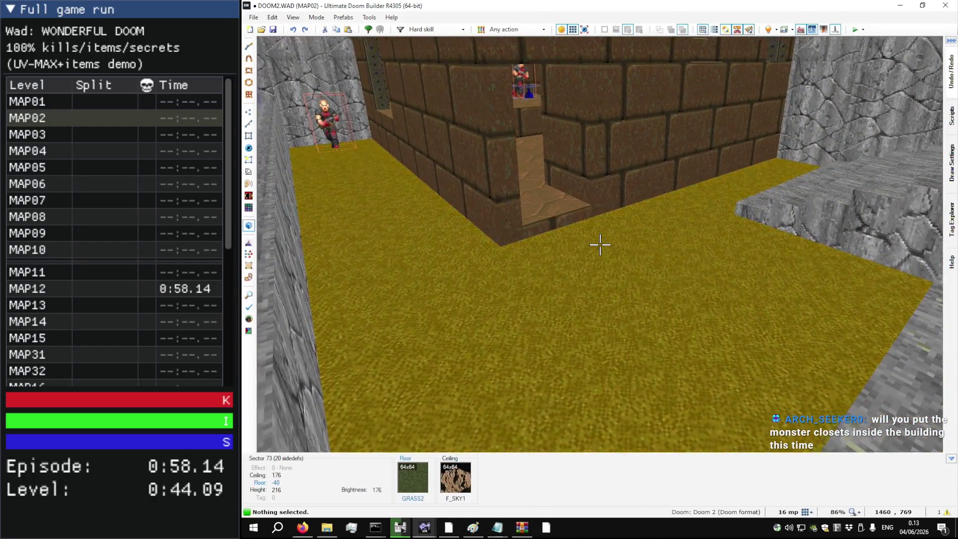
{"action": "key", "text": "s"}
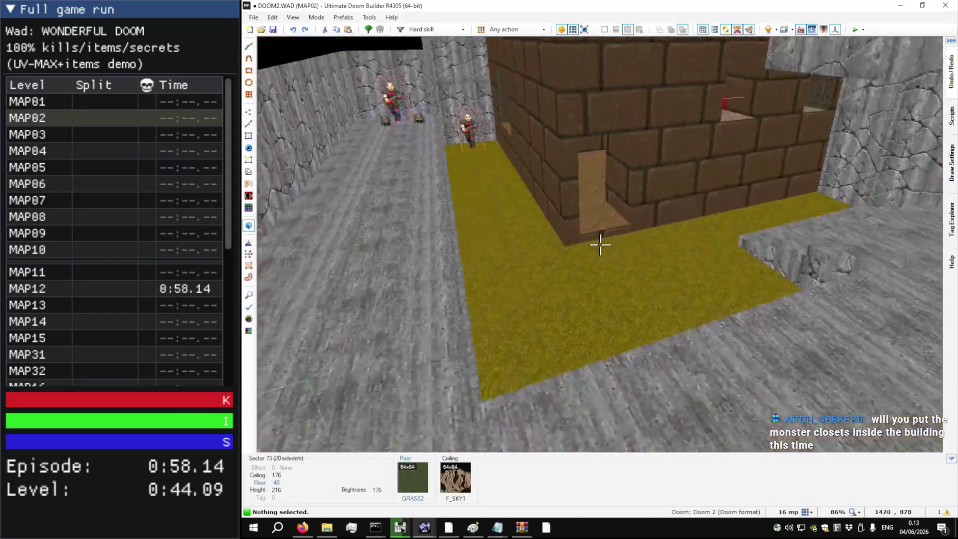
{"action": "key", "text": "q"}
{"action": "scroll", "coordinate": [595, 243], "scroll_direction": "up", "scroll_amount": 10}
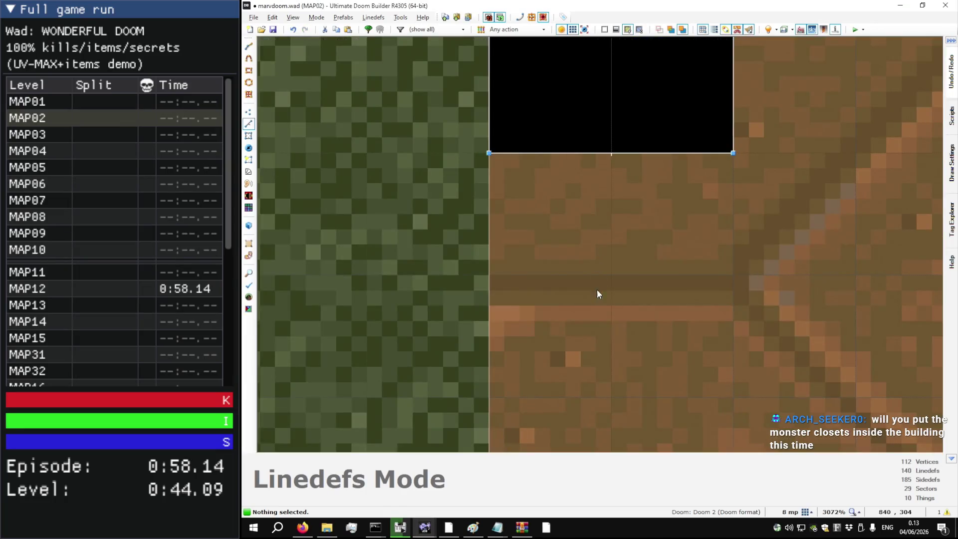
{"action": "key", "text": "q"}
{"action": "key", "text": "s"}
{"action": "key", "text": "w"}
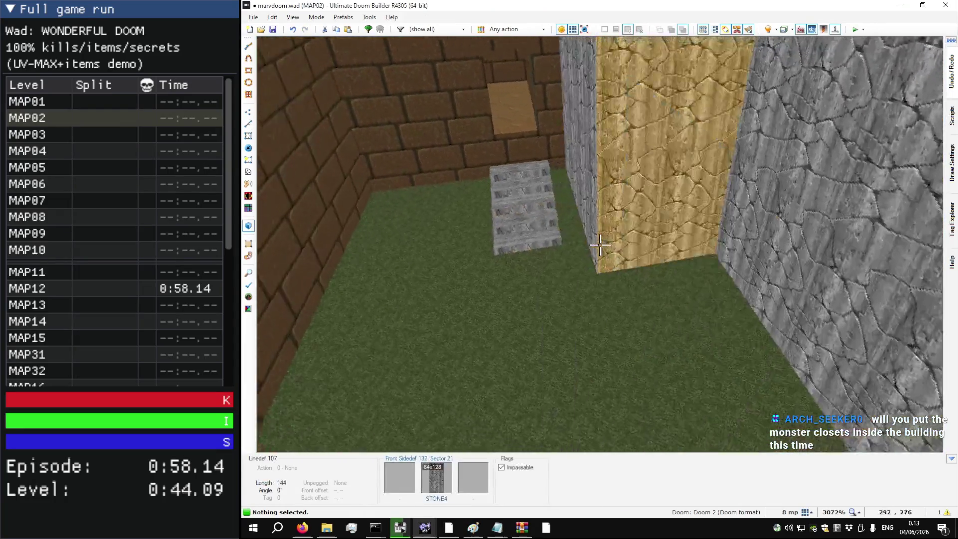
{"action": "key", "text": "s"}
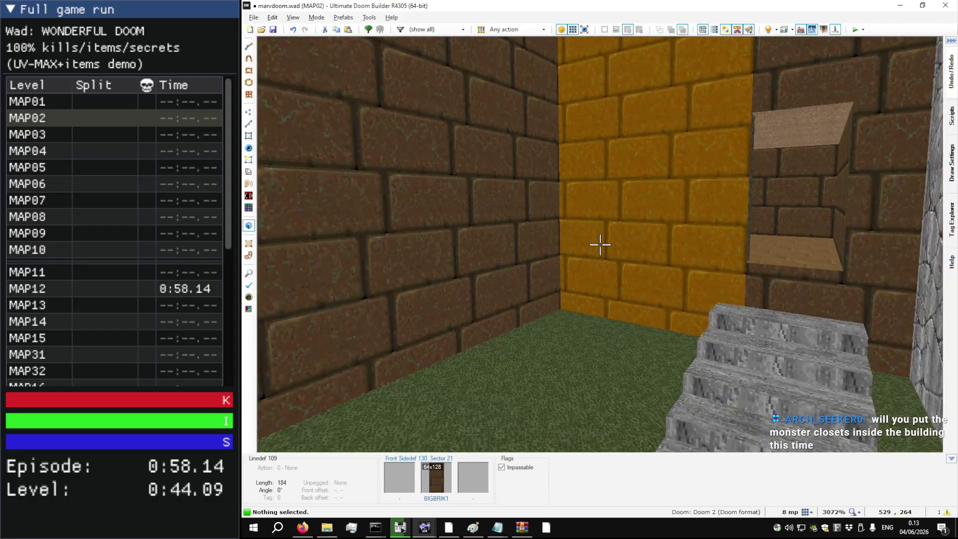
{"action": "key", "text": "w"}
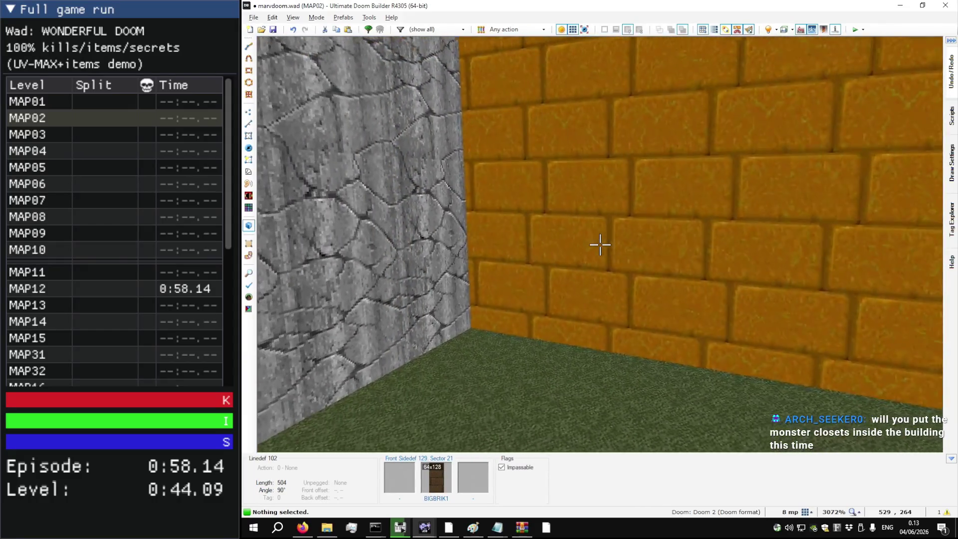
{"action": "key", "text": "s"}
{"action": "key", "text": "w"}
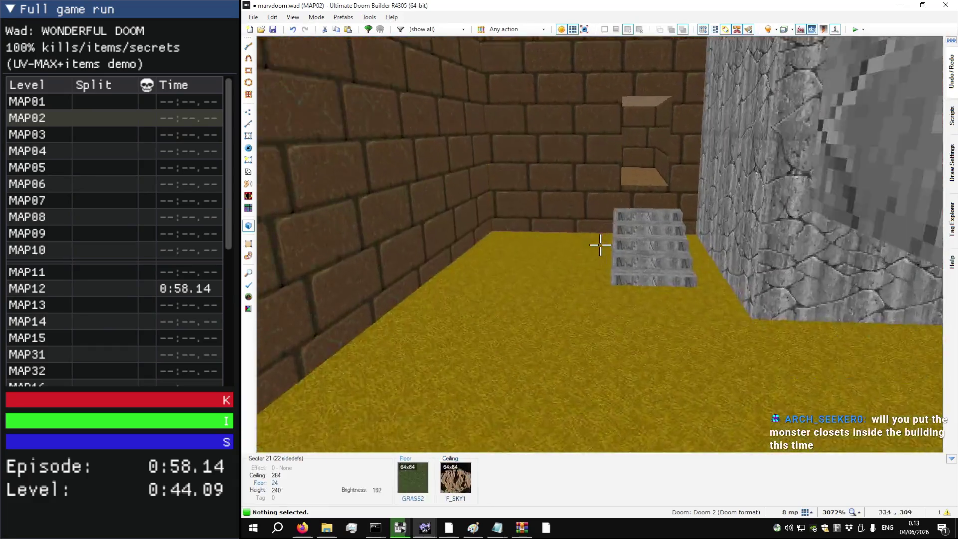
{"action": "key", "text": "q"}
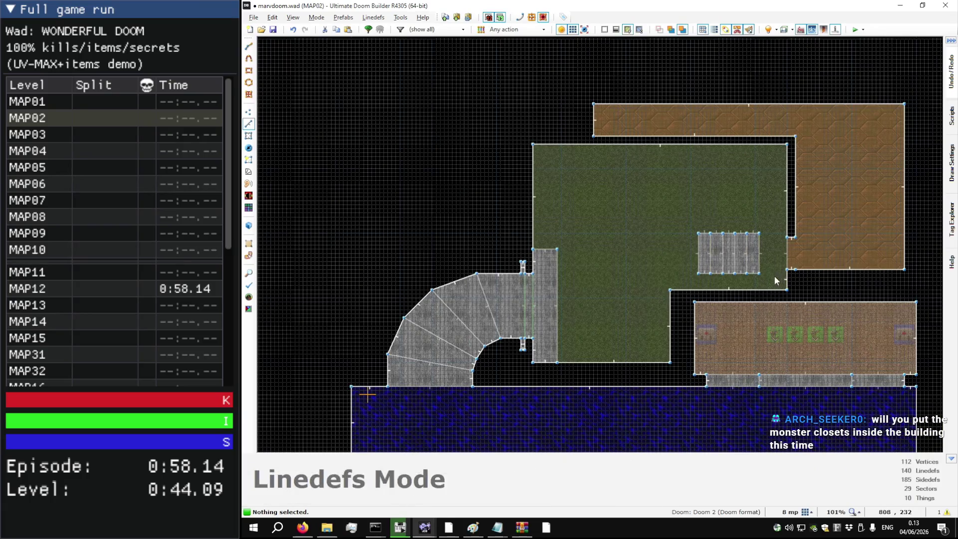
Step: Clear the line selection and inspect the corridor's vertical wall properties without changing them
{"action": "scroll", "coordinate": [736, 250], "scroll_direction": "up", "scroll_amount": 3}
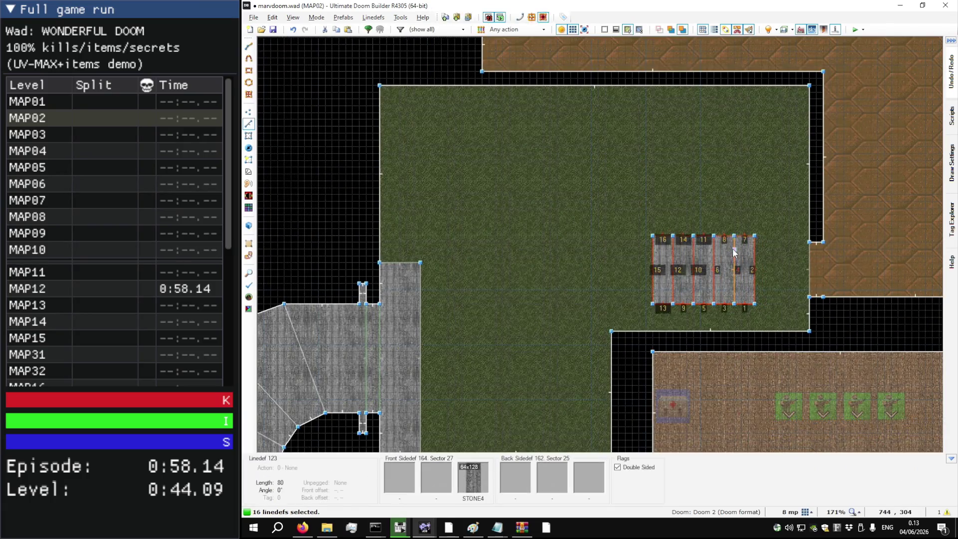
{"action": "left_click", "coordinate": [734, 249]}
{"action": "scroll", "coordinate": [623, 244], "scroll_direction": "down", "scroll_amount": 3}
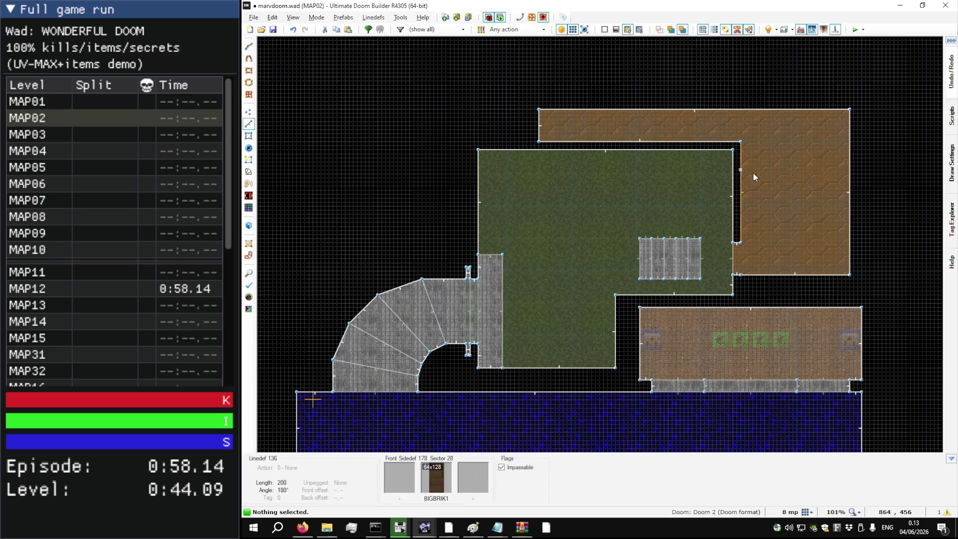
{"action": "scroll", "coordinate": [774, 170], "scroll_direction": "up", "scroll_amount": 15}
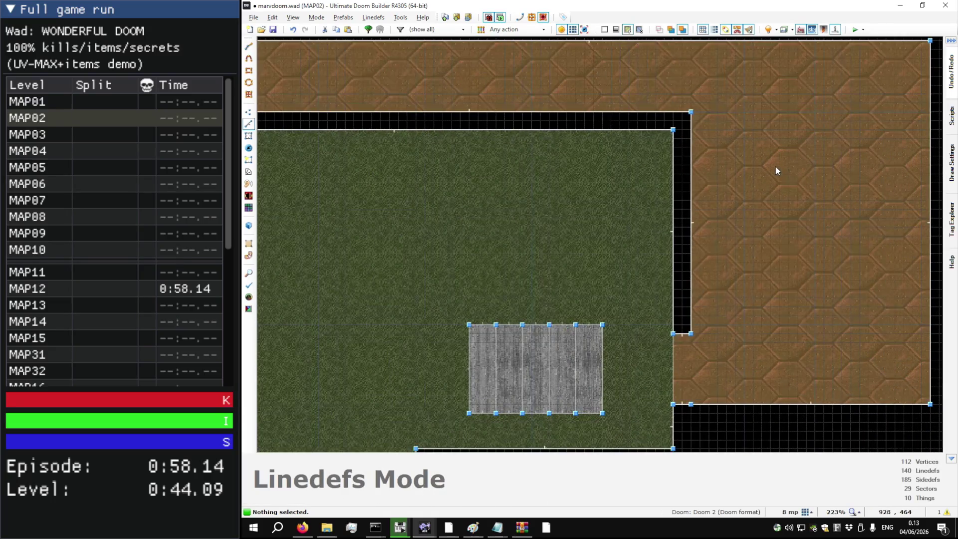
{"action": "scroll", "coordinate": [634, 105], "scroll_direction": "up", "scroll_amount": 4}
{"action": "right_click", "coordinate": [580, 133]}
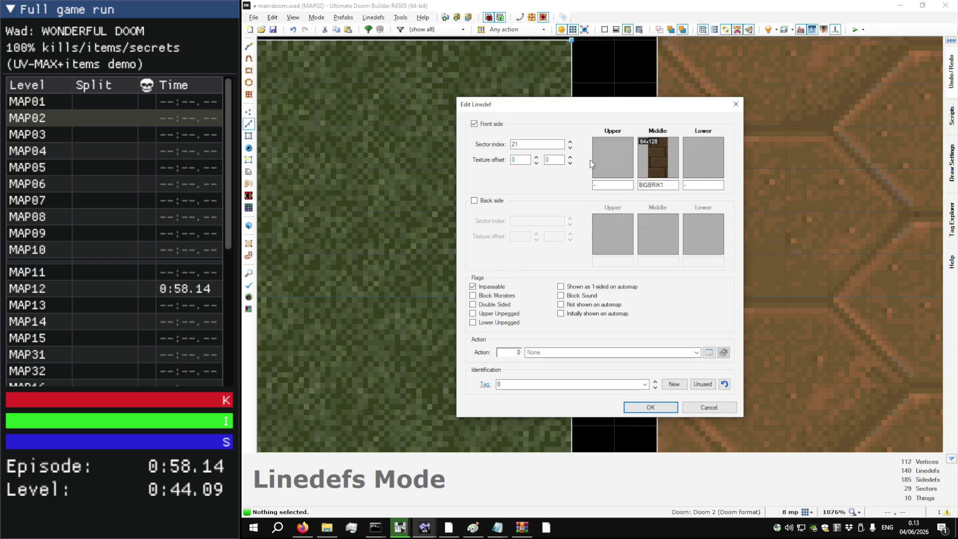
{"action": "key", "text": "Escape"}
{"action": "scroll", "coordinate": [585, 113], "scroll_direction": "up", "scroll_amount": 8}
{"action": "scroll", "coordinate": [558, 155], "scroll_direction": "down", "scroll_amount": 14}
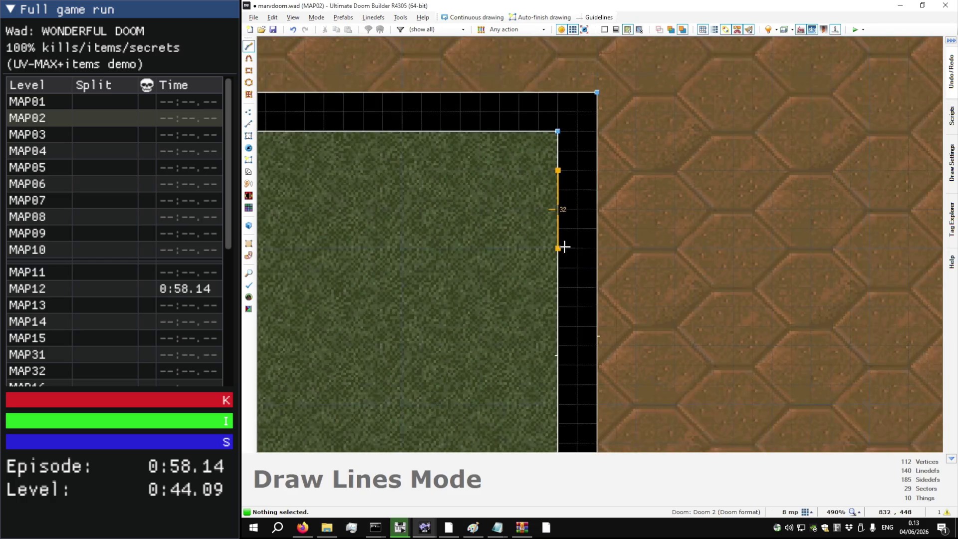
{"action": "scroll", "coordinate": [567, 235], "scroll_direction": "down", "scroll_amount": 1}
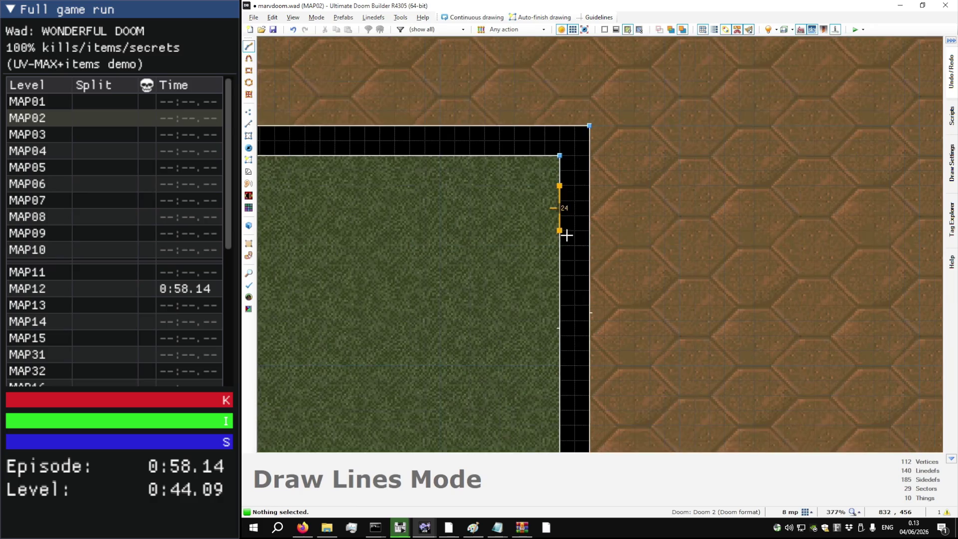
{"action": "scroll", "coordinate": [634, 122], "scroll_direction": "down", "scroll_amount": 2}
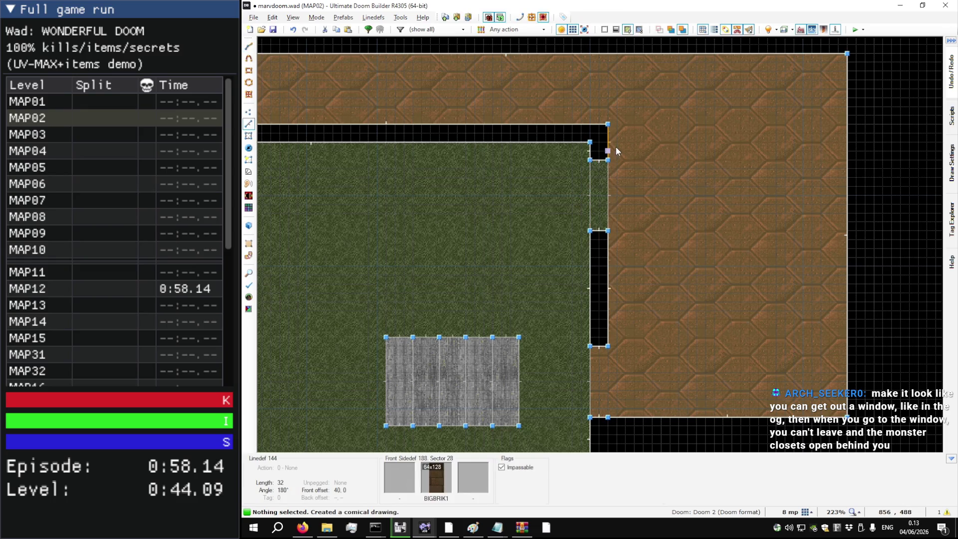
Step: Check the window area in 3D, then copy the window sector's properties in Sectors mode
{"action": "key", "text": "q"}
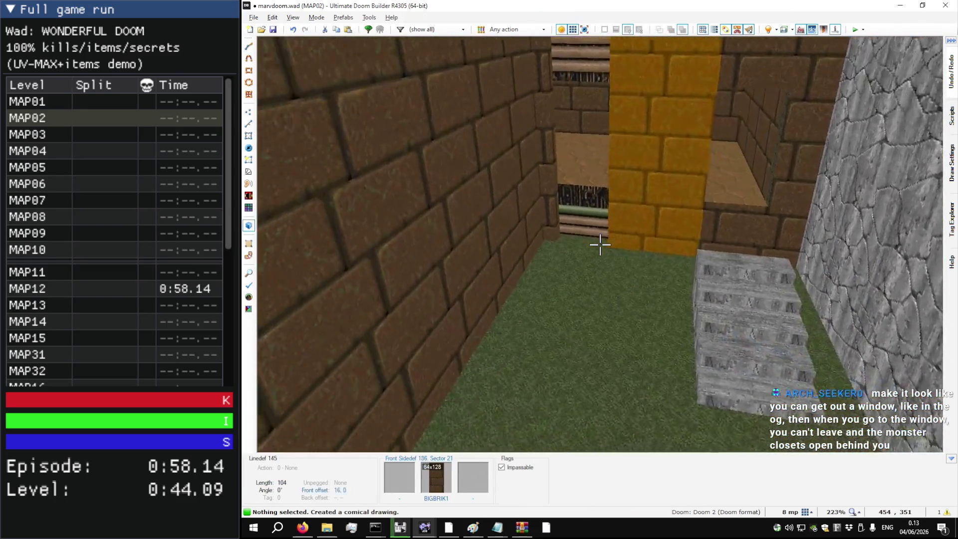
{"action": "key", "text": "q"}
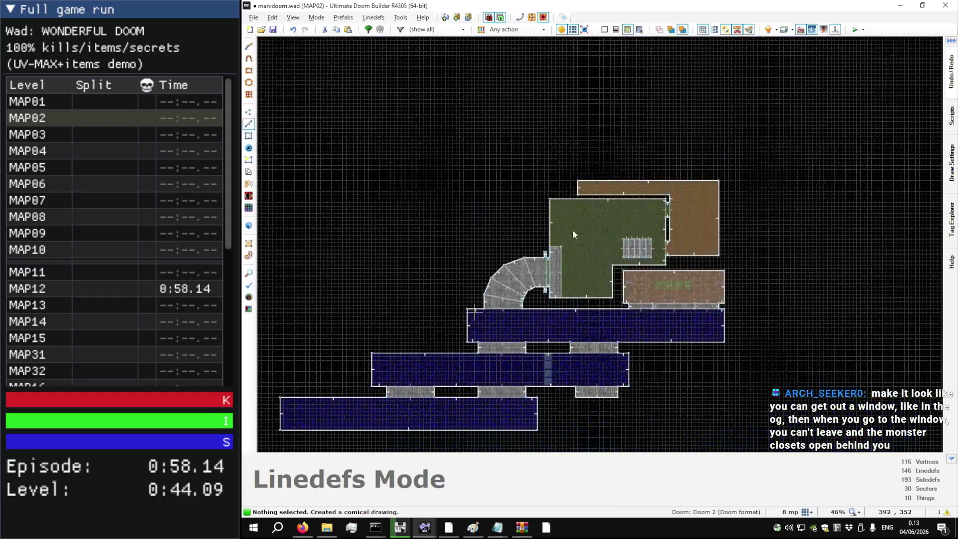
{"action": "scroll", "coordinate": [573, 232], "scroll_direction": "up", "scroll_amount": 5}
{"action": "key", "text": "s"}
{"action": "key", "text": "ctrl+c"}
{"action": "key", "text": "ctrl+shift+c"}
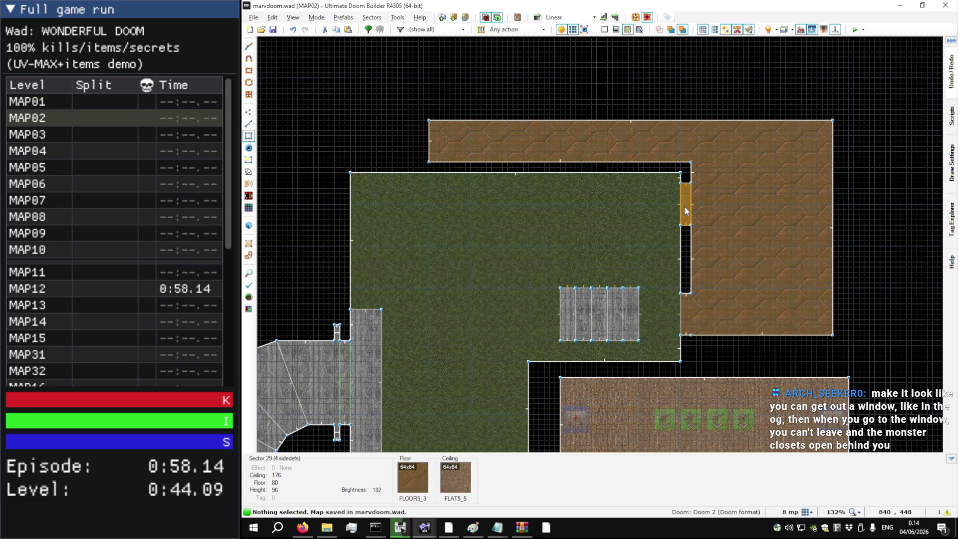
Step: Inspect the original DOOM2 MAP02 window, ledge and monster closet in 3D
{"action": "key", "text": "alt+Tab"}
{"action": "key", "text": "q"}
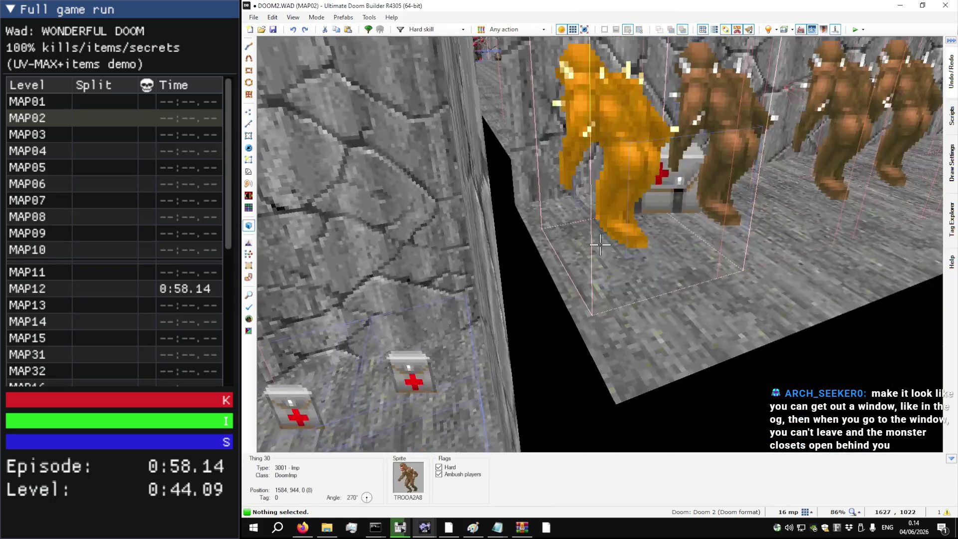
{"action": "key", "text": "w"}
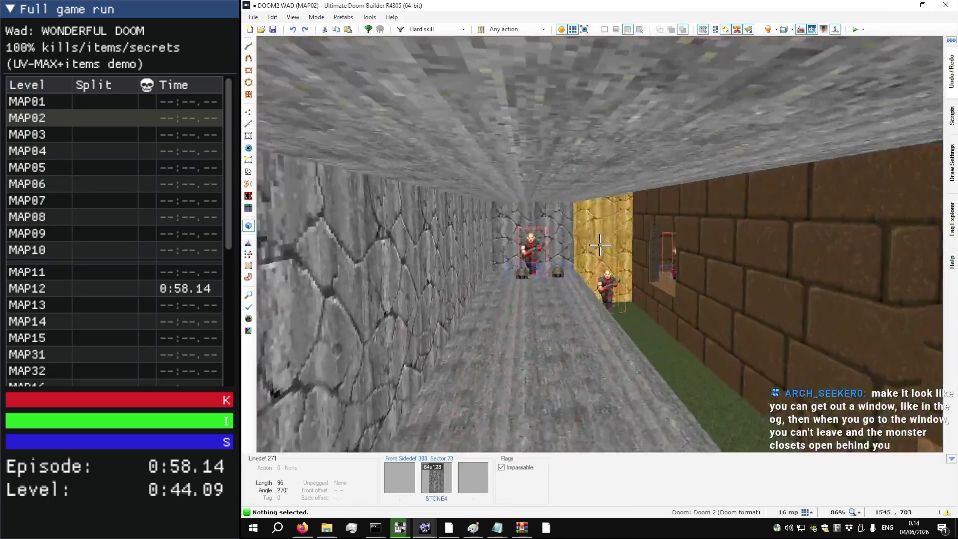
{"action": "key", "text": "w"}
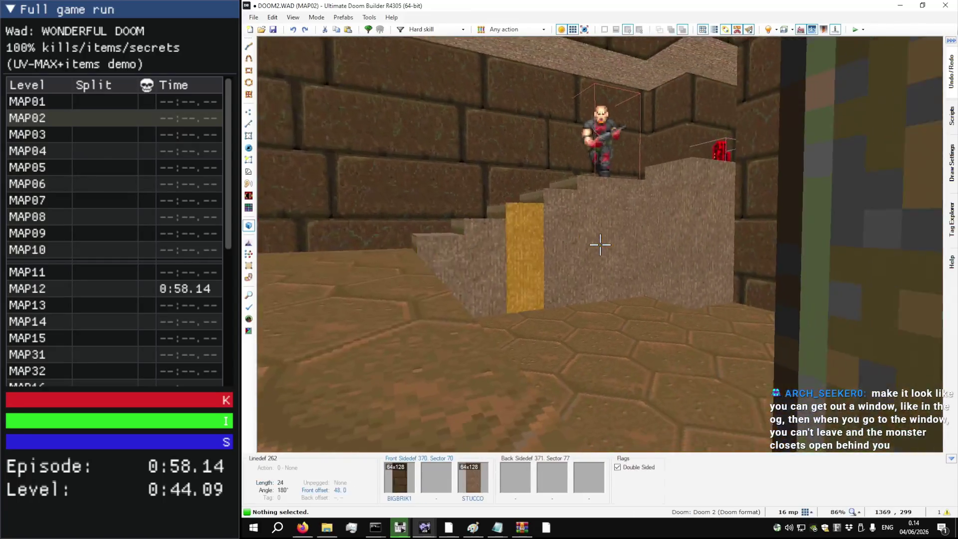
{"action": "key", "text": "w"}
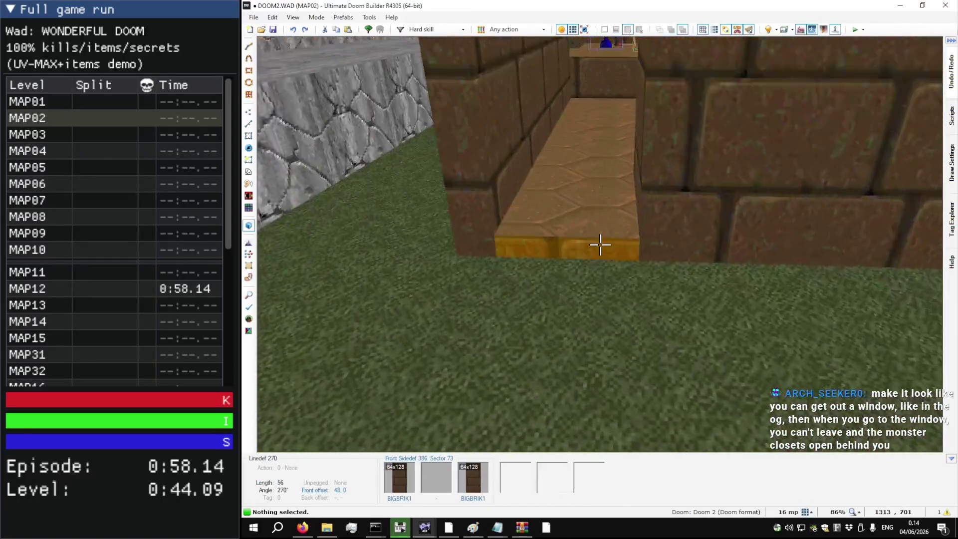
{"action": "key", "text": "s"}
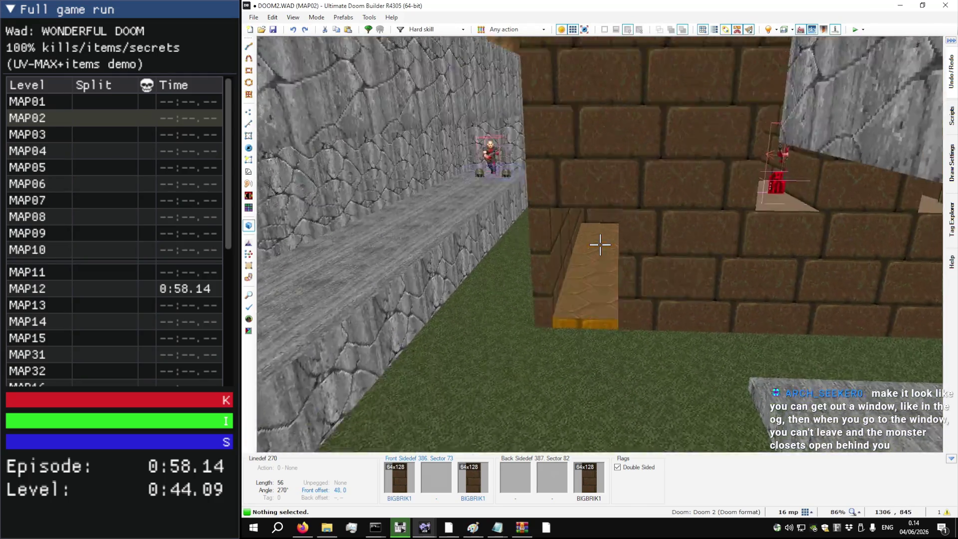
{"action": "key", "text": "w"}
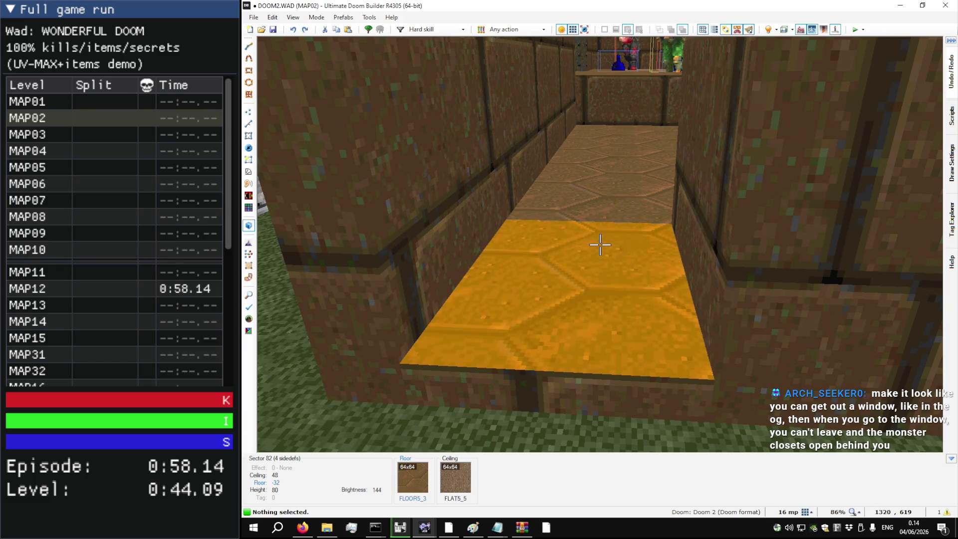
{"action": "key", "text": "s"}
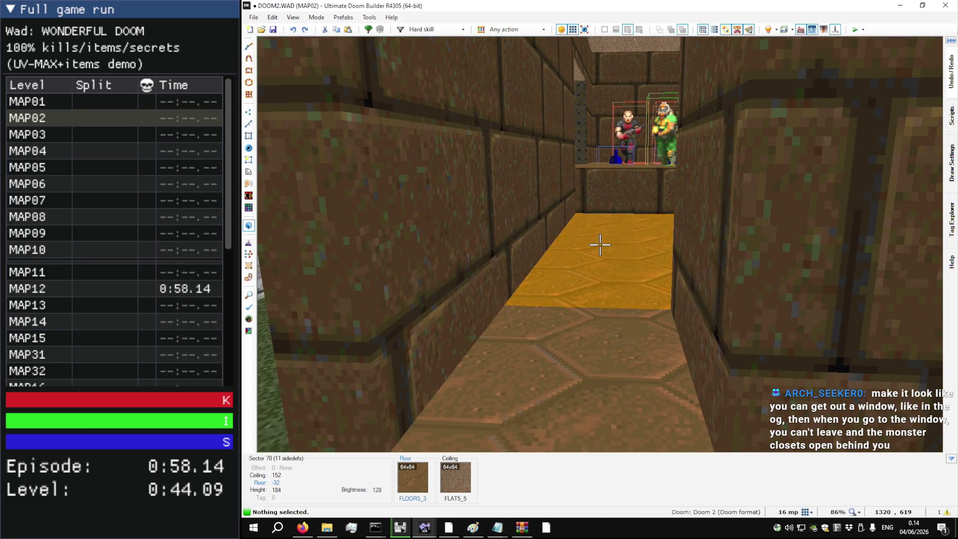
Step: In marvdoom.wad, set the window opening floor to 40 and raise the brown room floor to 88
{"action": "key", "text": "alt+Tab"}
{"action": "key", "text": "q"}
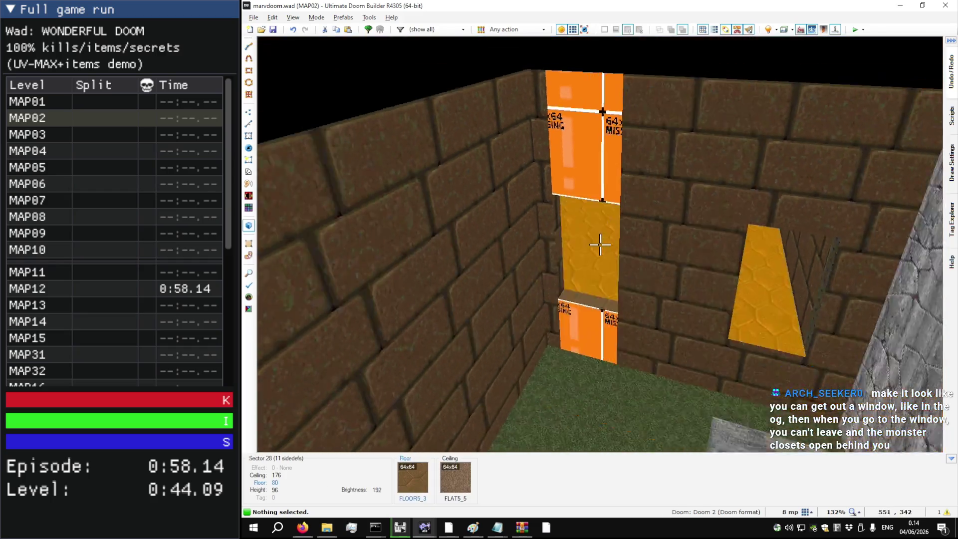
{"action": "key", "text": "w"}
{"action": "scroll", "coordinate": [601, 245], "scroll_direction": "down", "scroll_amount": 3}
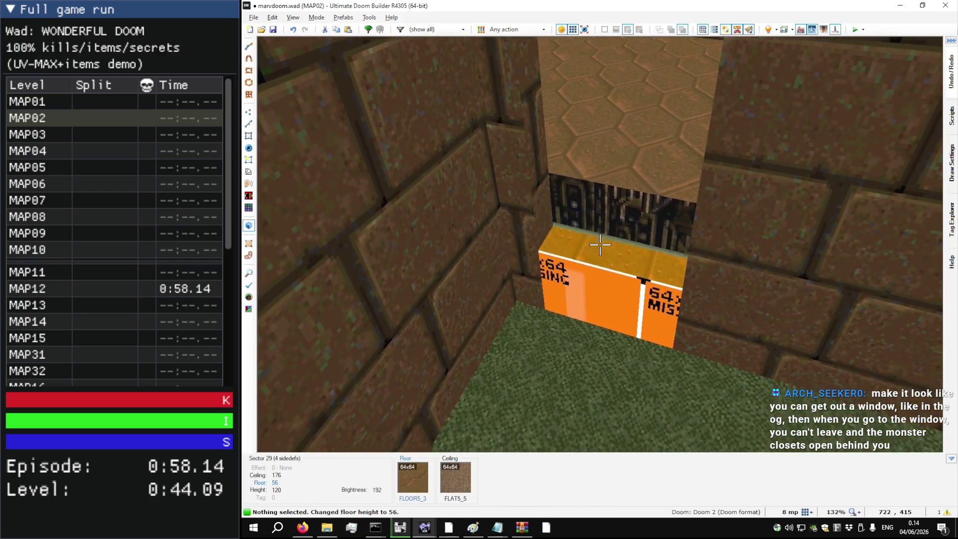
{"action": "key", "text": "alt+Tab"}
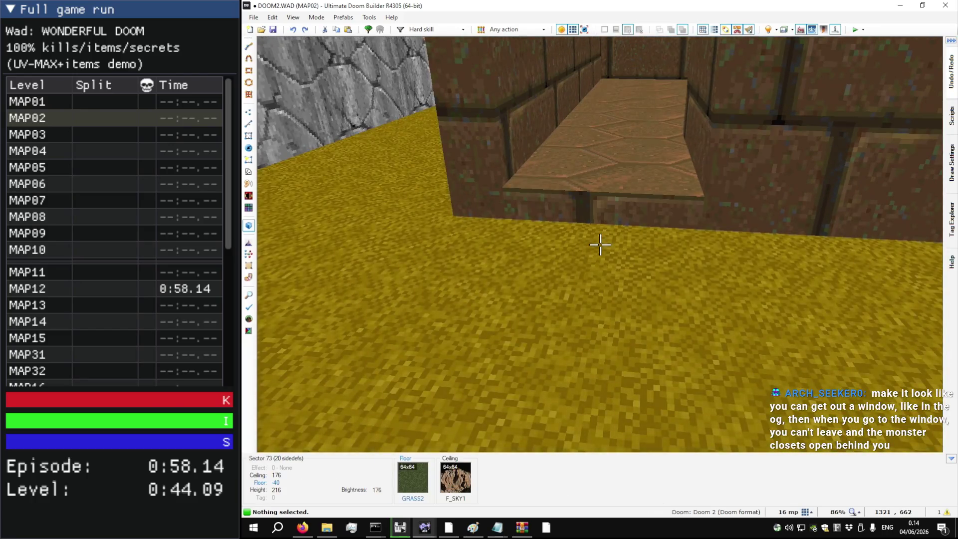
{"action": "key", "text": "s"}
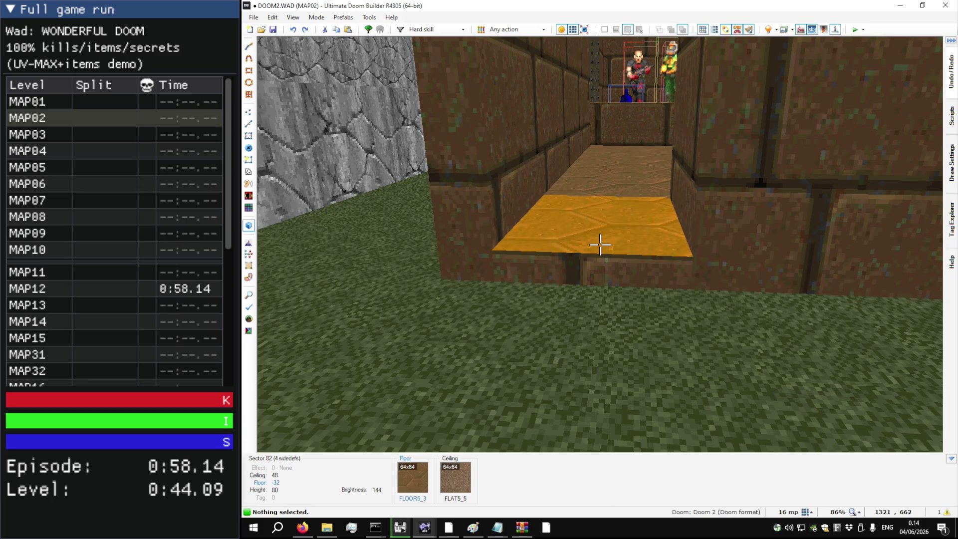
{"action": "key", "text": "alt+Tab"}
{"action": "scroll", "coordinate": [601, 245], "scroll_direction": "up", "scroll_amount": 2}
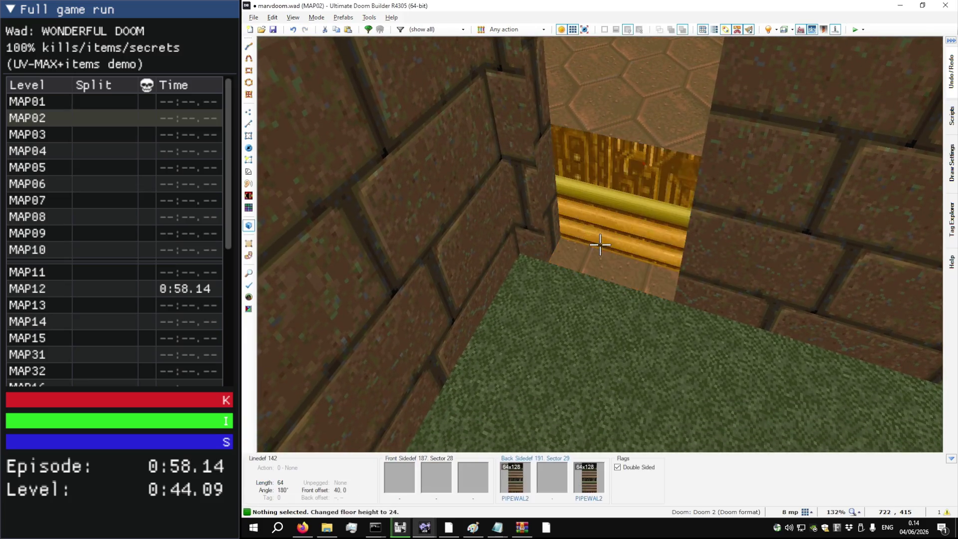
{"action": "scroll", "coordinate": [600, 244], "scroll_direction": "up", "scroll_amount": 6}
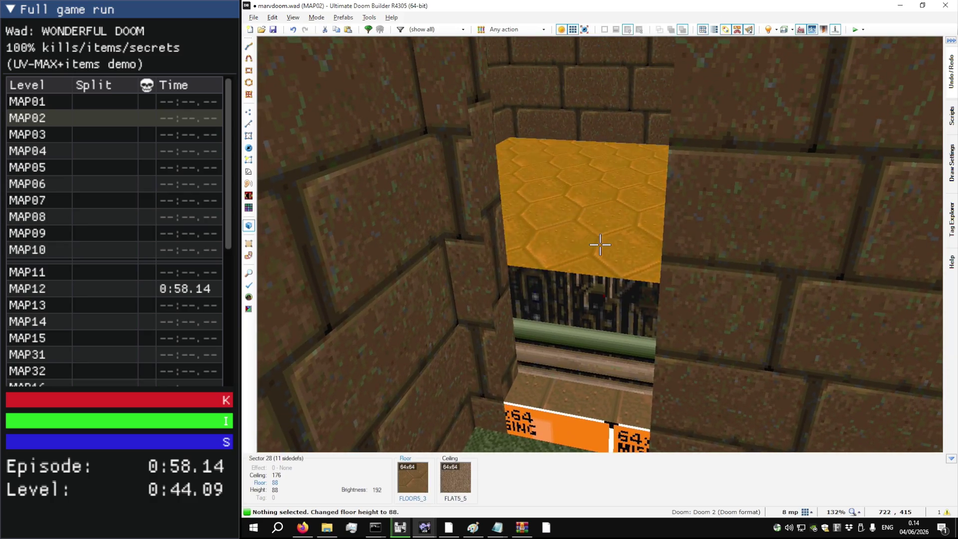
Step: Draw a closed rectangle in the brown hex room and merge it into one 14-sided, floor-88 sector
{"action": "key", "text": "q"}
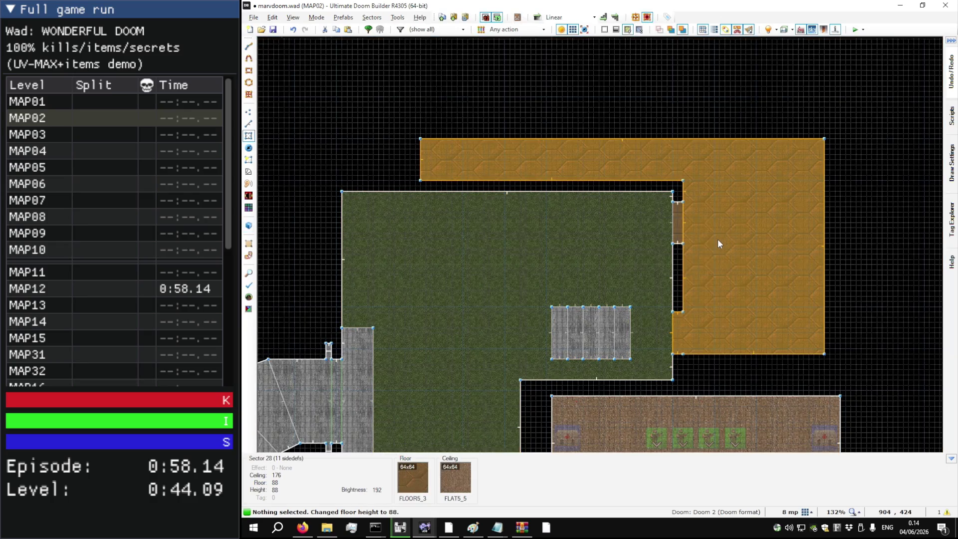
{"action": "key", "text": "l"}
{"action": "scroll", "coordinate": [698, 206], "scroll_direction": "up", "scroll_amount": 8}
{"action": "scroll", "coordinate": [602, 182], "scroll_direction": "down", "scroll_amount": 8}
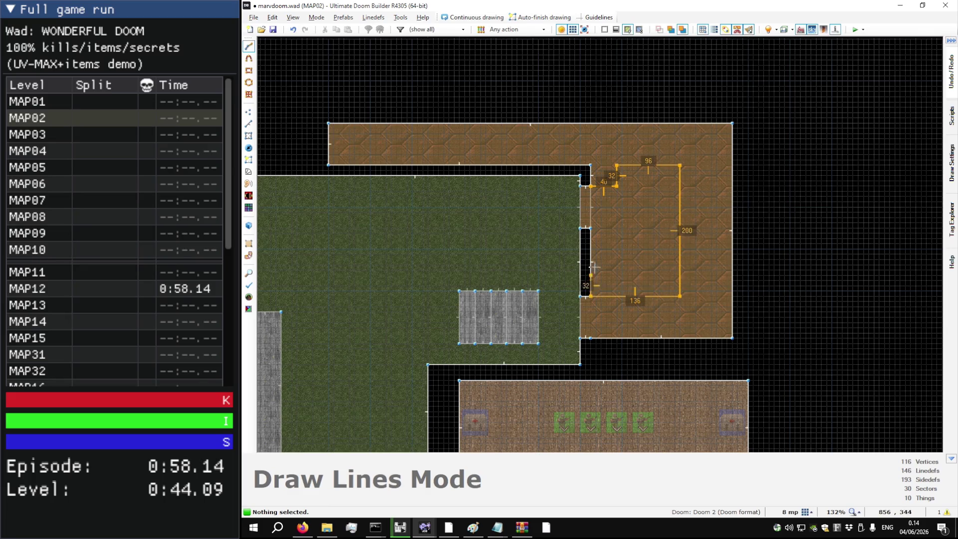
{"action": "left_click", "coordinate": [596, 189]}
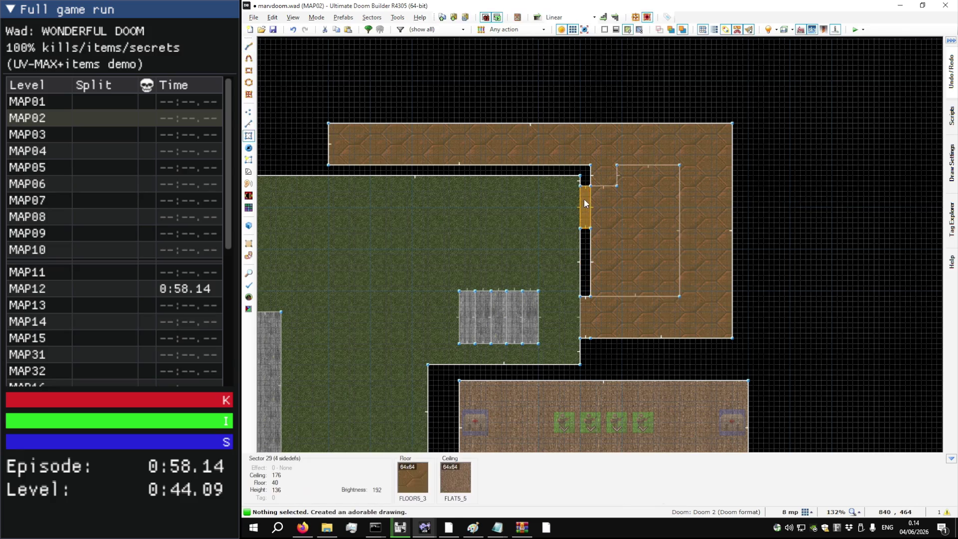
{"action": "key", "text": "ctrl+shift+j"}
Step: Flood-fill the nook's missing-texture walls with BIGBRIK1 and raise its floor to 96
{"action": "key", "text": "w"}
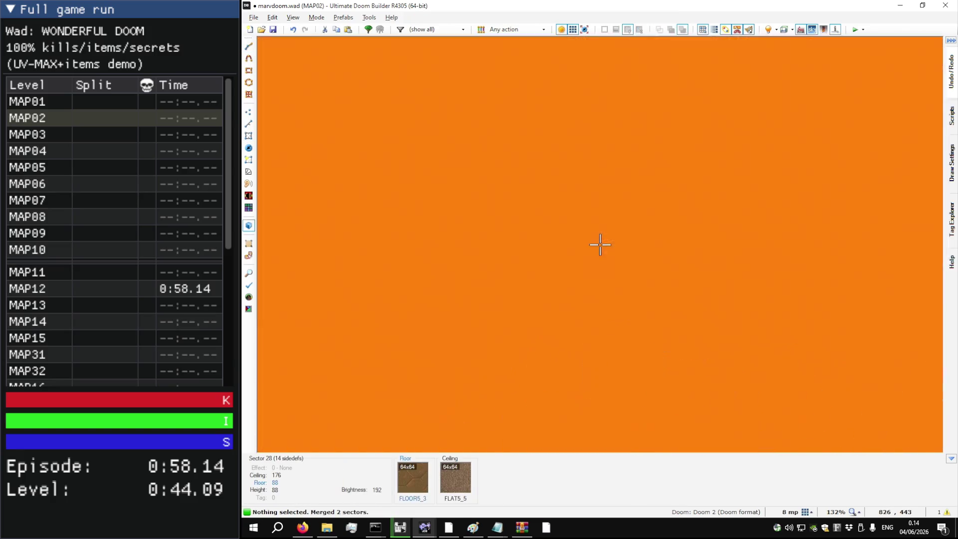
{"action": "key", "text": "w"}
{"action": "key", "text": "ctrl+c"}
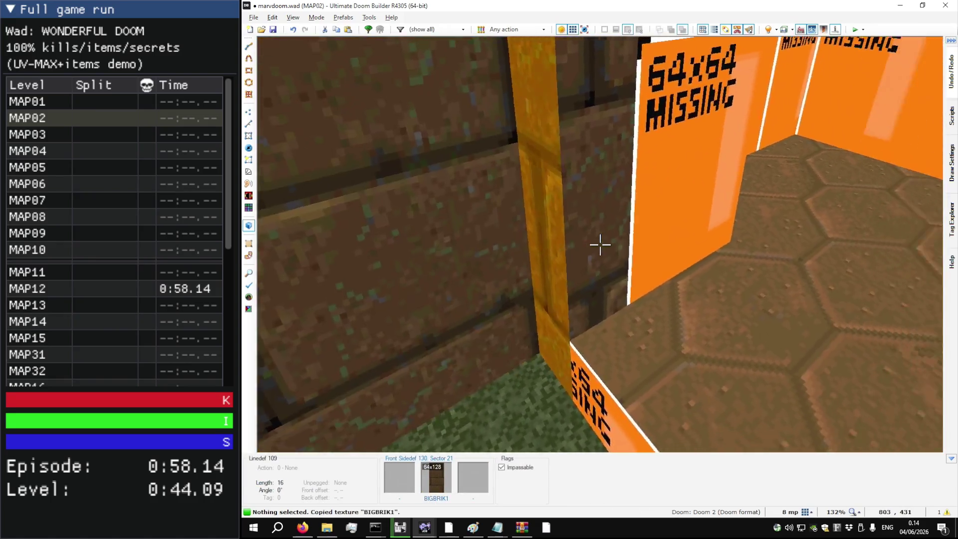
{"action": "key", "text": "ctrl+v"}
{"action": "key", "text": "s"}
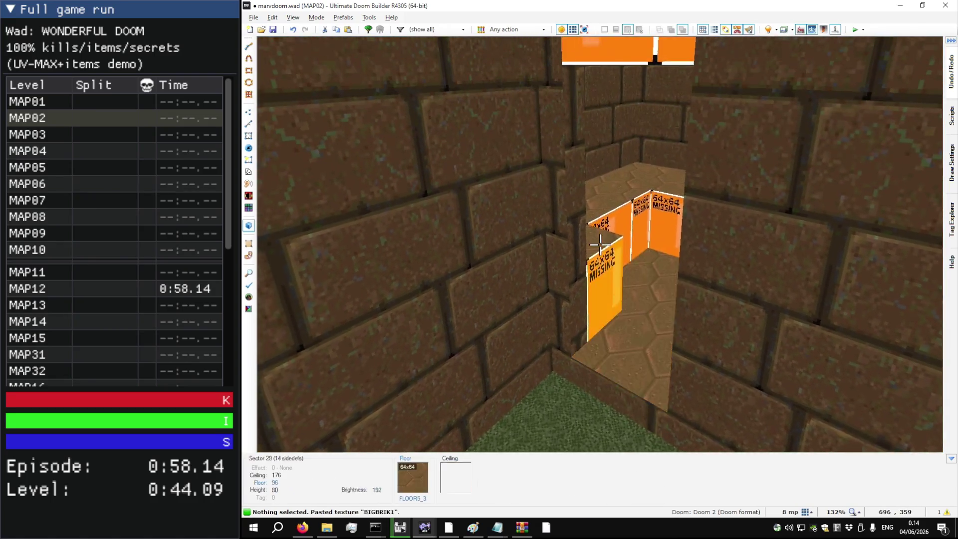
{"action": "scroll", "coordinate": [600, 245], "scroll_direction": "up", "scroll_amount": 2}
{"action": "key", "text": "w"}
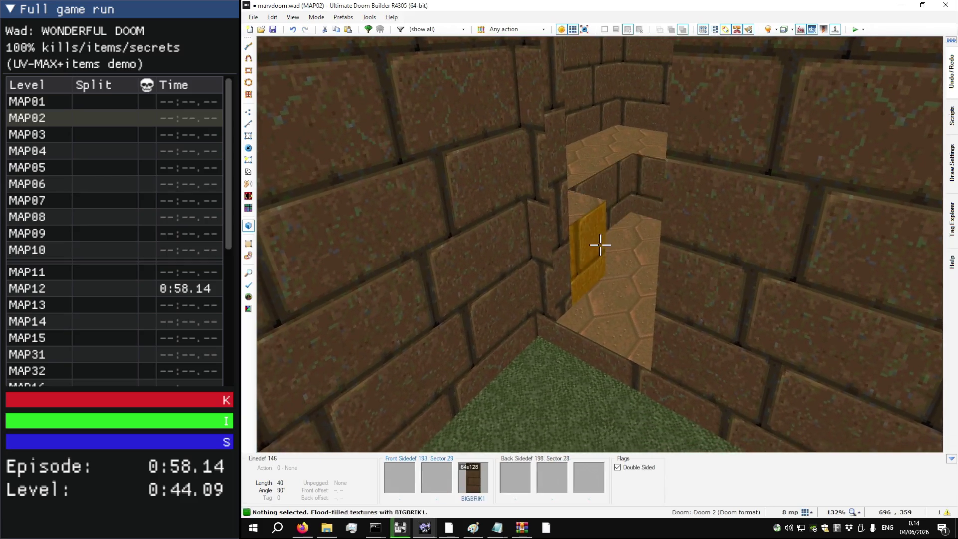
{"action": "key", "text": "ctrl+v"}
Step: Make the nook wall upper-unpegged, then look over the ledge wall, pillar and corridor
{"action": "key", "text": "i"}
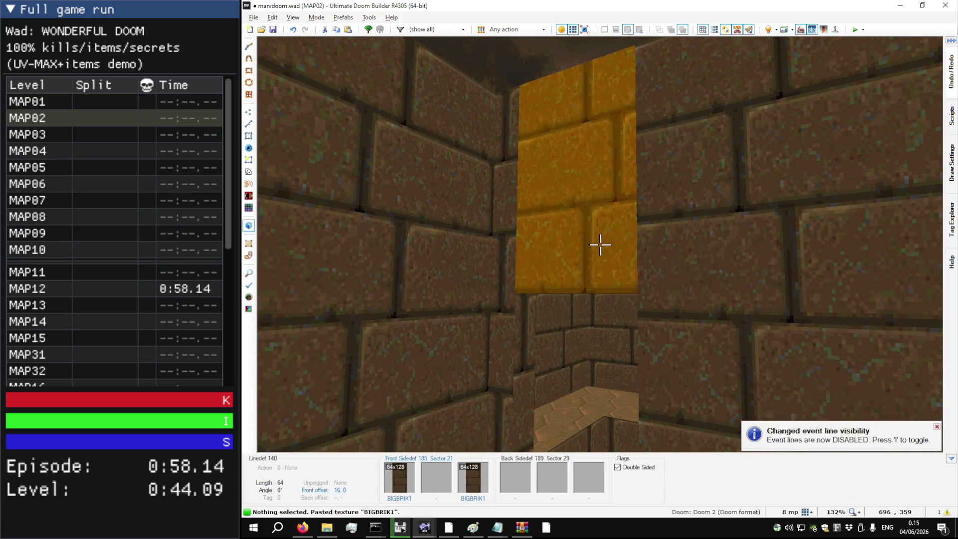
{"action": "key", "text": "u"}
{"action": "key", "text": "i"}
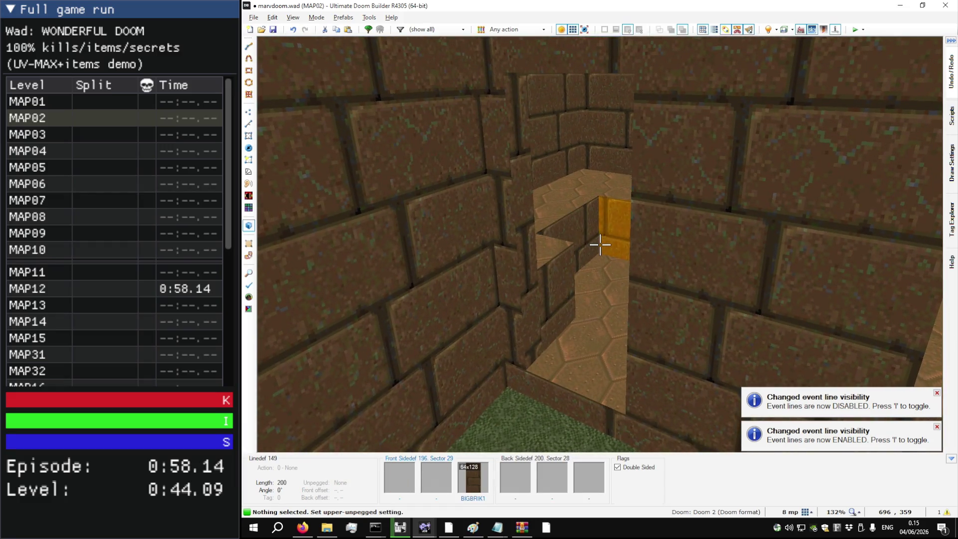
{"action": "key", "text": "i"}
{"action": "key", "text": "w"}
{"action": "key", "text": "s"}
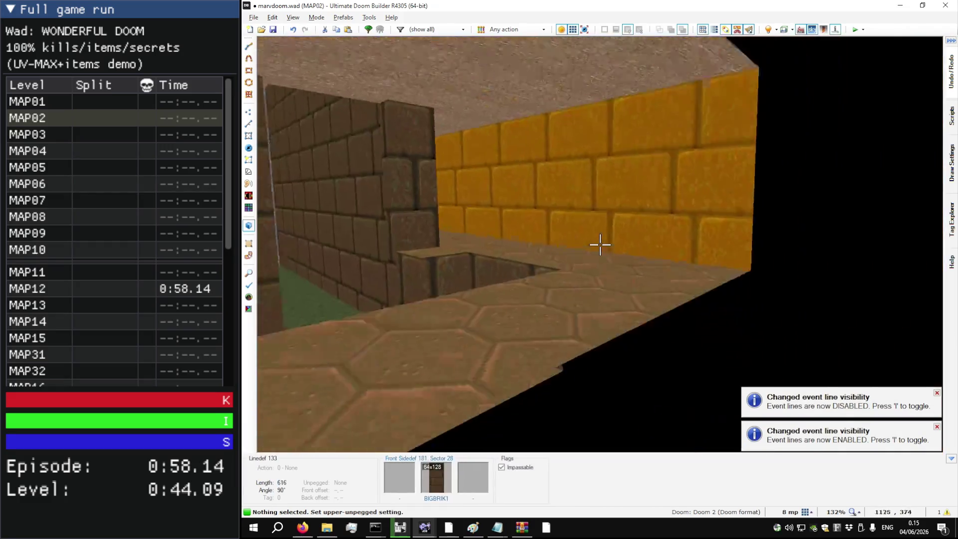
{"action": "key", "text": "w"}
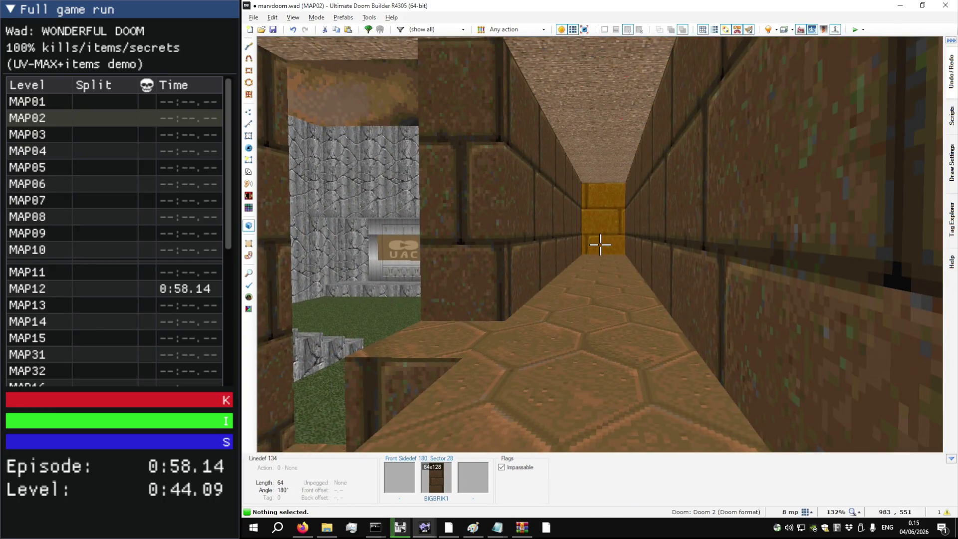
{"action": "key", "text": "w"}
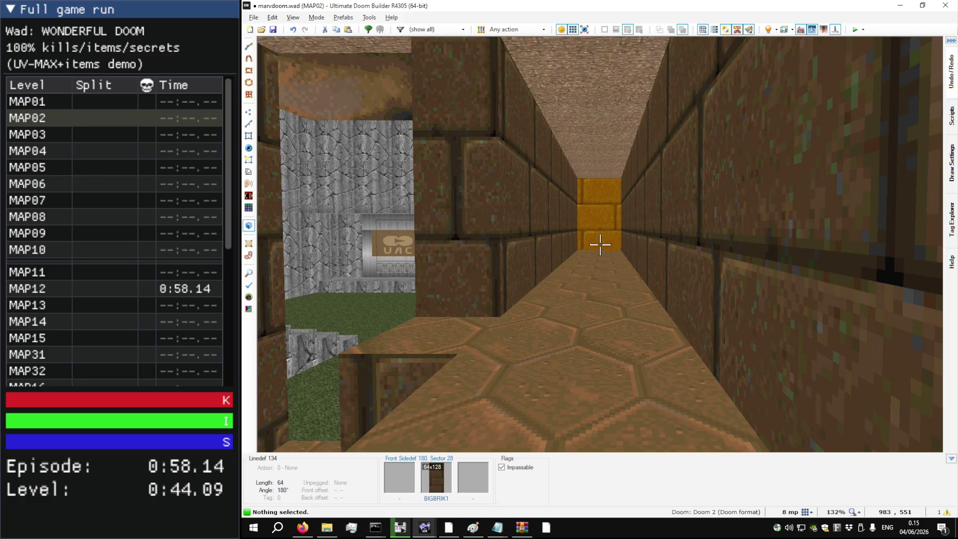
Step: Move the top corridor's northern wall upward
{"action": "key", "text": "q"}
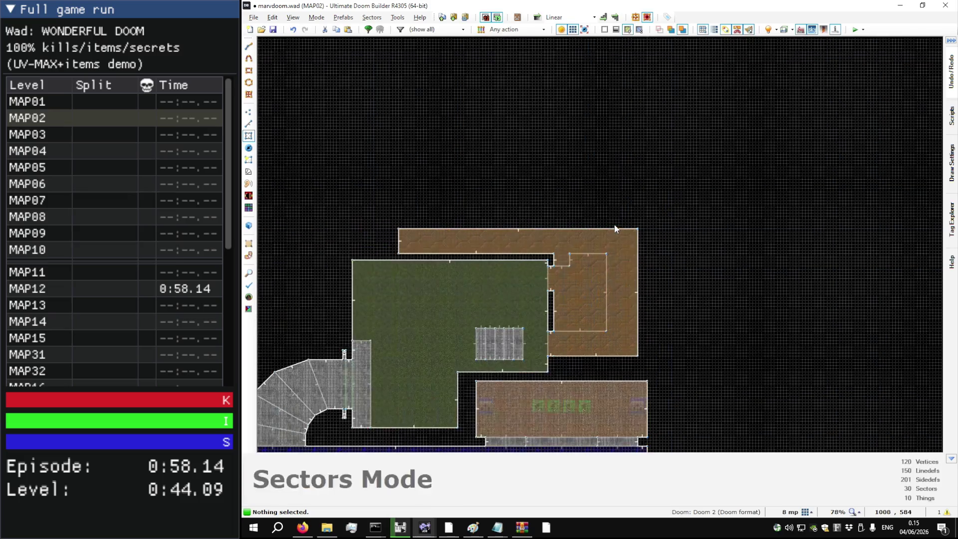
{"action": "scroll", "coordinate": [387, 237], "scroll_direction": "up", "scroll_amount": 3}
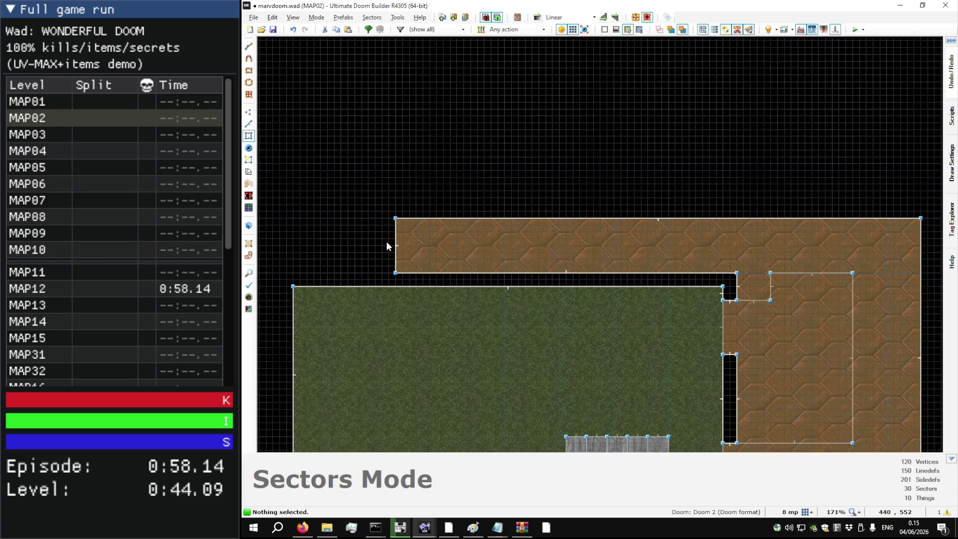
{"action": "key", "text": "l"}
{"action": "scroll", "coordinate": [497, 229], "scroll_direction": "down", "scroll_amount": 1}
{"action": "left_click_drag", "start_coordinate": [573, 222], "coordinate": [573, 203]}
Step: Add a Blue keycard thing at the west end of the brown corridor
{"action": "key", "text": "t"}
{"action": "scroll", "coordinate": [459, 233], "scroll_direction": "up", "scroll_amount": 7}
{"action": "double_click", "coordinate": [458, 231]}
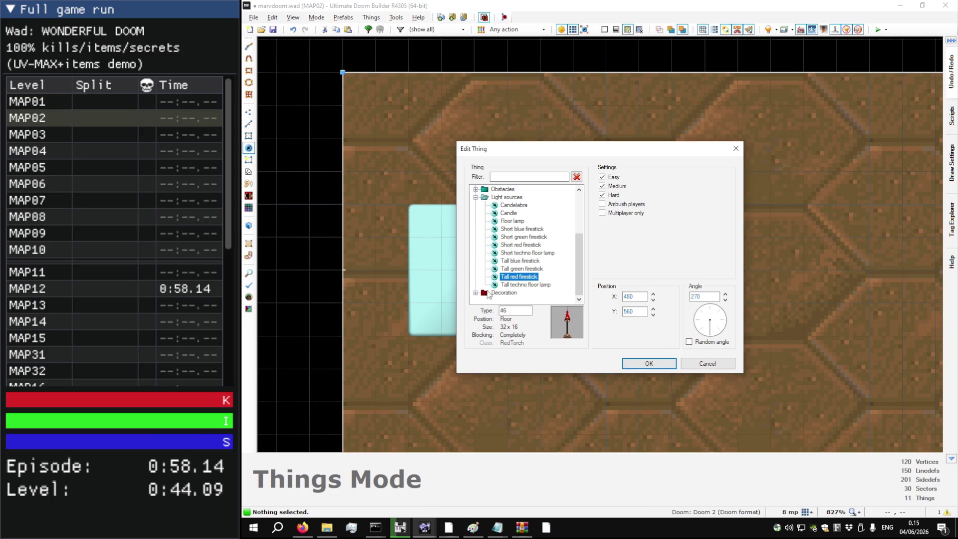
{"action": "scroll", "coordinate": [475, 228], "scroll_direction": "up", "scroll_amount": 5}
{"action": "left_click", "coordinate": [476, 252]}
{"action": "left_click", "coordinate": [476, 229]}
{"action": "left_click", "coordinate": [476, 237]}
{"action": "left_click", "coordinate": [476, 237]}
{"action": "left_click", "coordinate": [476, 253]}
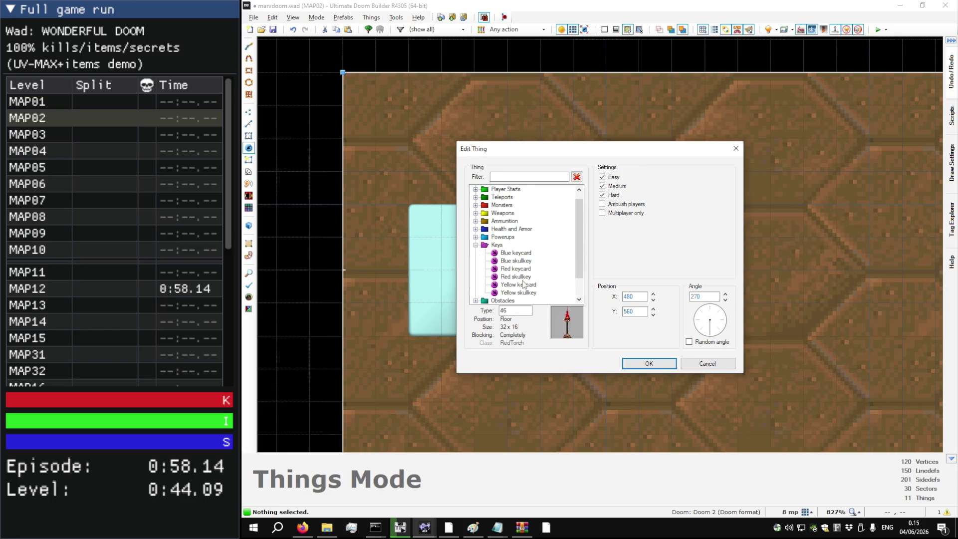
{"action": "double_click", "coordinate": [527, 254]}
Step: Nudge the keycard slightly within the corridor and preview it in 3D
{"action": "scroll", "coordinate": [528, 264], "scroll_direction": "down", "scroll_amount": 5}
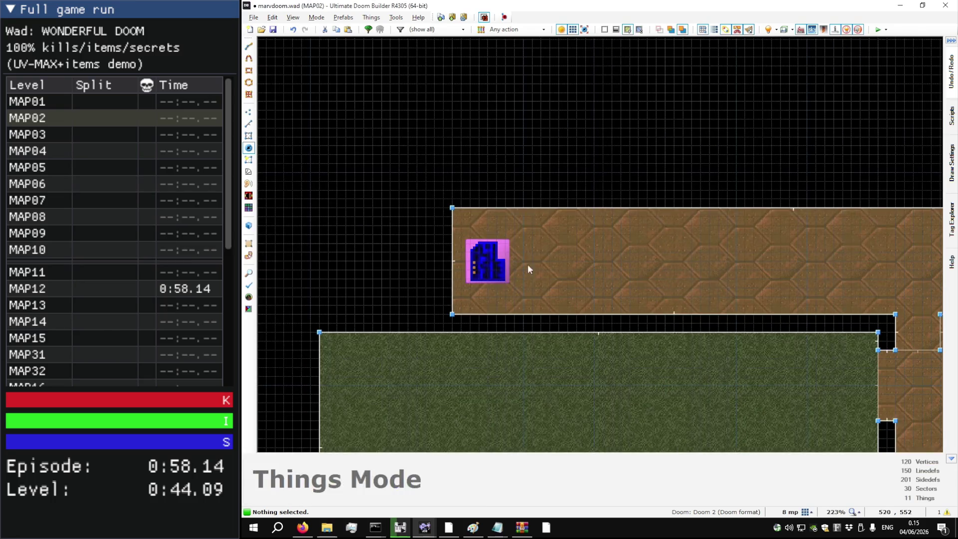
{"action": "left_click_drag", "start_coordinate": [483, 259], "coordinate": [492, 259]}
{"action": "key", "text": "q"}
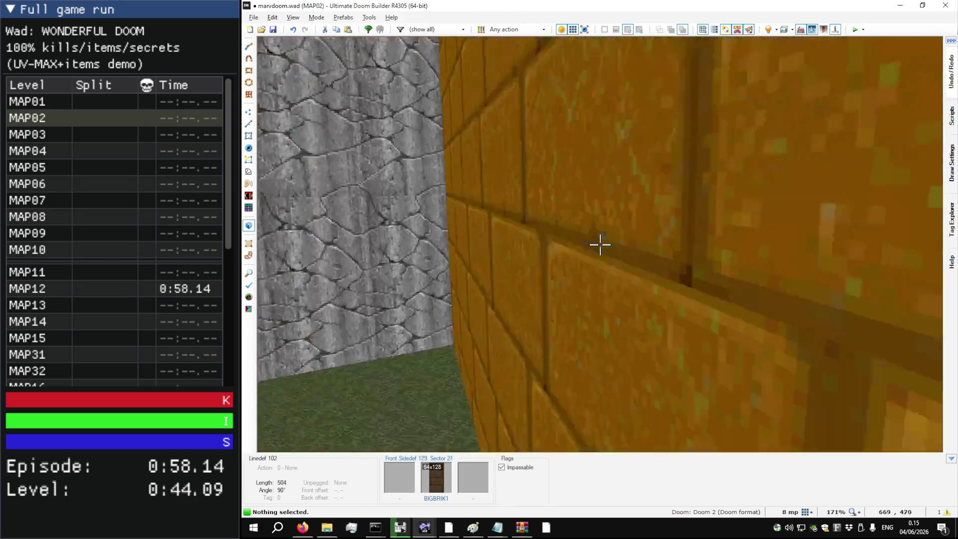
{"action": "key", "text": "w"}
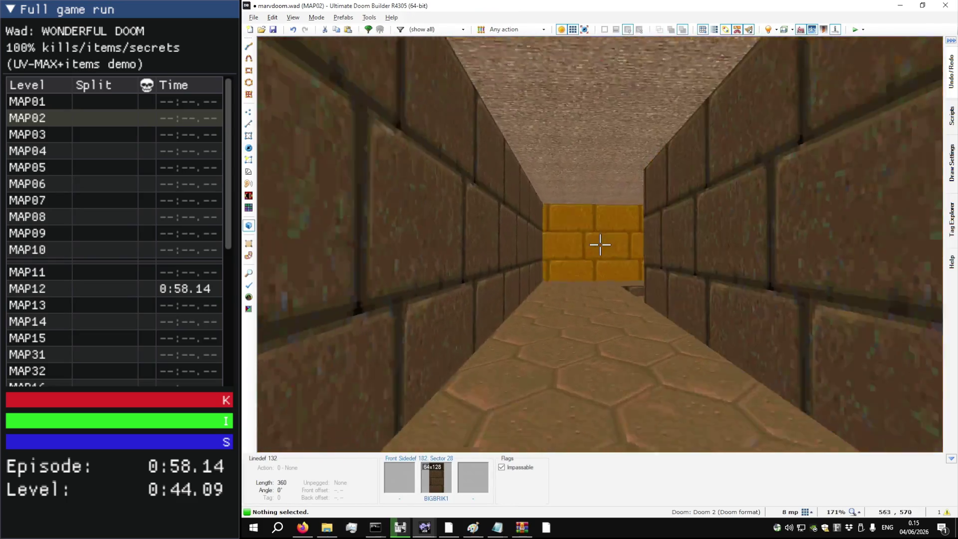
{"action": "key", "text": "w"}
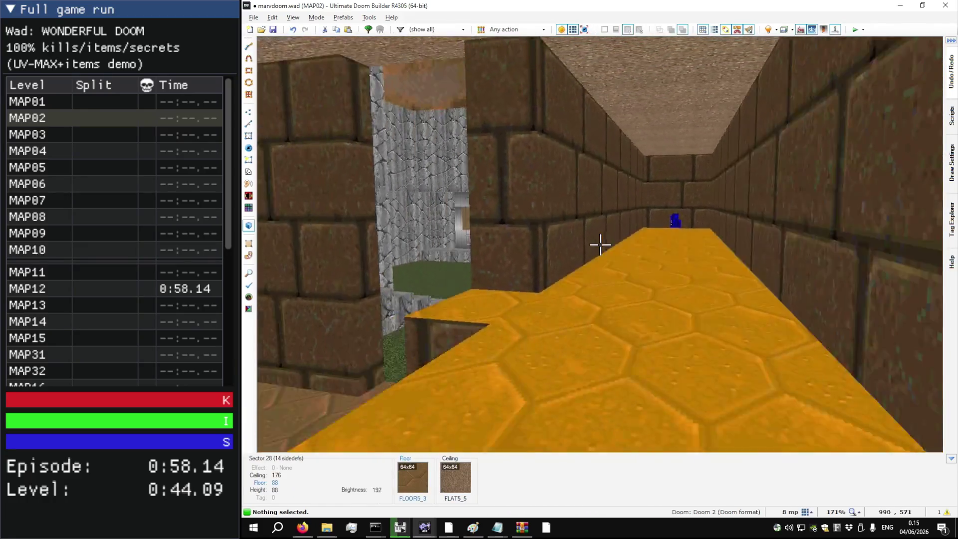
Step: Reshape the closet by moving its corner vertices south and its vertical wall right
{"action": "key", "text": "q"}
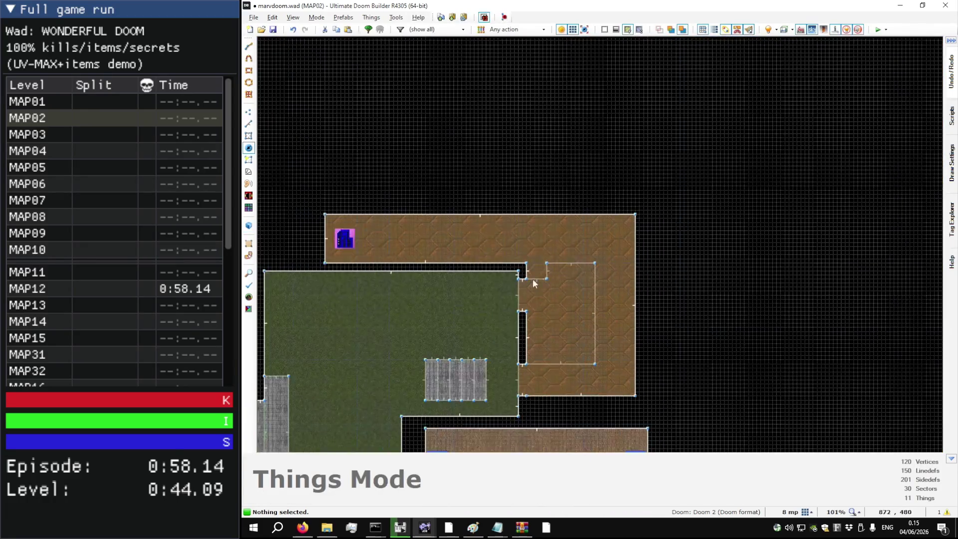
{"action": "scroll", "coordinate": [576, 280], "scroll_direction": "up", "scroll_amount": 4}
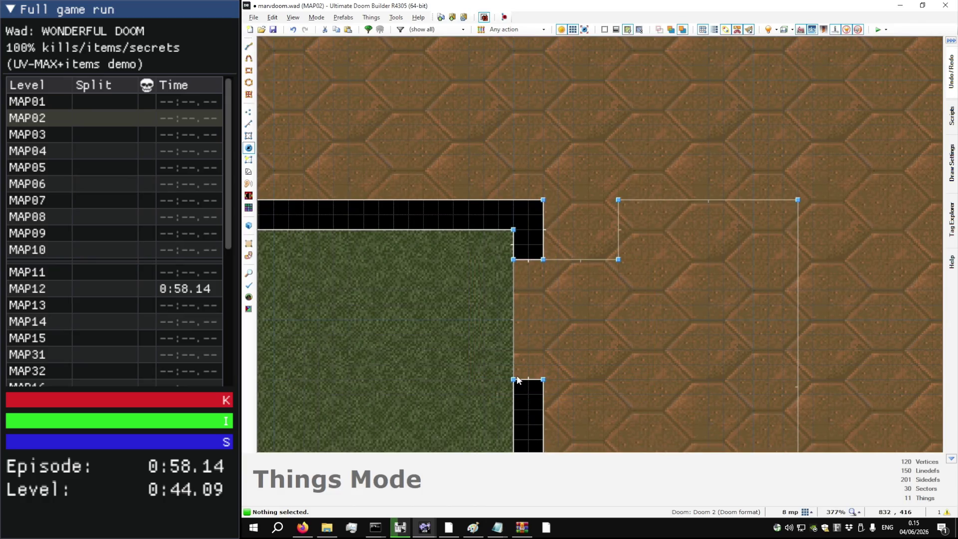
{"action": "key", "text": "v"}
{"action": "mouse_move", "coordinate": [572, 387]}
{"action": "left_mouse_down"}
{"action": "mouse_move", "coordinate": [478, 277]}
{"action": "mouse_move", "coordinate": [517, 274]}
{"action": "mouse_move", "coordinate": [516, 290]}
{"action": "left_mouse_up"}
{"action": "key", "text": "t"}
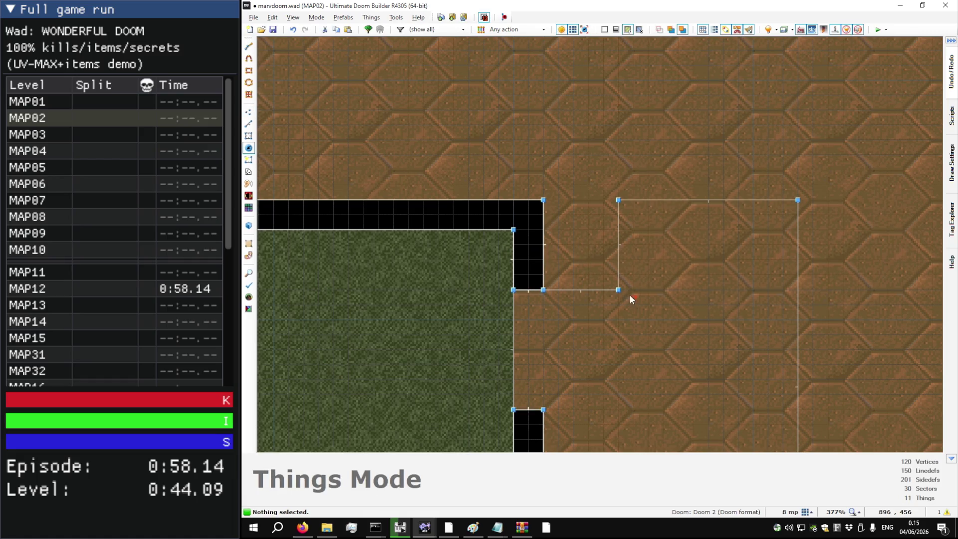
{"action": "key", "text": "v"}
{"action": "left_click_drag", "start_coordinate": [618, 285], "coordinate": [633, 286]}
{"action": "key", "text": "t"}
Step: Insert a Box of Ammo pickup inside the closet
{"action": "key", "text": "Insert"}
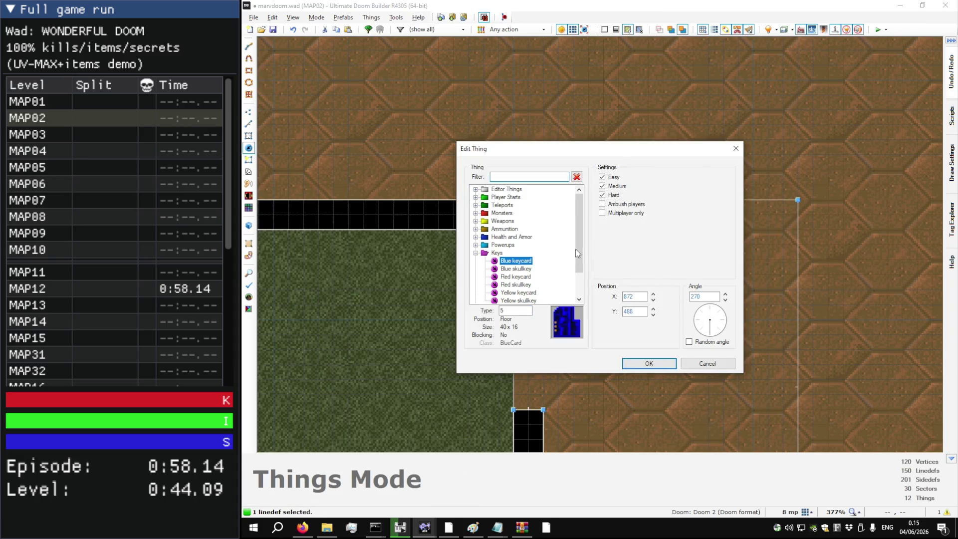
{"action": "left_click", "coordinate": [476, 229]}
{"action": "left_click", "coordinate": [514, 229]}
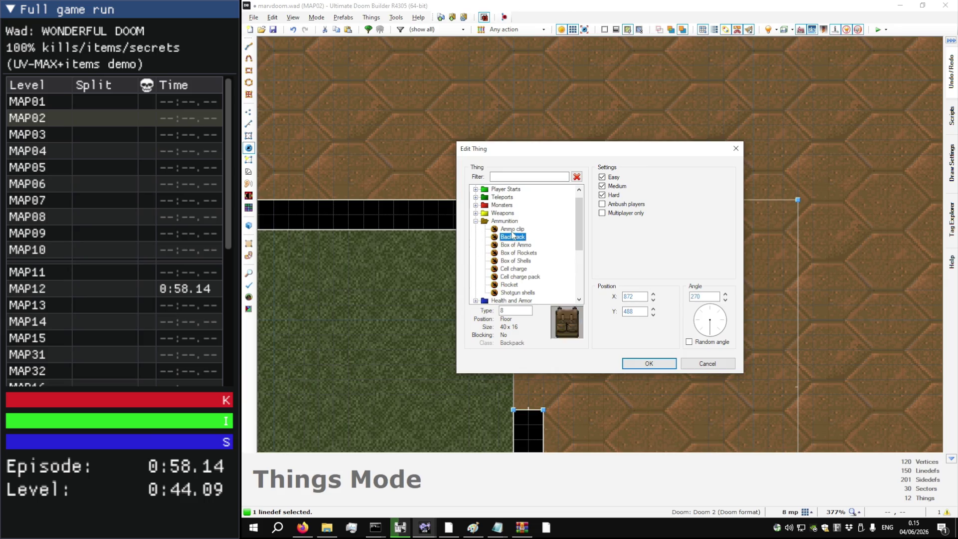
{"action": "left_click", "coordinate": [515, 244]}
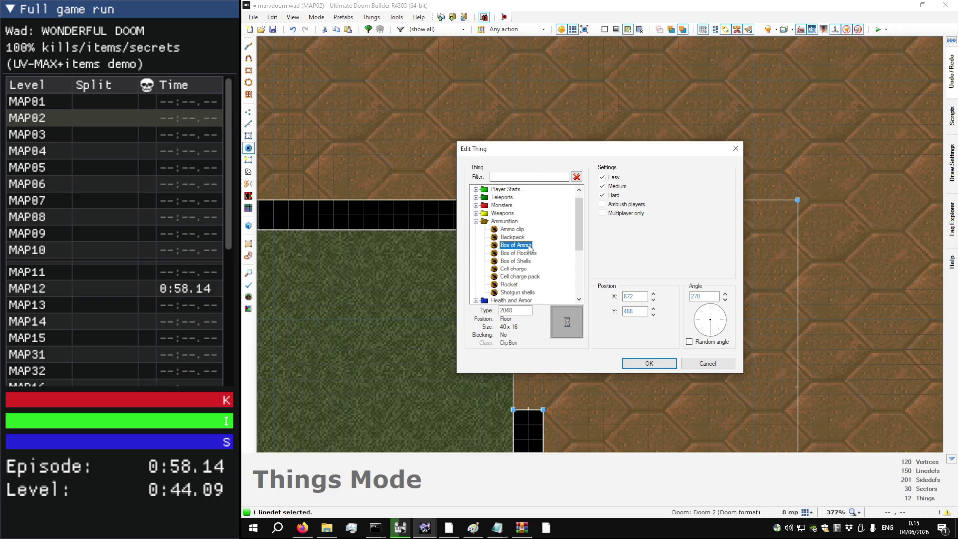
{"action": "left_click", "coordinate": [651, 363]}
{"action": "scroll", "coordinate": [568, 169], "scroll_direction": "down", "scroll_amount": 4}
{"action": "scroll", "coordinate": [603, 299], "scroll_direction": "down", "scroll_amount": 1}
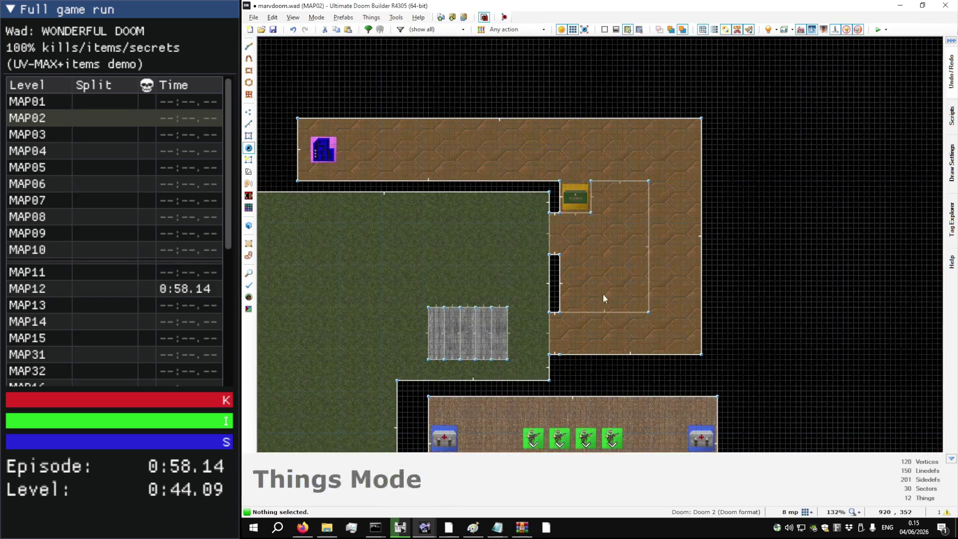
{"action": "scroll", "coordinate": [599, 299], "scroll_direction": "up", "scroll_amount": 3}
Step: Add two Shotgun shells pickups beside it and check the corridor in 3D
{"action": "right_click", "coordinate": [572, 285]}
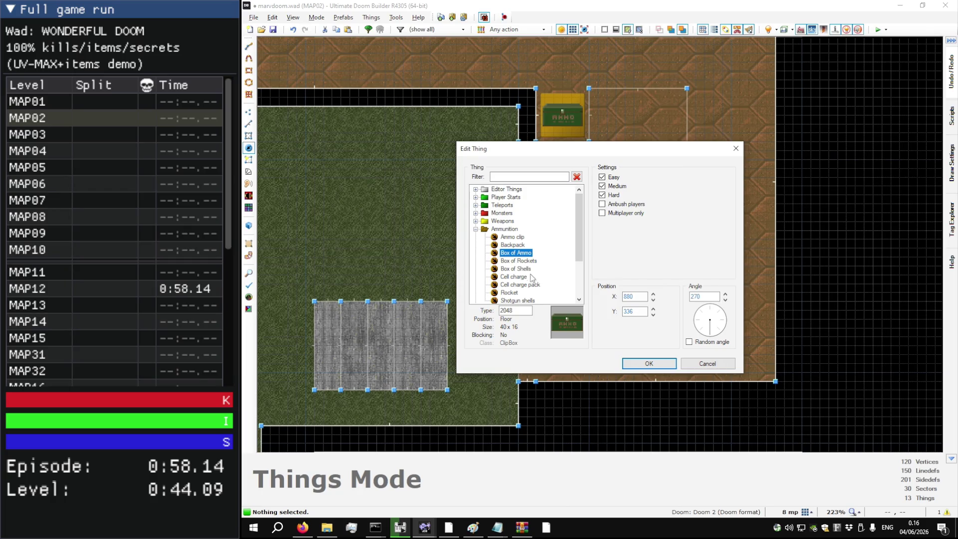
{"action": "scroll", "coordinate": [529, 278], "scroll_direction": "down", "scroll_amount": 2}
{"action": "double_click", "coordinate": [519, 253]}
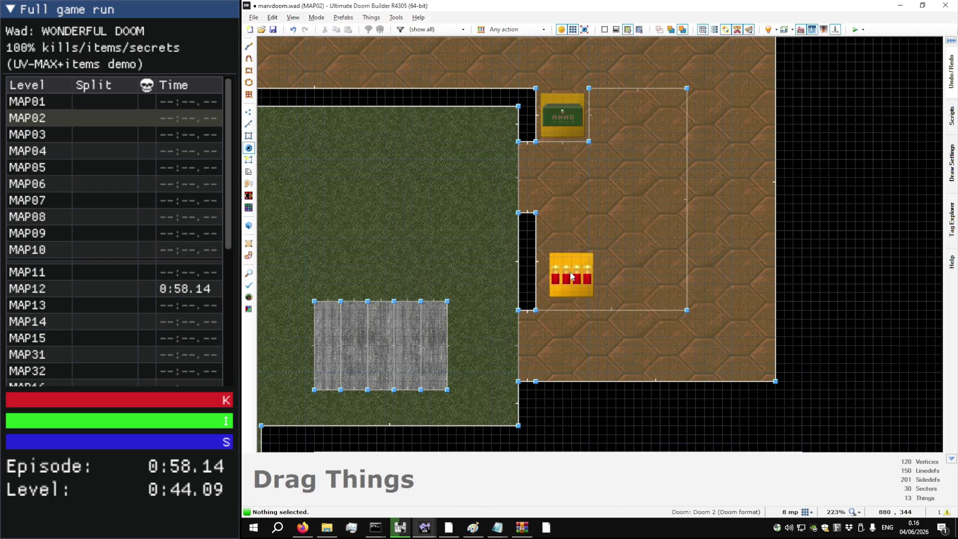
{"action": "left_click_drag", "start_coordinate": [649, 277], "coordinate": [640, 275]}
{"action": "scroll", "coordinate": [628, 222], "scroll_direction": "down", "scroll_amount": 2}
{"action": "key", "text": "w"}
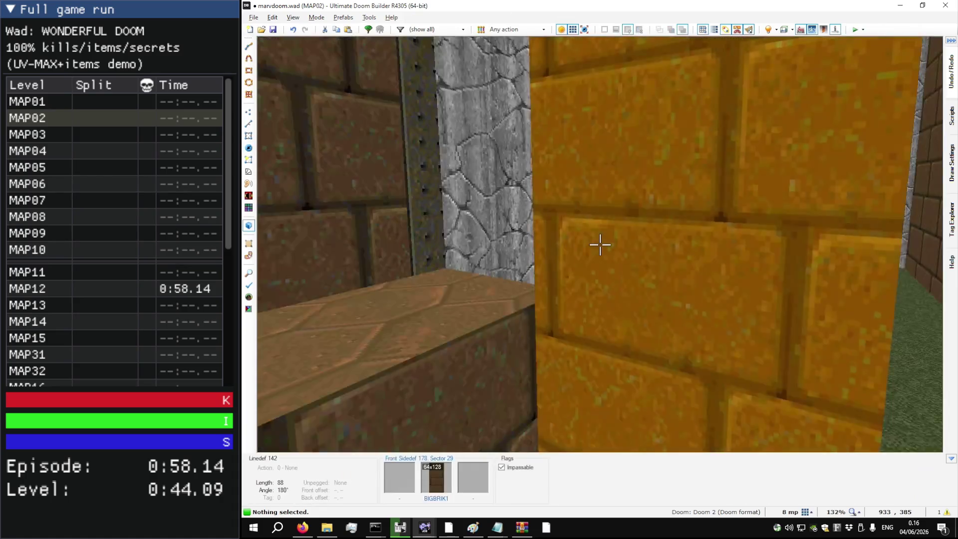
{"action": "key", "text": "w"}
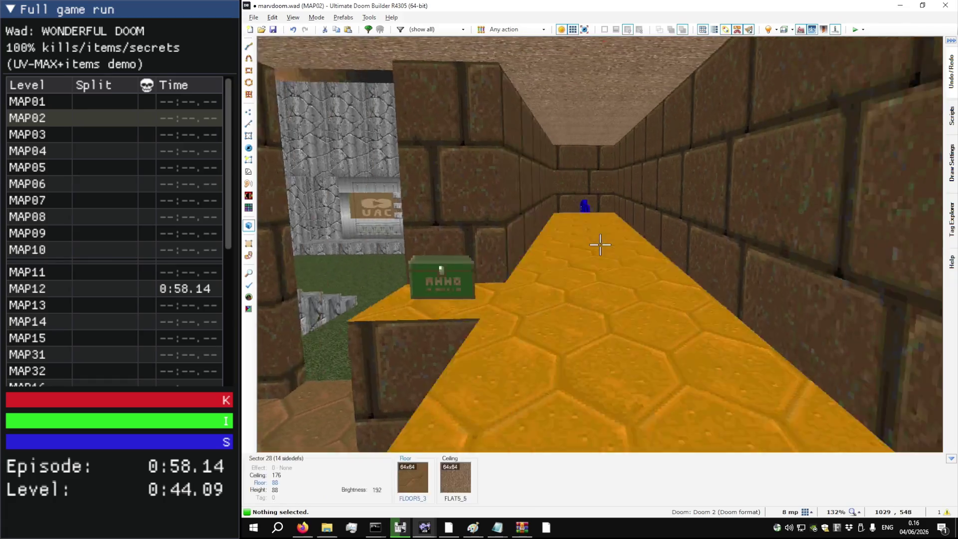
{"action": "key", "text": "w"}
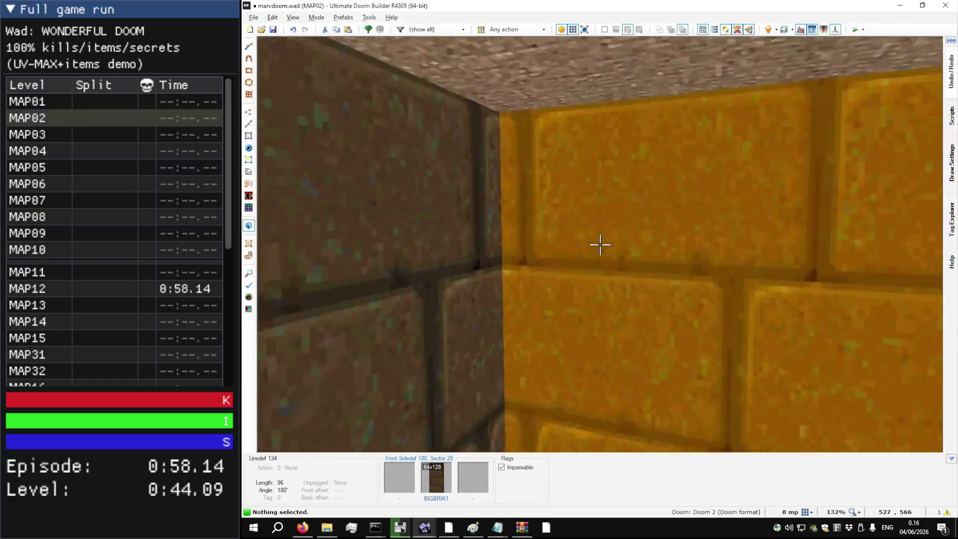
{"action": "key", "text": "w"}
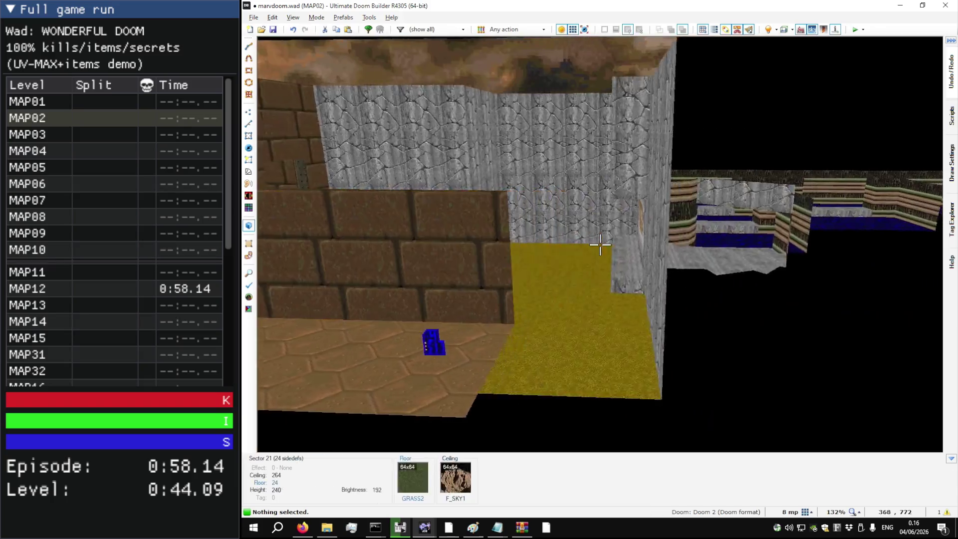
Step: Insert a thing in the empty northern area, then delete the stray thing
{"action": "key", "text": "t"}
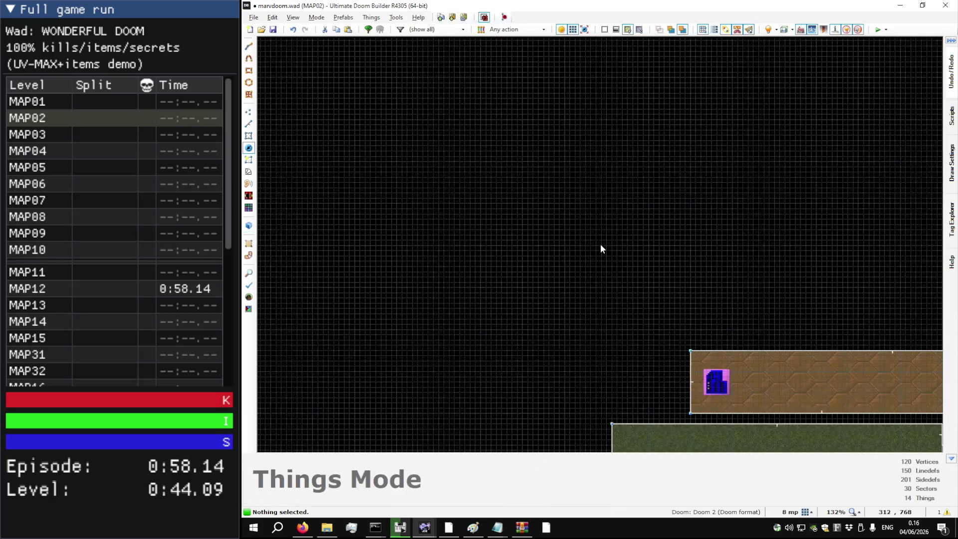
{"action": "scroll", "coordinate": [704, 301], "scroll_direction": "up", "scroll_amount": 5}
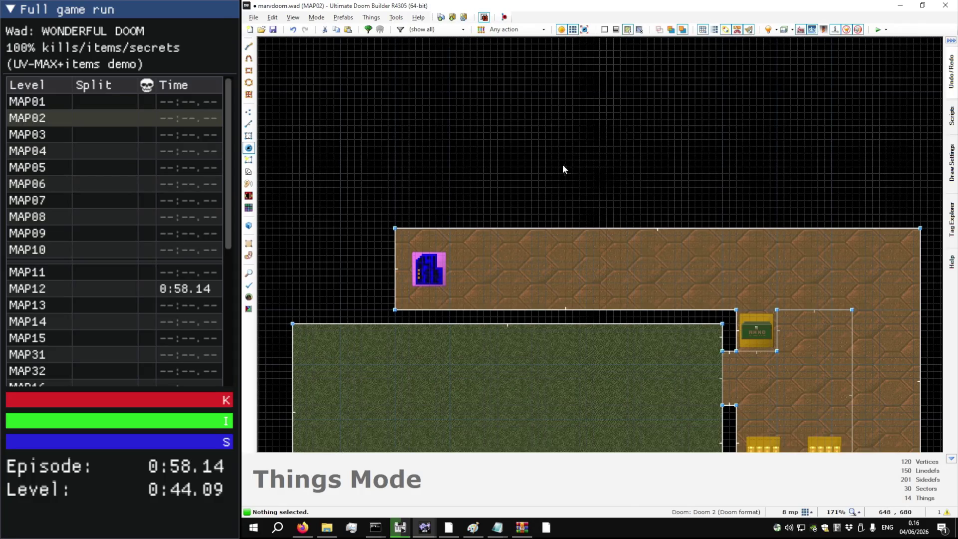
{"action": "right_click", "coordinate": [530, 162]}
{"action": "key", "text": "Return"}
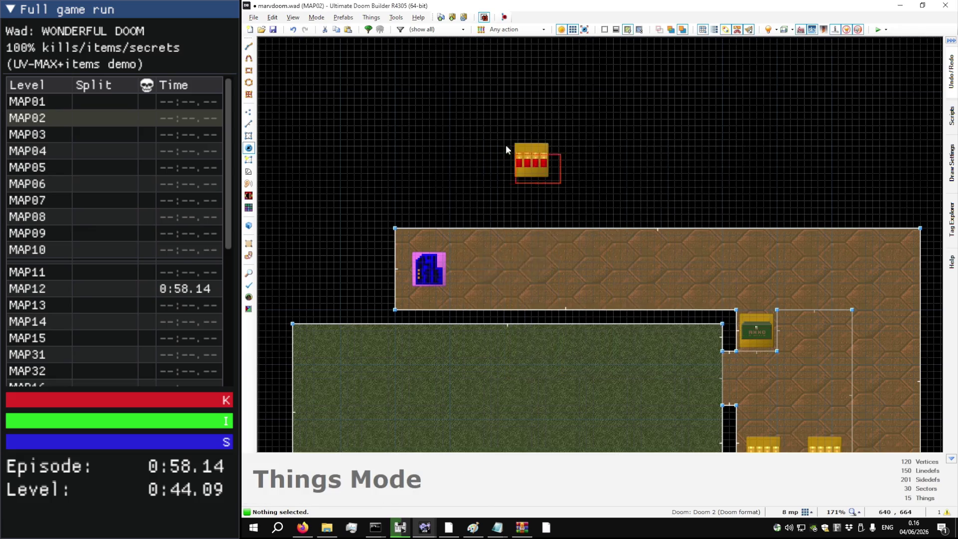
{"action": "key", "text": "Delete"}
Step: Draw a four-corner outline north of the corridor to form a new sector
{"action": "key", "text": "l"}
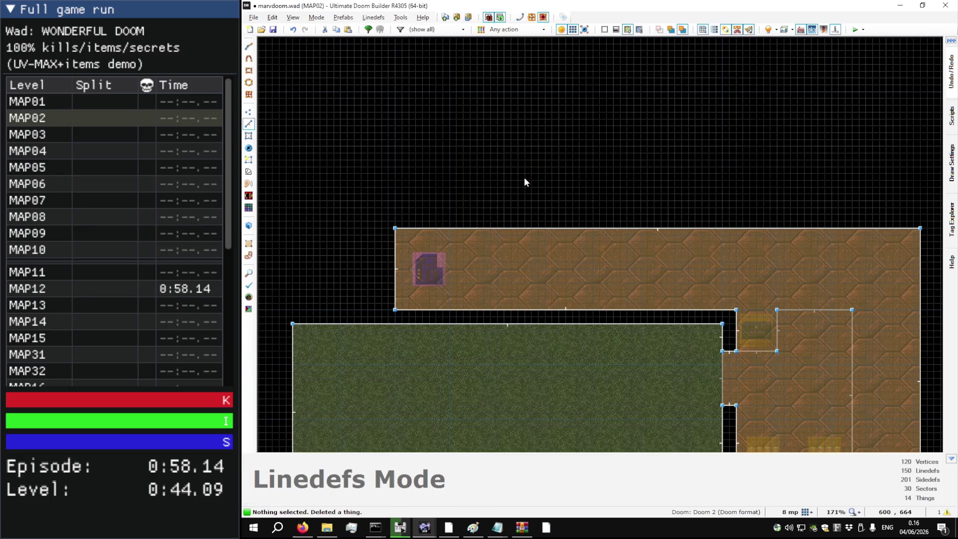
{"action": "key", "text": "d"}
{"action": "left_click", "coordinate": [525, 140]}
{"action": "left_click", "coordinate": [525, 201]}
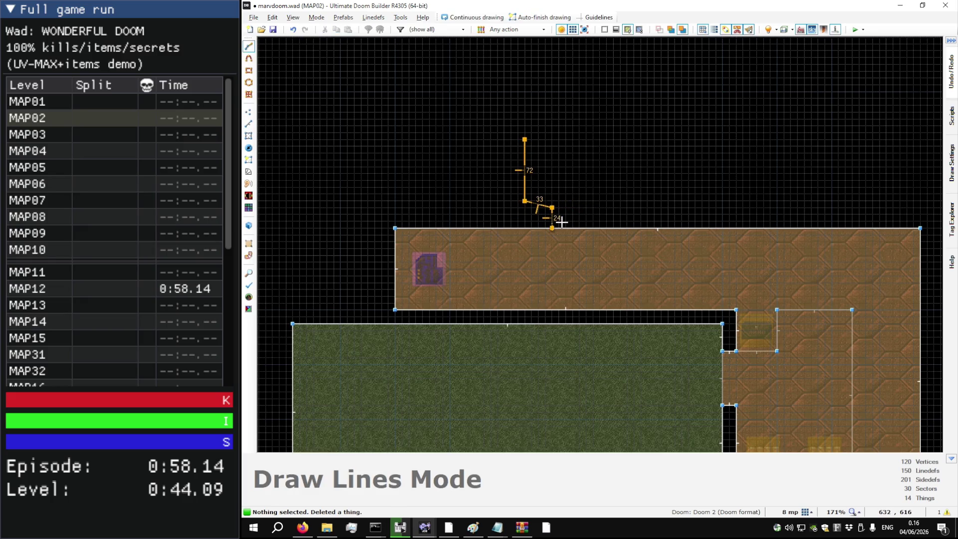
{"action": "left_click", "coordinate": [742, 153]}
{"action": "left_click", "coordinate": [621, 134]}
{"action": "left_click", "coordinate": [525, 139]}
Step: Drag the new room's vertices to straighten its right wall and square off the left notch
{"action": "key", "text": "v"}
{"action": "mouse_move", "coordinate": [623, 136]}
{"action": "left_mouse_down"}
{"action": "mouse_move", "coordinate": [746, 148]}
{"action": "mouse_move", "coordinate": [744, 139]}
{"action": "left_mouse_up"}
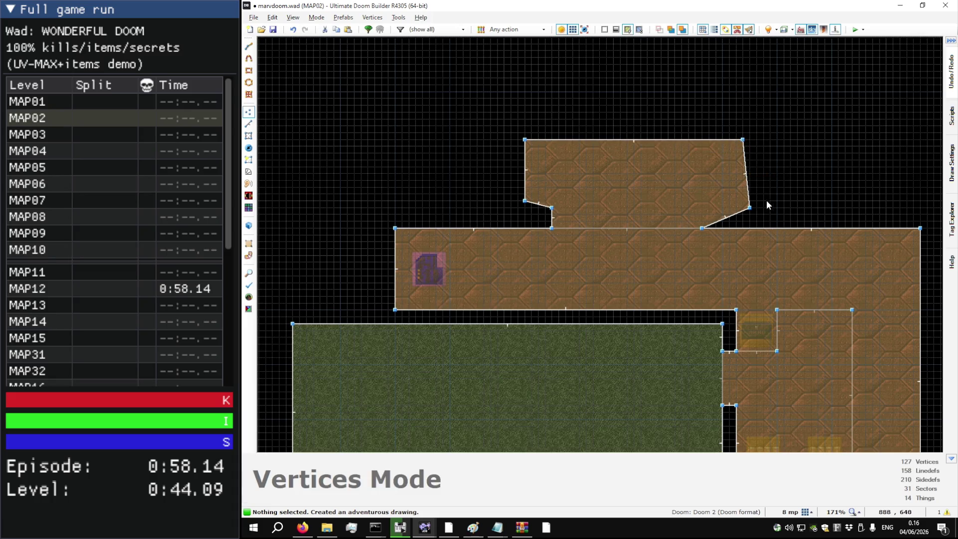
{"action": "mouse_move", "coordinate": [751, 208]}
{"action": "left_mouse_down"}
{"action": "mouse_move", "coordinate": [743, 196]}
{"action": "mouse_move", "coordinate": [703, 201]}
{"action": "mouse_move", "coordinate": [700, 212]}
{"action": "mouse_move", "coordinate": [742, 214]}
{"action": "left_mouse_up"}
{"action": "left_click_drag", "start_coordinate": [525, 200], "coordinate": [523, 221]}
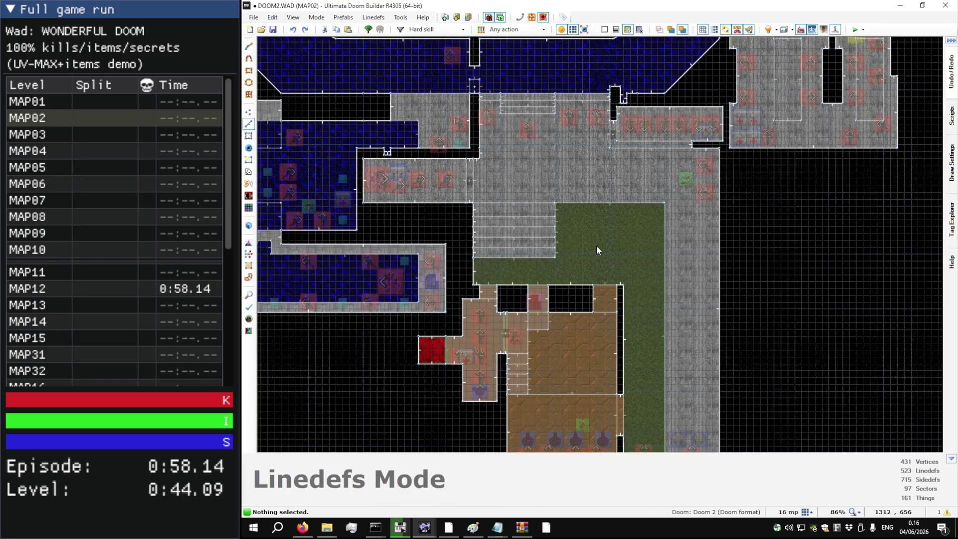
{"action": "key", "text": "t"}
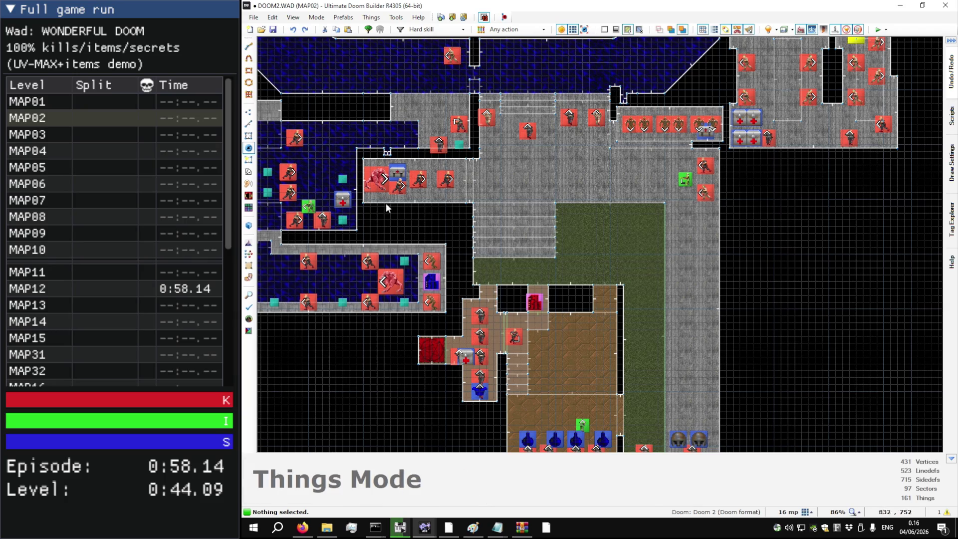
{"action": "left_click_drag", "start_coordinate": [367, 187], "coordinate": [428, 198]}
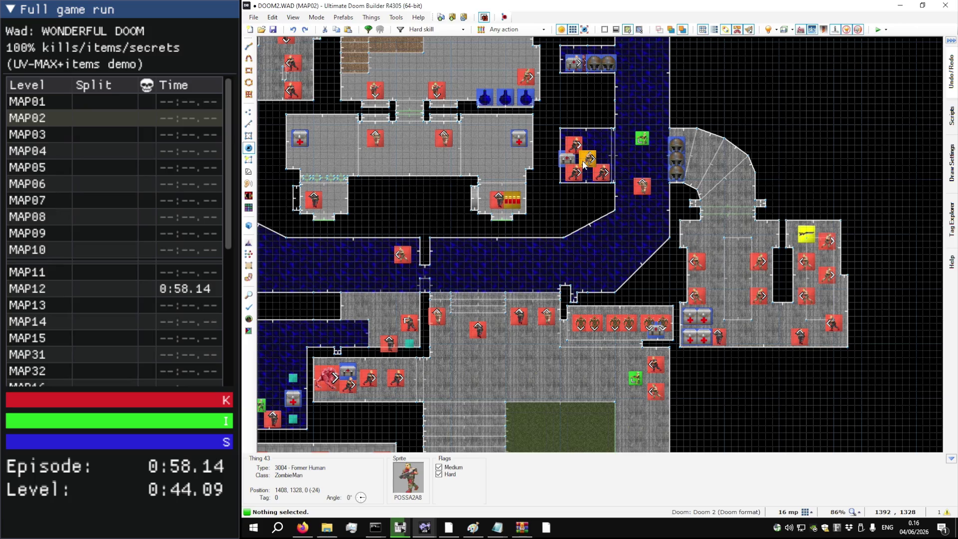
{"action": "key", "text": "t"}
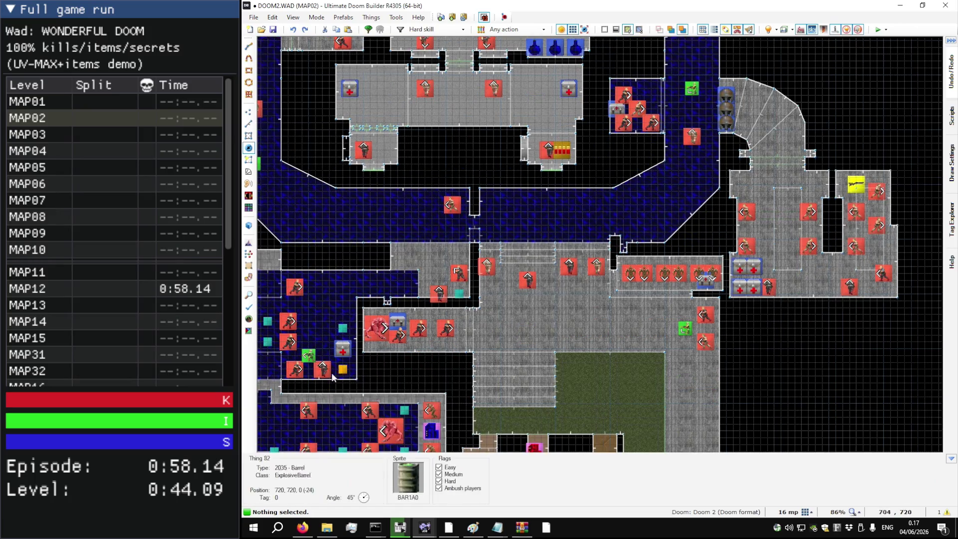
{"action": "scroll", "coordinate": [496, 284], "scroll_direction": "down", "scroll_amount": 2}
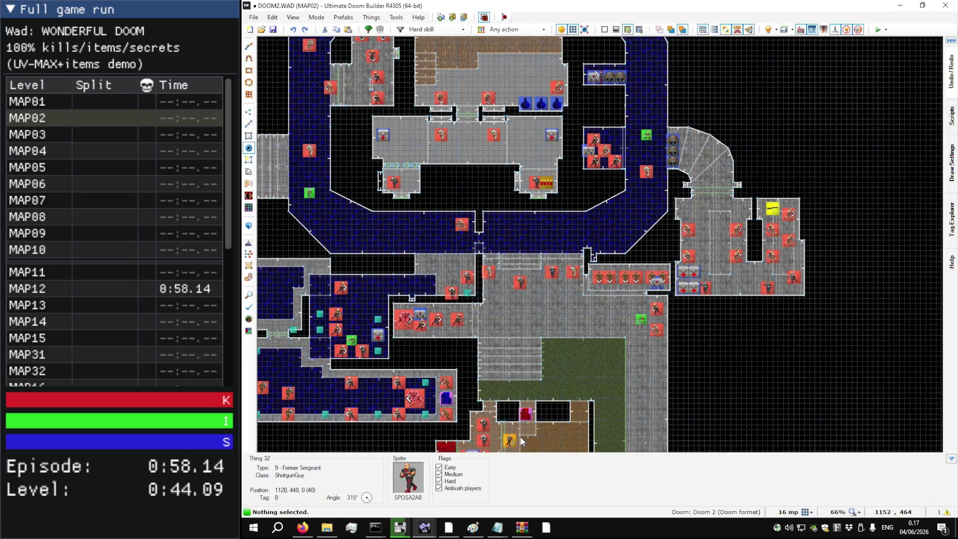
{"action": "key", "text": "l"}
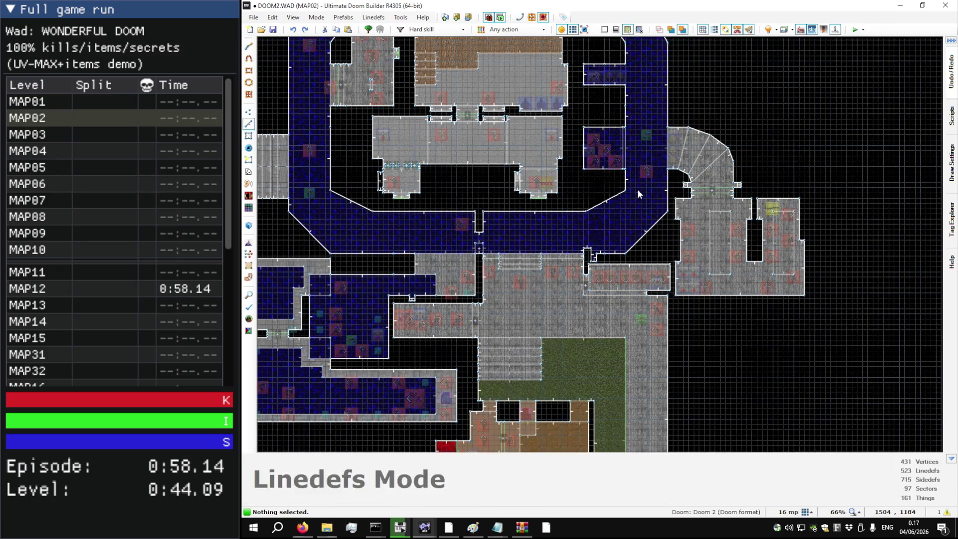
{"action": "key", "text": "s"}
{"action": "scroll", "coordinate": [624, 162], "scroll_direction": "down", "scroll_amount": 3}
{"action": "scroll", "coordinate": [624, 162], "scroll_direction": "up", "scroll_amount": 3}
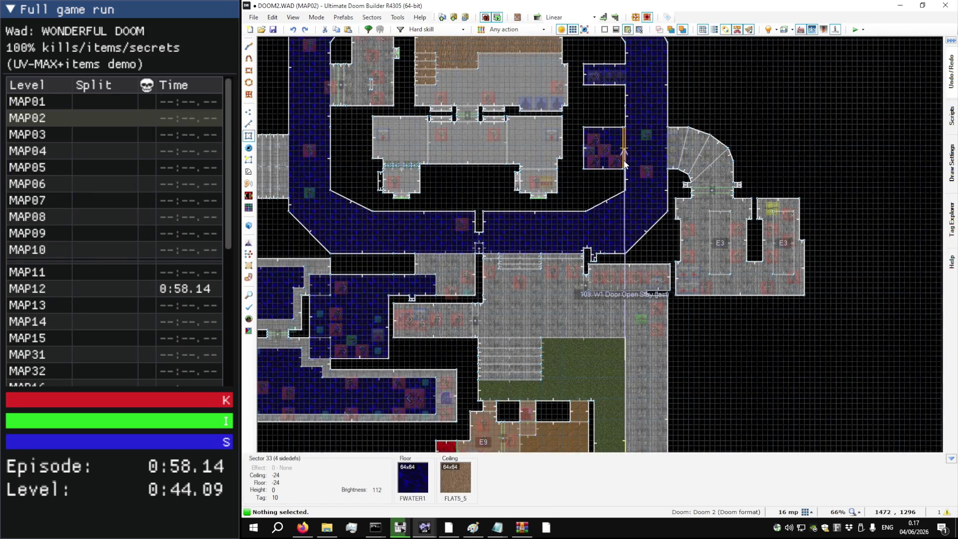
{"action": "scroll", "coordinate": [624, 162], "scroll_direction": "down", "scroll_amount": 1}
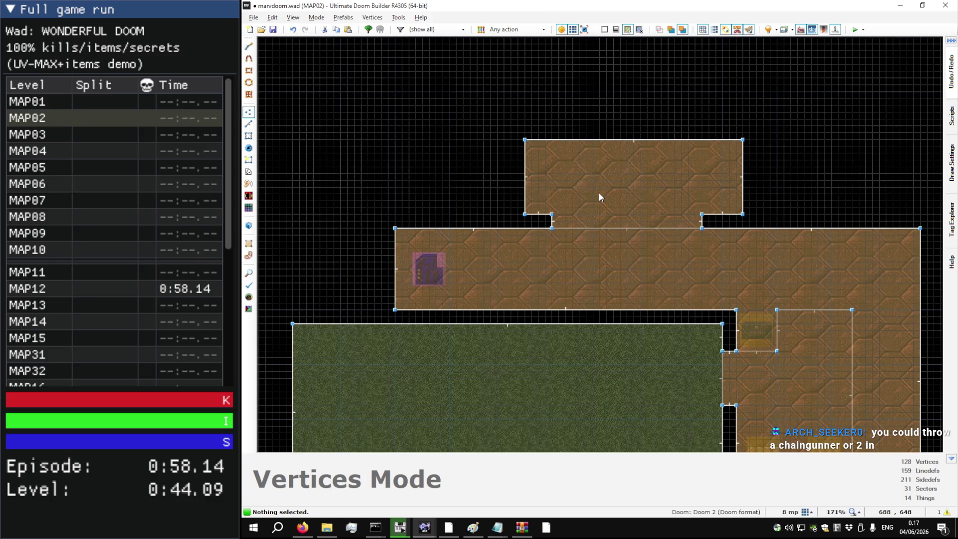
Step: Delete the shotgun shells in Things mode
{"action": "key", "text": "t"}
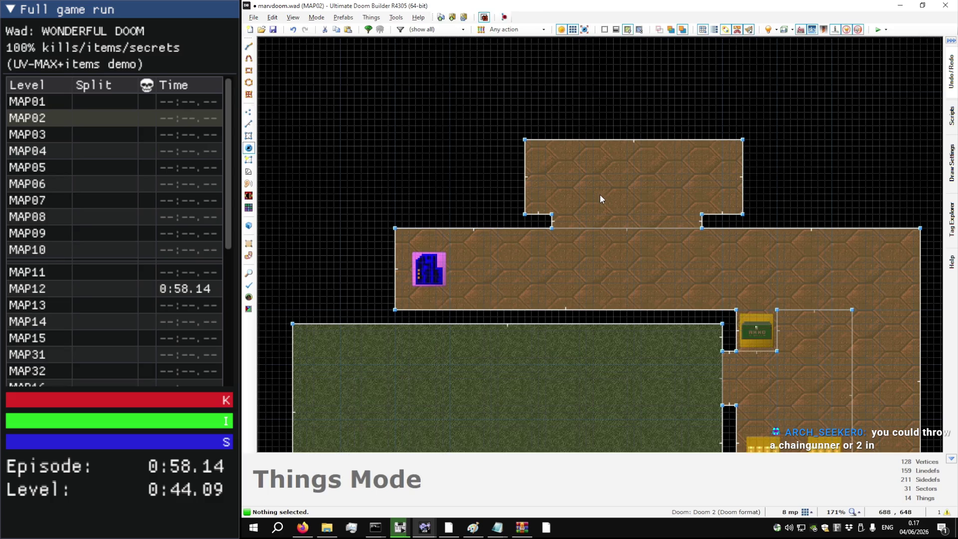
{"action": "scroll", "coordinate": [579, 218], "scroll_direction": "up", "scroll_amount": 10}
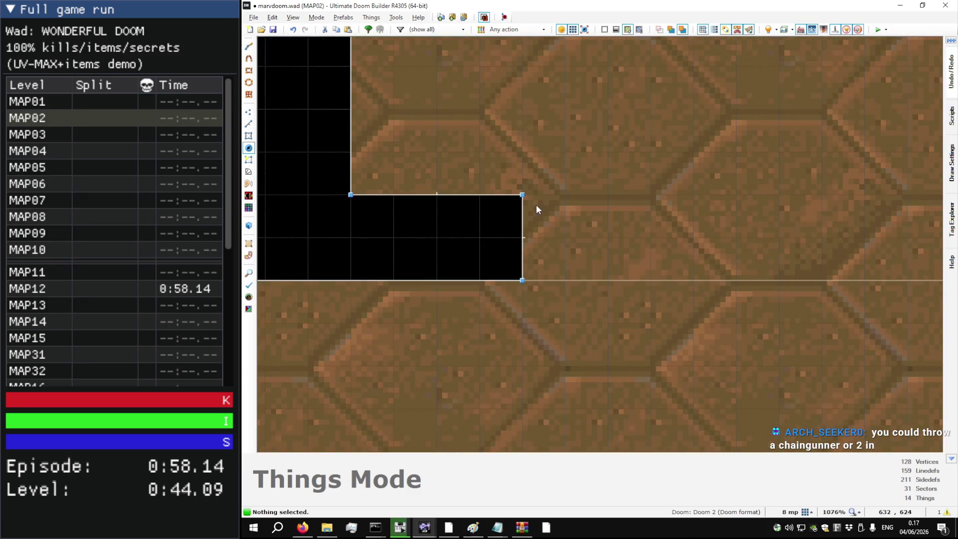
{"action": "right_click", "coordinate": [536, 205]}
{"action": "key", "text": "Escape"}
{"action": "left_click", "coordinate": [533, 216]}
{"action": "key", "text": "Delete"}
{"action": "scroll", "coordinate": [532, 214], "scroll_direction": "down", "scroll_amount": 6}
Step: Draw a line across the upper room's connecting strip to split it into its own sector
{"action": "key", "text": "l"}
{"action": "key", "text": "d"}
{"action": "left_click", "coordinate": [525, 243]}
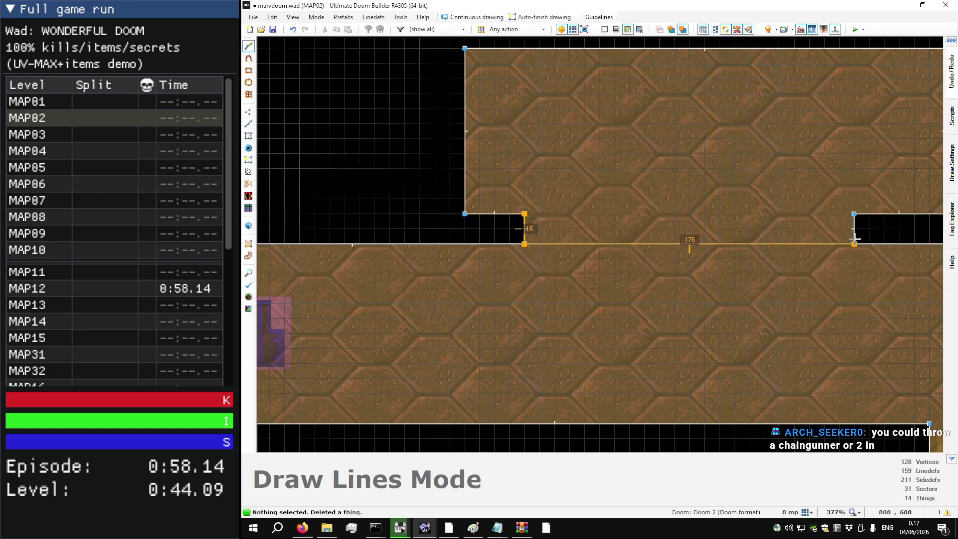
{"action": "left_click", "coordinate": [855, 214]}
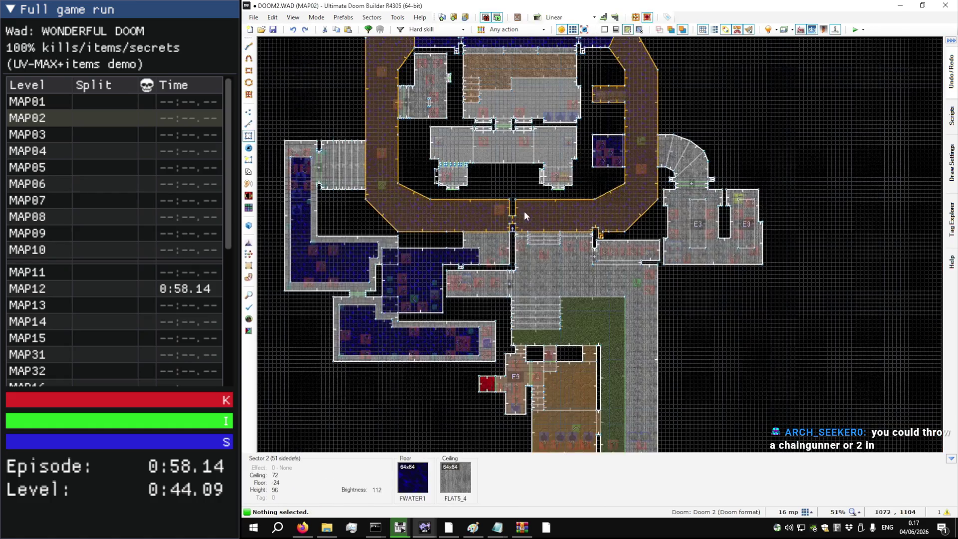
Step: Lower the imp closet ceiling in DOOM2's MAP02 to 8 to shut it
{"action": "key", "text": "q"}
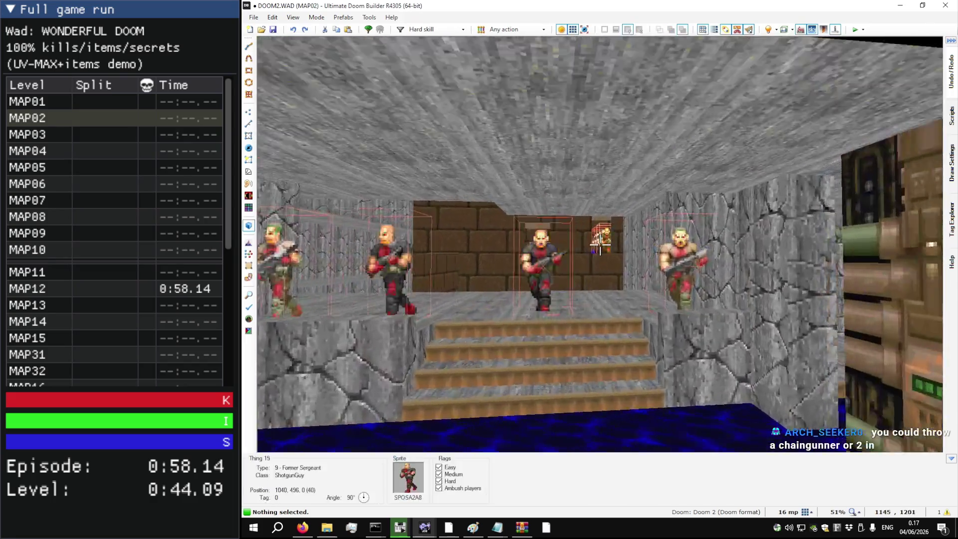
{"action": "key", "text": "w"}
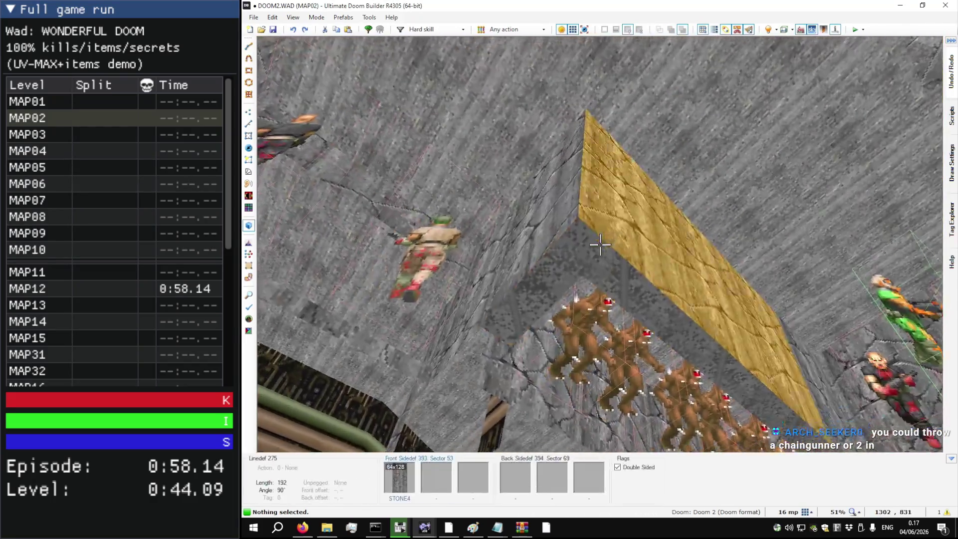
{"action": "left_click", "coordinate": [600, 245]}
{"action": "scroll", "coordinate": [600, 245], "scroll_direction": "up", "scroll_amount": 2}
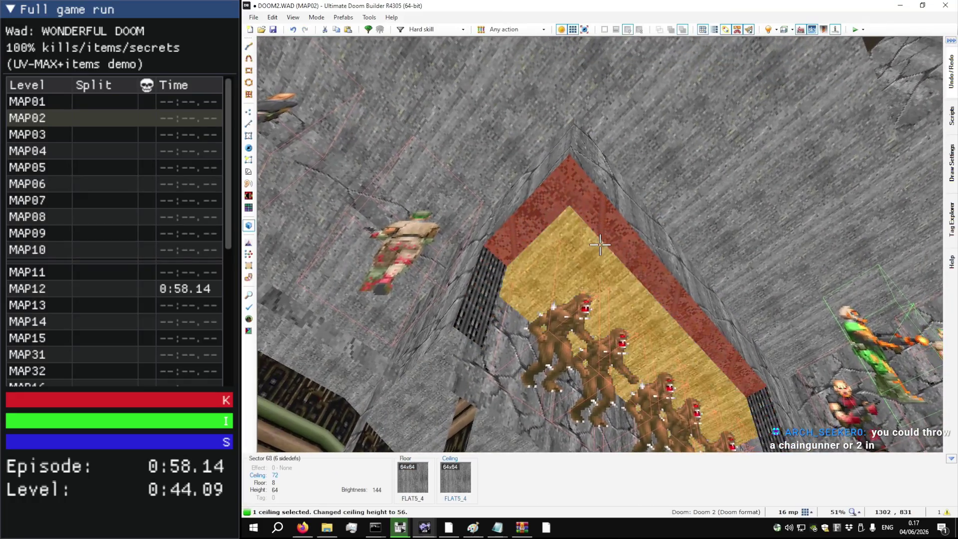
{"action": "scroll", "coordinate": [600, 244], "scroll_direction": "down", "scroll_amount": 2}
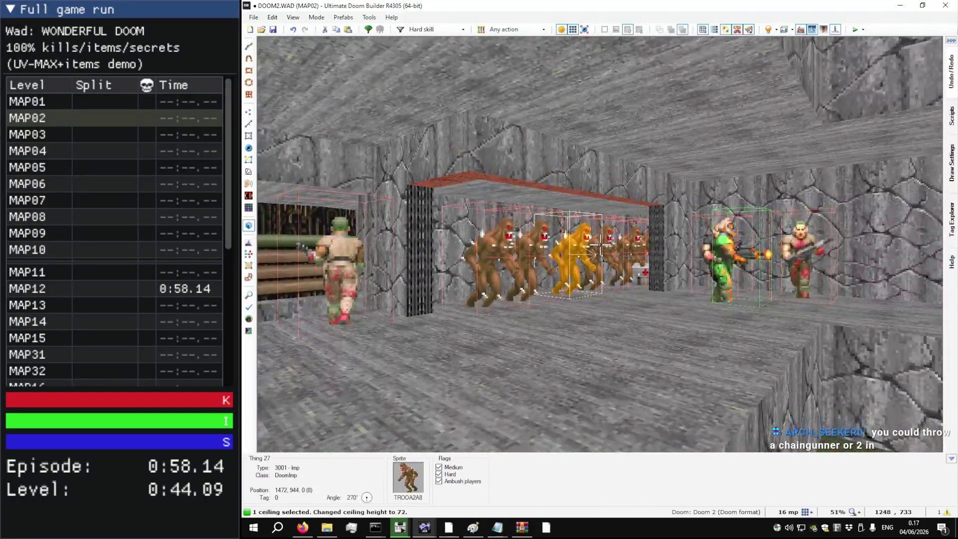
{"action": "key", "text": "w"}
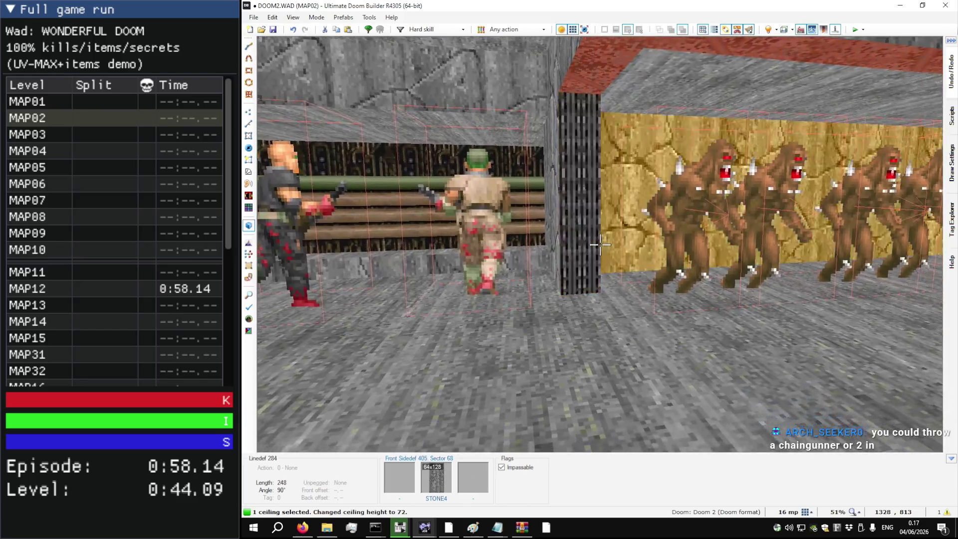
{"action": "scroll", "coordinate": [600, 244], "scroll_direction": "down", "scroll_amount": 7}
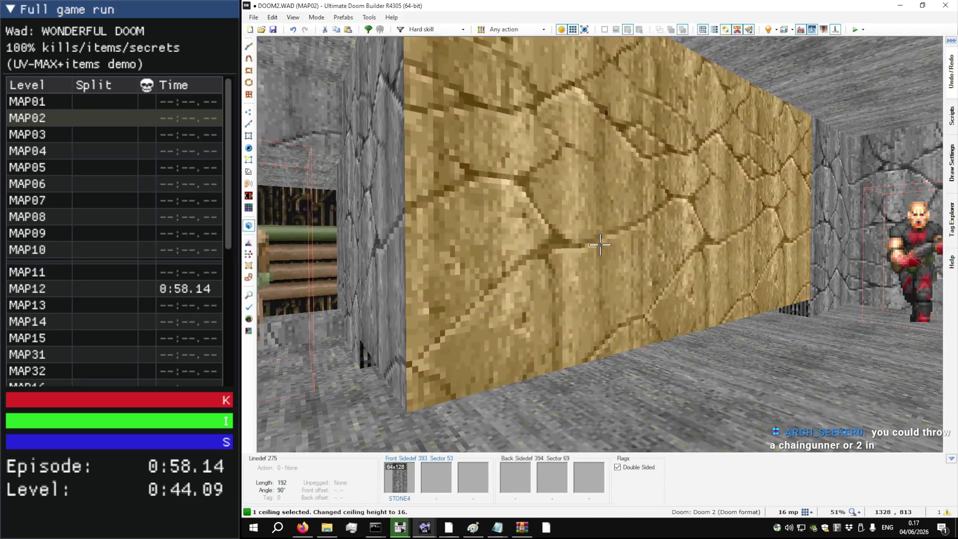
Step: Go back to the 2D view of marvdoom.wad's MAP02
{"action": "key", "text": "q"}
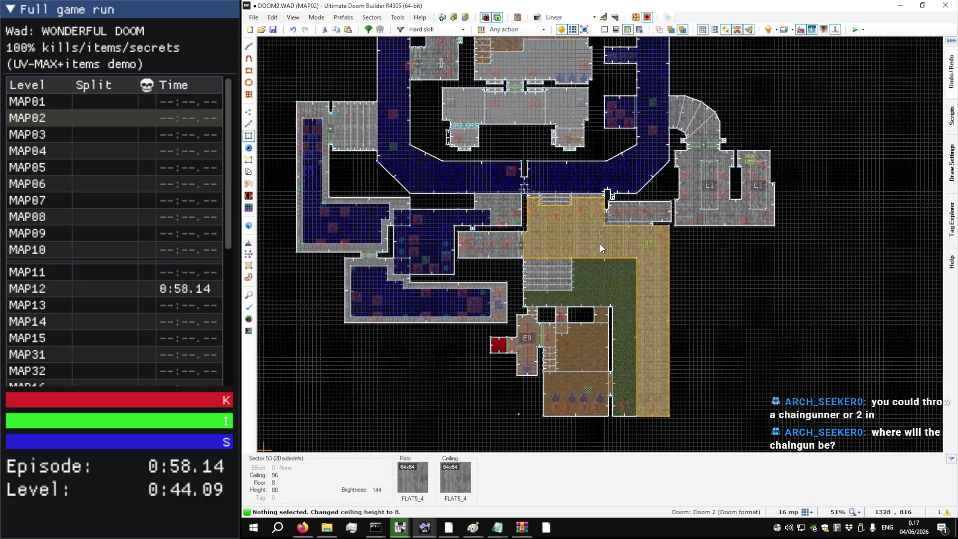
{"action": "scroll", "coordinate": [600, 244], "scroll_direction": "up", "scroll_amount": 10}
{"action": "scroll", "coordinate": [600, 244], "scroll_direction": "down", "scroll_amount": 7}
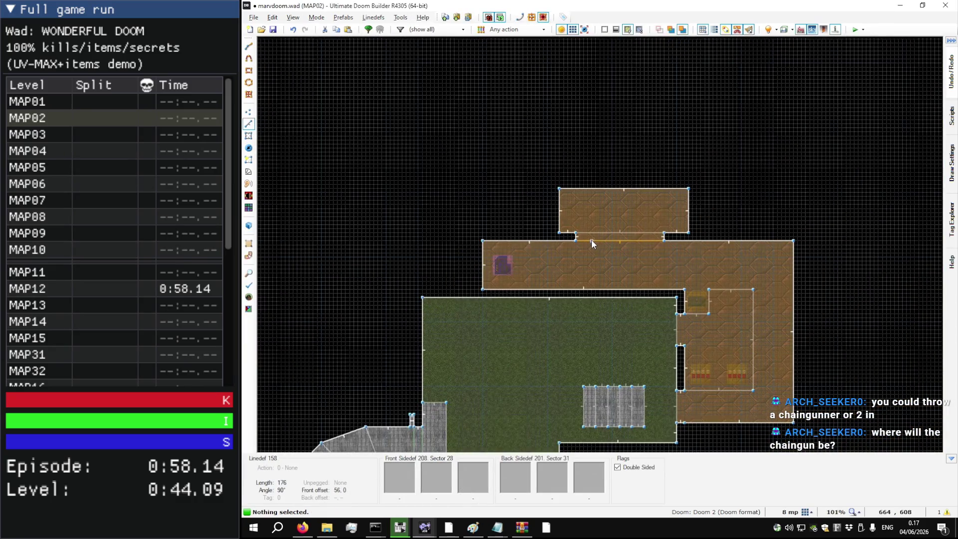
Step: Drag the strip's side linedef outward so the strip spans the upper room's 256-unit width
{"action": "scroll", "coordinate": [627, 146], "scroll_direction": "down", "scroll_amount": 4}
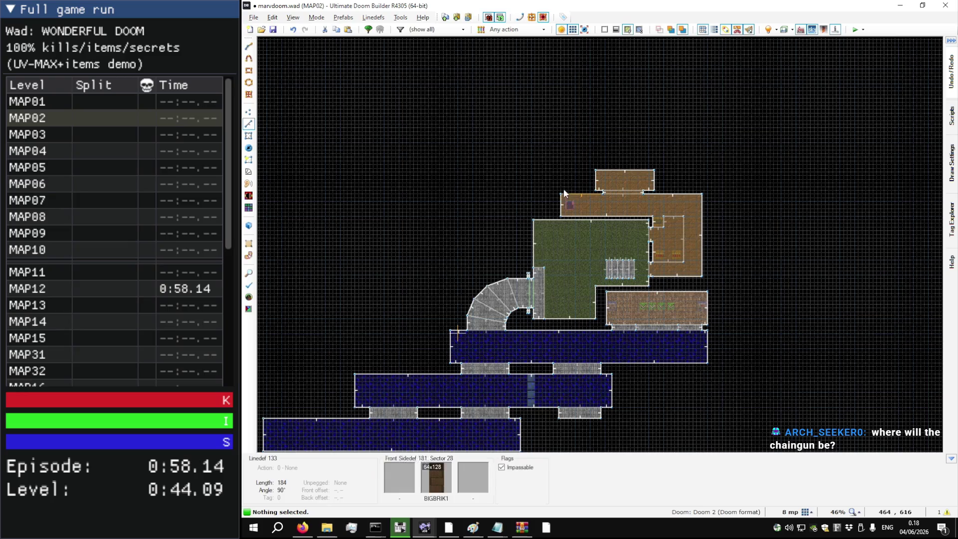
{"action": "scroll", "coordinate": [617, 181], "scroll_direction": "up", "scroll_amount": 8}
{"action": "key", "text": "v"}
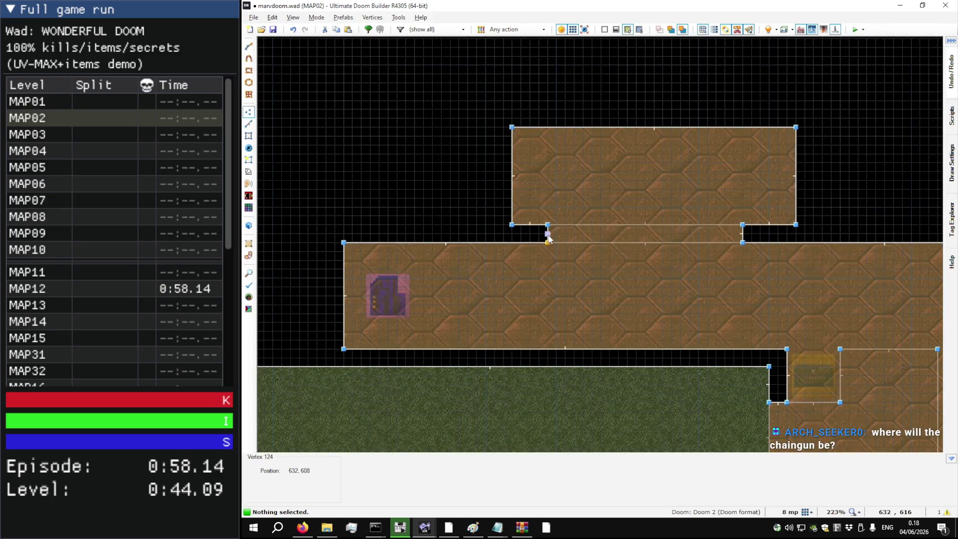
{"action": "key", "text": "l"}
{"action": "left_click_drag", "start_coordinate": [546, 235], "coordinate": [512, 234]}
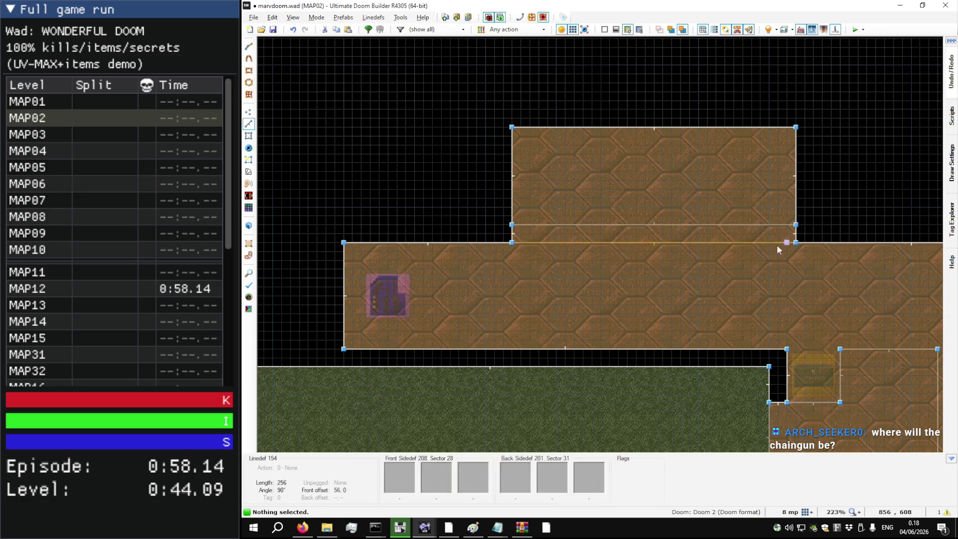
{"action": "key", "text": "w"}
{"action": "key", "text": "w"}
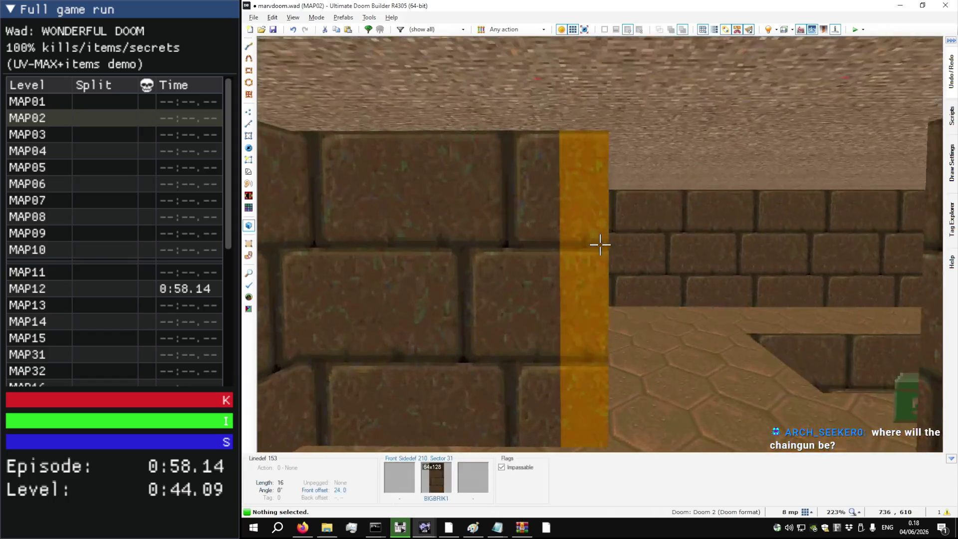
Step: Give the strip's end wall a lower-unpegged DOORTRAK middle texture
{"action": "right_click", "coordinate": [600, 245]}
{"action": "left_click", "coordinate": [658, 185]}
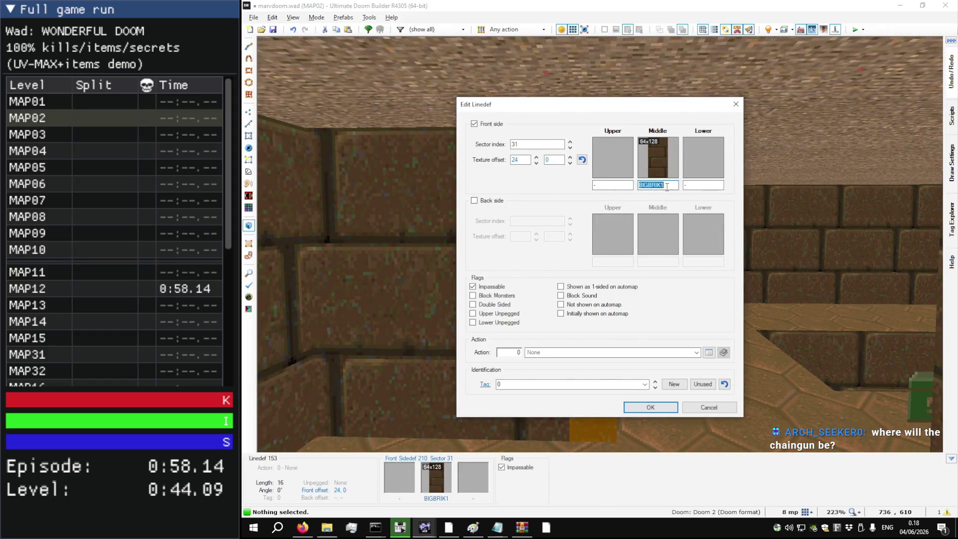
{"action": "type", "text": "DOOR"}
{"action": "left_click", "coordinate": [656, 262]}
{"action": "key", "text": "Return"}
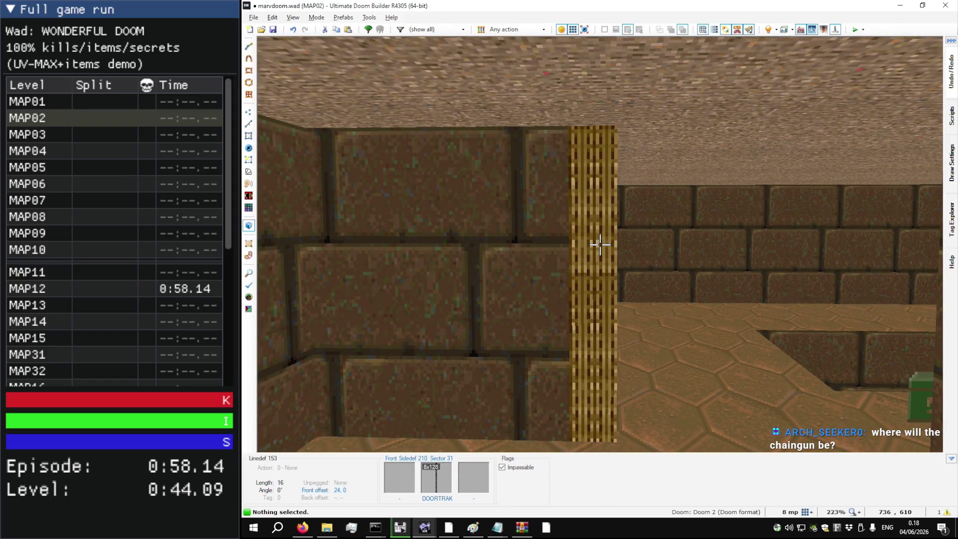
{"action": "key", "text": "ctrl+c"}
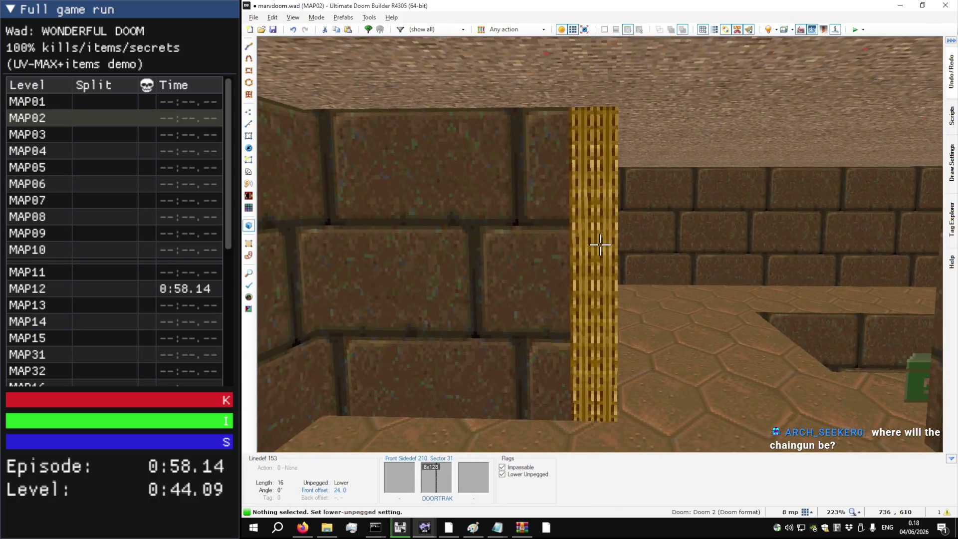
Step: Lower the strip ceiling and fill the missing upper wall with BIGBRIK1 aligned at 56, -72
{"action": "key", "text": "s"}
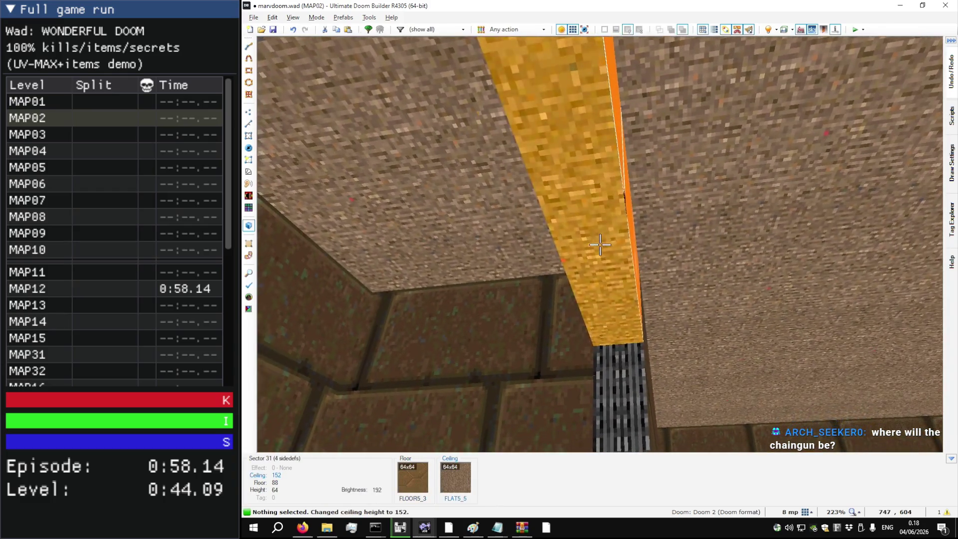
{"action": "key", "text": "w"}
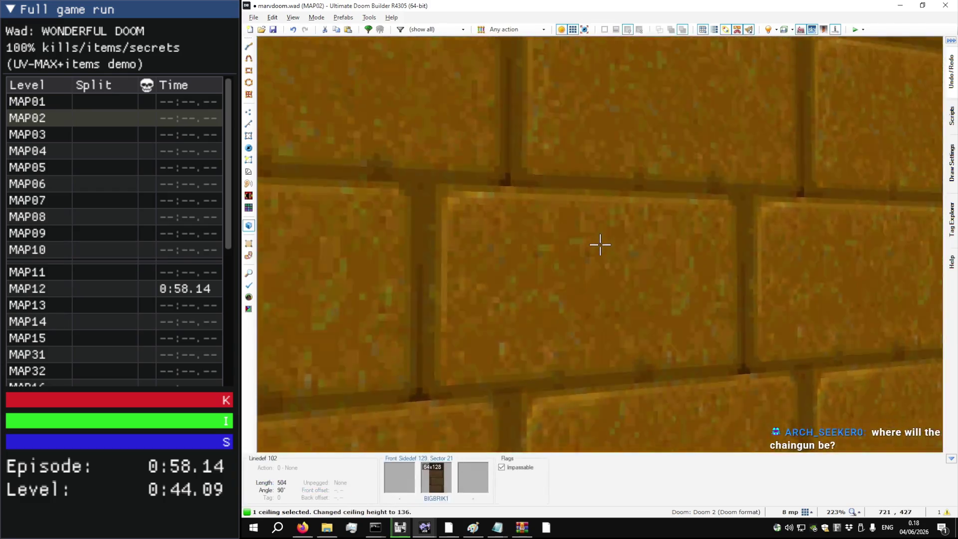
{"action": "key", "text": "ctrl+c"}
{"action": "key", "text": "ctrl+v"}
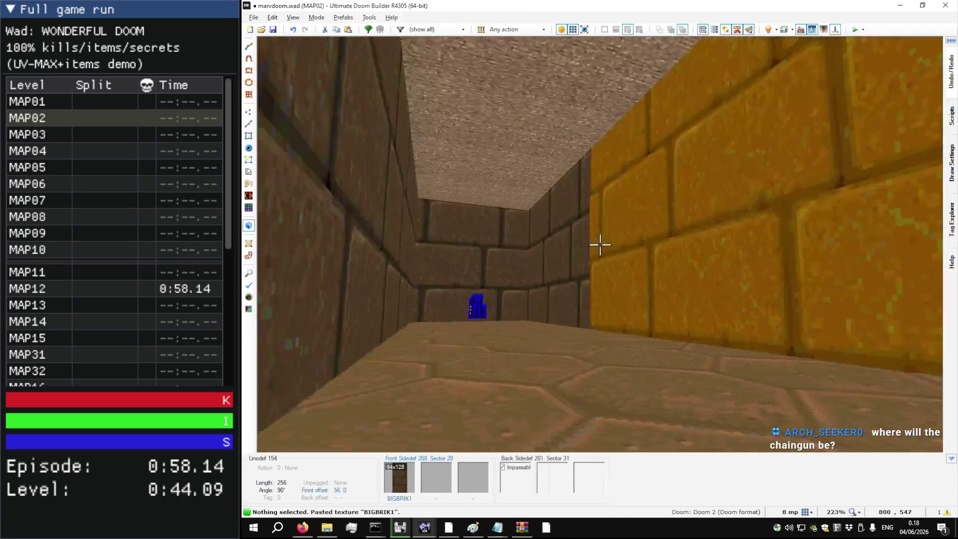
{"action": "key", "text": "ctrl+Up"}
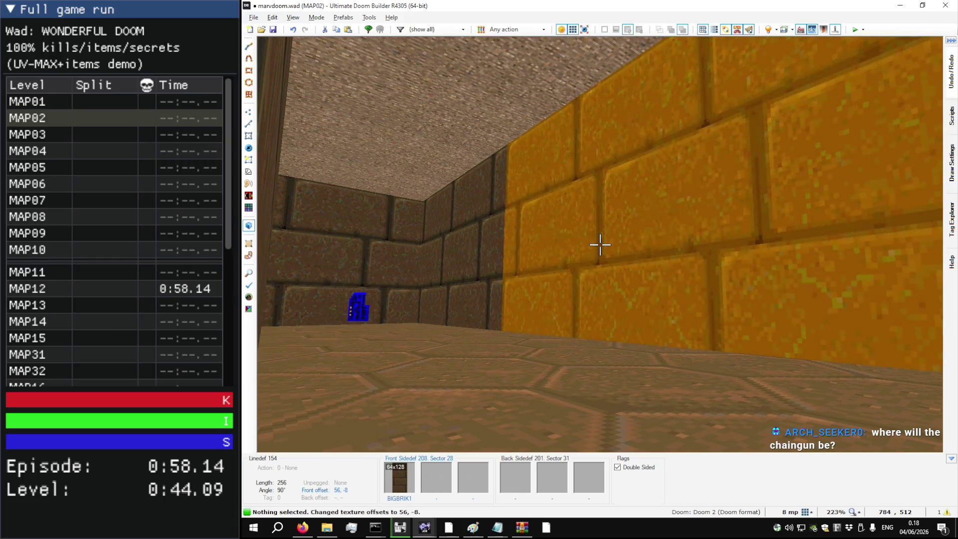
{"action": "key", "text": "ctrl+Down"}
{"action": "key", "text": "ctrl+Down"}
{"action": "key", "text": "ctrl+Down"}
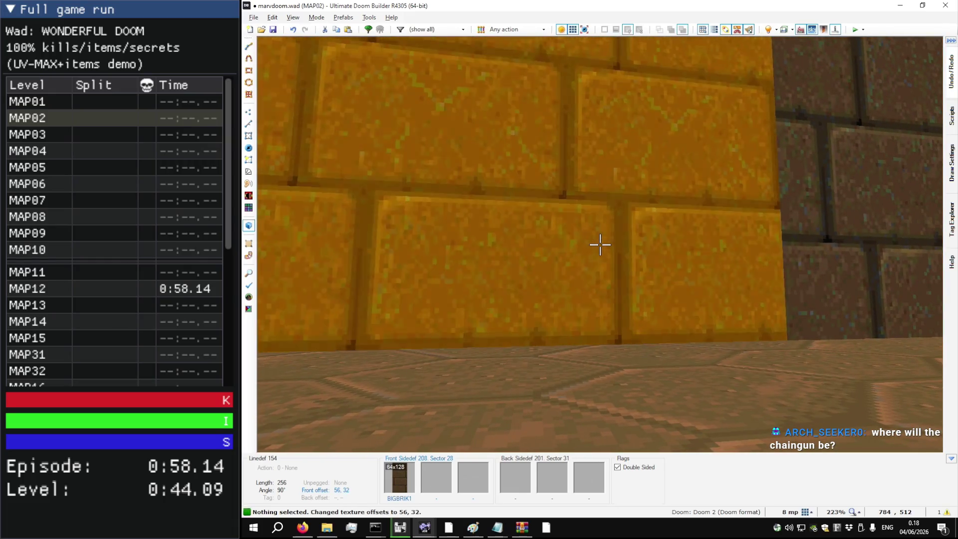
{"action": "key", "text": "ctrl+Up"}
{"action": "key", "text": "ctrl+Up"}
{"action": "key", "text": "ctrl+Up"}
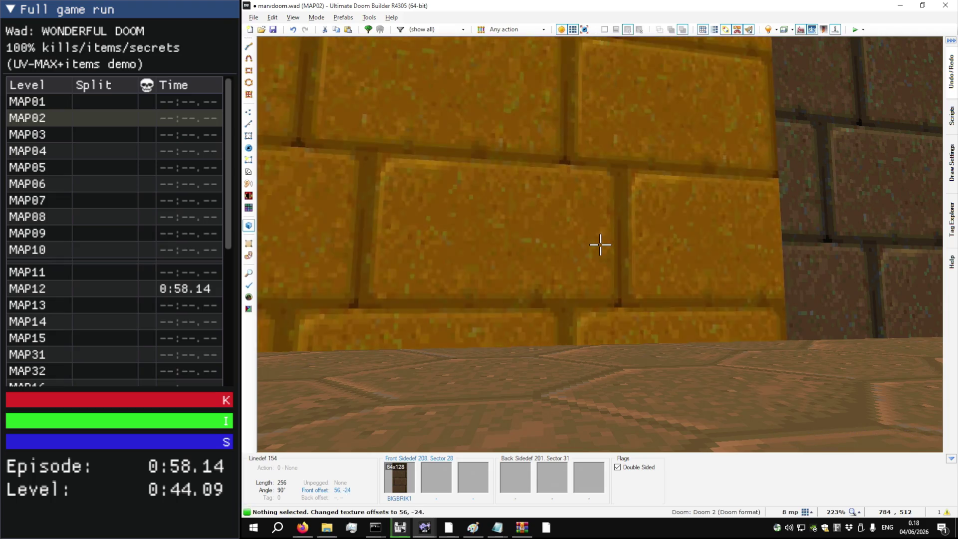
{"action": "key", "text": "ctrl+Up"}
{"action": "key", "text": "ctrl+Up"}
{"action": "key", "text": "ctrl+Up"}
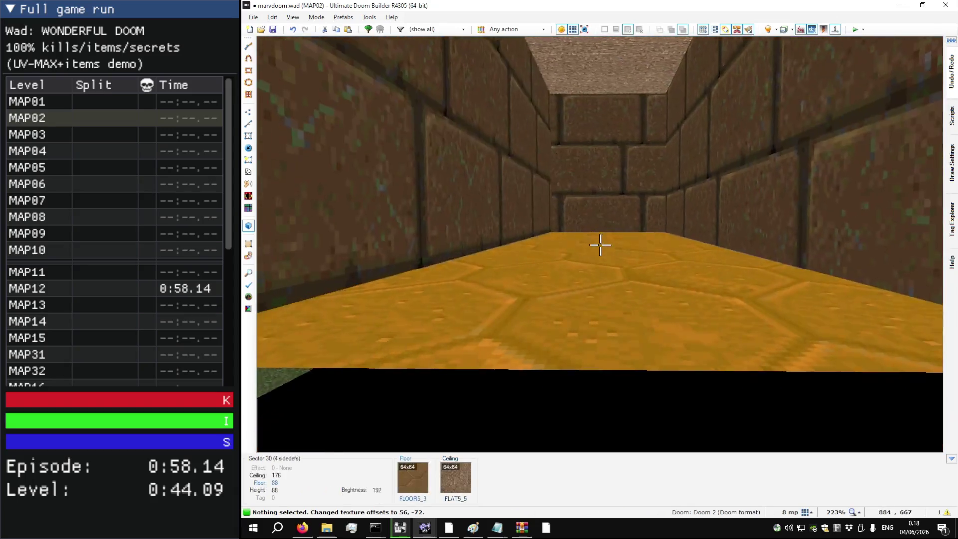
Step: Draw a dividing line across the keycard corridor near the blue keycard
{"action": "key", "text": "w"}
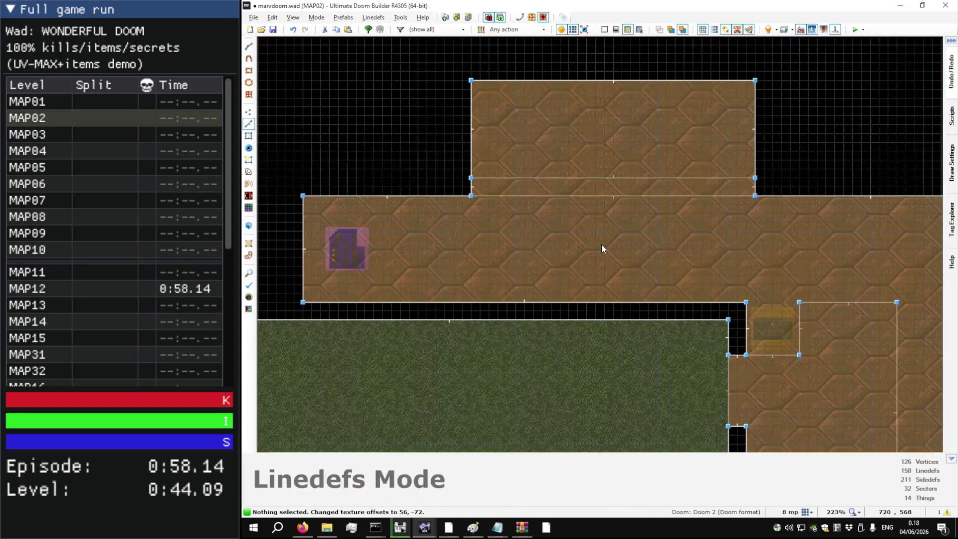
{"action": "scroll", "coordinate": [407, 217], "scroll_direction": "up", "scroll_amount": 10}
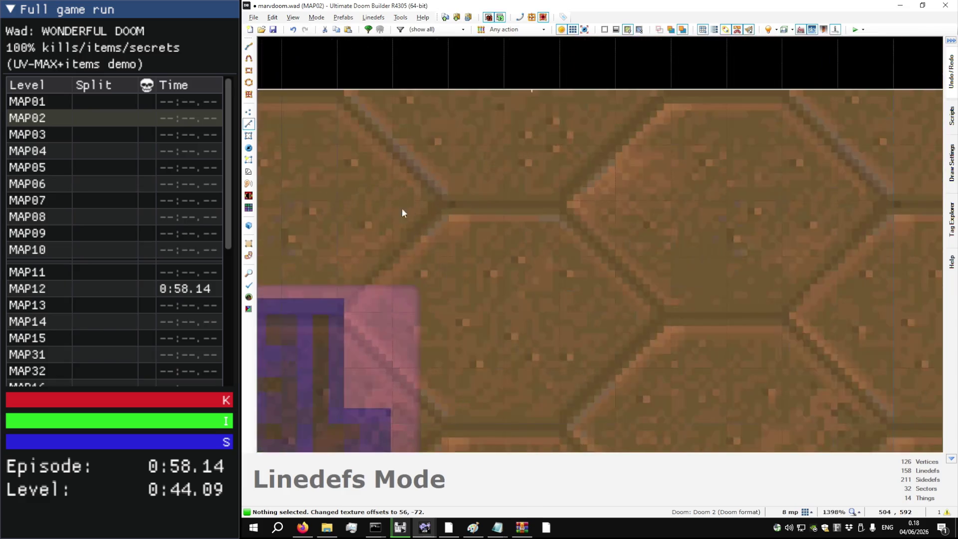
{"action": "key", "text": "d"}
{"action": "scroll", "coordinate": [611, 129], "scroll_direction": "down", "scroll_amount": 7}
{"action": "left_click", "coordinate": [609, 119]}
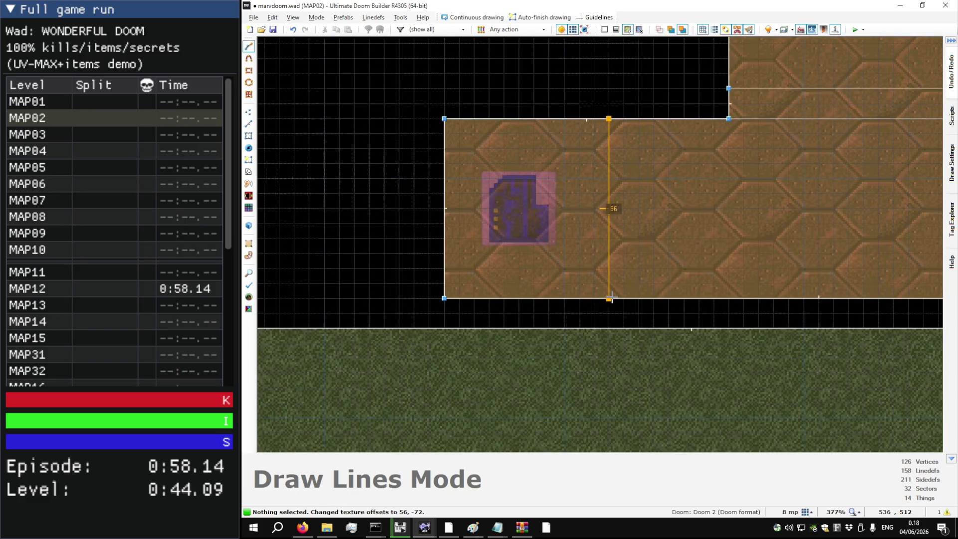
{"action": "left_click", "coordinate": [609, 299]}
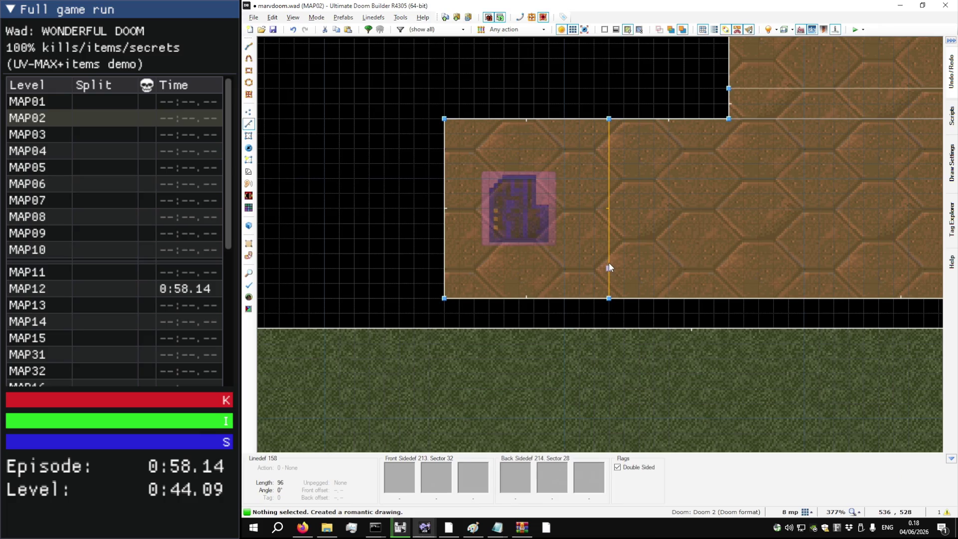
Step: Give the new line action 109 W1 Door Open Stay (fast) with tag 1
{"action": "right_click", "coordinate": [609, 263]}
{"action": "left_click", "coordinate": [708, 352]}
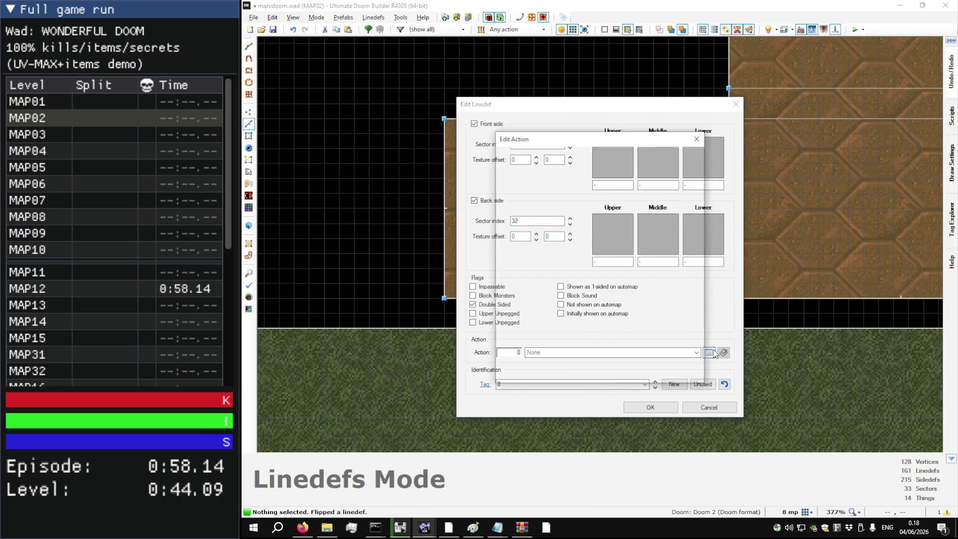
{"action": "left_click", "coordinate": [513, 201]}
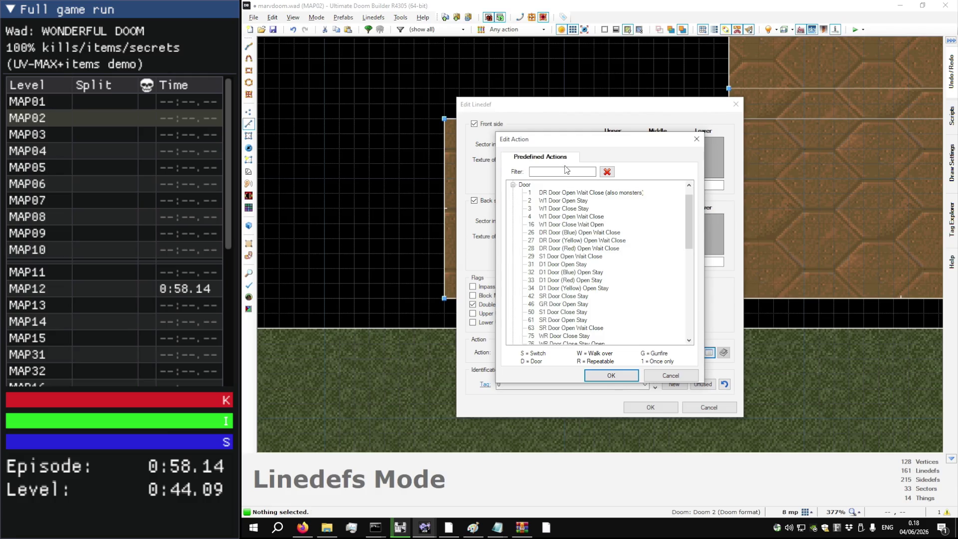
{"action": "type", "text": "open stay"}
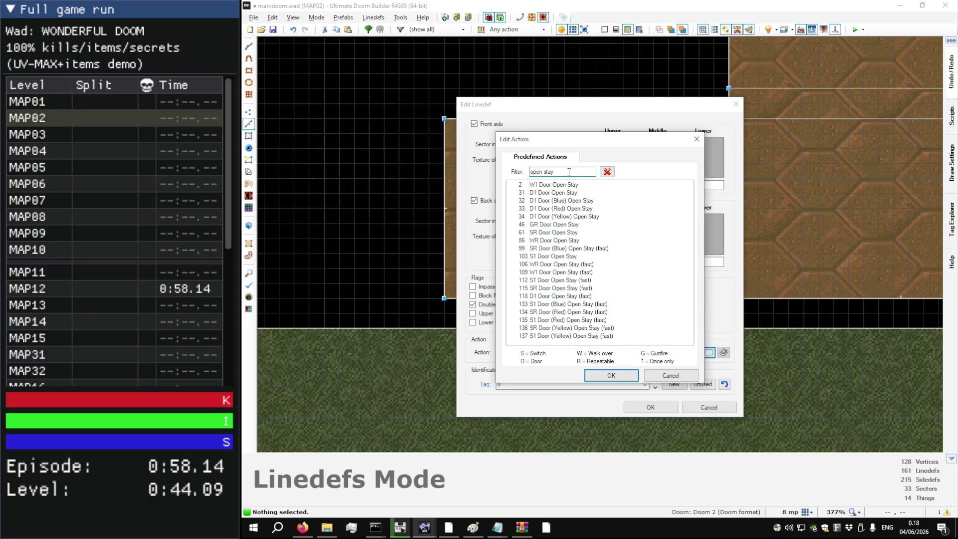
{"action": "double_click", "coordinate": [579, 273]}
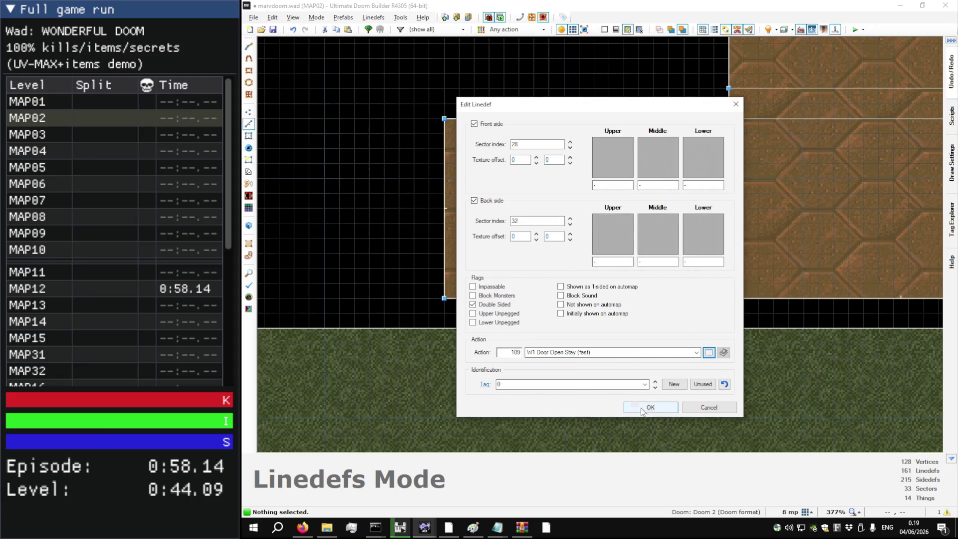
{"action": "left_click", "coordinate": [641, 409]}
{"action": "right_click", "coordinate": [595, 286]}
{"action": "left_click", "coordinate": [701, 385]}
{"action": "left_click", "coordinate": [646, 408]}
Step: Tag the strip's door sector 1
{"action": "scroll", "coordinate": [494, 370], "scroll_direction": "down", "scroll_amount": 4}
{"action": "key", "text": "s"}
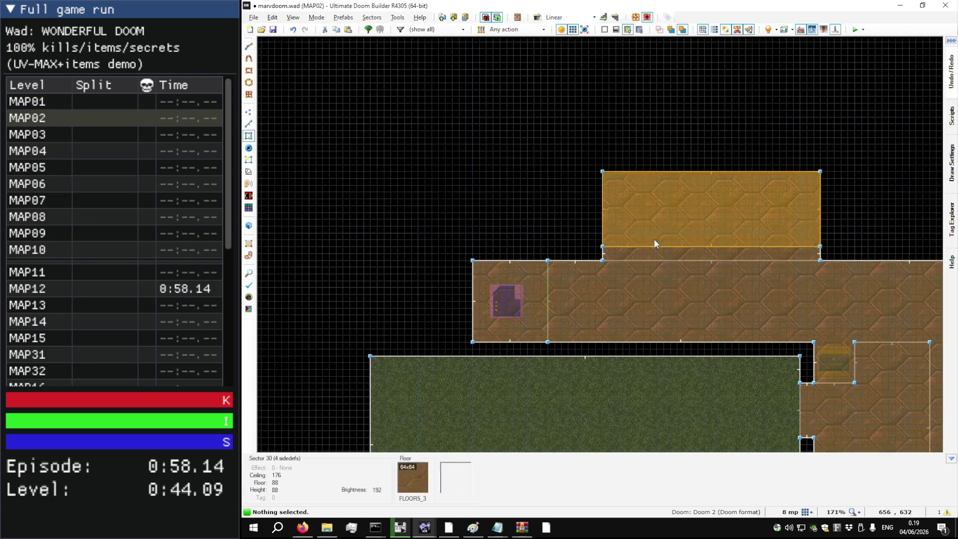
{"action": "right_click", "coordinate": [667, 250]}
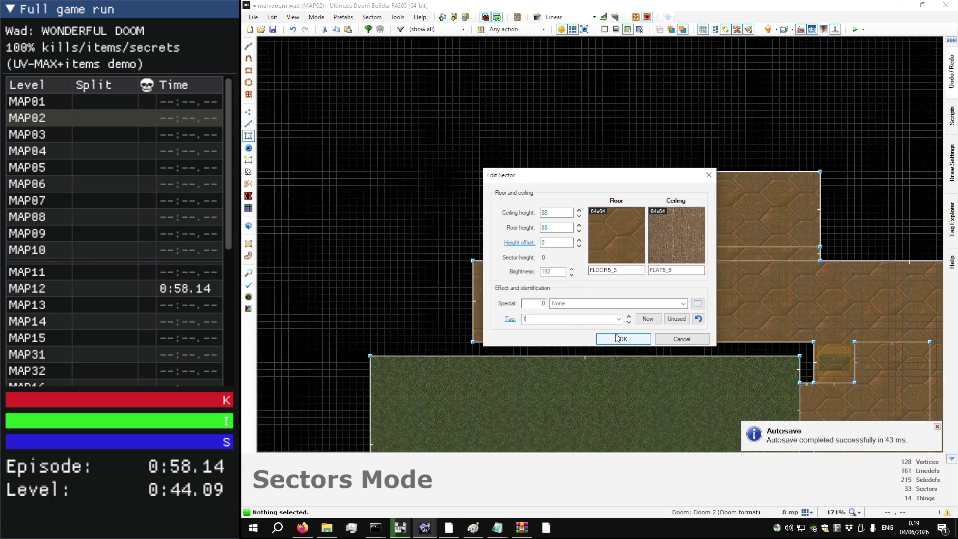
{"action": "left_click", "coordinate": [617, 339]}
Step: Shift the trigger line slightly east, nudge the blue keycard right, and save MAP02
{"action": "key", "text": "l"}
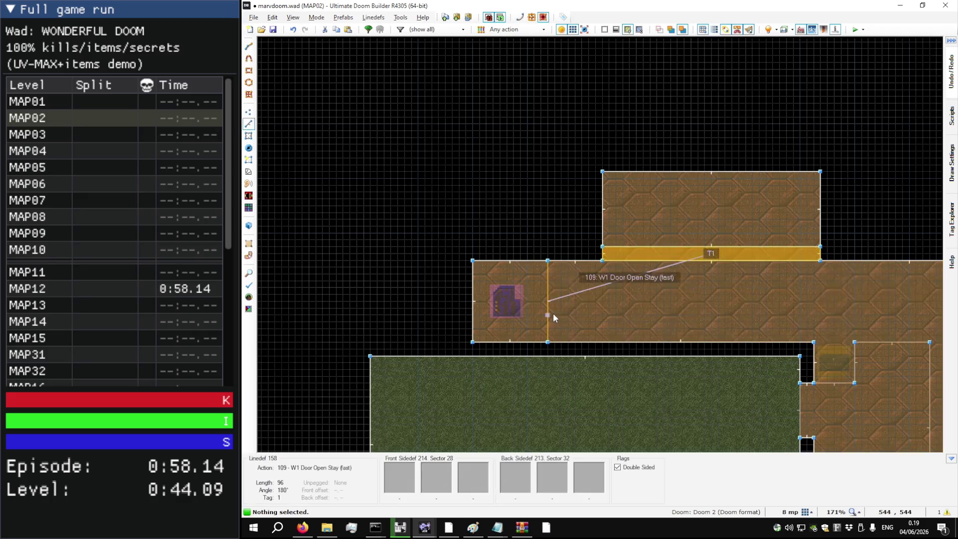
{"action": "scroll", "coordinate": [508, 340], "scroll_direction": "up", "scroll_amount": 1}
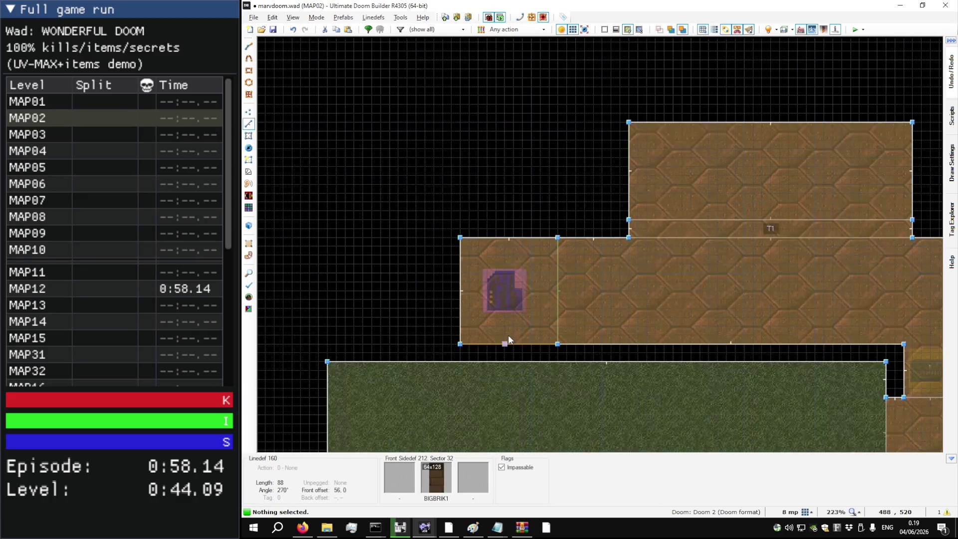
{"action": "left_click_drag", "start_coordinate": [558, 319], "coordinate": [571, 319]}
{"action": "key", "text": "ctrl+s"}
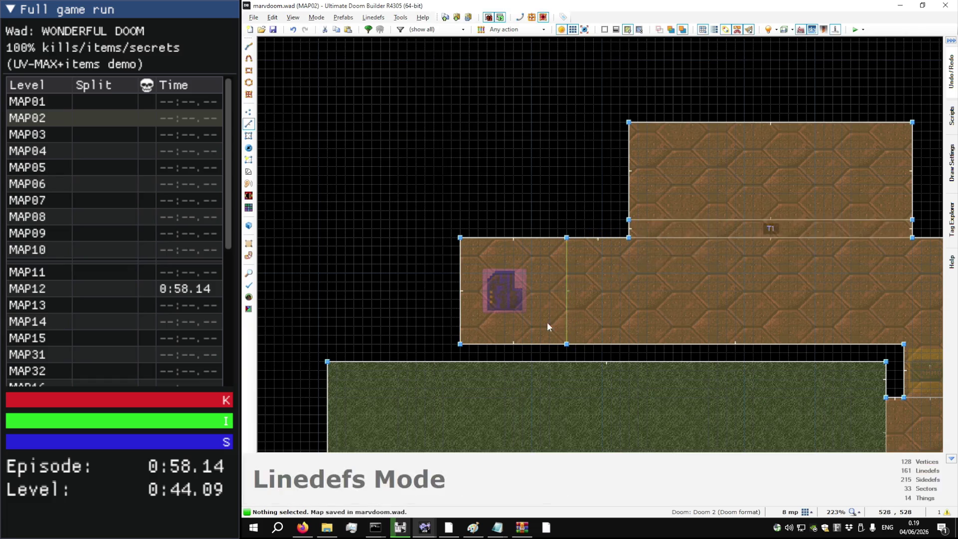
{"action": "key", "text": "t"}
{"action": "scroll", "coordinate": [504, 304], "scroll_direction": "up", "scroll_amount": 2}
{"action": "mouse_move", "coordinate": [504, 306]}
{"action": "left_mouse_down"}
{"action": "mouse_move", "coordinate": [526, 288]}
{"action": "mouse_move", "coordinate": [537, 297]}
{"action": "left_mouse_up"}
{"action": "key", "text": "ctrl+s"}
{"action": "scroll", "coordinate": [516, 233], "scroll_direction": "down", "scroll_amount": 6}
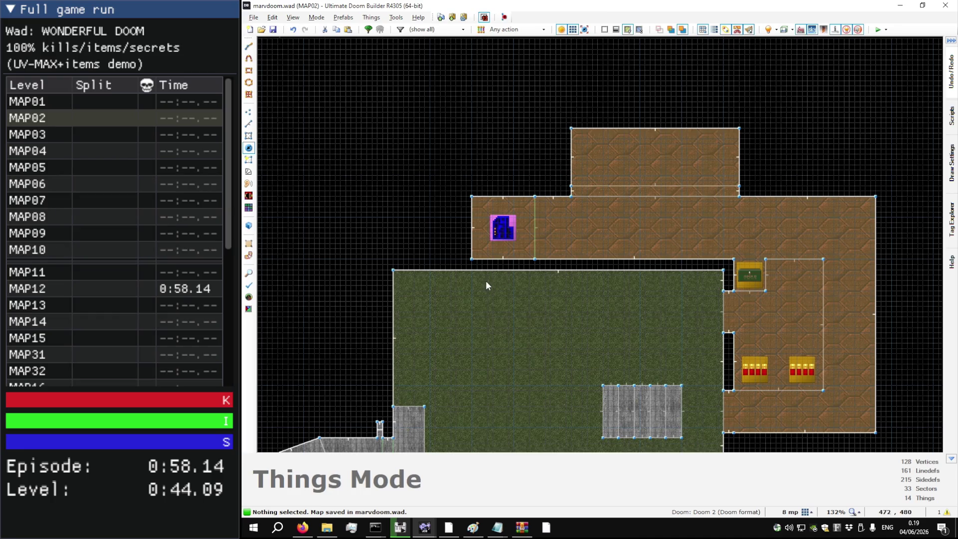
Step: Discard a stray inserted thing and draw an 80×16 alcove sector in the yard wall gap
{"action": "scroll", "coordinate": [486, 280], "scroll_direction": "up", "scroll_amount": 12}
{"action": "key", "text": "Insert"}
{"action": "key", "text": "Escape"}
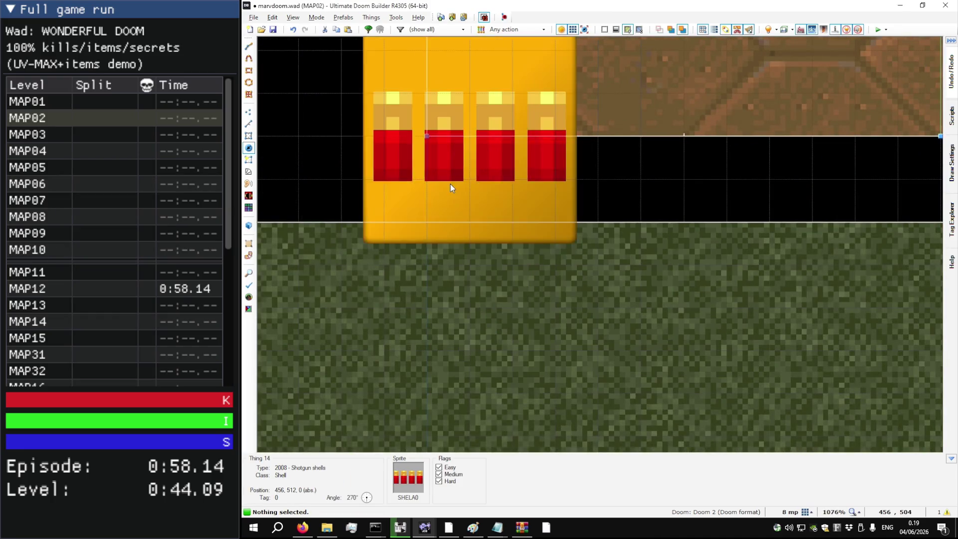
{"action": "key", "text": "Delete"}
{"action": "key", "text": "l"}
{"action": "scroll", "coordinate": [464, 161], "scroll_direction": "down", "scroll_amount": 4}
{"action": "key", "text": "d"}
{"action": "left_click", "coordinate": [468, 162]}
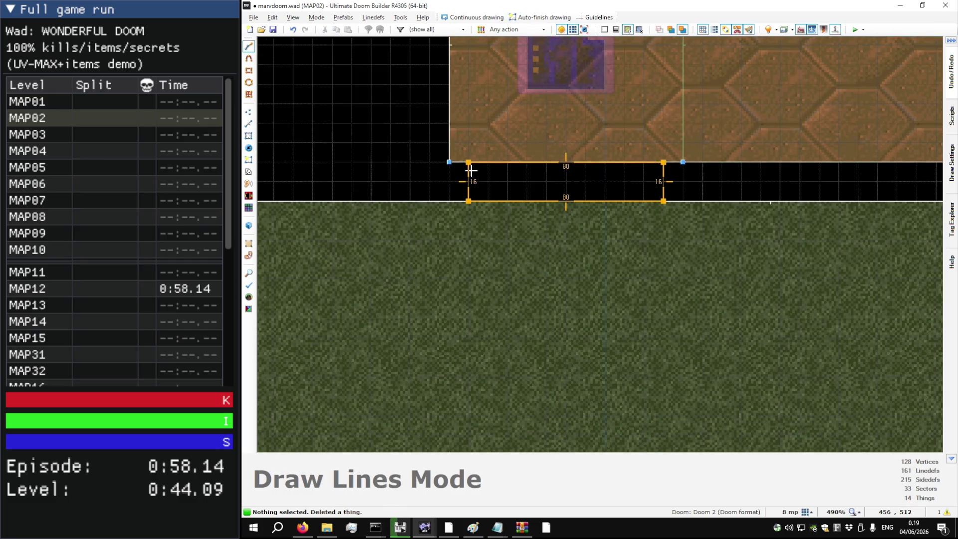
{"action": "left_click", "coordinate": [471, 170]}
Step: Set the alcove's wall line to upper and lower unpegged in 3D
{"action": "key", "text": "w"}
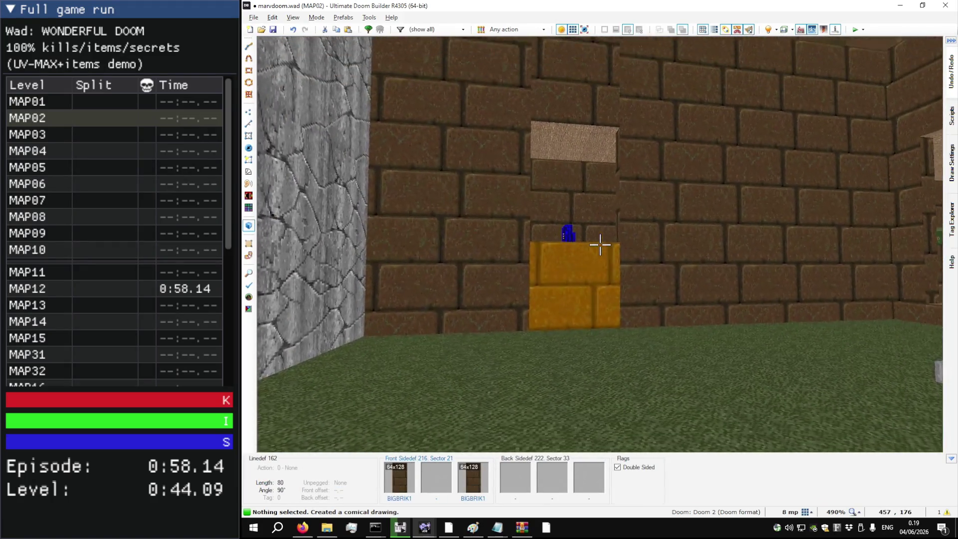
{"action": "key", "text": "l"}
{"action": "key", "text": "u"}
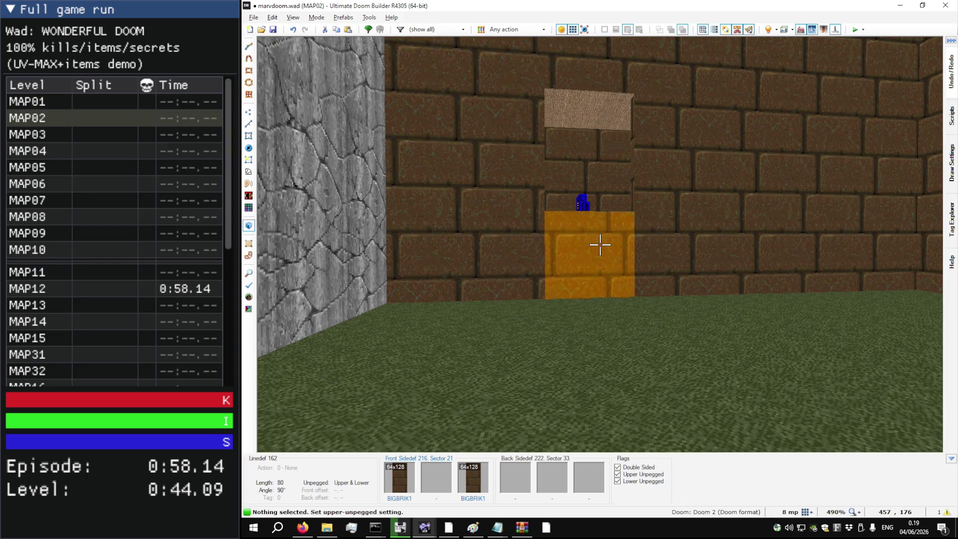
Step: Draw a 48×48 sector around the blue keycard
{"action": "key", "text": "w"}
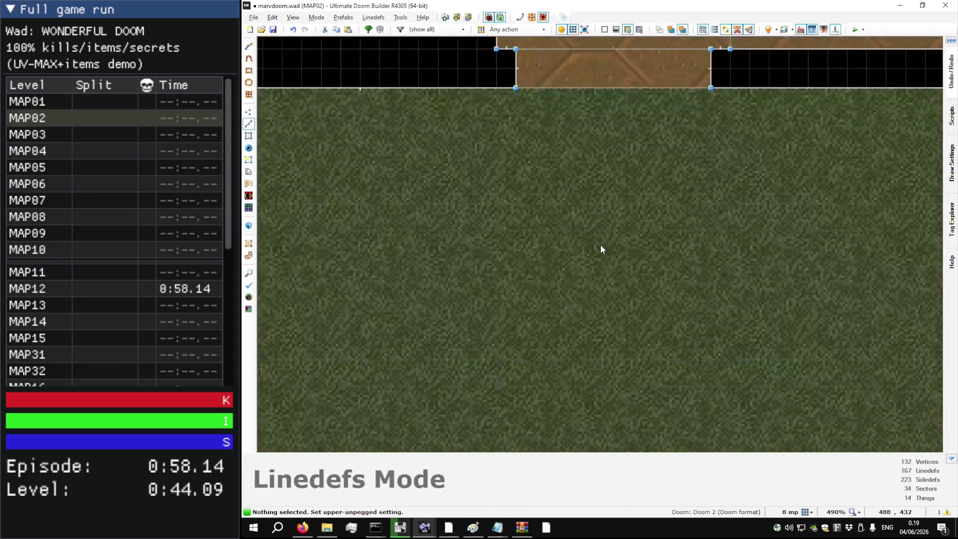
{"action": "scroll", "coordinate": [601, 245], "scroll_direction": "down", "scroll_amount": 4}
{"action": "scroll", "coordinate": [602, 148], "scroll_direction": "up", "scroll_amount": 6}
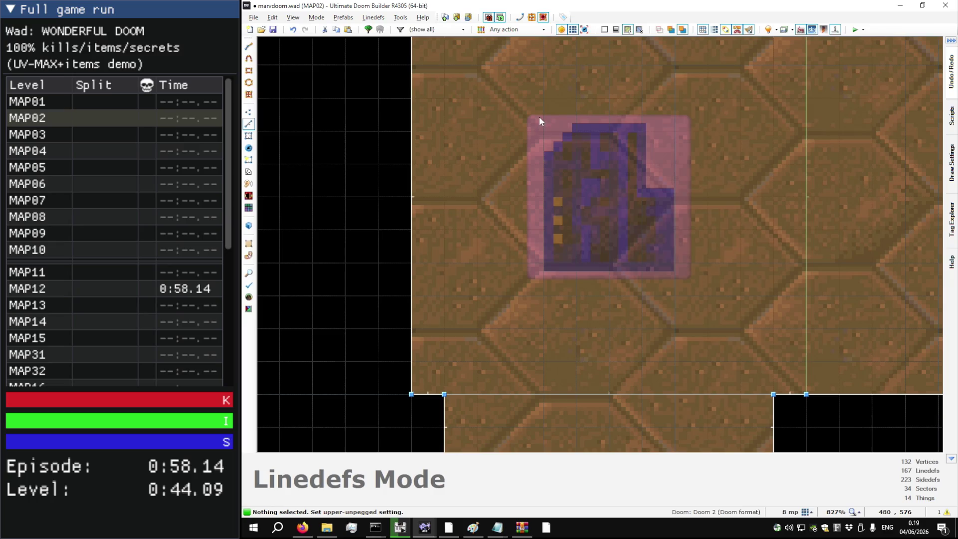
{"action": "key", "text": "d"}
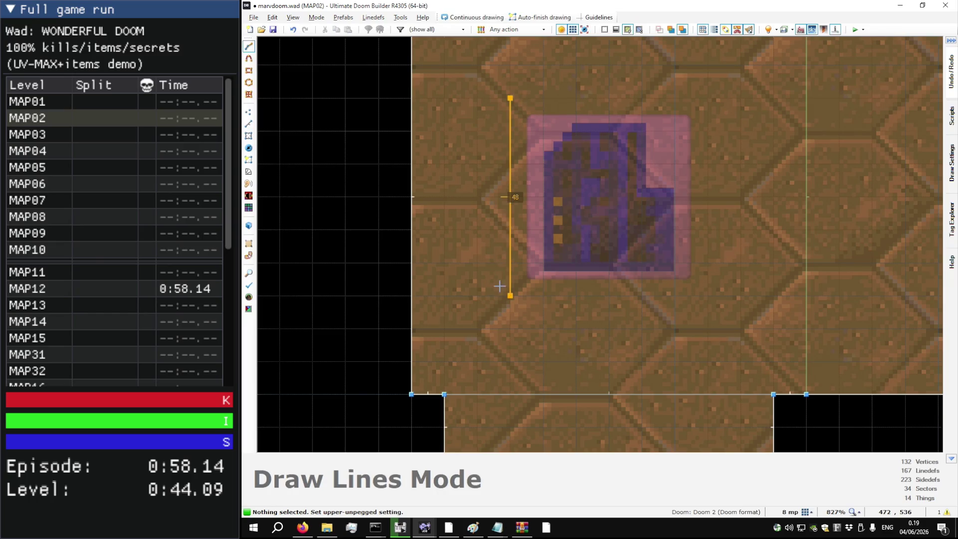
{"action": "left_click", "coordinate": [510, 98]}
Step: Inspect the new keycard pedestal and ledge in 3D
{"action": "key", "text": "w"}
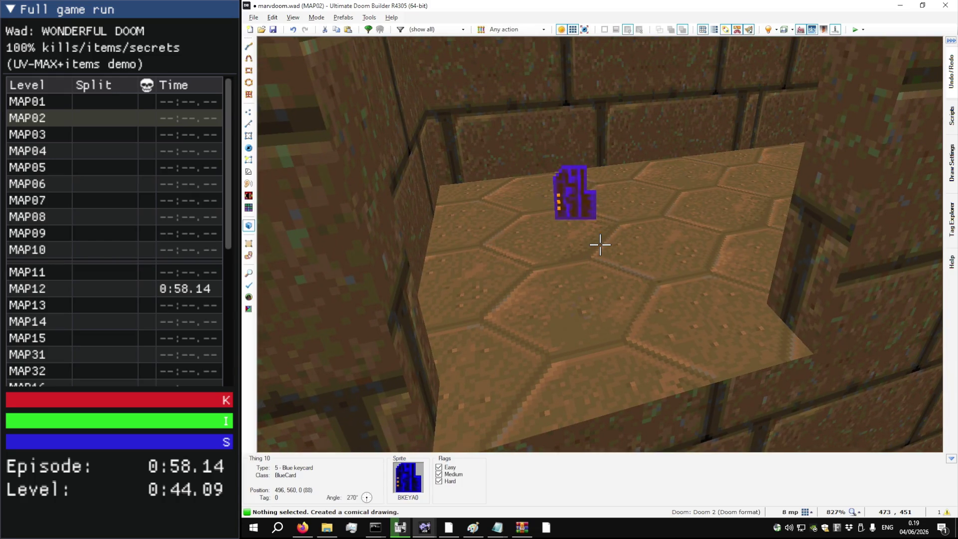
{"action": "left_click", "coordinate": [600, 245]}
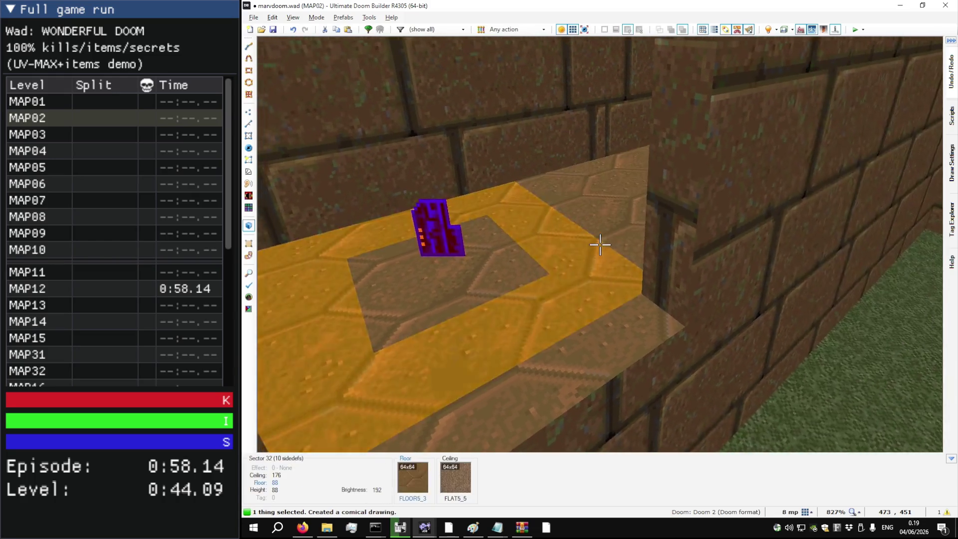
{"action": "key", "text": "c"}
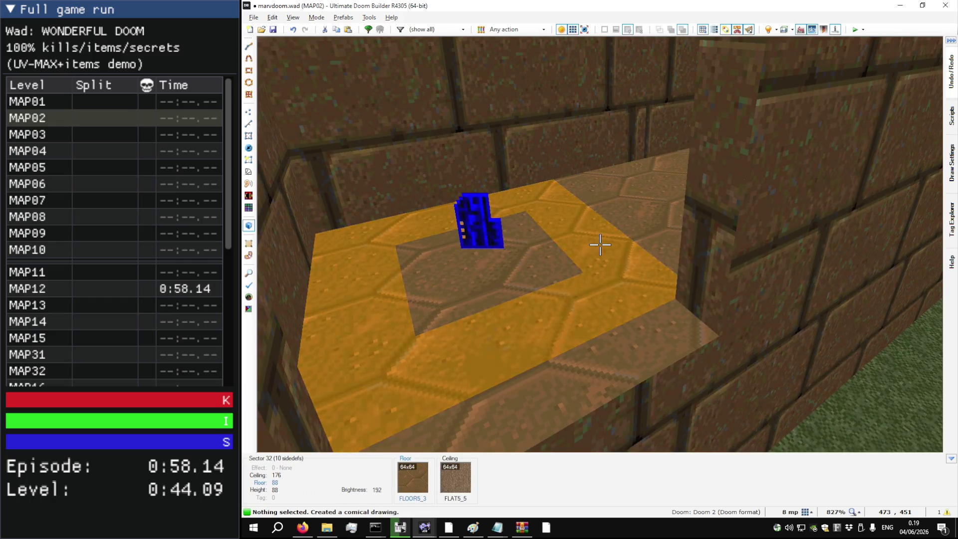
{"action": "key", "text": "w"}
{"action": "key", "text": "q"}
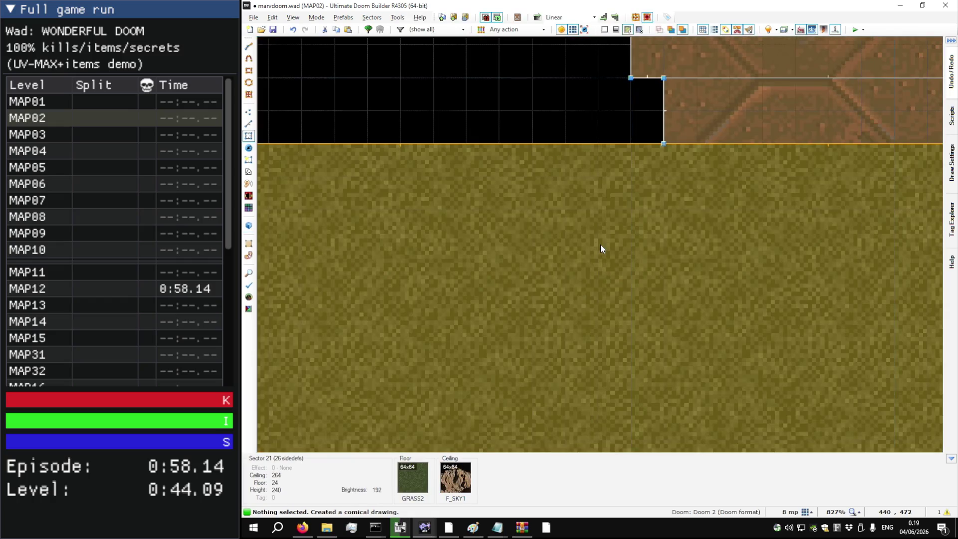
{"action": "scroll", "coordinate": [569, 249], "scroll_direction": "down", "scroll_amount": 3}
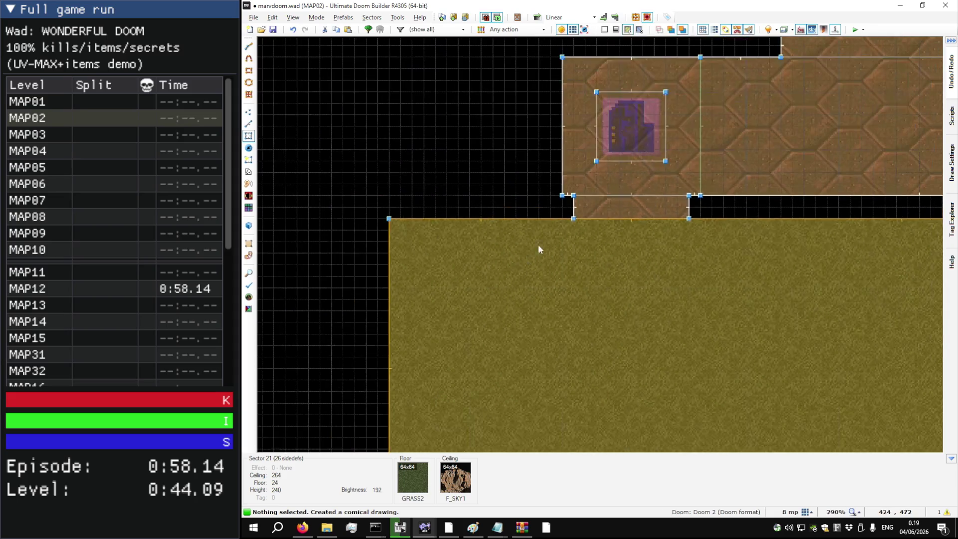
{"action": "key", "text": "q"}
{"action": "key", "text": "w"}
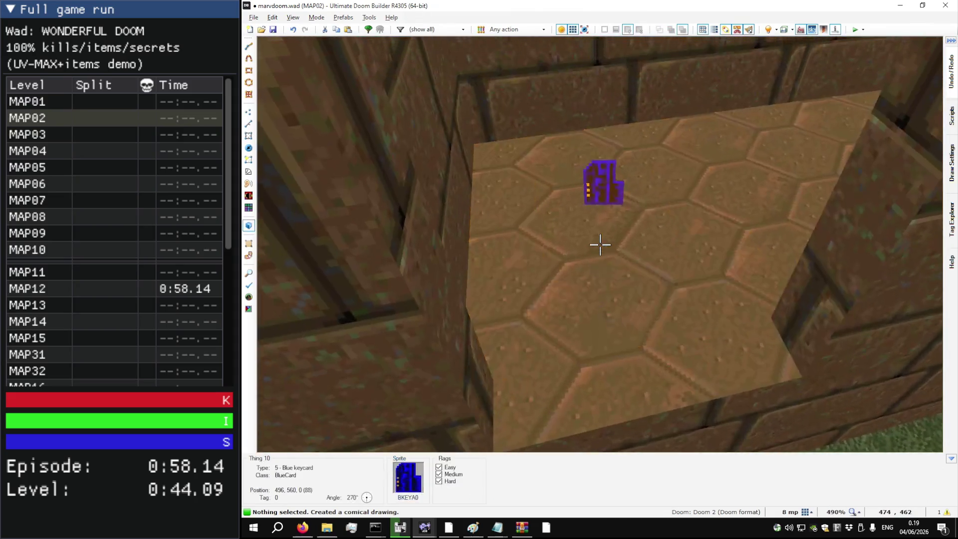
Step: With things hidden, raise the pedestal floor under the keycard to 112
{"action": "key", "text": "t"}
{"action": "key", "text": "t"}
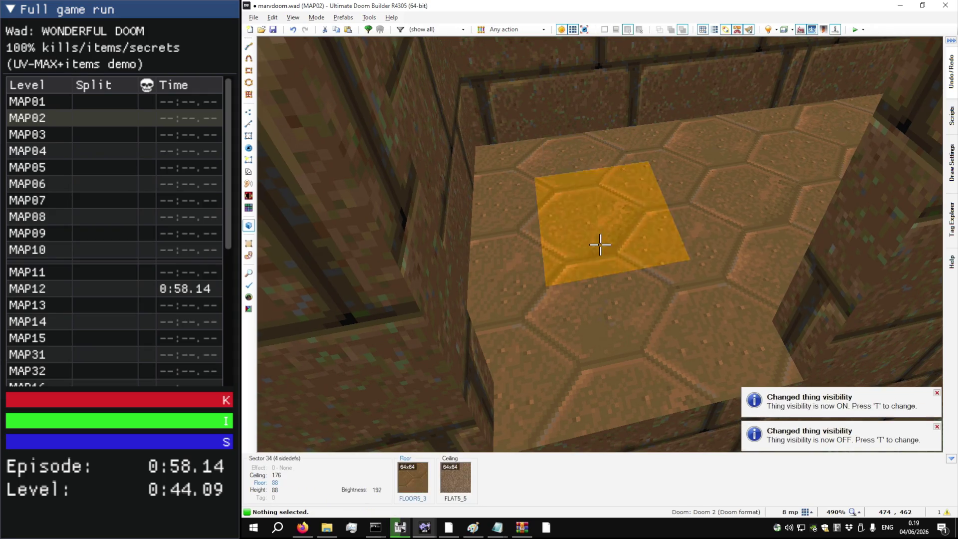
{"action": "left_click", "coordinate": [600, 245]}
{"action": "scroll", "coordinate": [601, 245], "scroll_direction": "up", "scroll_amount": 4}
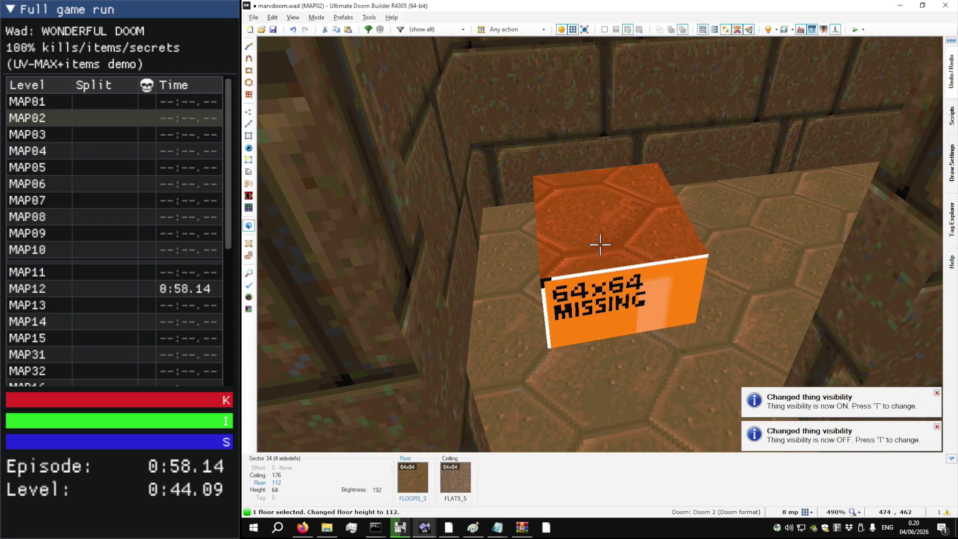
{"action": "key", "text": "t"}
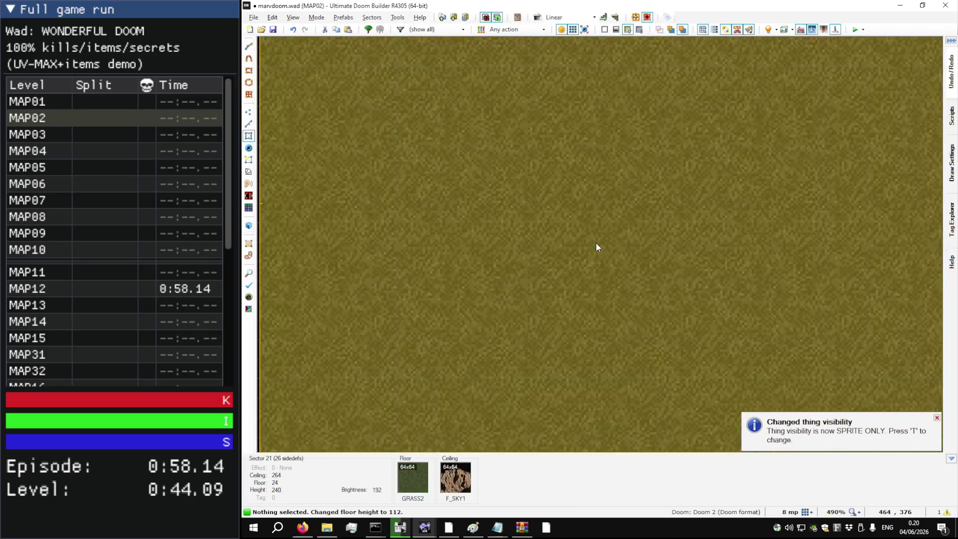
{"action": "key", "text": "q"}
{"action": "scroll", "coordinate": [588, 225], "scroll_direction": "up", "scroll_amount": 5}
Step: Drag the pedestal's four corners to square it around the keycard
{"action": "left_click_drag", "start_coordinate": [547, 339], "coordinate": [569, 314]}
{"action": "left_click_drag", "start_coordinate": [543, 189], "coordinate": [568, 215]}
{"action": "left_click_drag", "start_coordinate": [692, 188], "coordinate": [652, 209]}
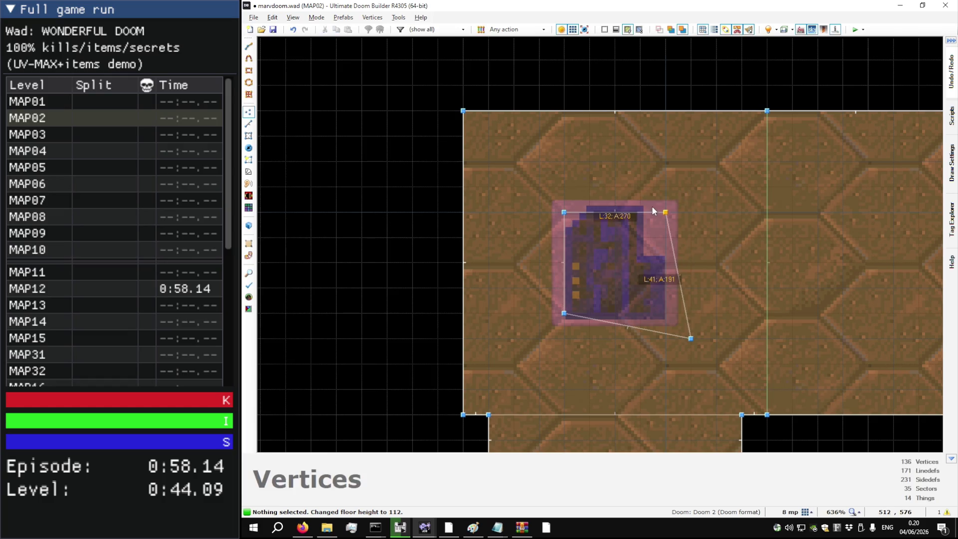
{"action": "left_click_drag", "start_coordinate": [691, 339], "coordinate": [669, 323]}
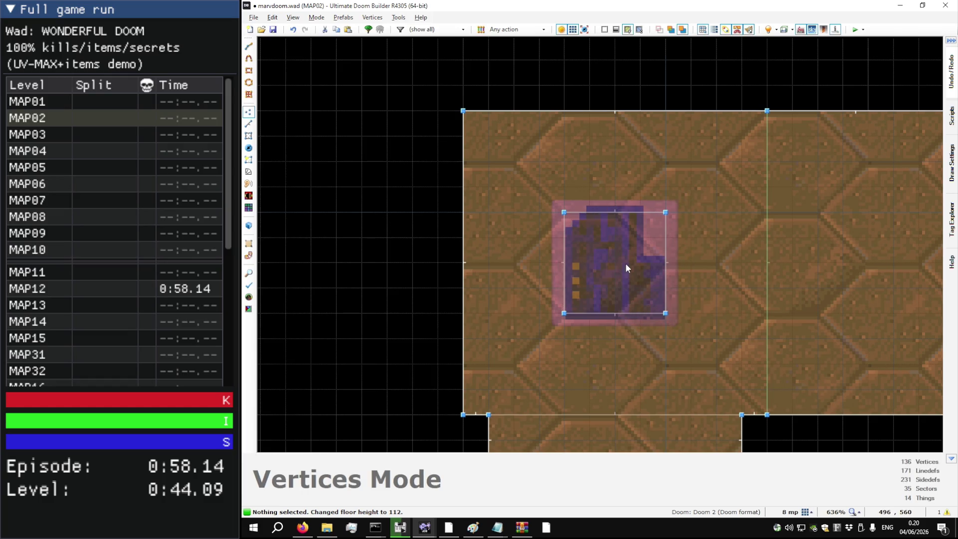
Step: Flood-fill the box's missing sides with BIGBRIK1 and raise the niche ceiling to 176
{"action": "key", "text": "q"}
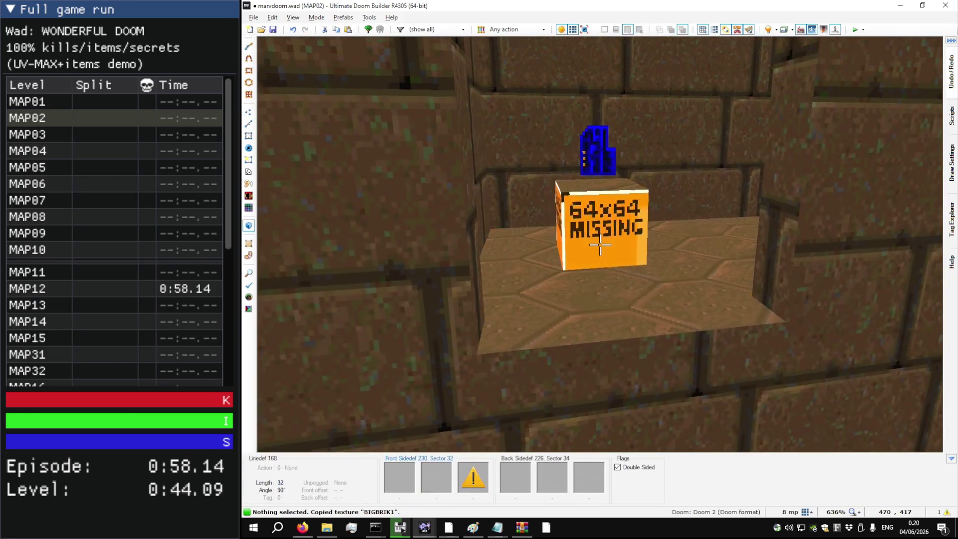
{"action": "left_click", "coordinate": [600, 244], "text": "ctrl+shift"}
{"action": "key", "text": "w"}
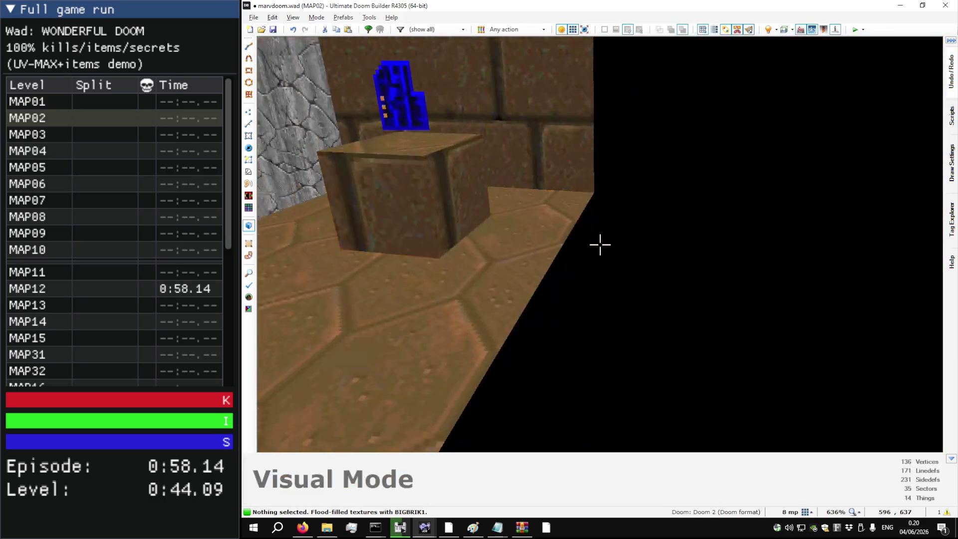
{"action": "key", "text": "a"}
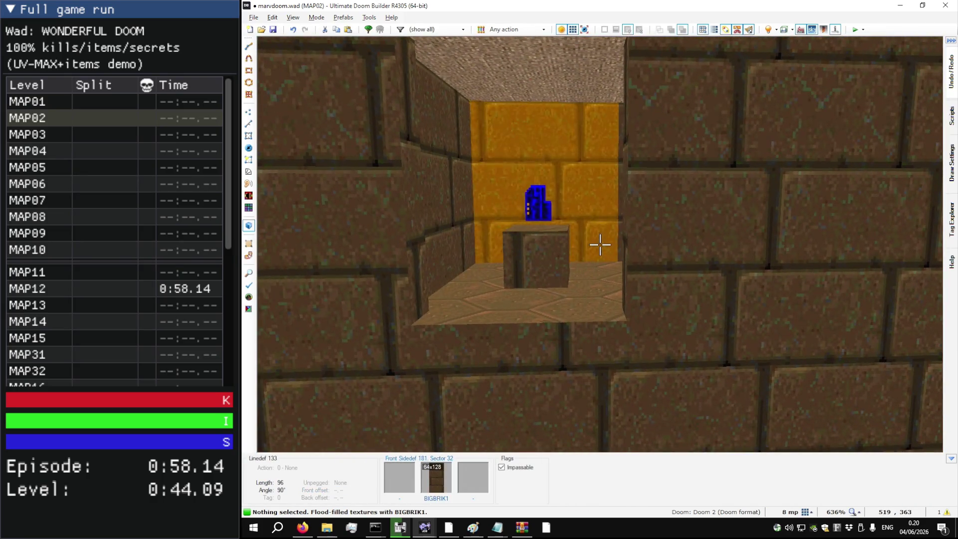
{"action": "scroll", "coordinate": [600, 245], "scroll_direction": "up", "scroll_amount": 1}
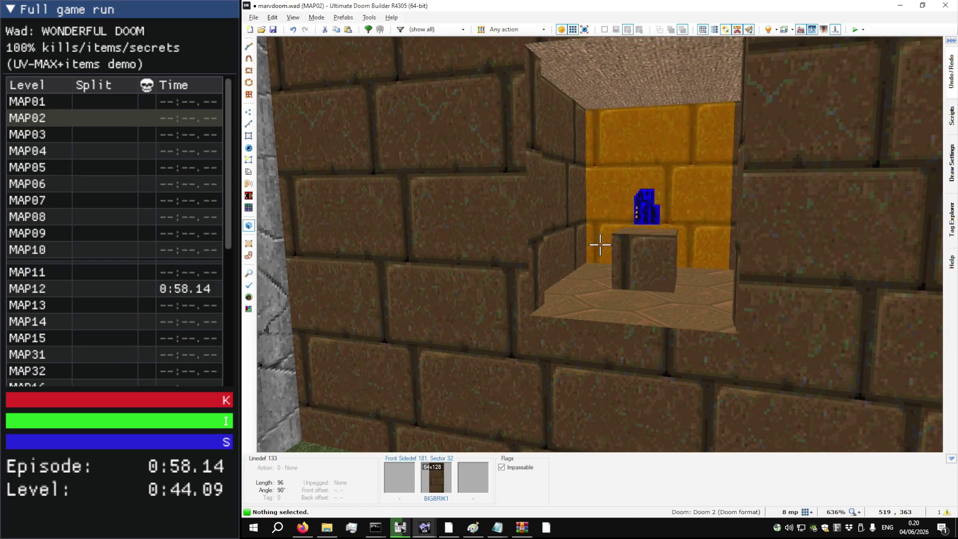
{"action": "scroll", "coordinate": [600, 245], "scroll_direction": "up", "scroll_amount": 1}
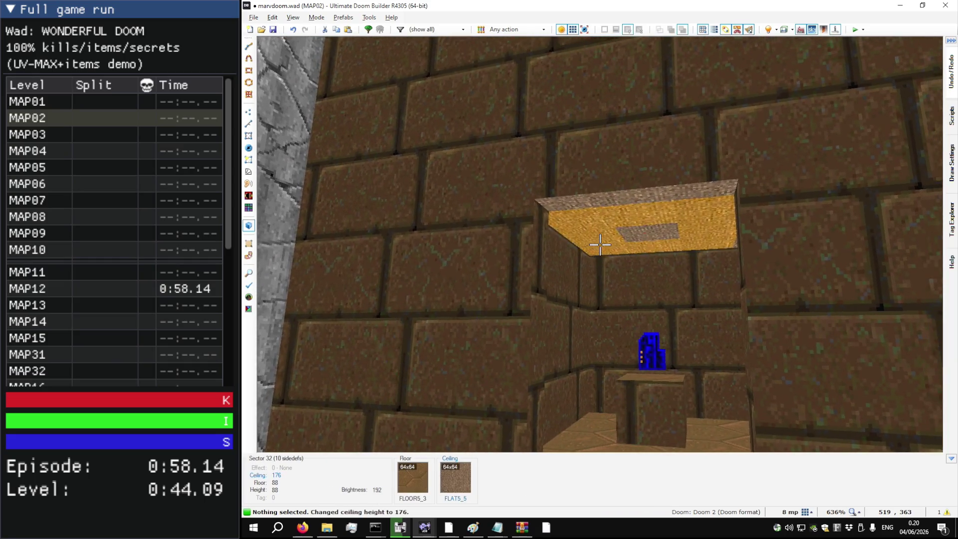
{"action": "key", "text": "w"}
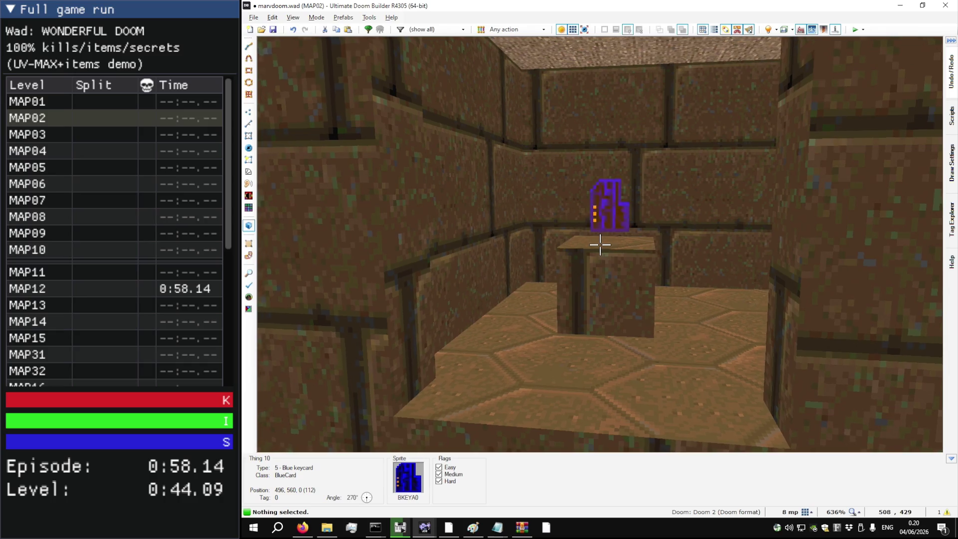
{"action": "key", "text": "alt+Tab"}
Step: Give the pedestal top a CRATOP2 floor texture
{"action": "key", "text": "t"}
{"action": "key", "text": "t"}
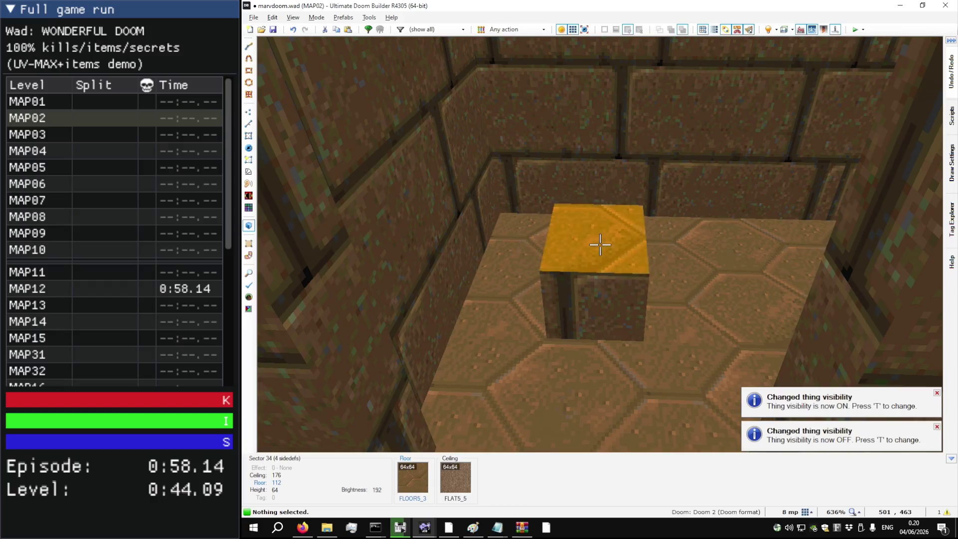
{"action": "right_click", "coordinate": [601, 244]}
{"action": "type", "text": "CRATOP2"}
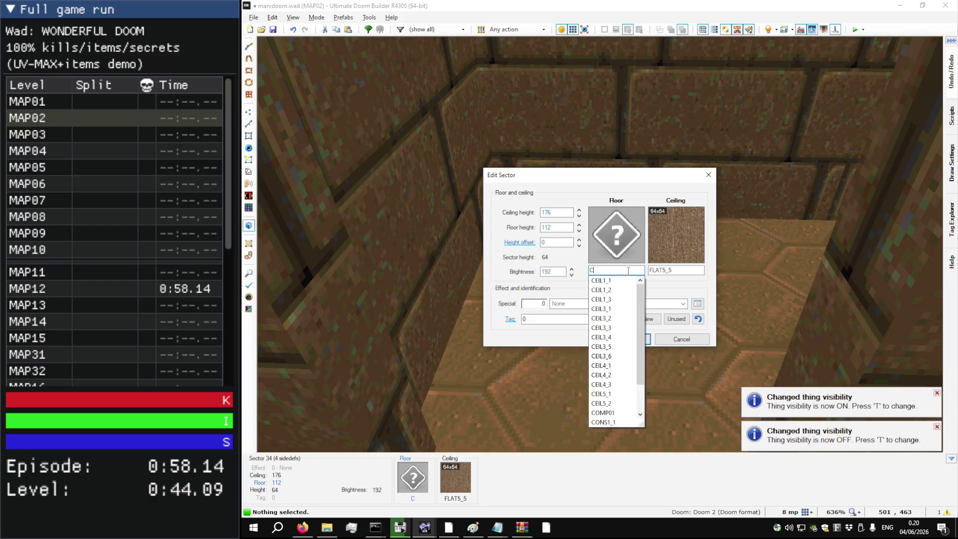
{"action": "key", "text": "Return"}
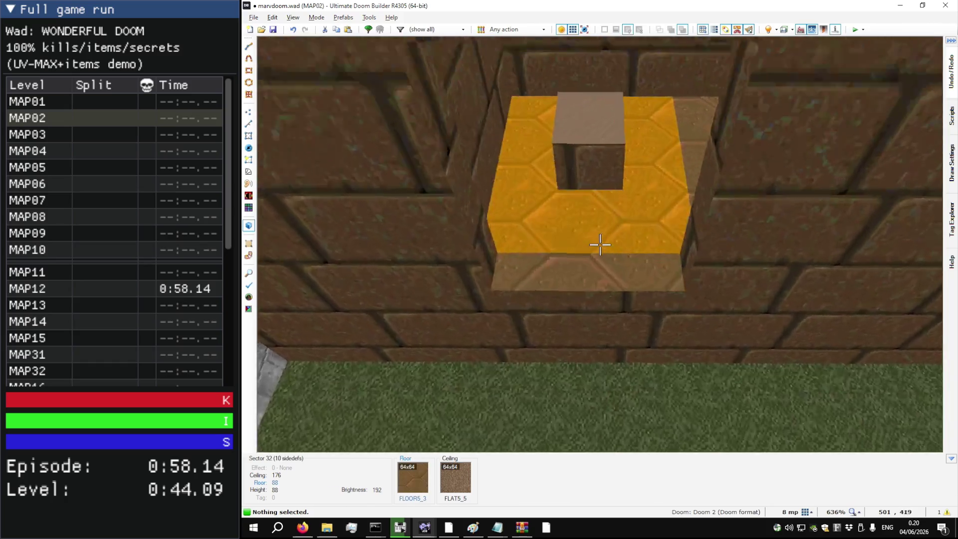
Step: Compare with a reference staircase in the DOOM2.WAD editor
{"action": "key", "text": "q"}
{"action": "key", "text": "q"}
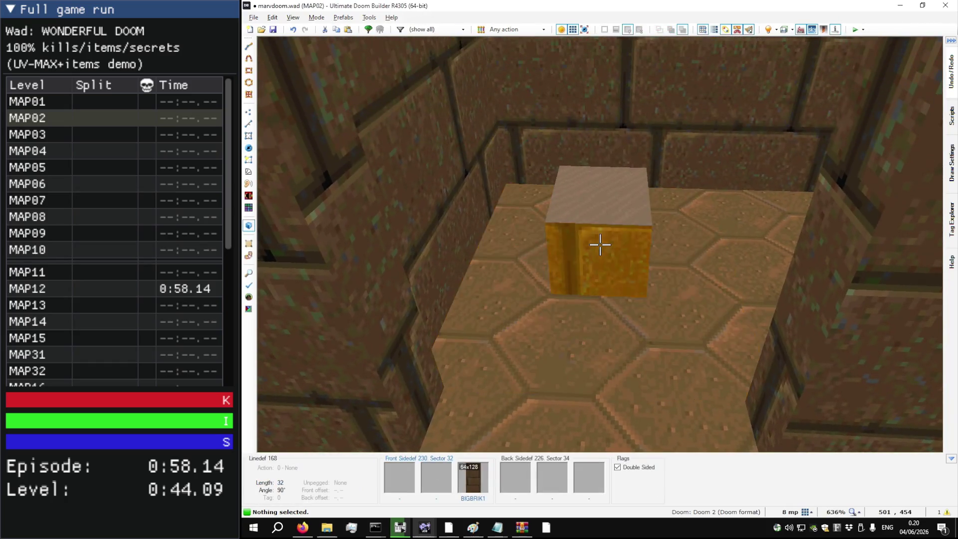
{"action": "key", "text": "alt+Tab"}
{"action": "key", "text": "q"}
{"action": "key", "text": "w"}
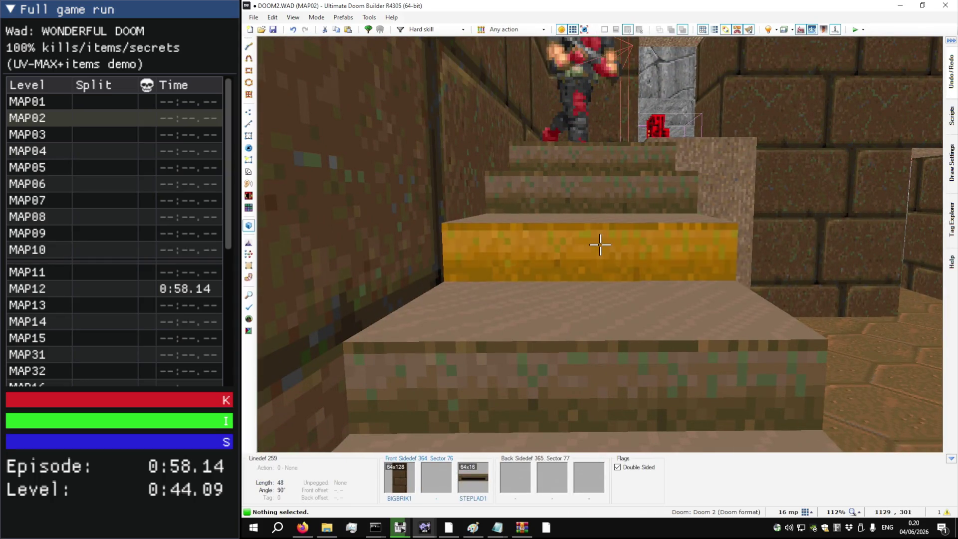
{"action": "key", "text": "alt+Tab"}
Step: Apply STEPLAD1 to all the box's lower sides, shifted 16 units sideways
{"action": "right_click", "coordinate": [600, 245]}
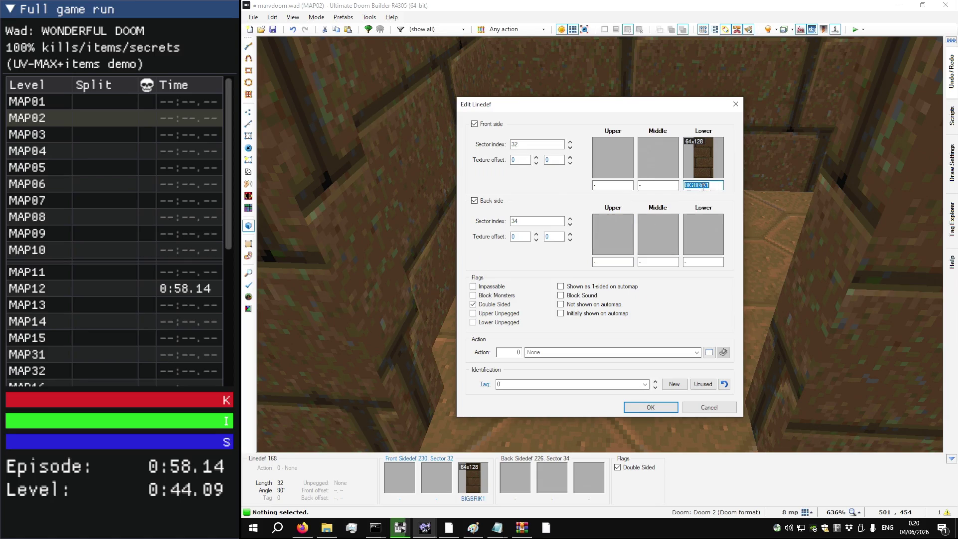
{"action": "type", "text": "STEPLAD1"}
{"action": "key", "text": "Return"}
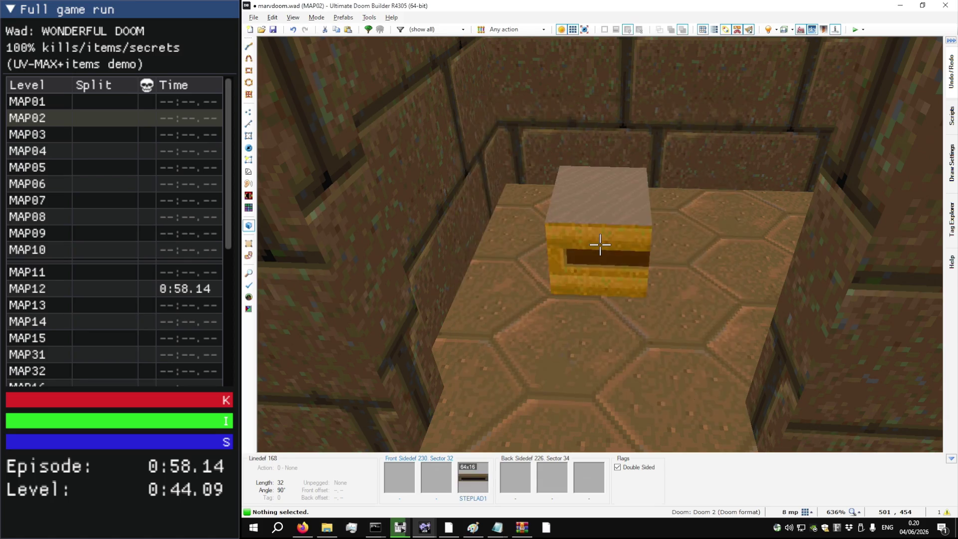
{"action": "left_click", "coordinate": [600, 245], "text": "ctrl+shift"}
{"action": "key", "text": "s"}
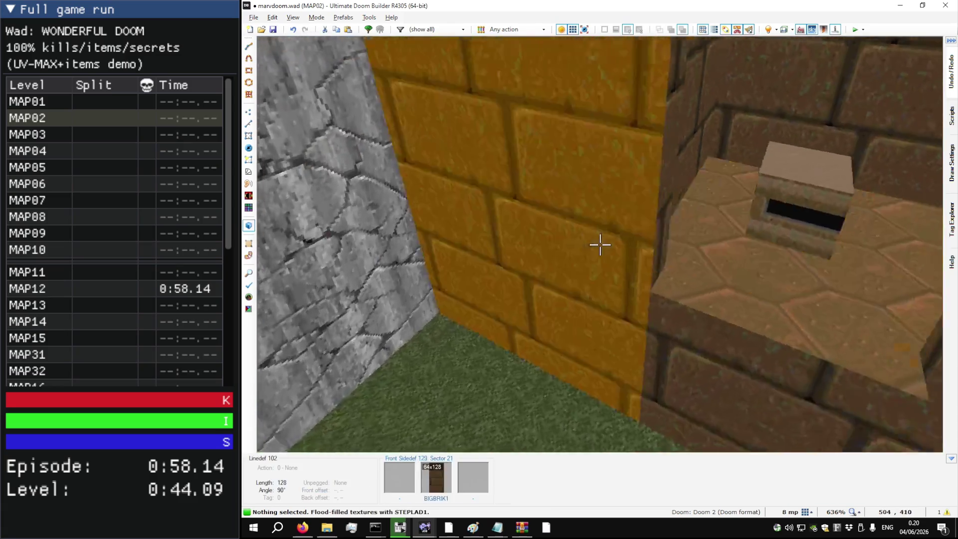
{"action": "key", "text": "w"}
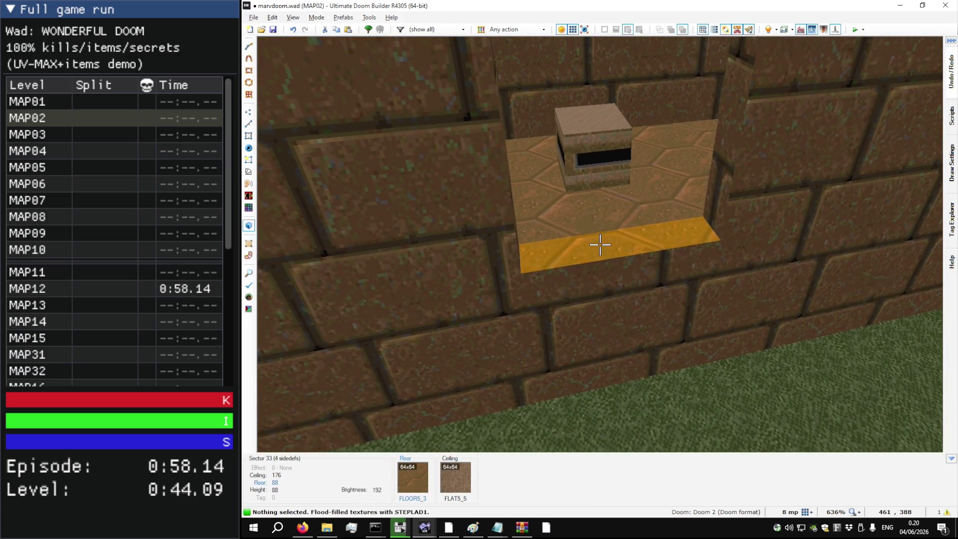
{"action": "key", "text": "ctrl+Left"}
{"action": "key", "text": "ctrl+Left"}
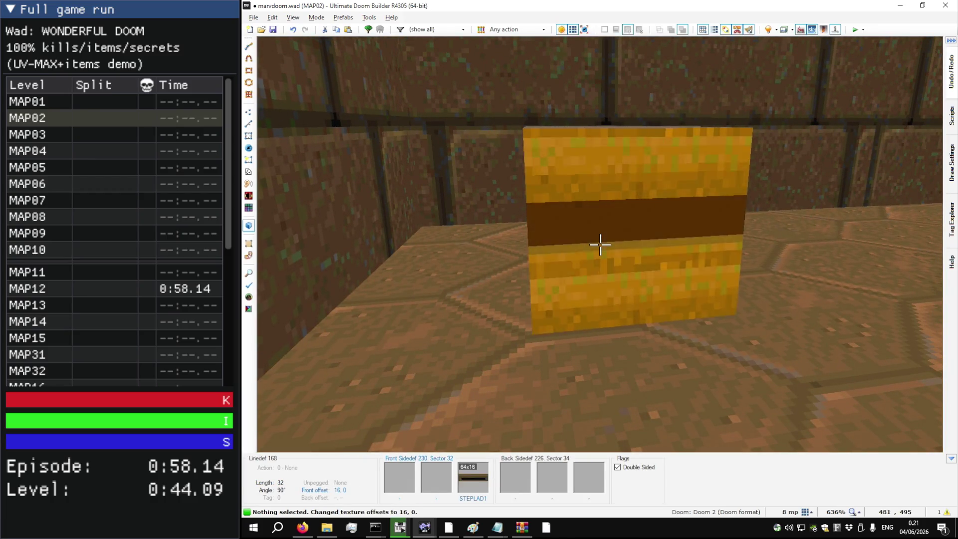
{"action": "key", "text": "s"}
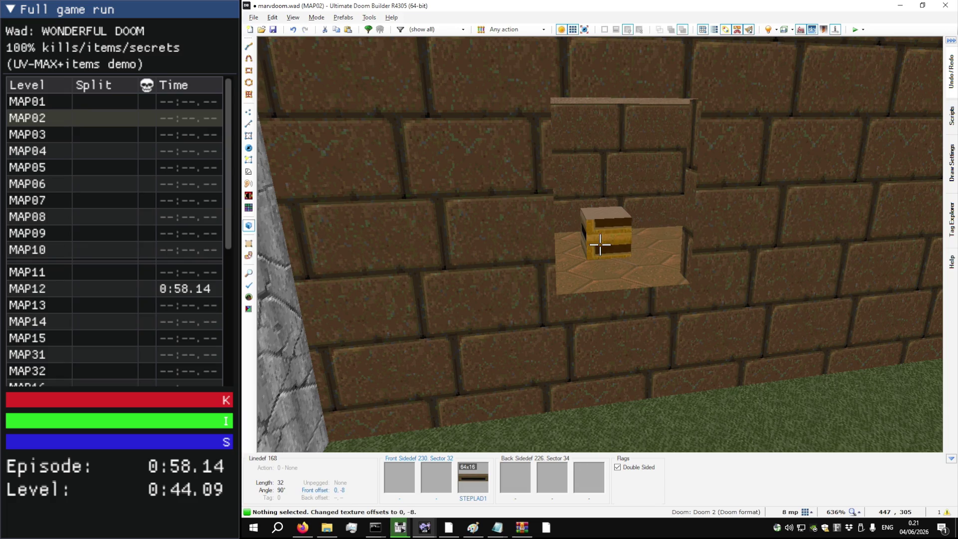
{"action": "key", "text": "w"}
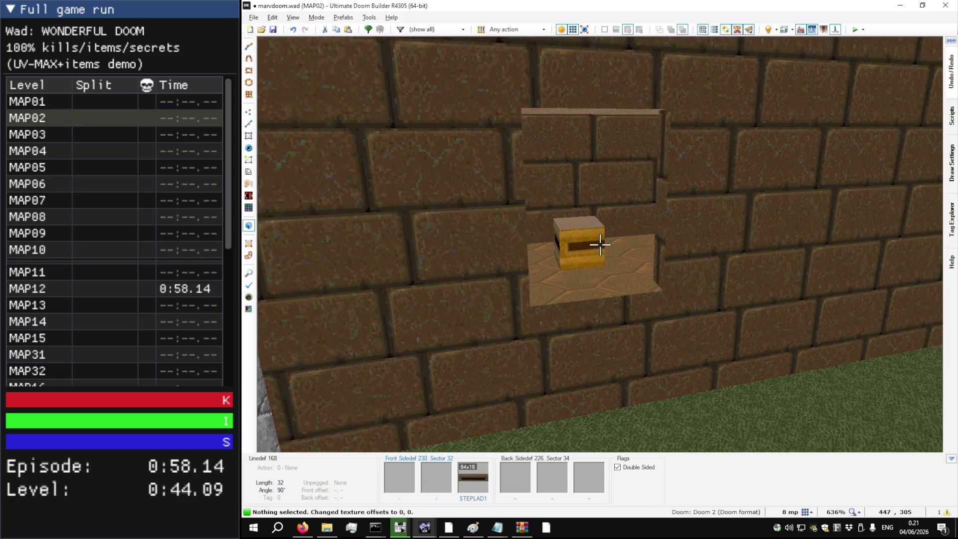
Step: Replace the box sides with STEP6 and lower the pedestal top to 104
{"action": "right_click", "coordinate": [600, 245]}
{"action": "left_click", "coordinate": [700, 179]}
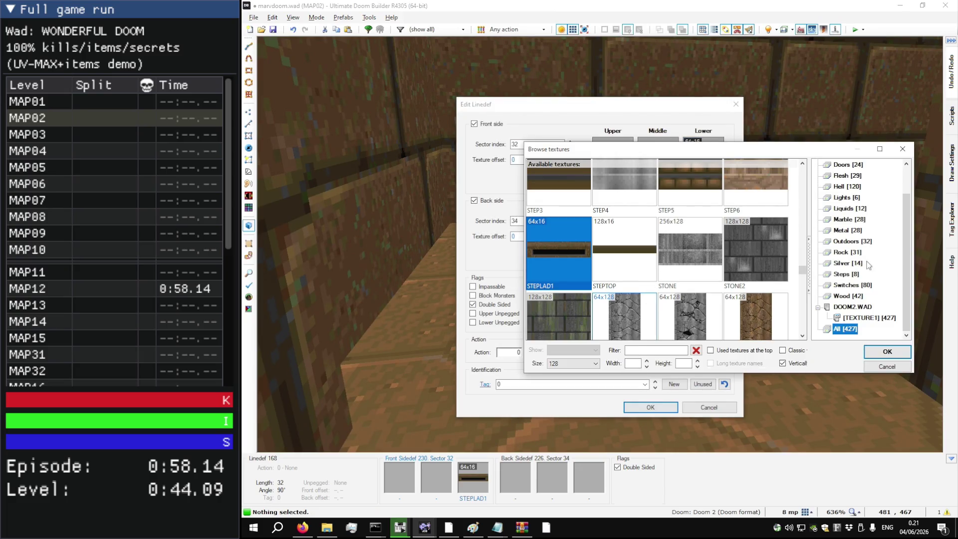
{"action": "left_click", "coordinate": [845, 274]}
{"action": "double_click", "coordinate": [679, 226]}
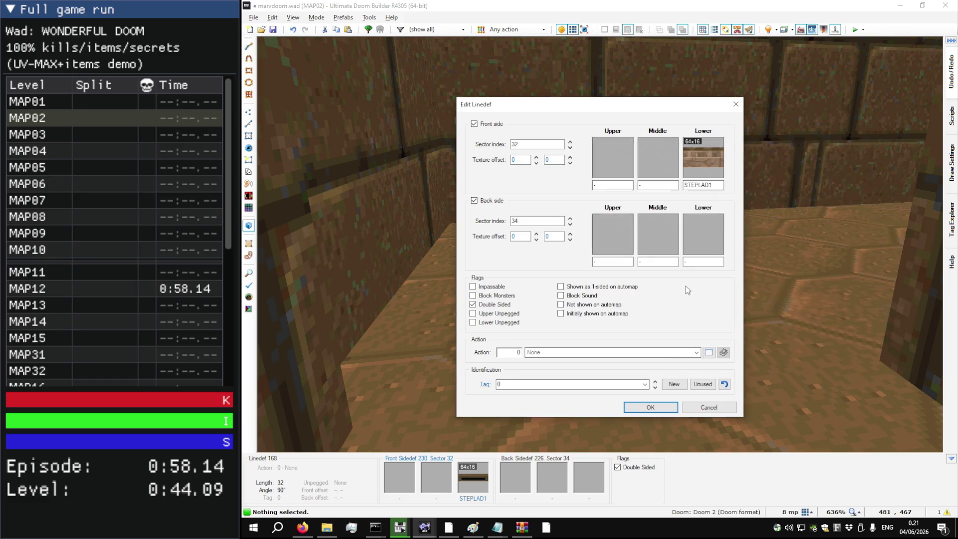
{"action": "left_click", "coordinate": [651, 407]}
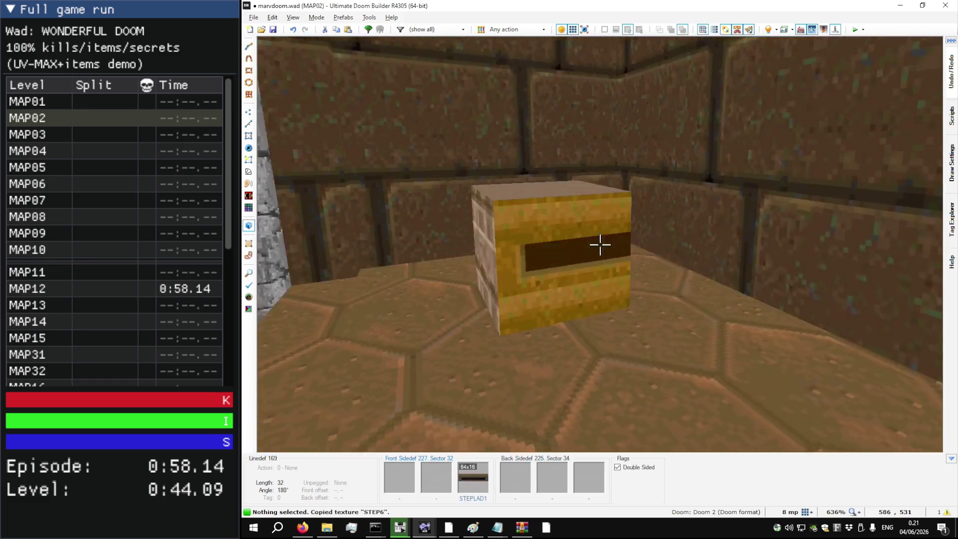
{"action": "key", "text": "s"}
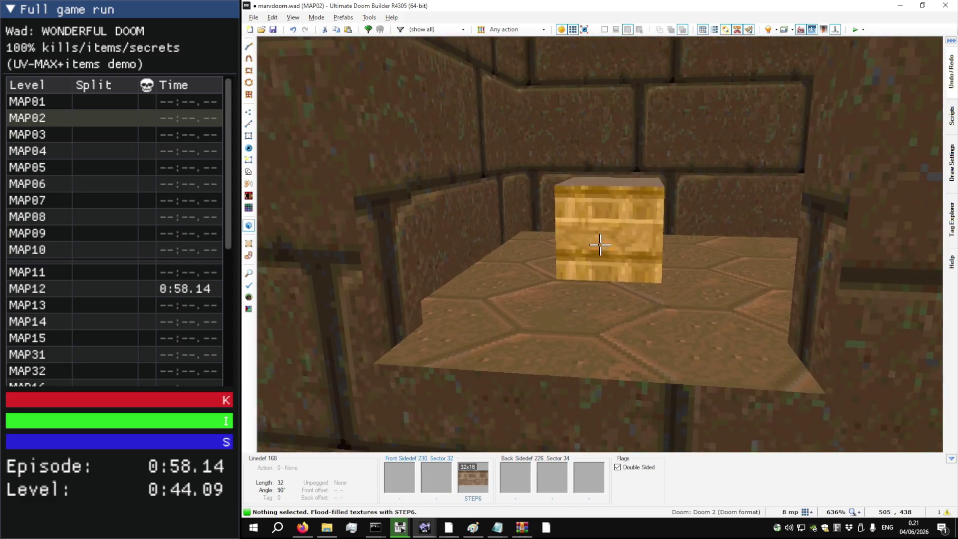
{"action": "scroll", "coordinate": [601, 244], "scroll_direction": "down", "scroll_amount": 3}
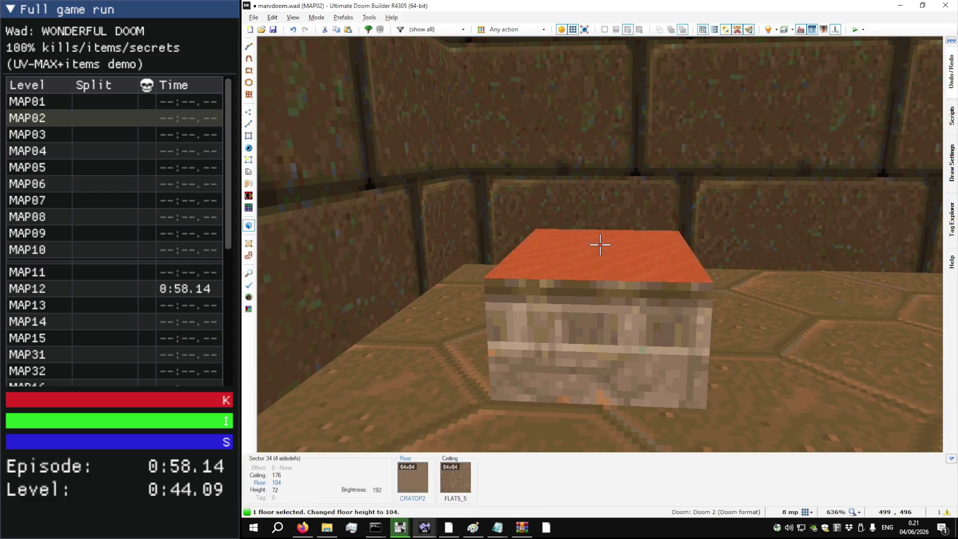
{"action": "key", "text": "s"}
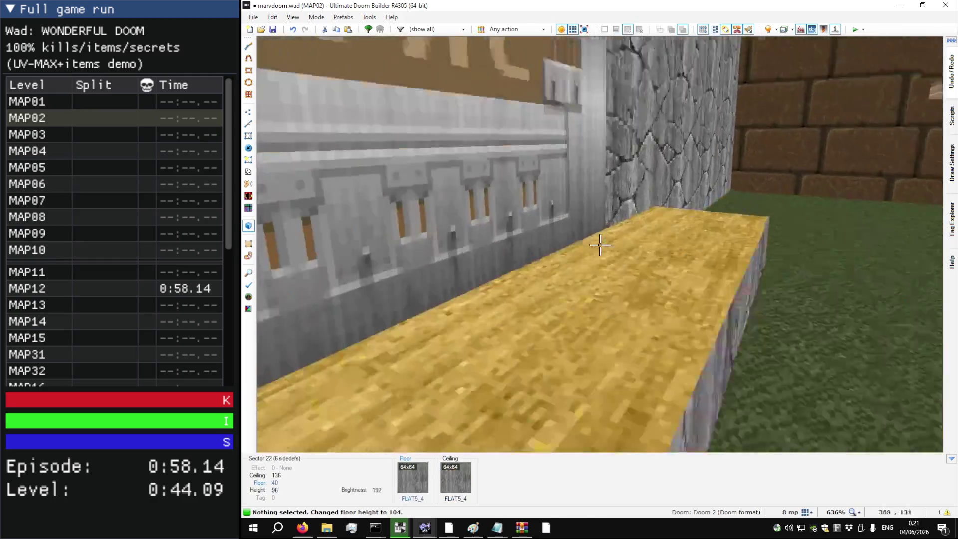
Step: Look over the yellow niche and narrow corridor in 3D, then return to the 2D vertex map
{"action": "key", "text": "w"}
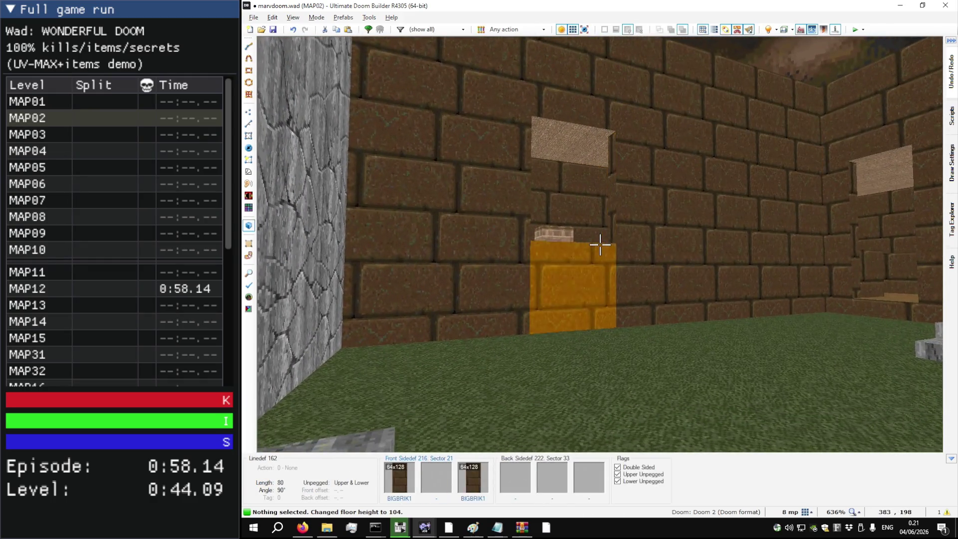
{"action": "key", "text": "s"}
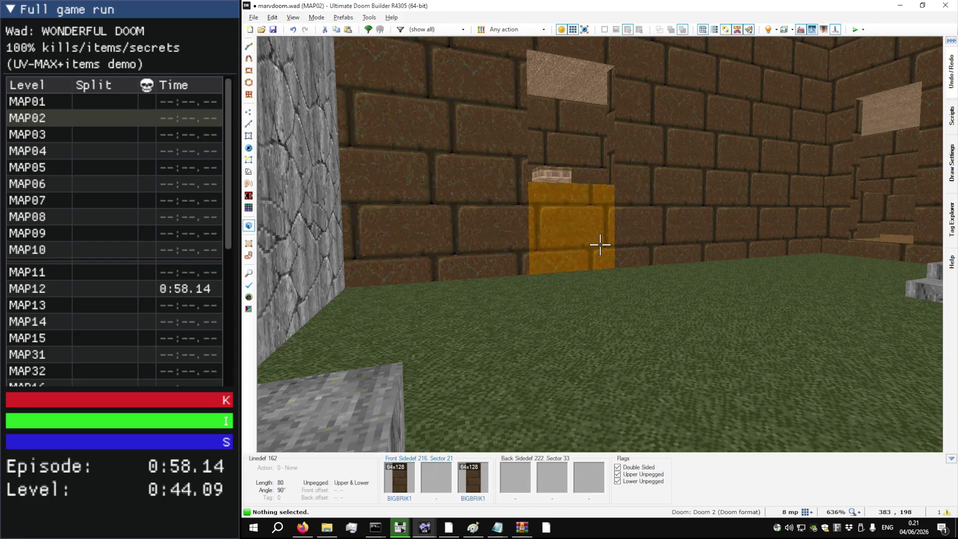
{"action": "key", "text": "w"}
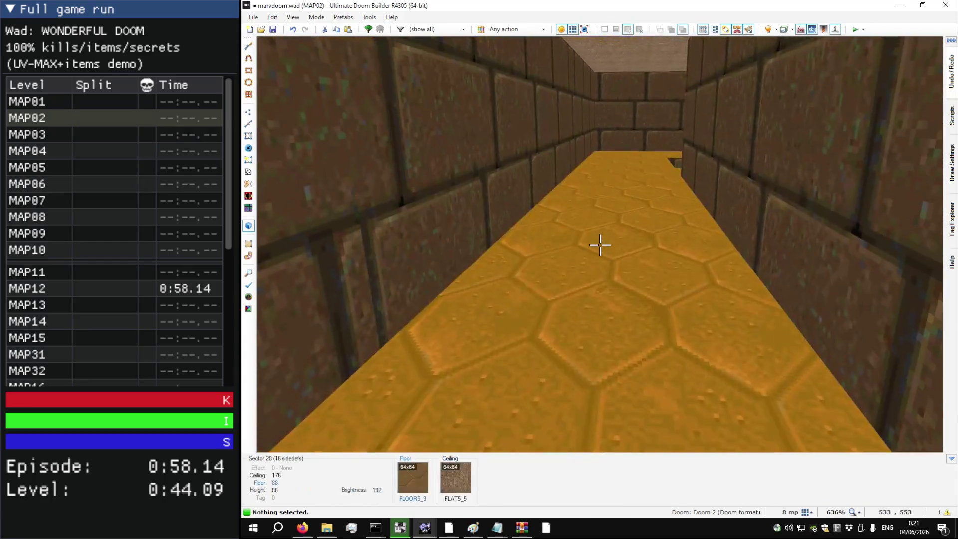
{"action": "key", "text": "q"}
{"action": "scroll", "coordinate": [589, 227], "scroll_direction": "down", "scroll_amount": 8}
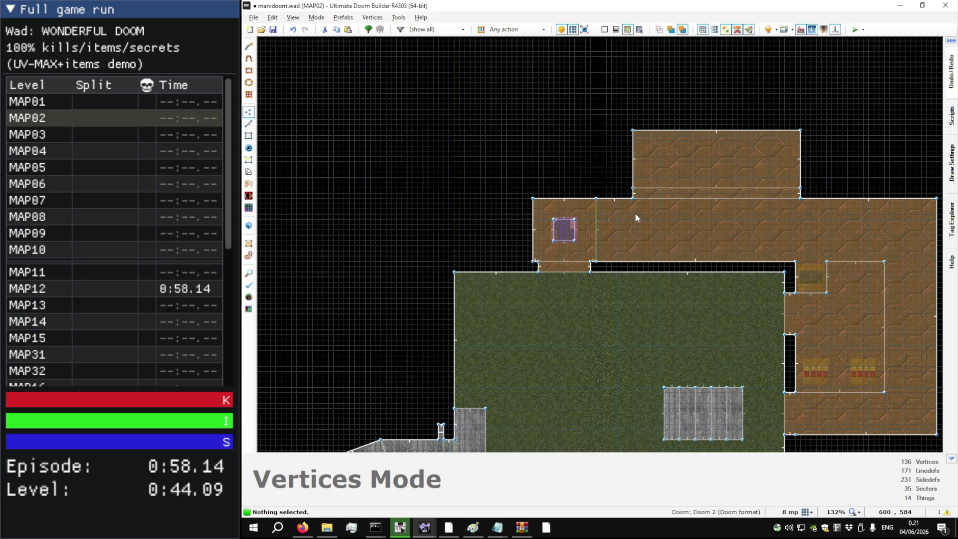
{"action": "scroll", "coordinate": [659, 219], "scroll_direction": "up", "scroll_amount": 6}
Step: Draw the first dividing lines across the upper corridor from its top wall
{"action": "scroll", "coordinate": [501, 158], "scroll_direction": "up", "scroll_amount": 4}
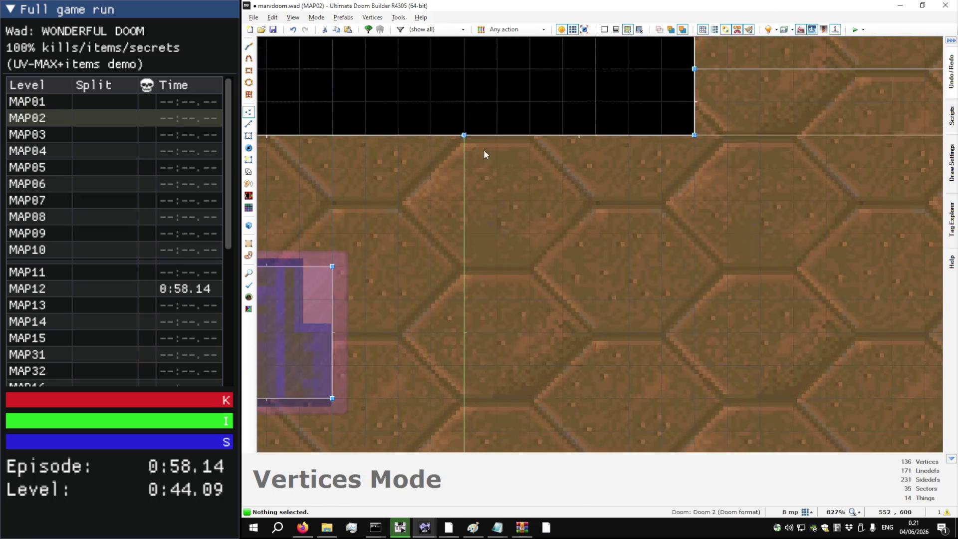
{"action": "key", "text": "d"}
{"action": "left_click", "coordinate": [471, 141]}
{"action": "scroll", "coordinate": [469, 284], "scroll_direction": "down", "scroll_amount": 6}
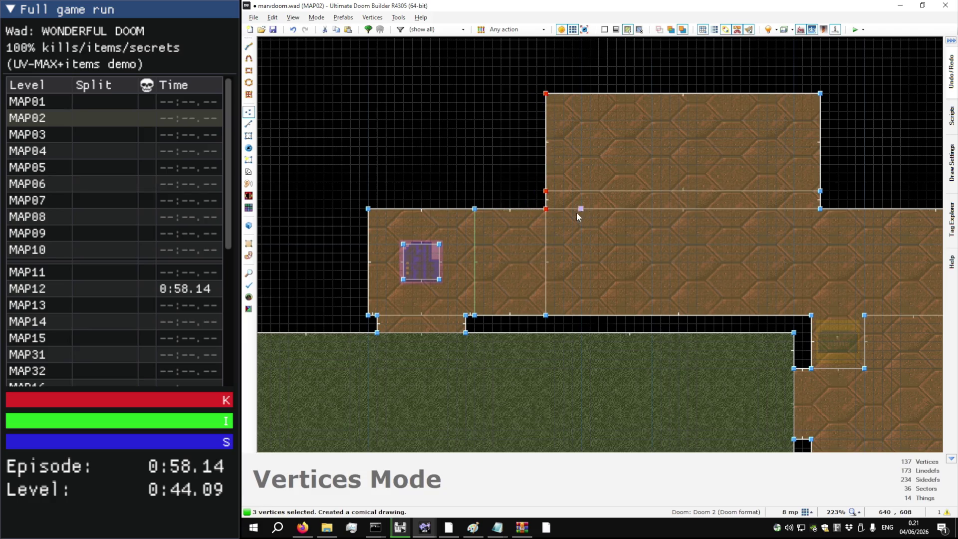
{"action": "scroll", "coordinate": [578, 215], "scroll_direction": "up", "scroll_amount": 8}
{"action": "key", "text": "d"}
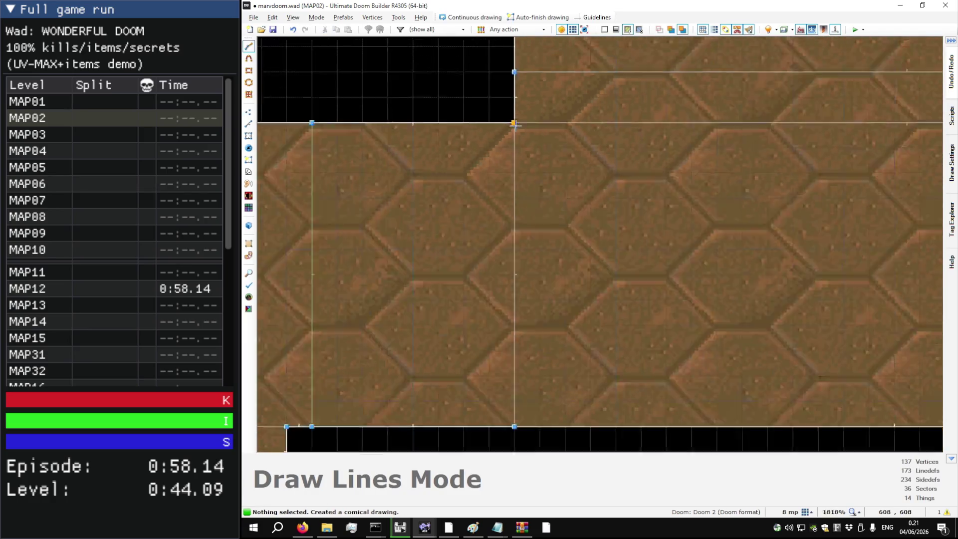
{"action": "scroll", "coordinate": [514, 124], "scroll_direction": "down", "scroll_amount": 7}
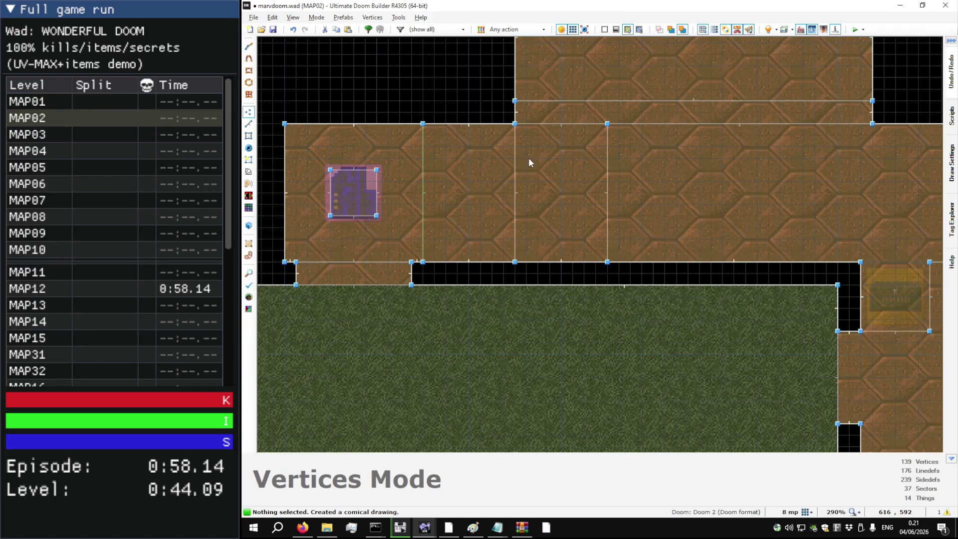
{"action": "scroll", "coordinate": [622, 129], "scroll_direction": "up", "scroll_amount": 8}
{"action": "scroll", "coordinate": [569, 121], "scroll_direction": "down", "scroll_amount": 9}
Step: Draw the remaining corridor dividers, closing the last one into a new step sector
{"action": "key", "text": "d"}
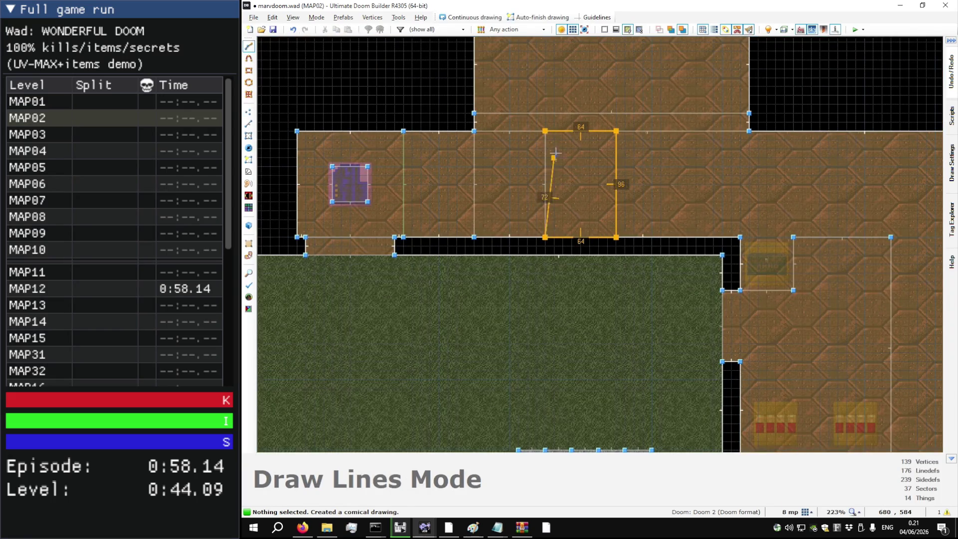
{"action": "scroll", "coordinate": [600, 142], "scroll_direction": "up", "scroll_amount": 6}
{"action": "scroll", "coordinate": [555, 126], "scroll_direction": "down", "scroll_amount": 4}
{"action": "key", "text": "d"}
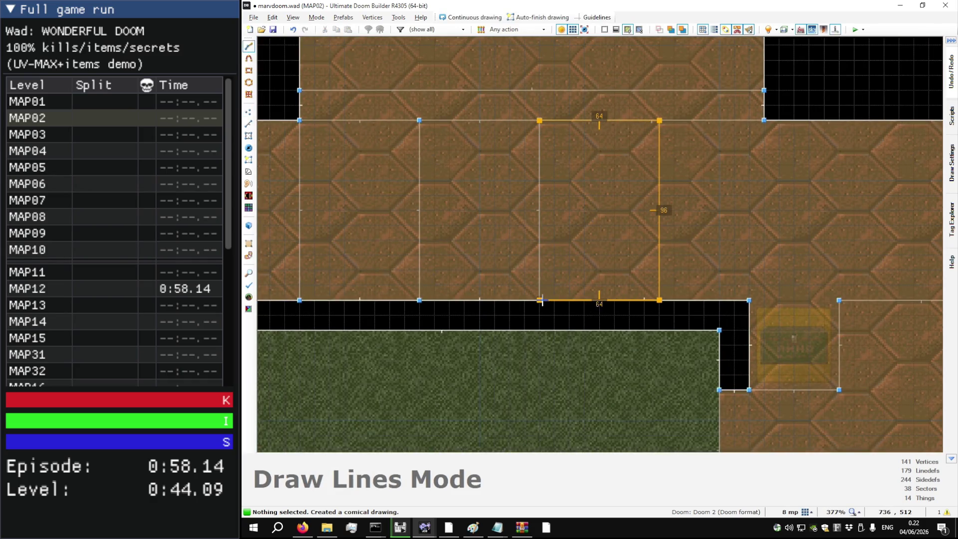
{"action": "scroll", "coordinate": [677, 137], "scroll_direction": "up", "scroll_amount": 5}
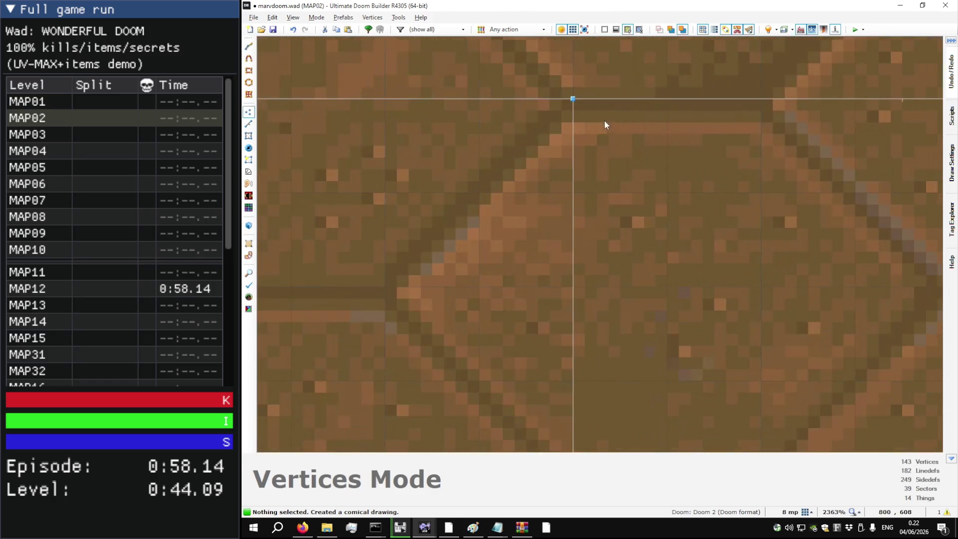
{"action": "scroll", "coordinate": [605, 121], "scroll_direction": "down", "scroll_amount": 6}
{"action": "key", "text": "d"}
{"action": "left_click", "coordinate": [596, 116]}
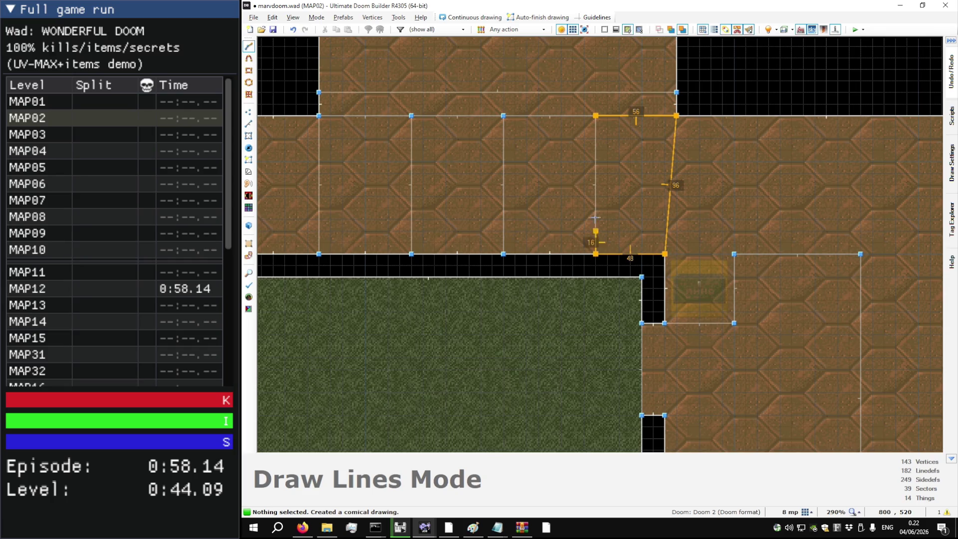
{"action": "left_click", "coordinate": [596, 117]}
{"action": "scroll", "coordinate": [689, 161], "scroll_direction": "down", "scroll_amount": 6}
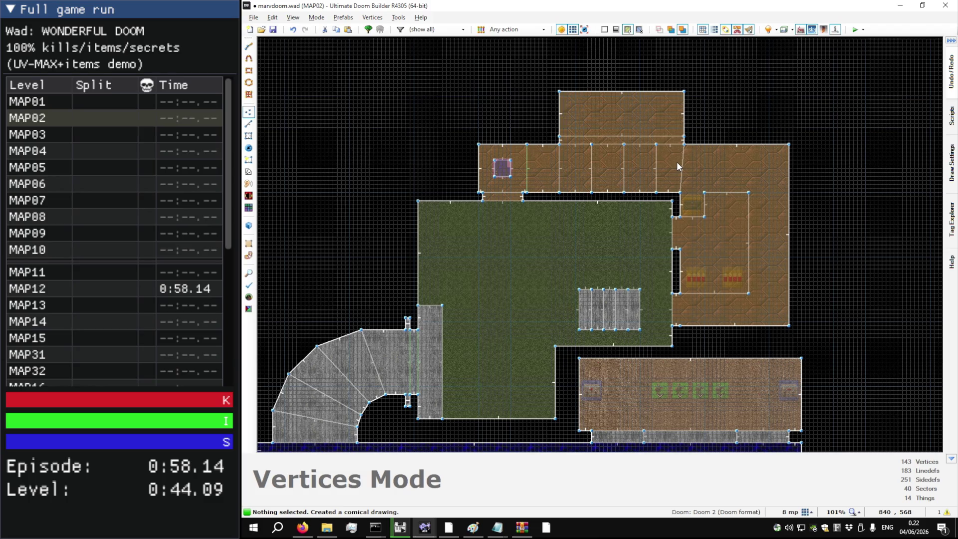
Step: Drag-select all the vertices of the upper corridor
{"action": "left_click_drag", "start_coordinate": [667, 212], "coordinate": [590, 148]}
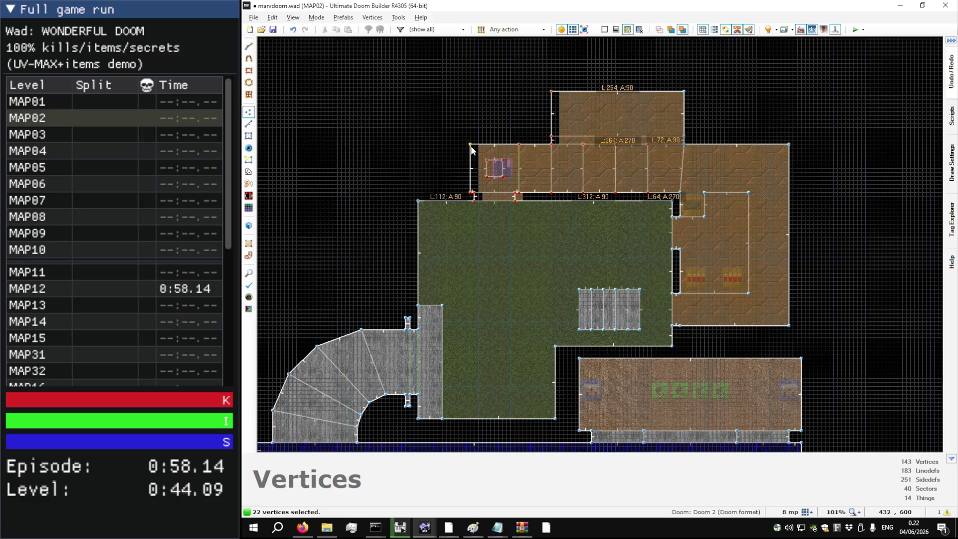
{"action": "scroll", "coordinate": [665, 132], "scroll_direction": "up", "scroll_amount": 7}
{"action": "scroll", "coordinate": [719, 172], "scroll_direction": "down", "scroll_amount": 7}
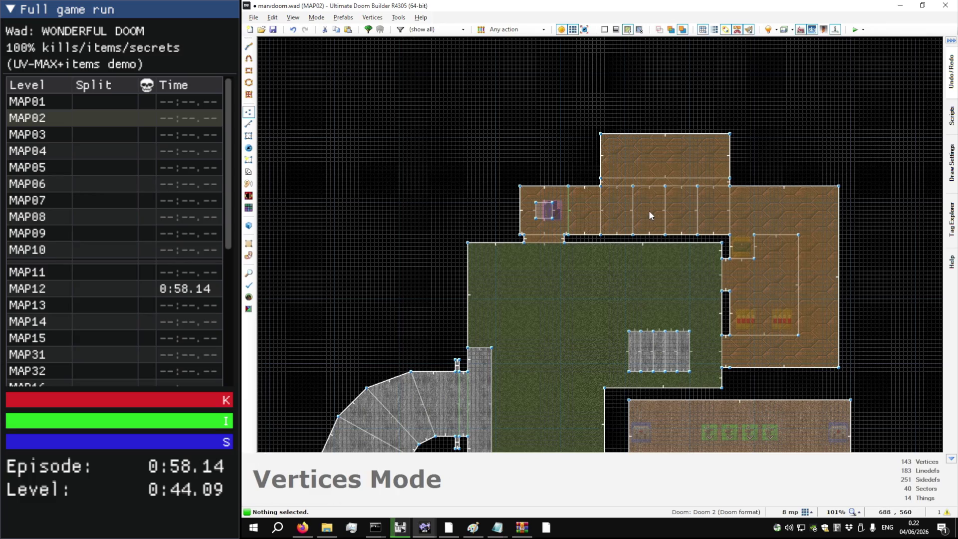
Step: In 3D, select the corridor ceiling strips one by one and raise them to 208
{"action": "key", "text": "q"}
{"action": "key", "text": "w"}
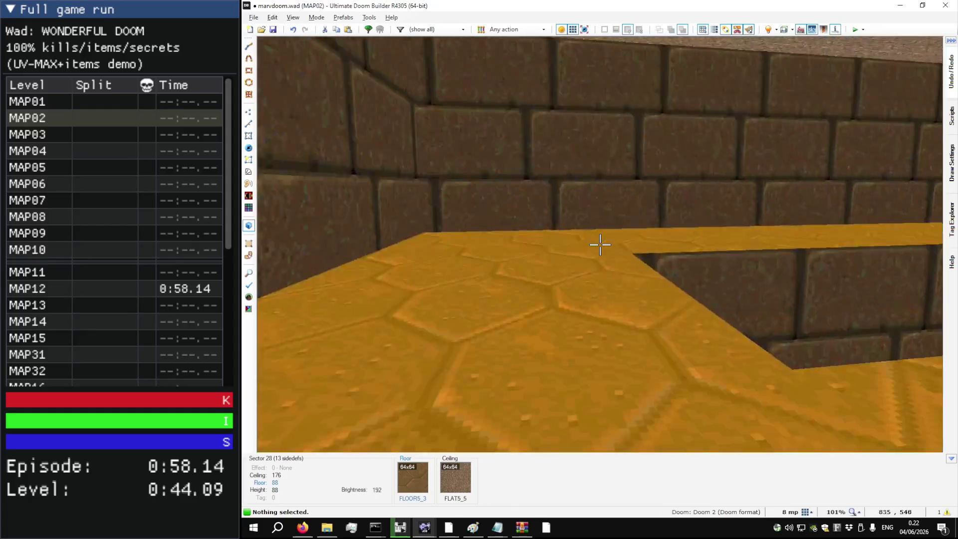
{"action": "key", "text": "w"}
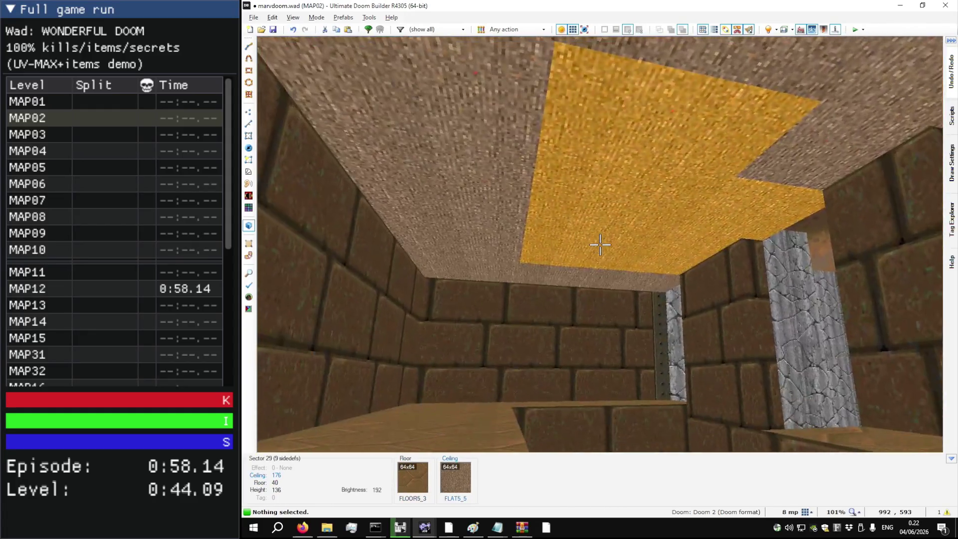
{"action": "left_click", "coordinate": [600, 245]}
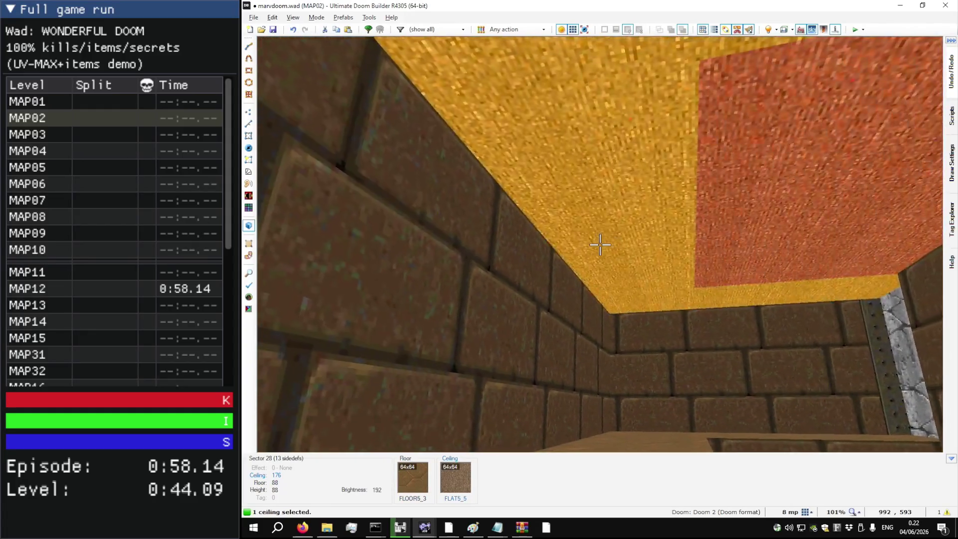
{"action": "key", "text": "w"}
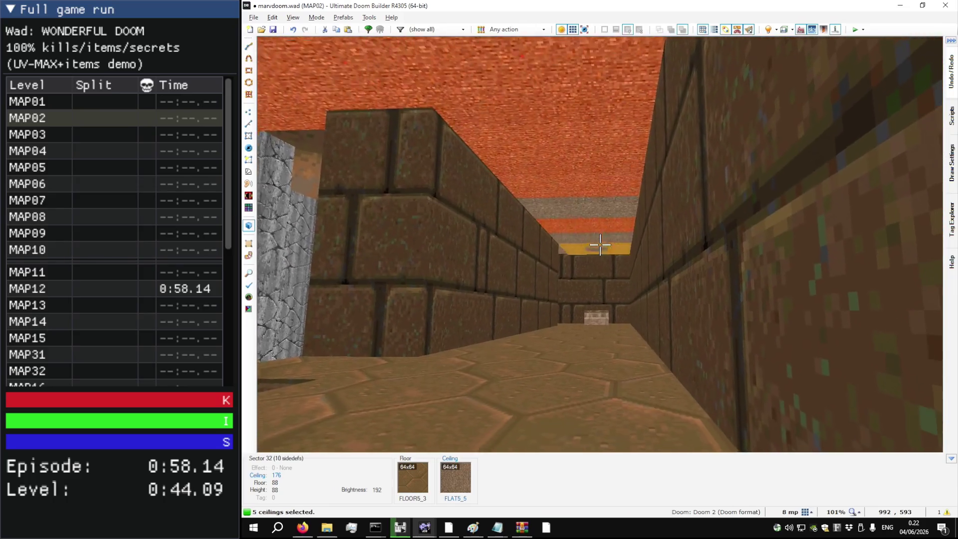
{"action": "left_click", "coordinate": [600, 244]}
{"action": "key", "text": "w"}
{"action": "left_click", "coordinate": [599, 245]}
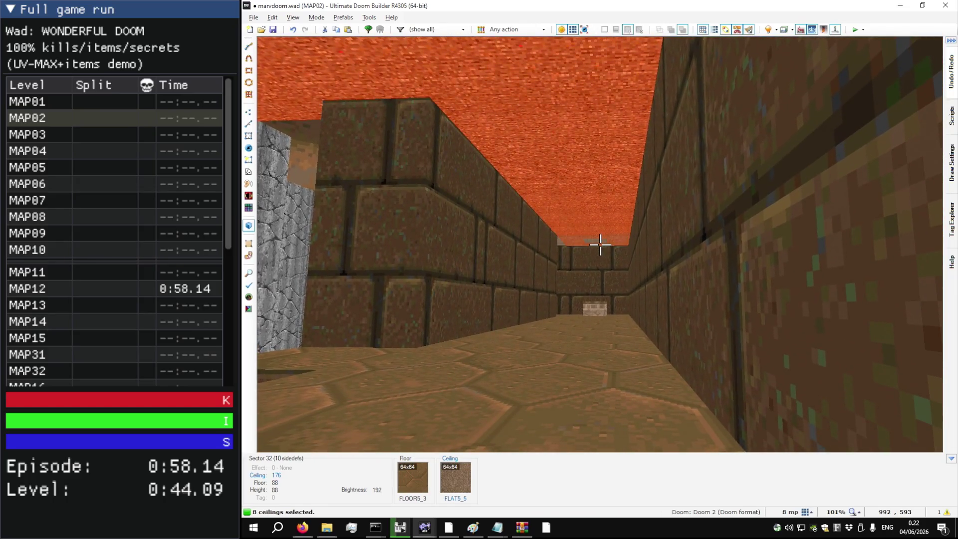
{"action": "key", "text": "w"}
{"action": "left_click", "coordinate": [600, 245]}
{"action": "scroll", "coordinate": [600, 245], "scroll_direction": "up", "scroll_amount": 4}
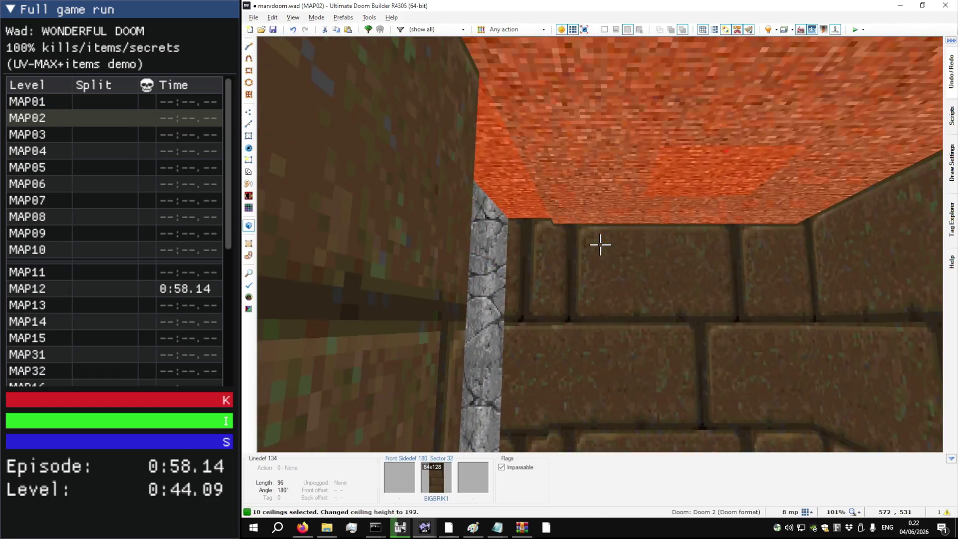
{"action": "key", "text": "Escape"}
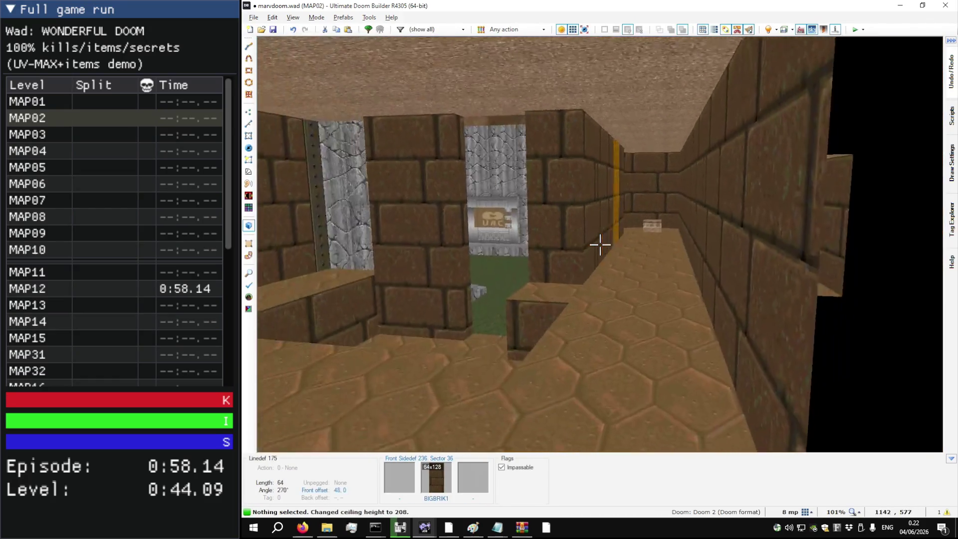
Step: Raise the corridor step floors to 112, 128 and 136 along the hex-floor corridor
{"action": "key", "text": "w"}
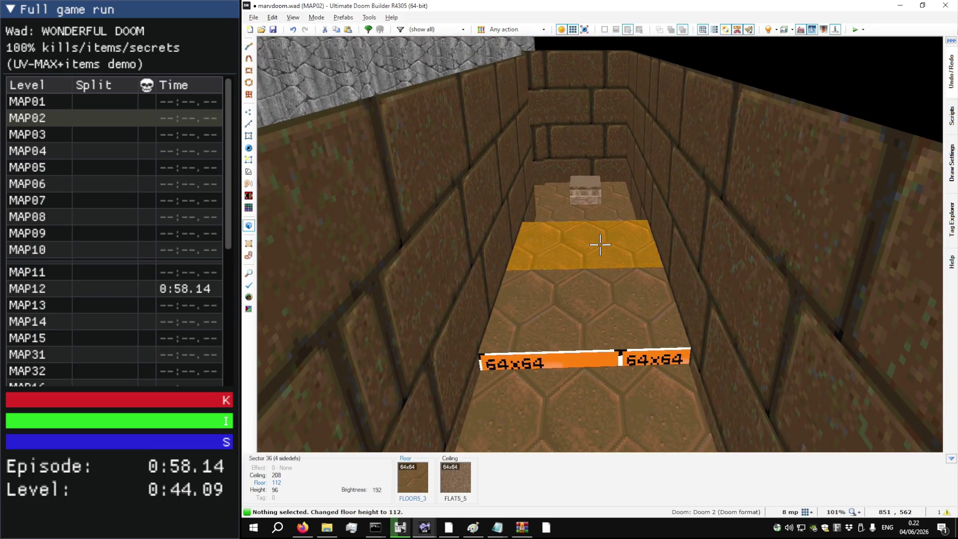
{"action": "key", "text": "w"}
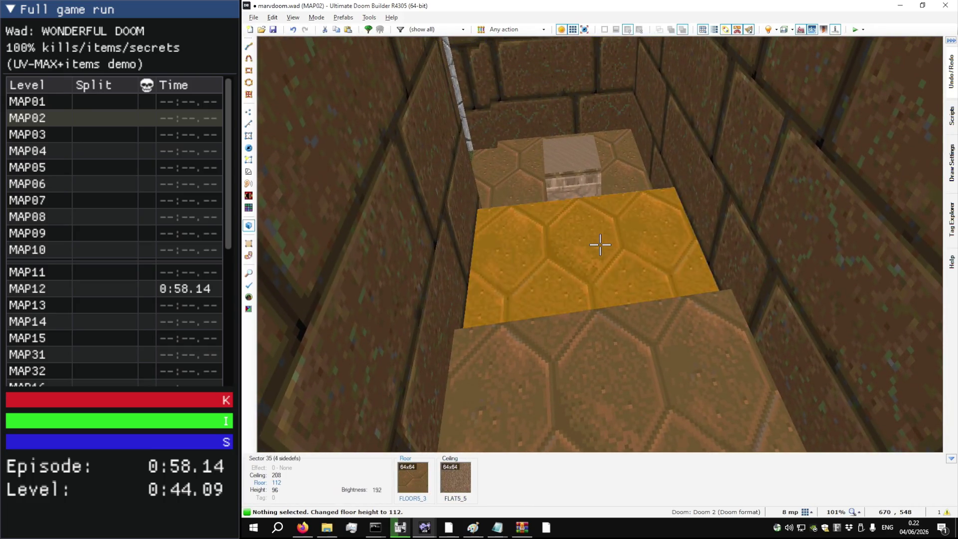
{"action": "key", "text": "s"}
{"action": "left_click", "coordinate": [600, 245]}
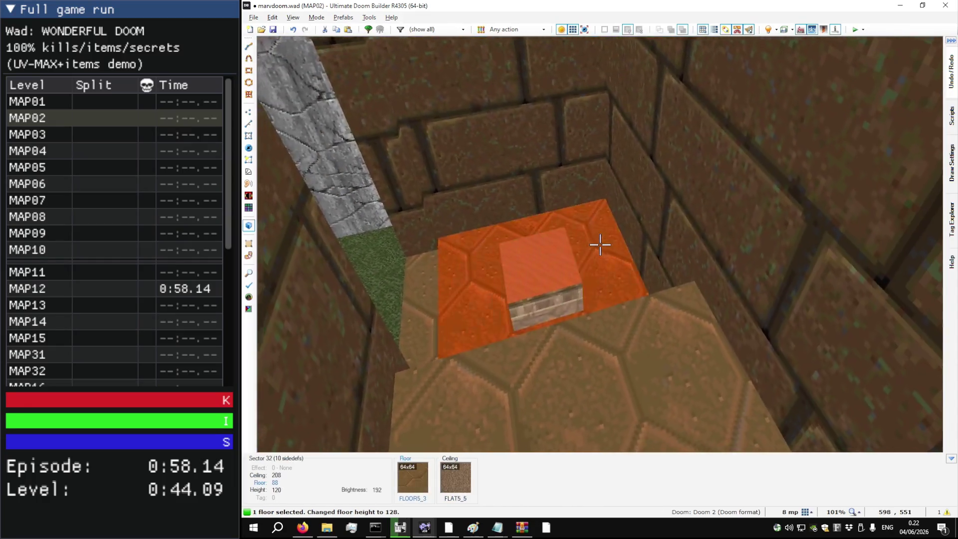
{"action": "scroll", "coordinate": [601, 245], "scroll_direction": "down", "scroll_amount": 1}
{"action": "scroll", "coordinate": [601, 245], "scroll_direction": "up", "scroll_amount": 3}
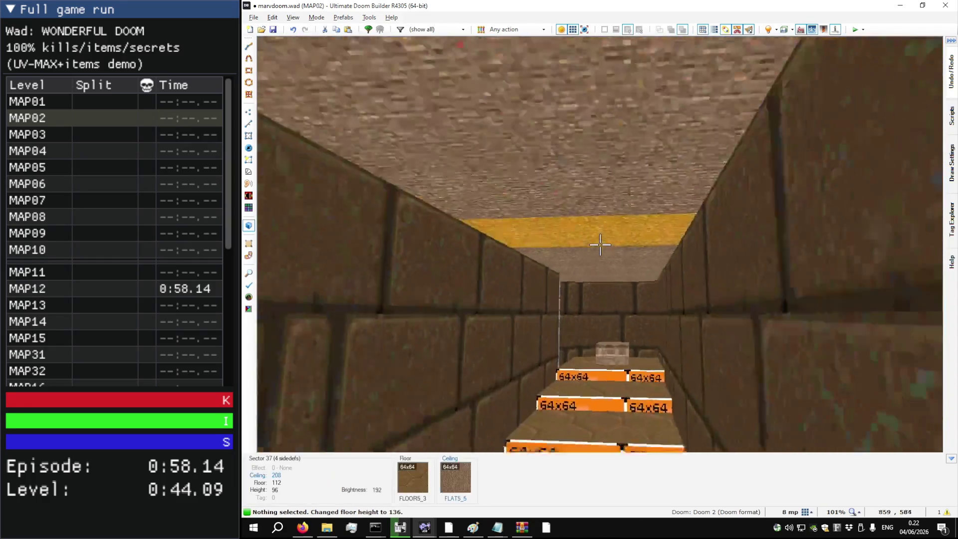
Step: Tour the stepped corridor and keycard niche in 3D, revealing the blue keycard
{"action": "key", "text": "w"}
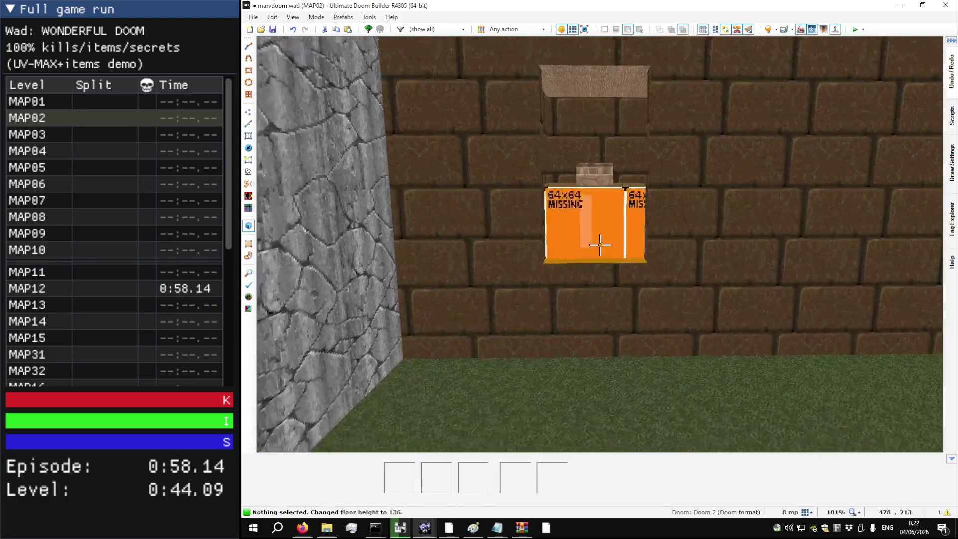
{"action": "key", "text": "w"}
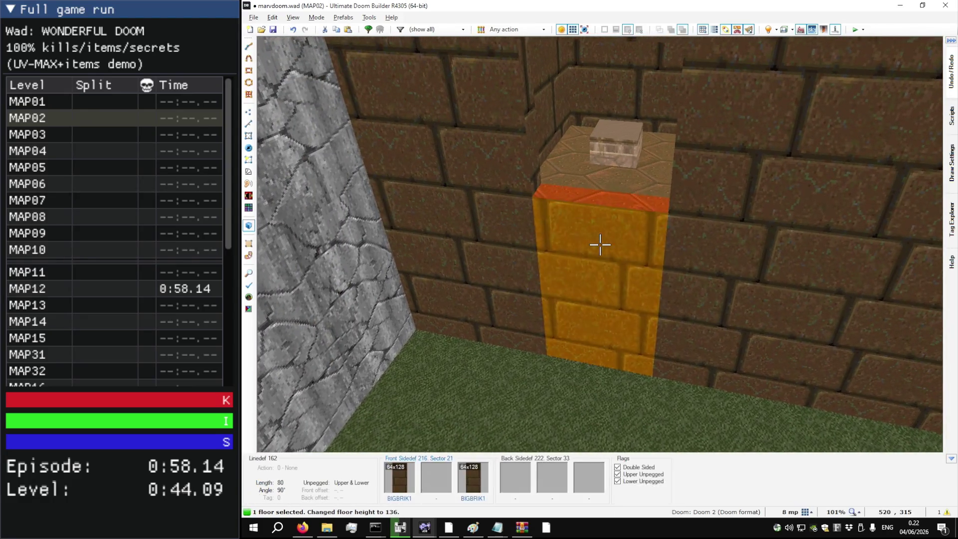
{"action": "key", "text": "w"}
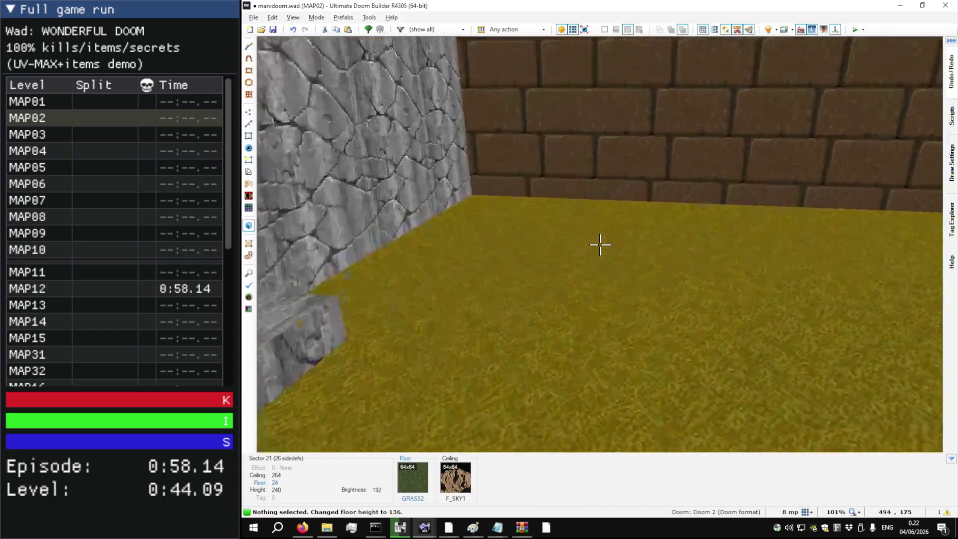
{"action": "key", "text": "w"}
{"action": "key", "text": "t"}
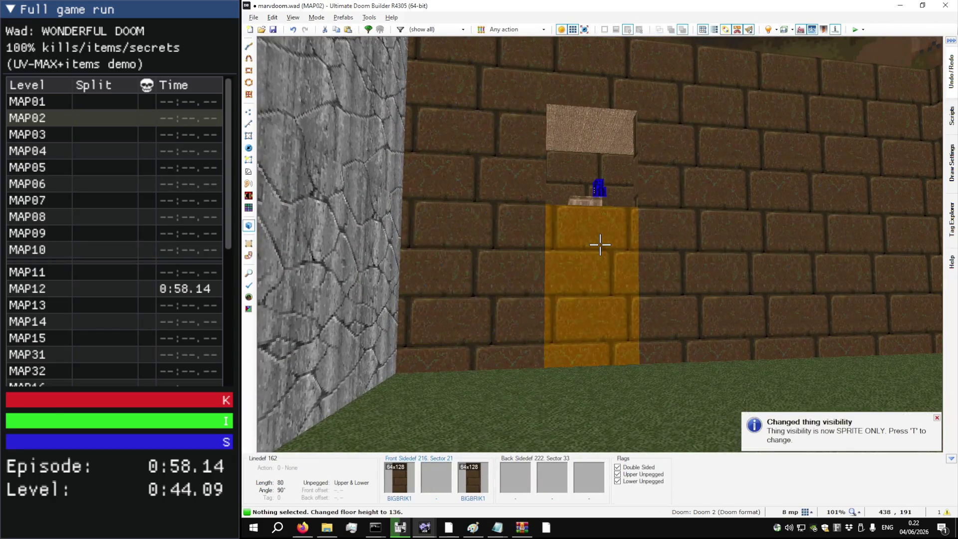
{"action": "key", "text": "w"}
Step: Move the blue keycard left into the niche in Things mode
{"action": "key", "text": "q"}
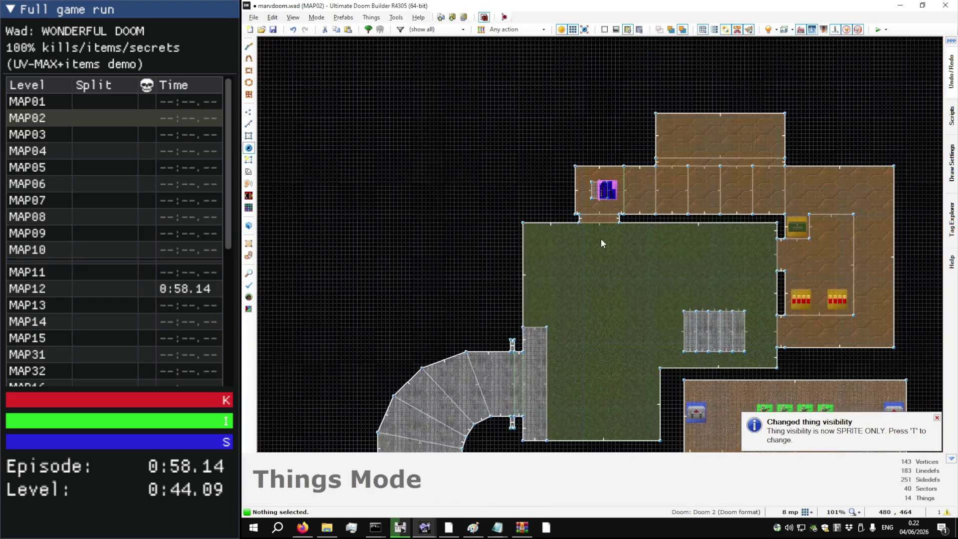
{"action": "scroll", "coordinate": [601, 190], "scroll_direction": "up", "scroll_amount": 10}
{"action": "left_click_drag", "start_coordinate": [600, 190], "coordinate": [555, 191]}
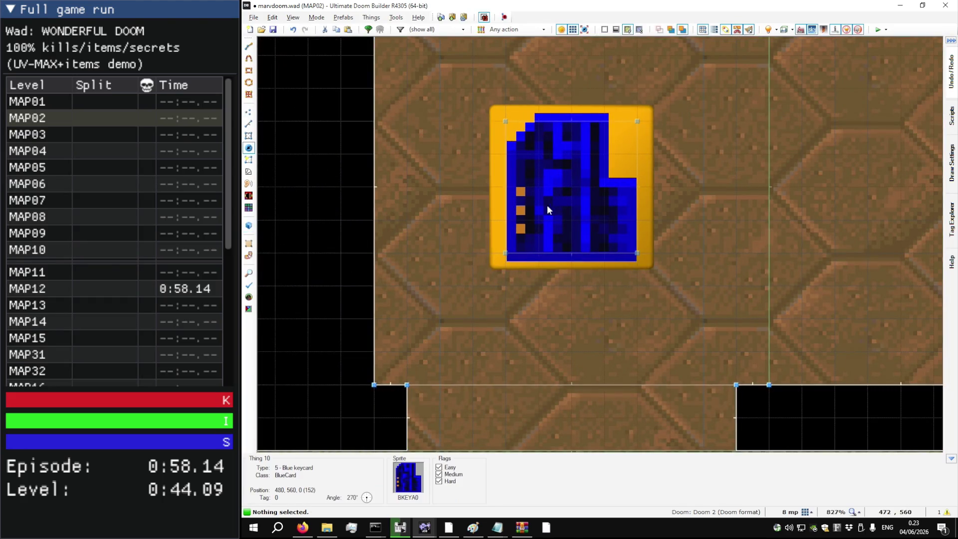
{"action": "scroll", "coordinate": [522, 258], "scroll_direction": "down", "scroll_amount": 10}
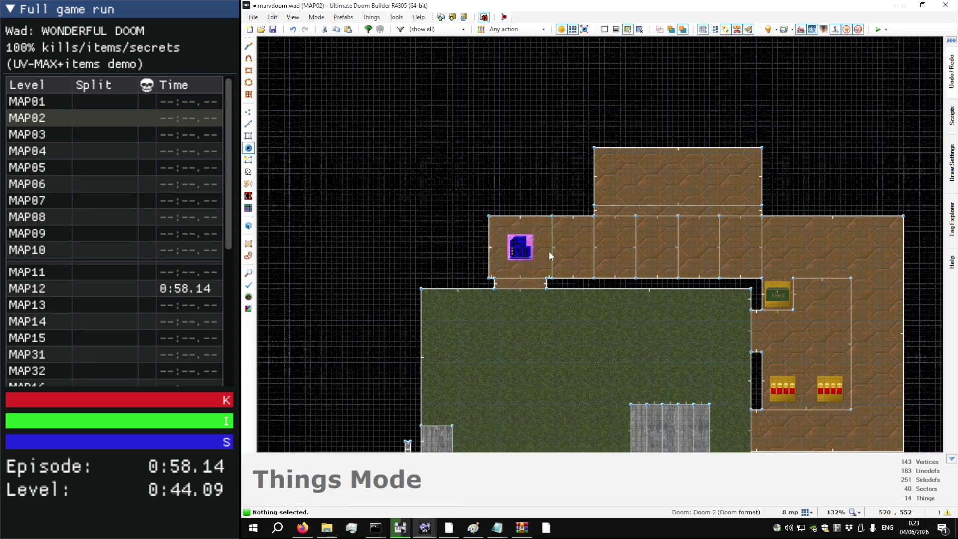
{"action": "scroll", "coordinate": [523, 246], "scroll_direction": "down", "scroll_amount": 3}
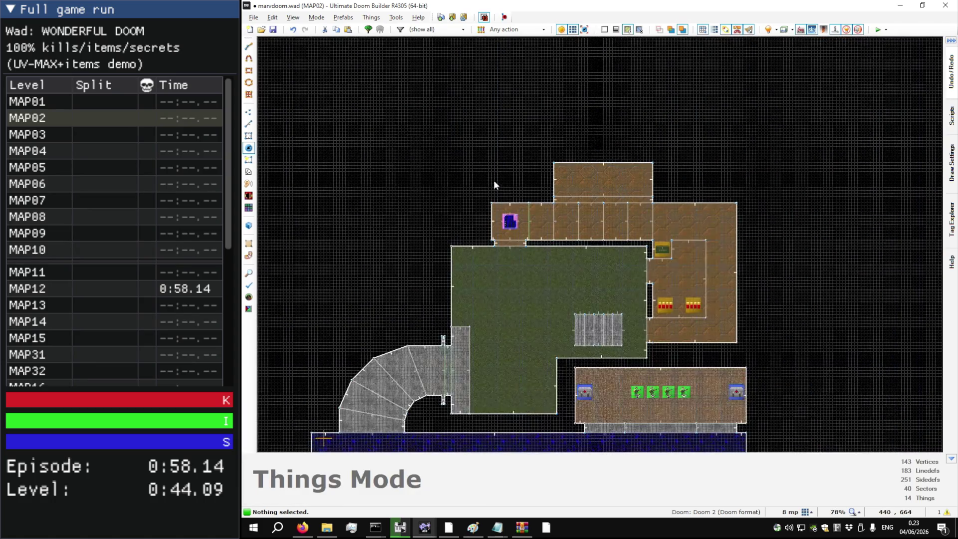
Step: Inspect the upper corridor through Sectors, Draw Lines and Linedefs modes
{"action": "key", "text": "s"}
{"action": "scroll", "coordinate": [598, 202], "scroll_direction": "up", "scroll_amount": 3}
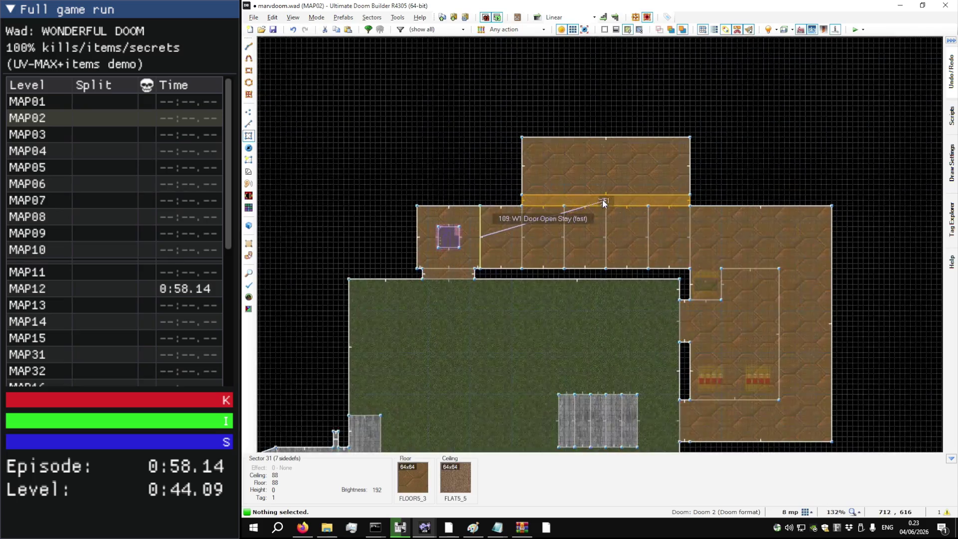
{"action": "scroll", "coordinate": [599, 207], "scroll_direction": "up", "scroll_amount": 6}
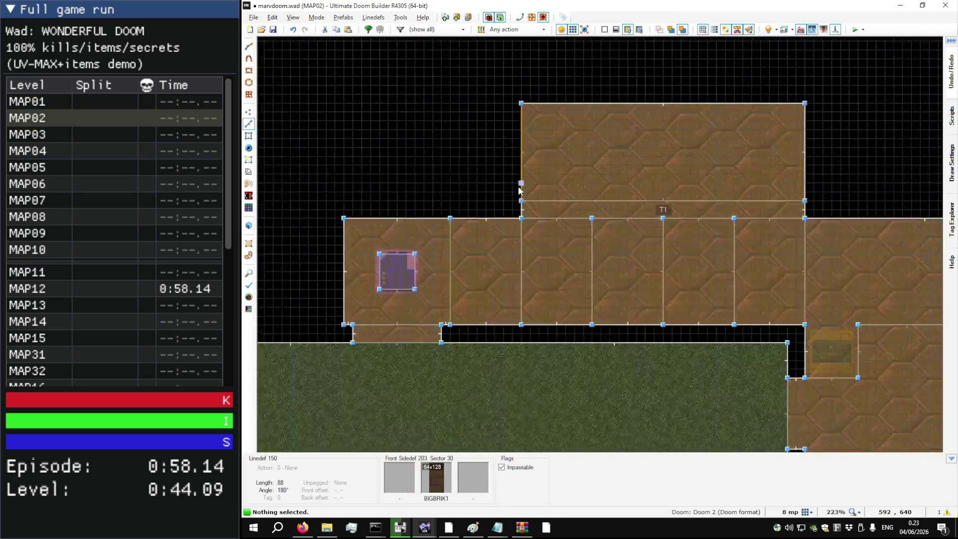
{"action": "key", "text": "d"}
{"action": "scroll", "coordinate": [490, 221], "scroll_direction": "down", "scroll_amount": 4}
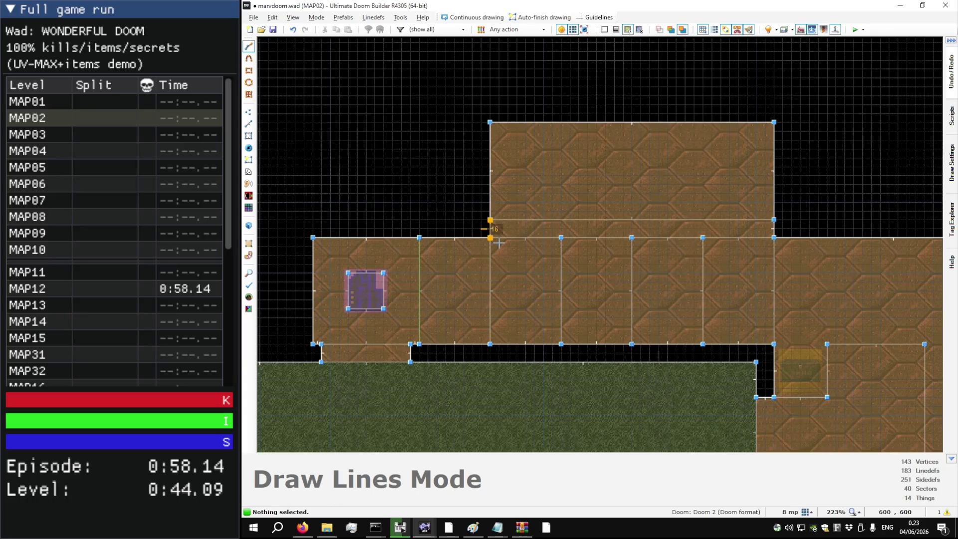
{"action": "key", "text": "l"}
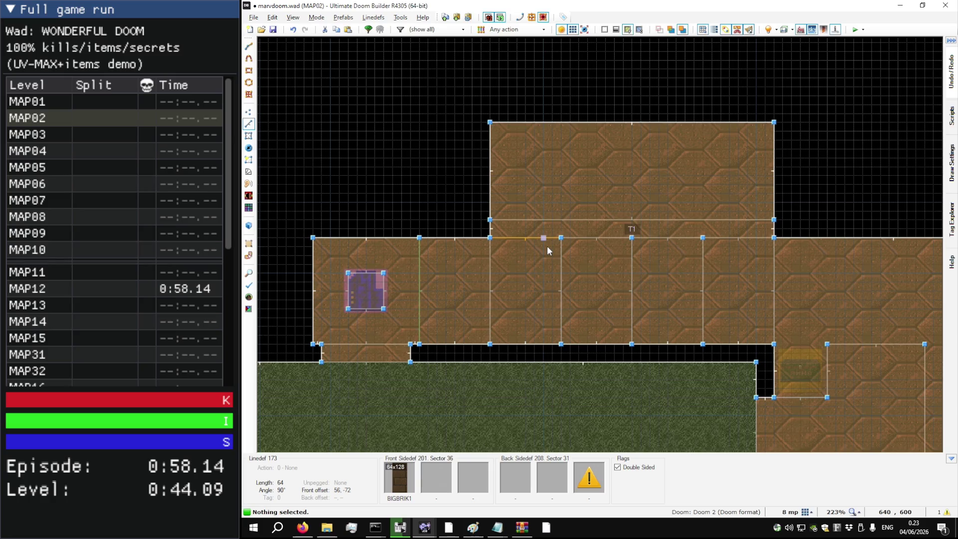
{"action": "key", "text": "l"}
{"action": "key", "text": "l"}
{"action": "scroll", "coordinate": [555, 223], "scroll_direction": "down", "scroll_amount": 3}
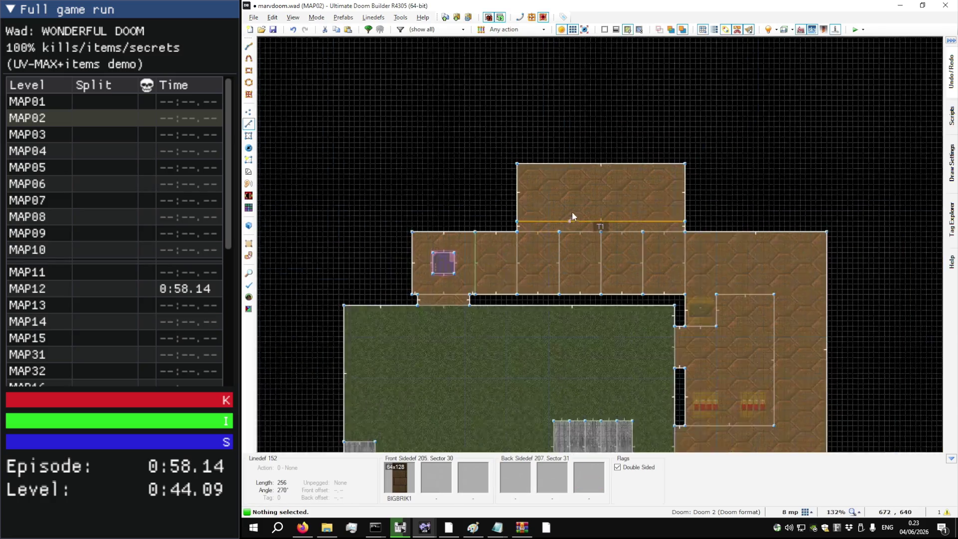
{"action": "scroll", "coordinate": [572, 216], "scroll_direction": "down", "scroll_amount": 2}
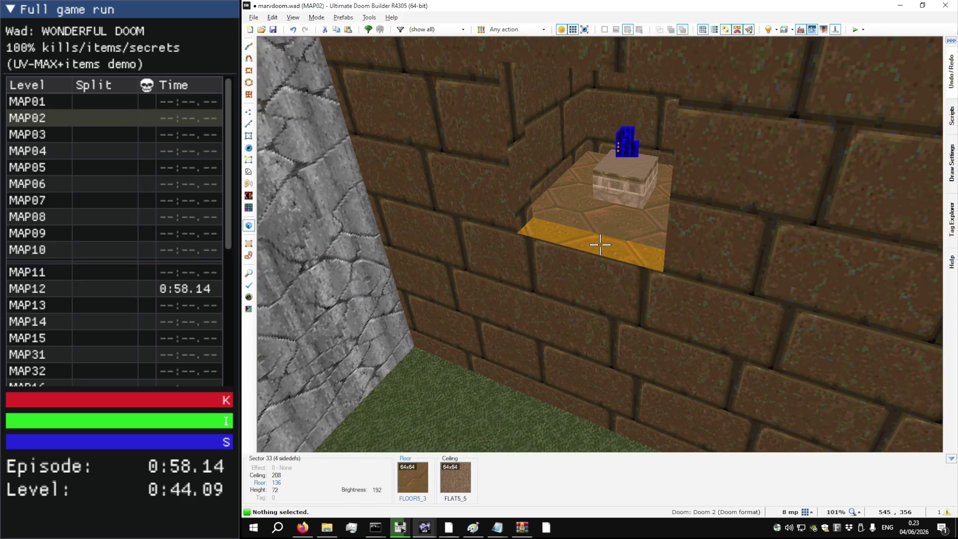
Step: Wheel the keycard niche floor up from 136 to 152 and its ceiling down to 184, then enter the alcove
{"action": "scroll", "coordinate": [601, 245], "scroll_direction": "up", "scroll_amount": 1}
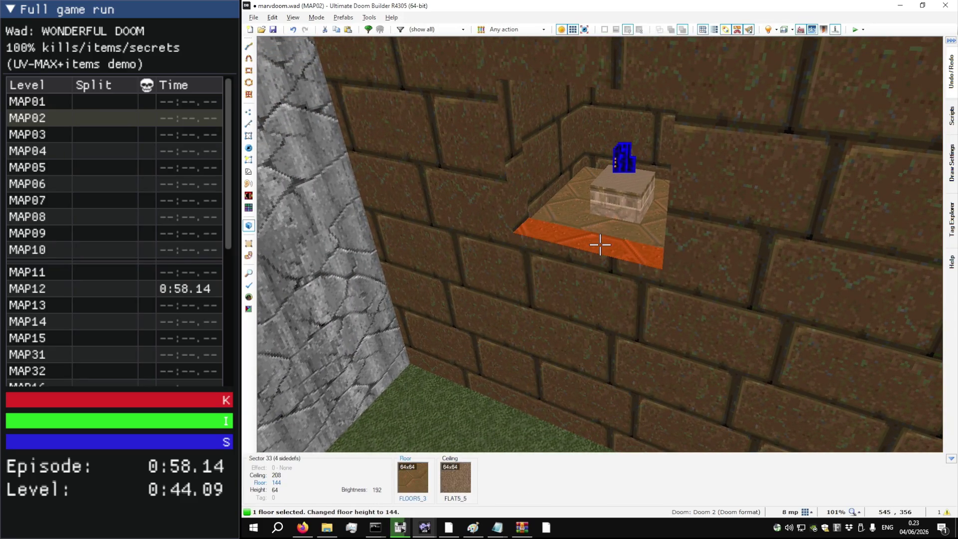
{"action": "scroll", "coordinate": [601, 245], "scroll_direction": "up", "scroll_amount": 1}
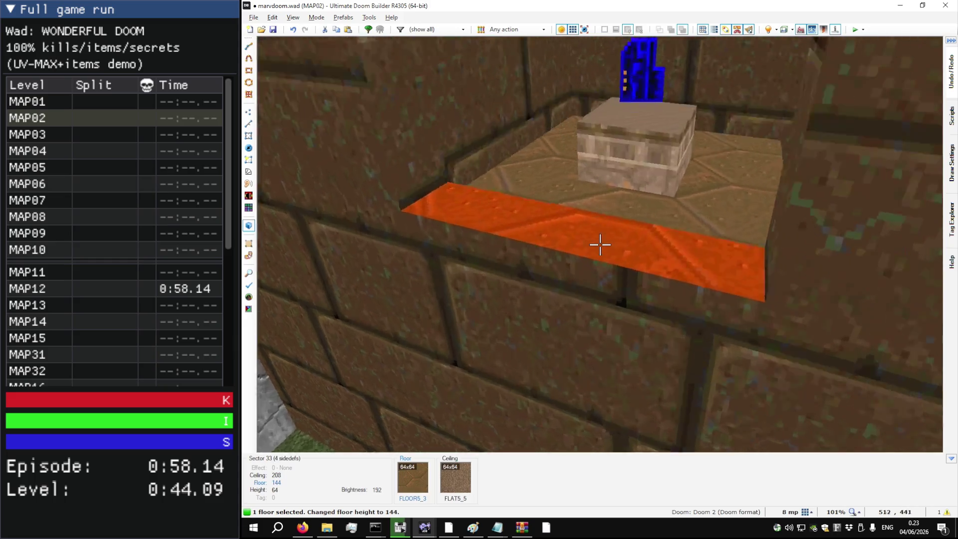
{"action": "scroll", "coordinate": [600, 245], "scroll_direction": "up", "scroll_amount": 1}
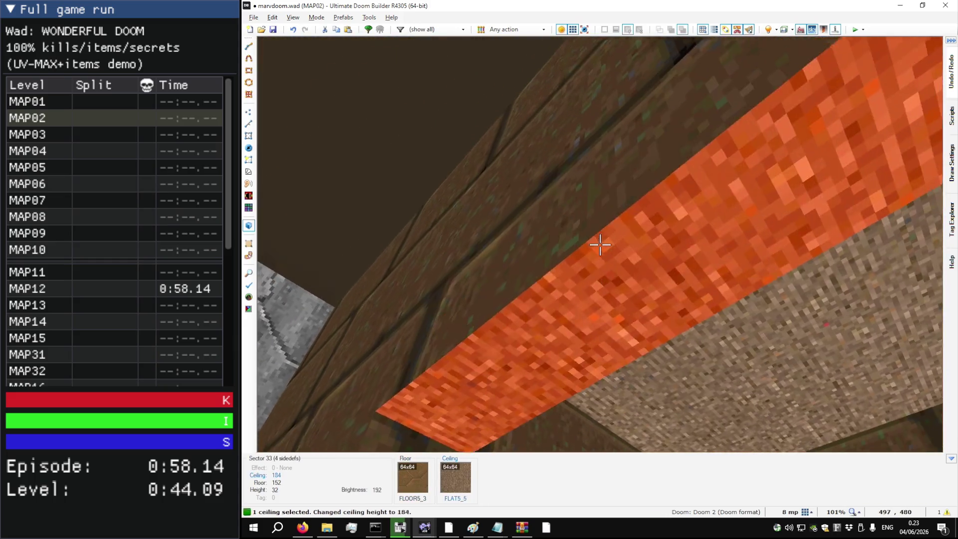
{"action": "key", "text": "s"}
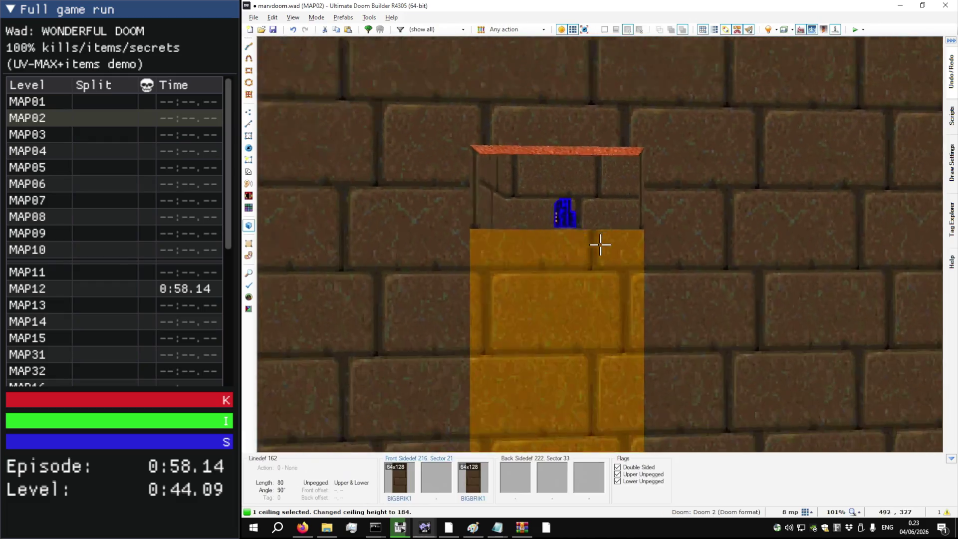
{"action": "scroll", "coordinate": [601, 245], "scroll_direction": "down", "scroll_amount": 1}
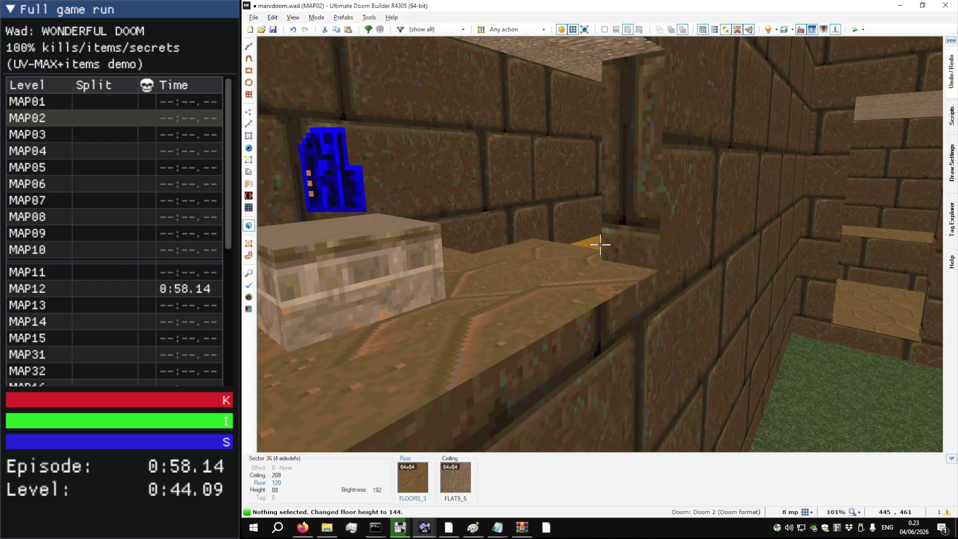
{"action": "key", "text": "s"}
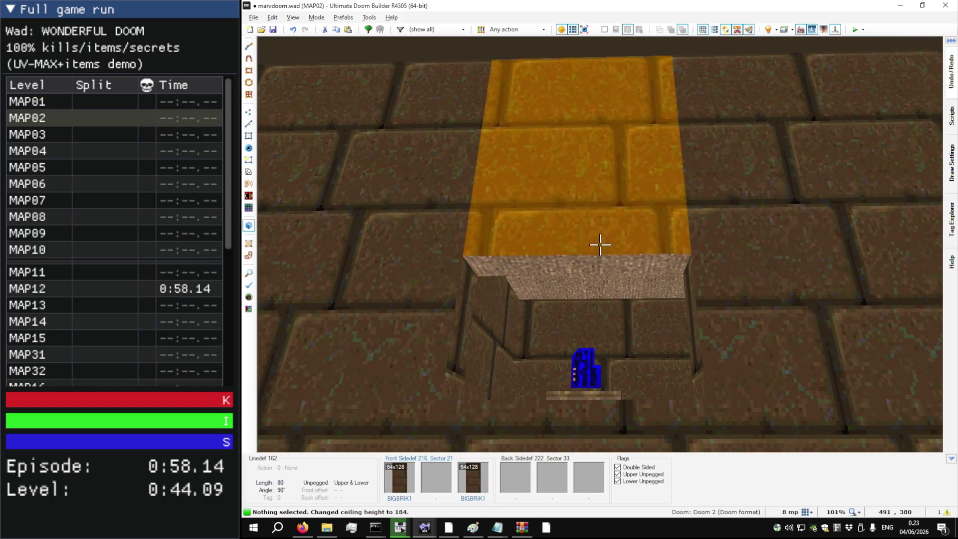
{"action": "key", "text": "w"}
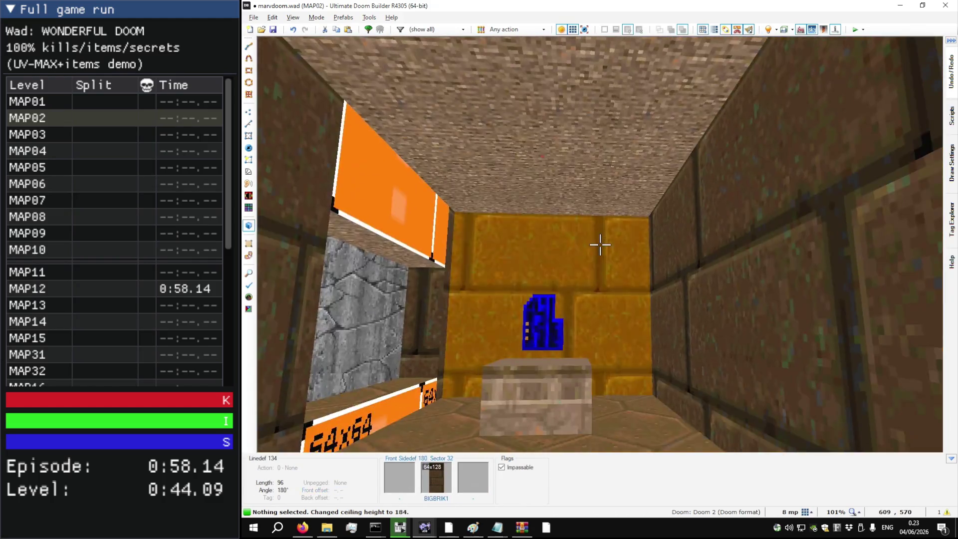
Step: Paste BIGBRIK1 onto the missing-texture lower walls and STEP6 onto the untextured stair risers
{"action": "key", "text": "ctrl+v"}
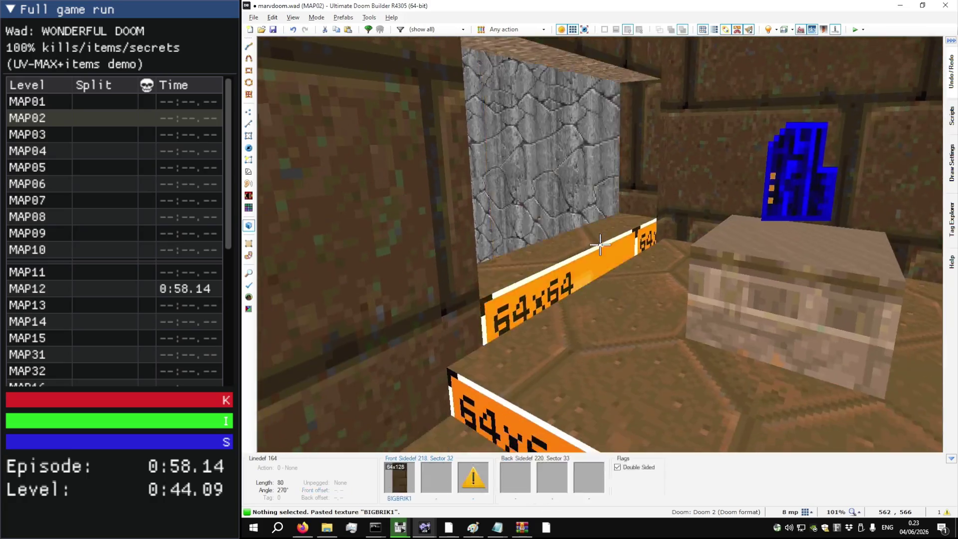
{"action": "key", "text": "ctrl+v"}
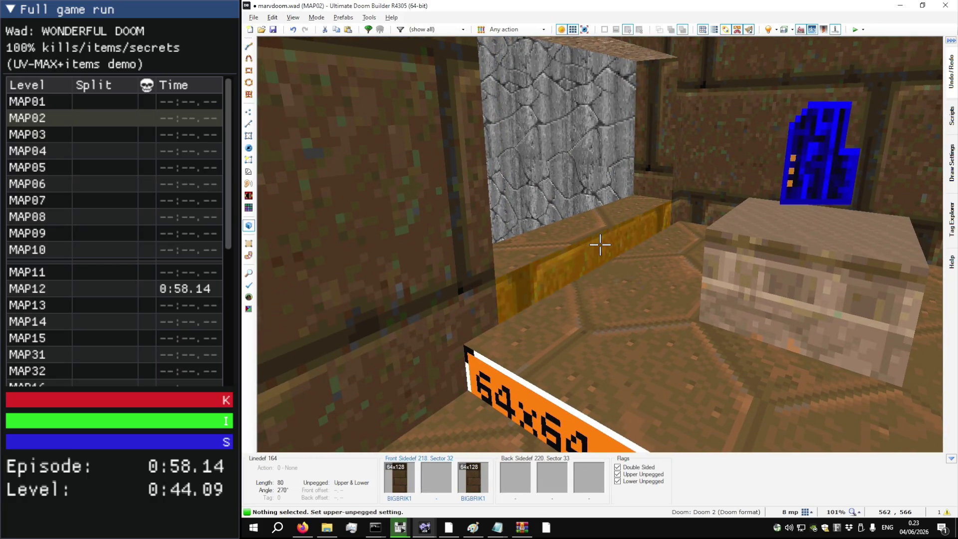
{"action": "key", "text": "ctrl+c"}
{"action": "key", "text": "s"}
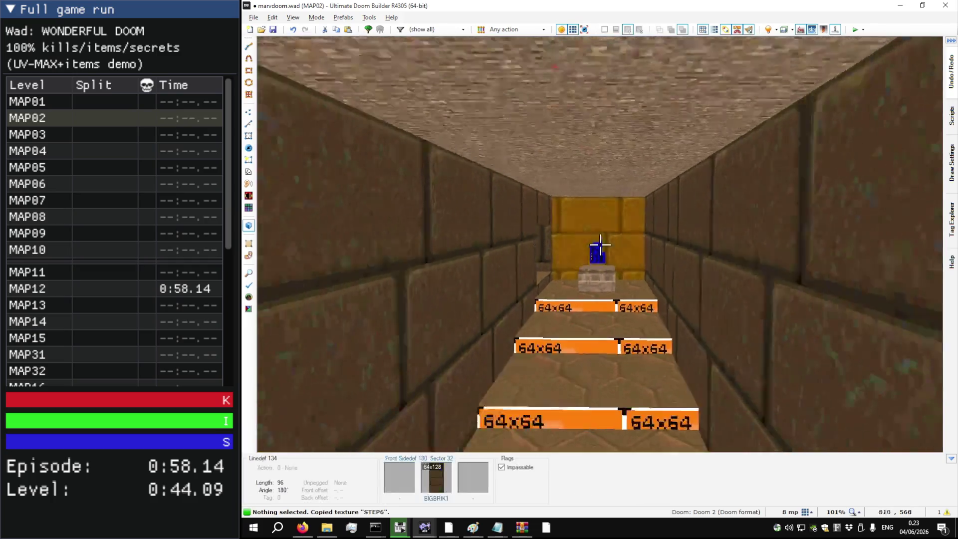
{"action": "key", "text": "ctrl+v"}
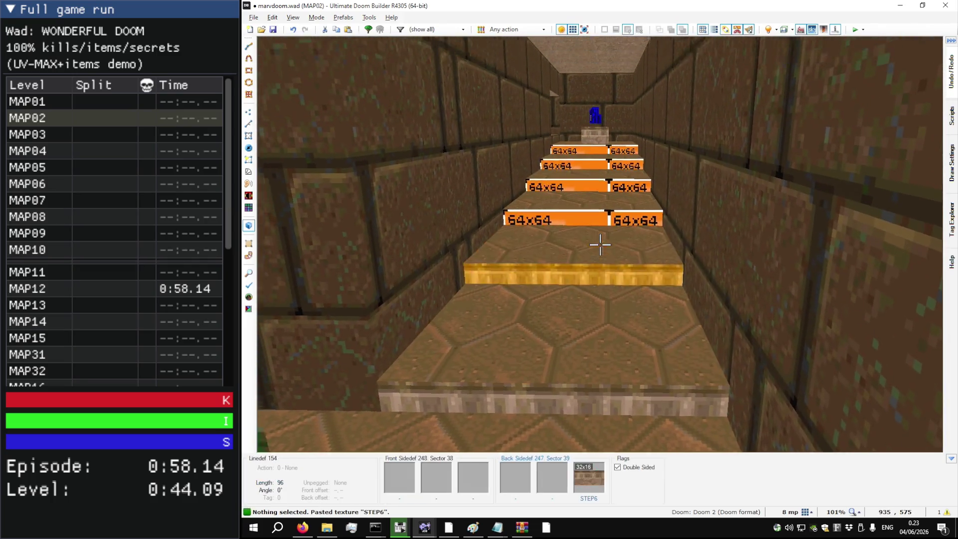
{"action": "key", "text": "w"}
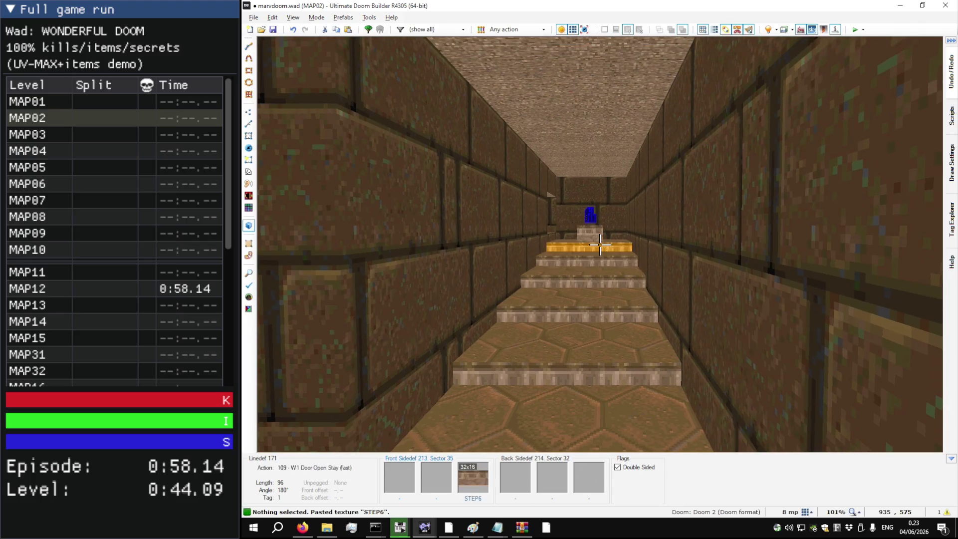
{"action": "key", "text": "w"}
{"action": "key", "text": "s"}
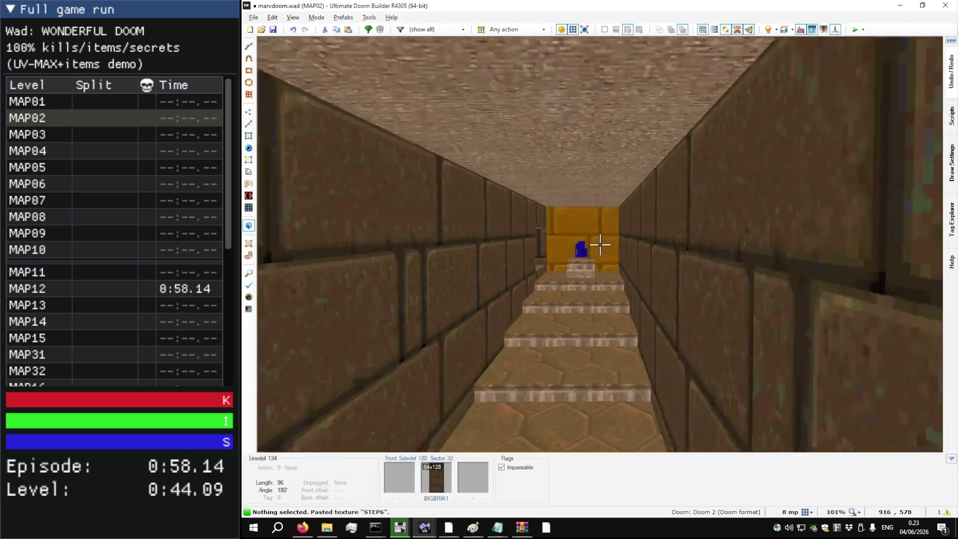
{"action": "key", "text": "w"}
Step: Check the stair corridor between 2D and 3D, then launch an F9 test run
{"action": "key", "text": "q"}
{"action": "scroll", "coordinate": [598, 244], "scroll_direction": "down", "scroll_amount": 4}
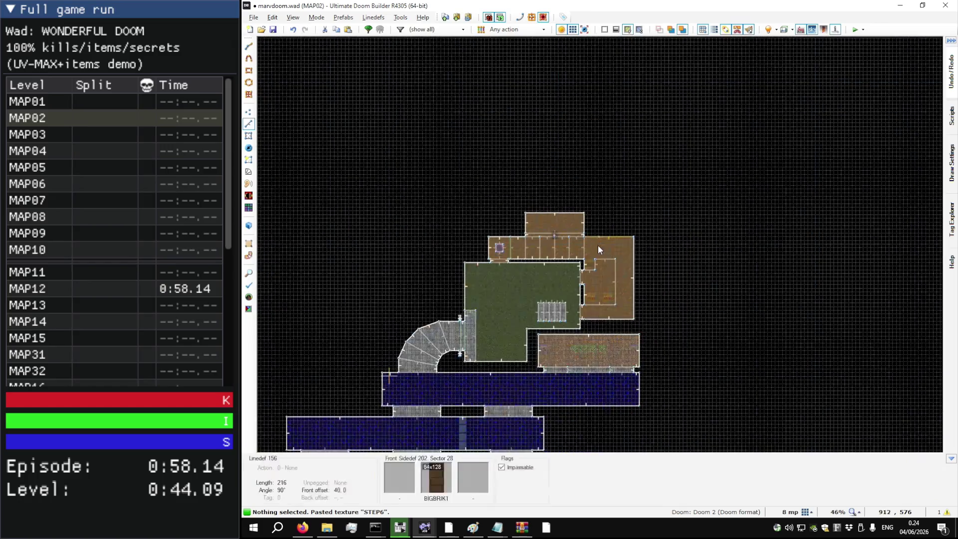
{"action": "scroll", "coordinate": [558, 241], "scroll_direction": "up", "scroll_amount": 4}
{"action": "key", "text": "q"}
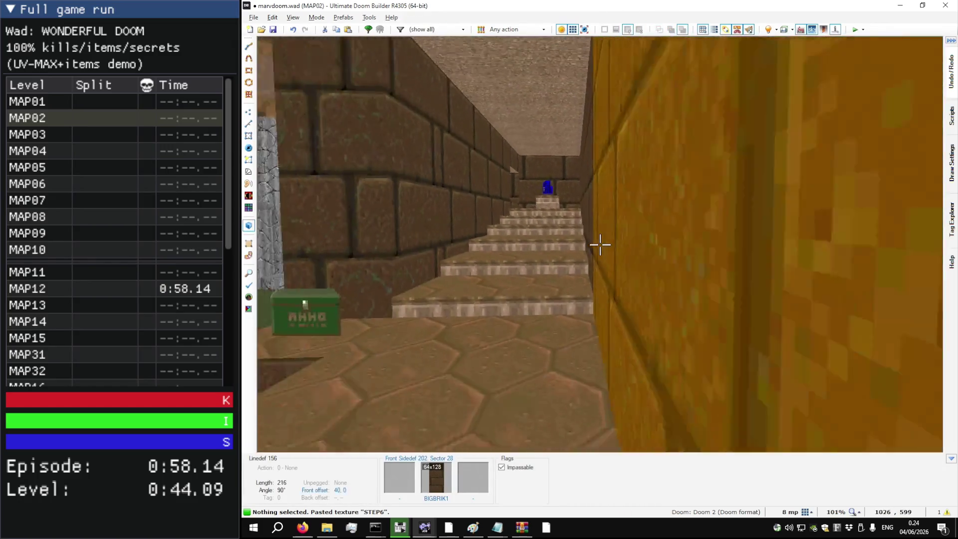
{"action": "key", "text": "w"}
{"action": "key", "text": "q"}
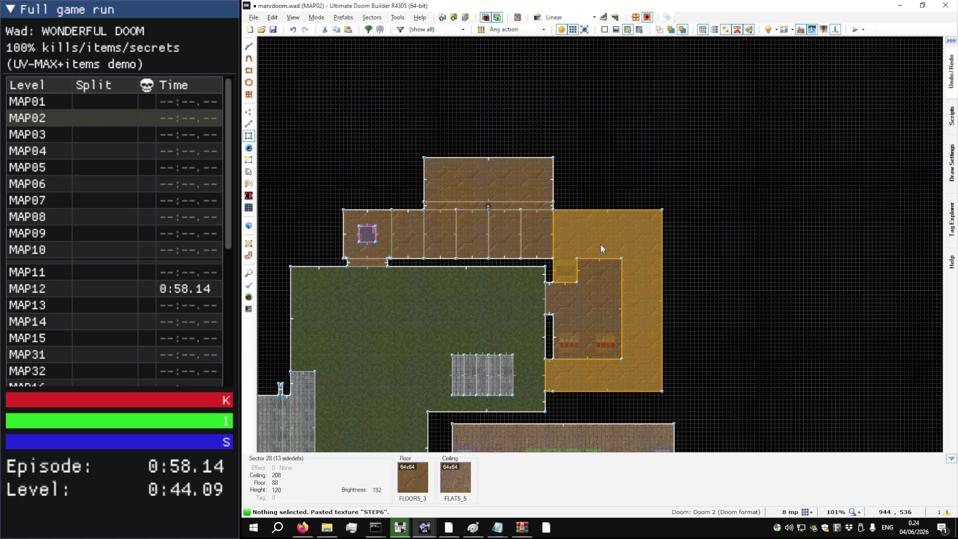
{"action": "key", "text": "F9"}
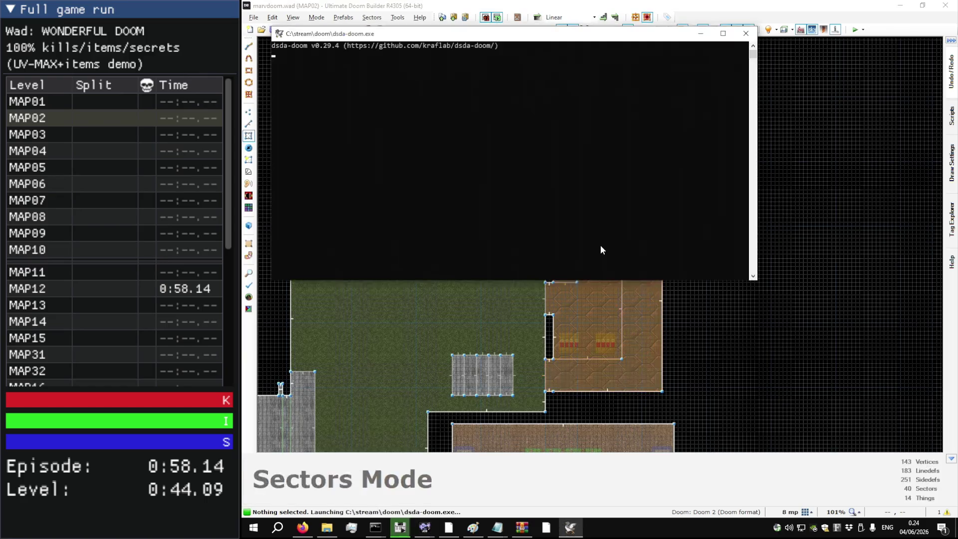
Step: Walk through the grass yard toward the keycard niche, then quit dsda-doom
{"action": "key", "text": "w"}
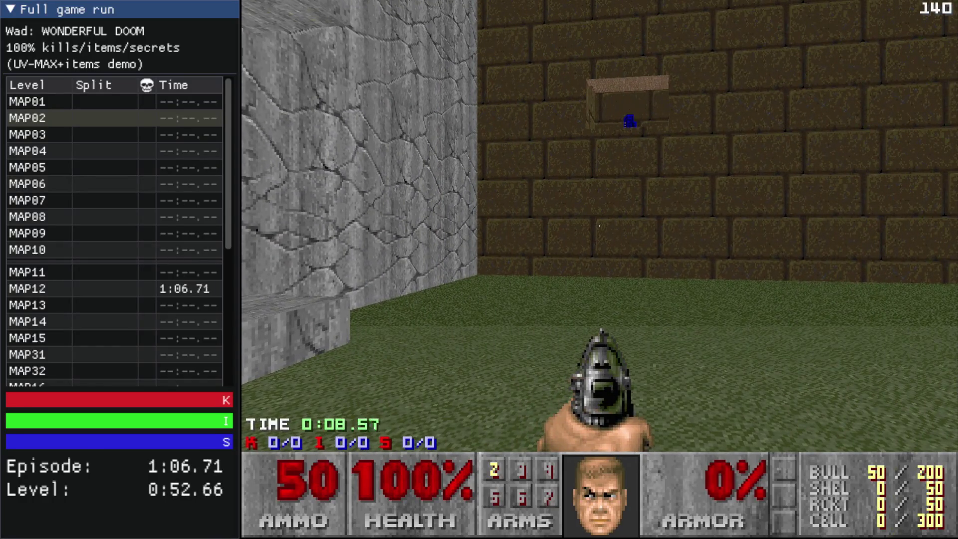
{"action": "key", "text": "Escape"}
{"action": "key", "text": "alt+F4"}
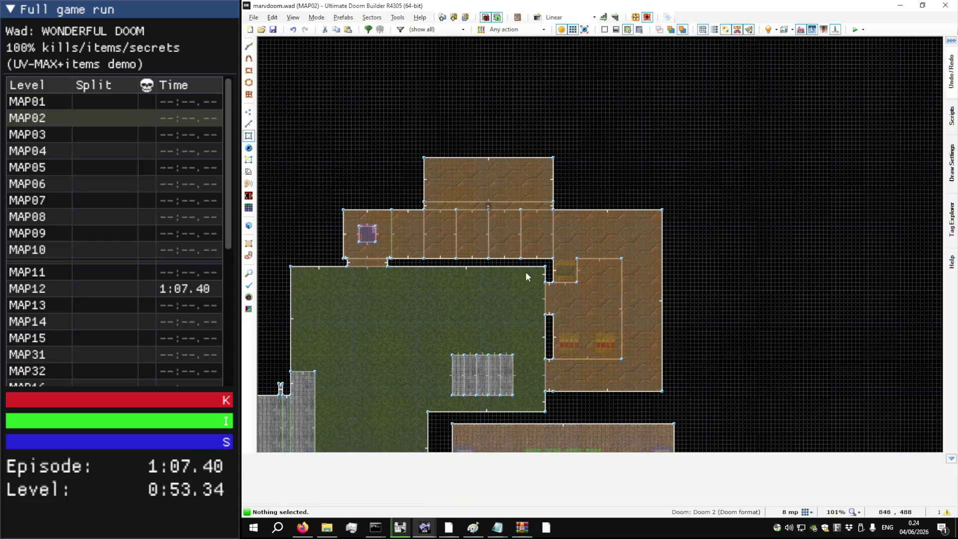
Step: Set the keycard niche ceiling to 176 in 3D and start another F9 test run
{"action": "scroll", "coordinate": [350, 258], "scroll_direction": "up", "scroll_amount": 5}
{"action": "key", "text": "w"}
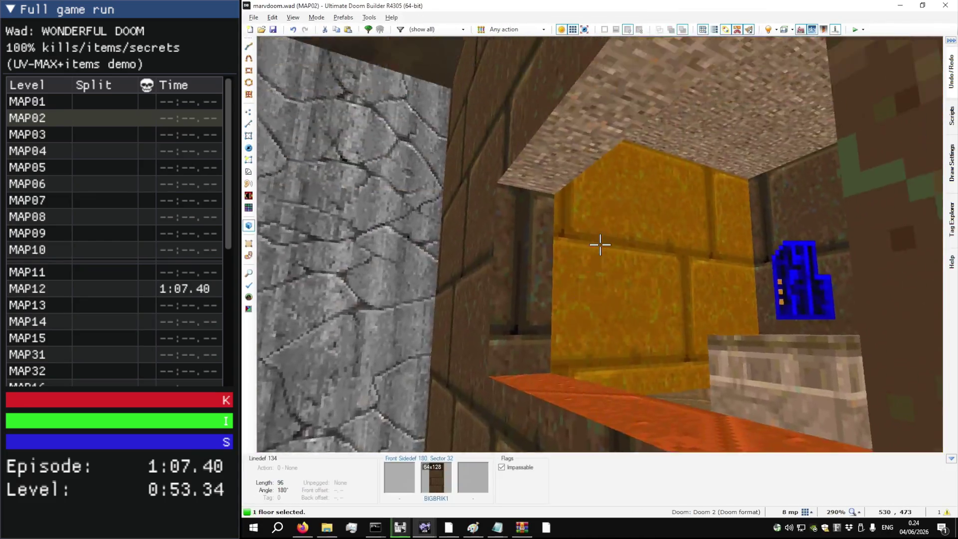
{"action": "left_click", "coordinate": [600, 245]}
{"action": "scroll", "coordinate": [600, 245], "scroll_direction": "up", "scroll_amount": 1}
{"action": "key", "text": "w"}
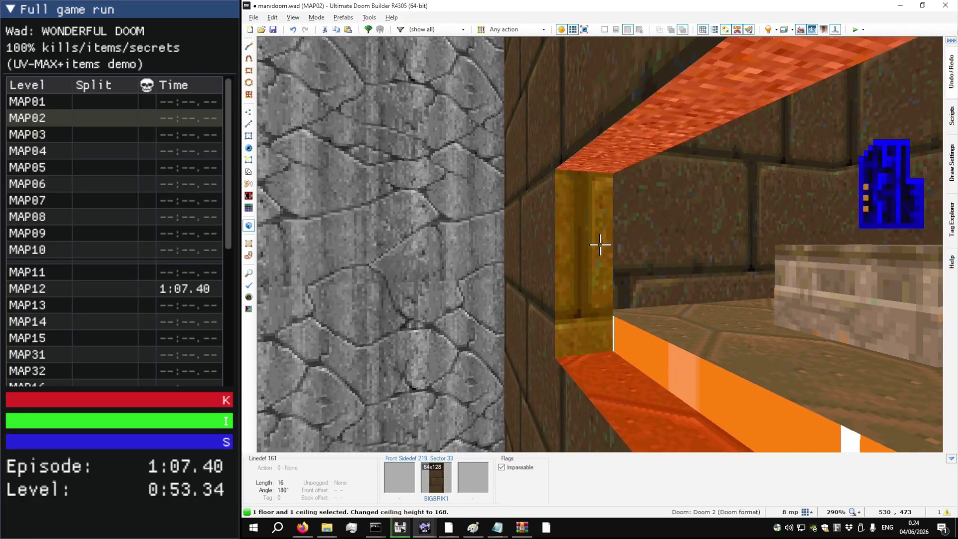
{"action": "key", "text": "s"}
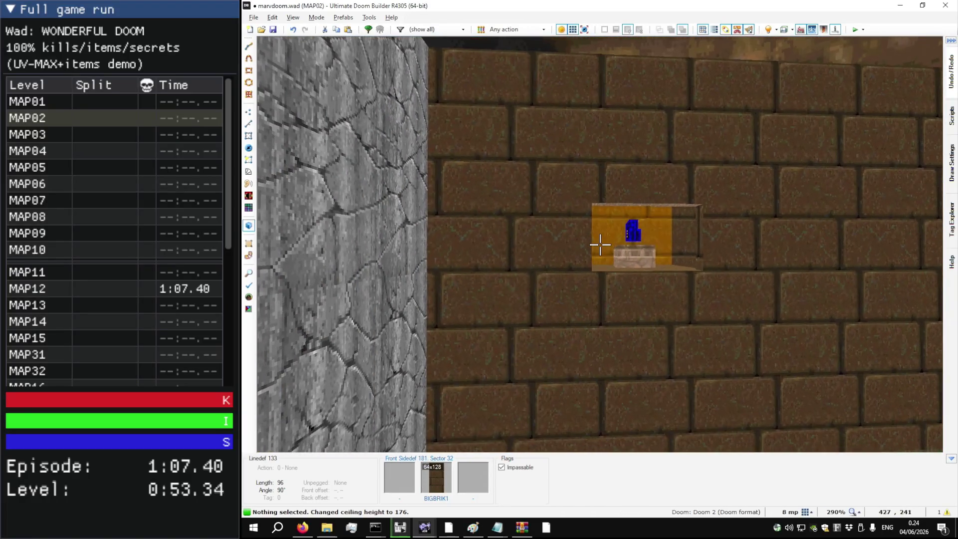
{"action": "key", "text": "F9"}
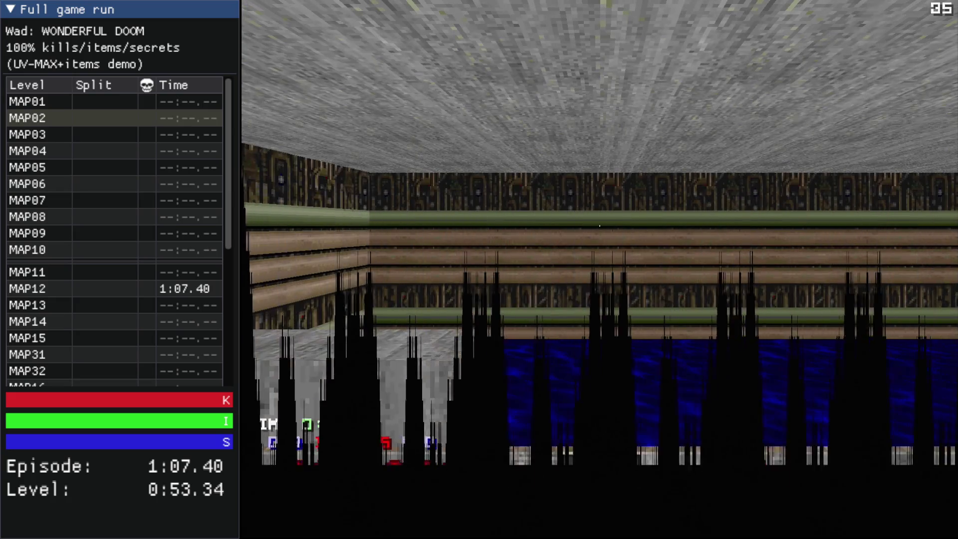
Step: Walk along the water and through the yard to the stairs, then exit dsda-doom
{"action": "key", "text": "w"}
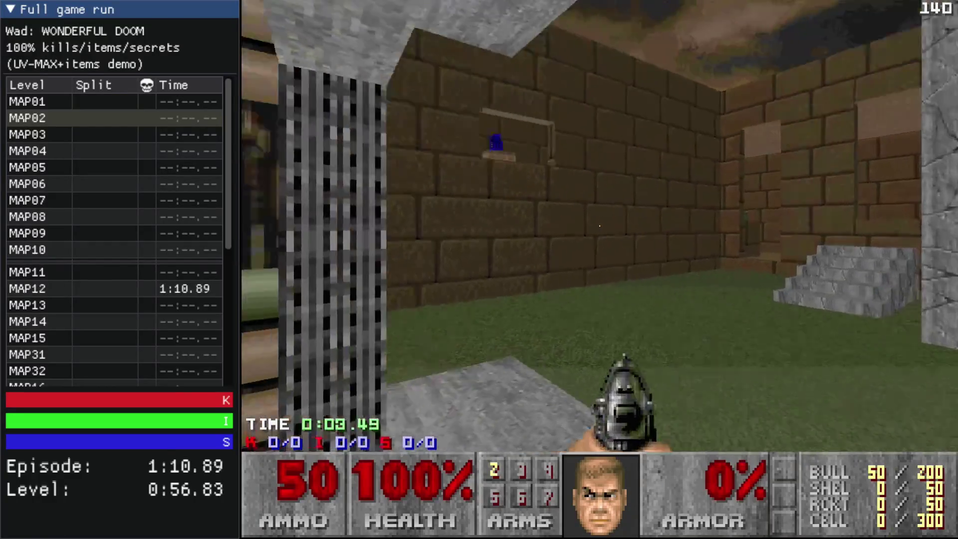
{"action": "key", "text": "w"}
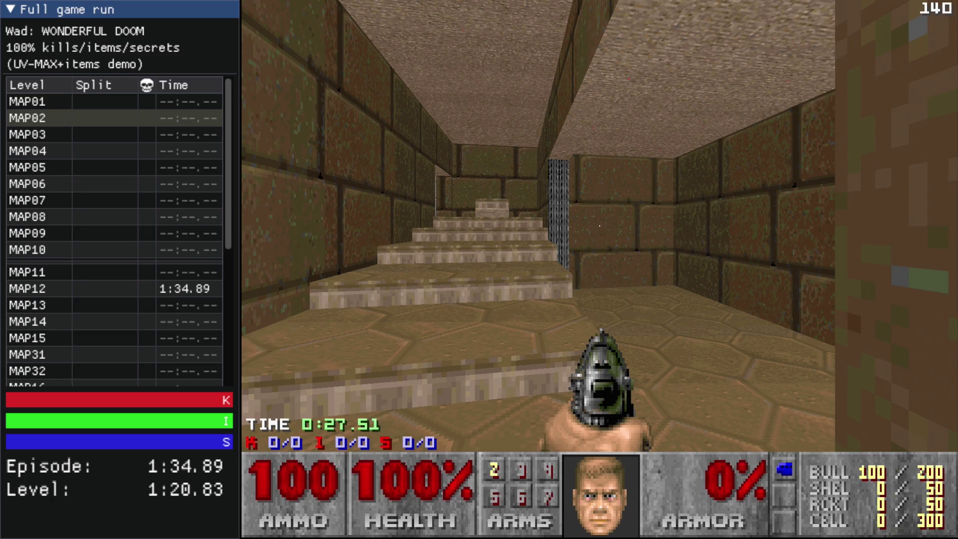
{"action": "key", "text": "Escape"}
{"action": "key", "text": "alt+F4"}
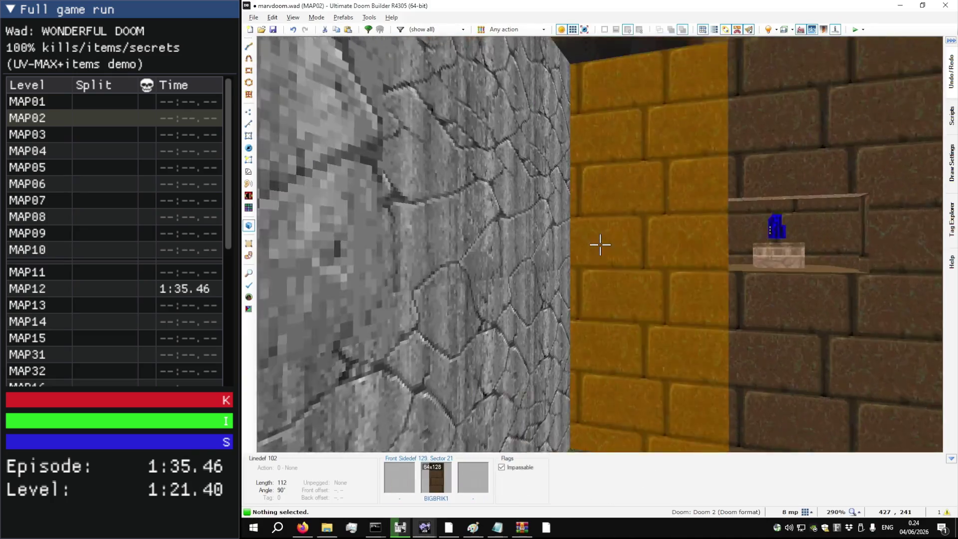
Step: Delete Sector 30 north of the upper corridor together with the thin door strip below it
{"action": "key", "text": "w"}
{"action": "key", "text": "s"}
{"action": "scroll", "coordinate": [595, 246], "scroll_direction": "down", "scroll_amount": 8}
{"action": "scroll", "coordinate": [595, 136], "scroll_direction": "up", "scroll_amount": 6}
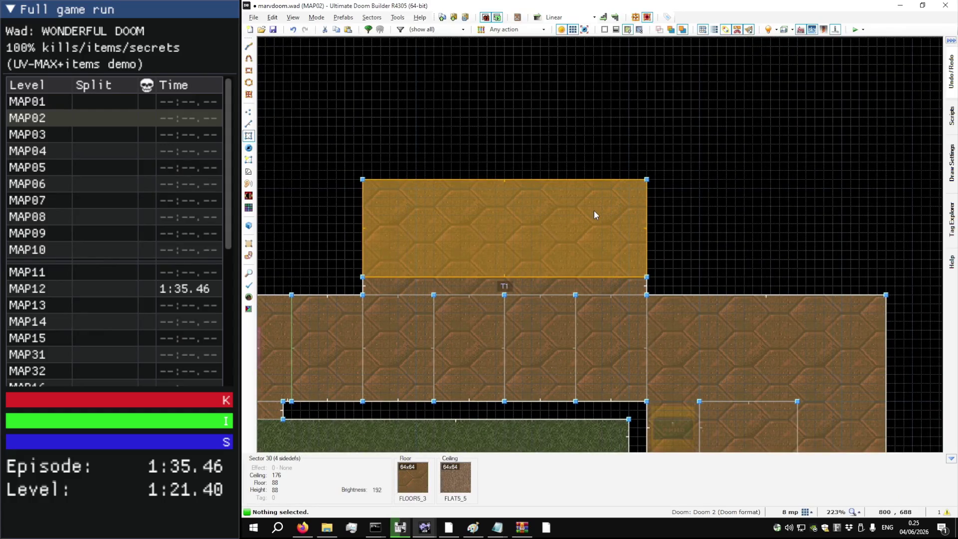
{"action": "left_click", "coordinate": [591, 212]}
{"action": "left_click", "coordinate": [610, 285]}
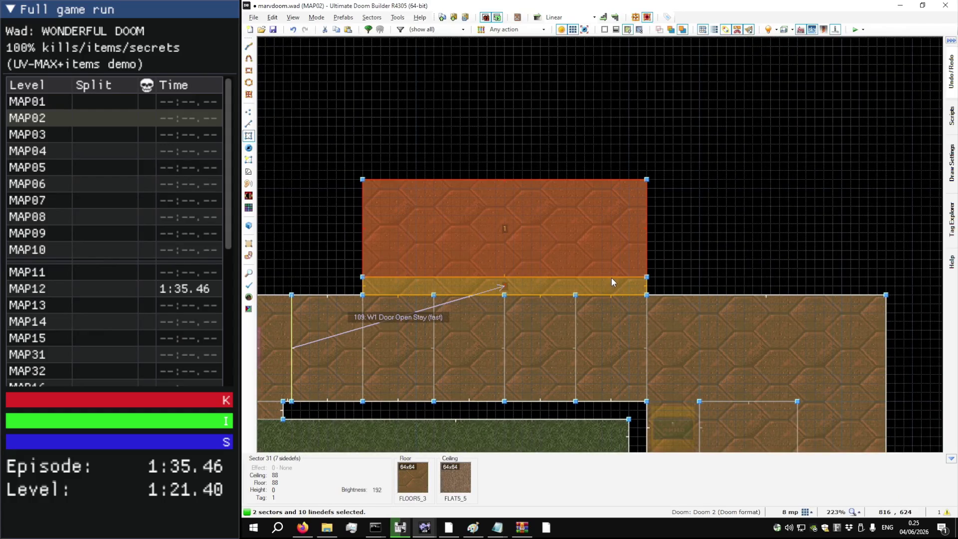
{"action": "key", "text": "Delete"}
{"action": "key", "text": "w"}
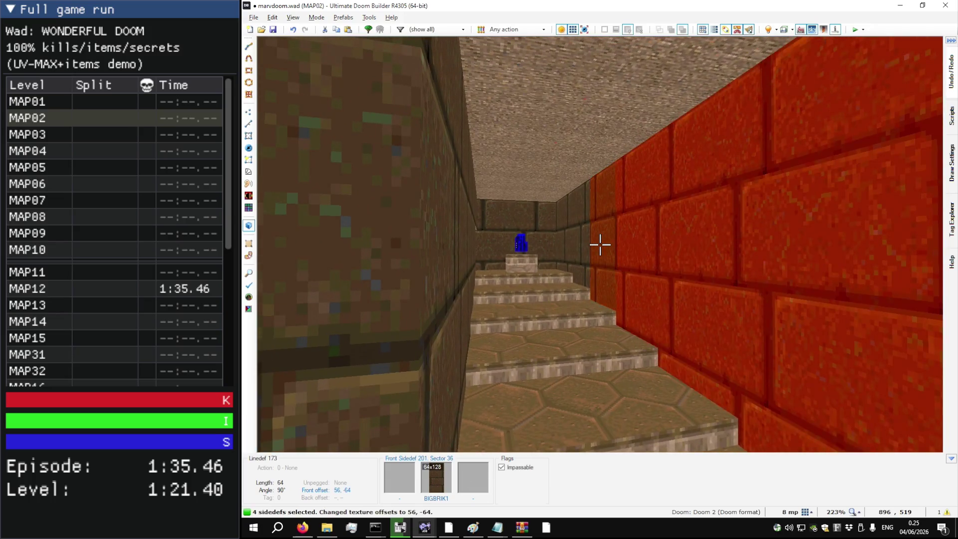
Step: Reset the vertical offset to 0 and auto-align the brick textures along the stair corridor walls
{"action": "key", "text": "c"}
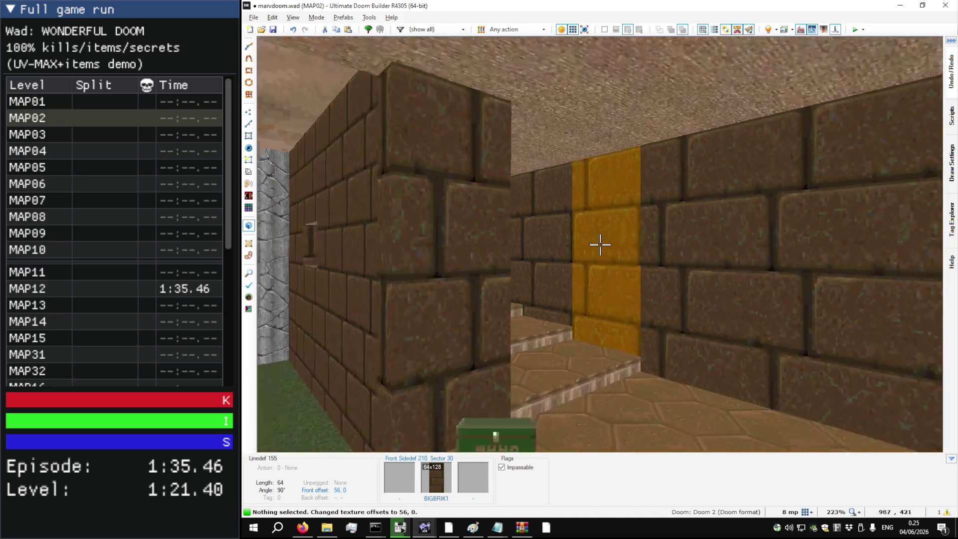
{"action": "key", "text": "w"}
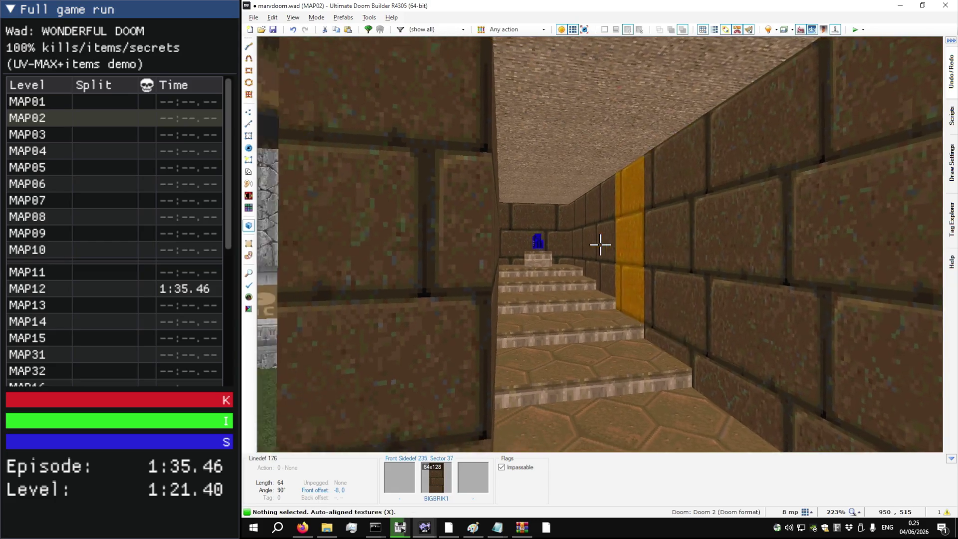
{"action": "key", "text": "w"}
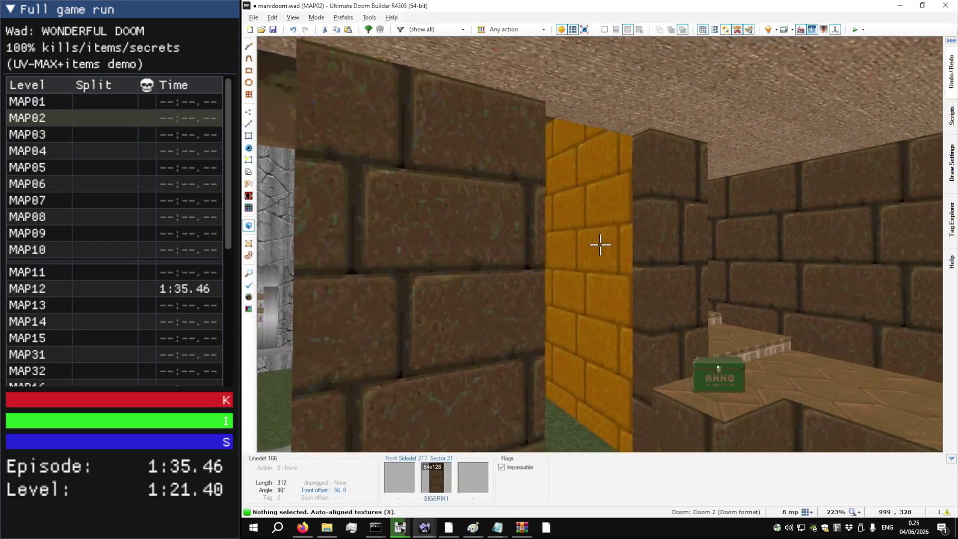
{"action": "key", "text": "a"}
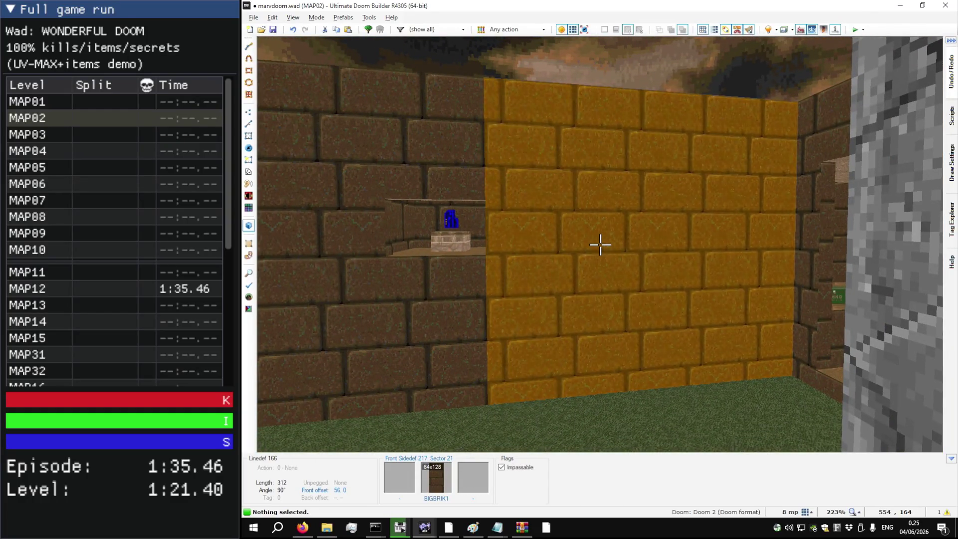
{"action": "key", "text": "w"}
{"action": "key", "text": "w"}
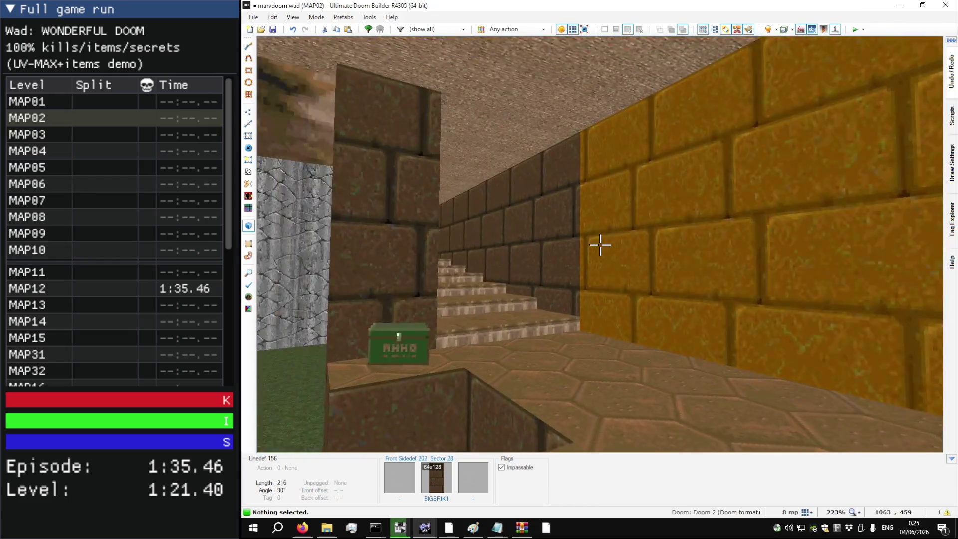
{"action": "key", "text": "s"}
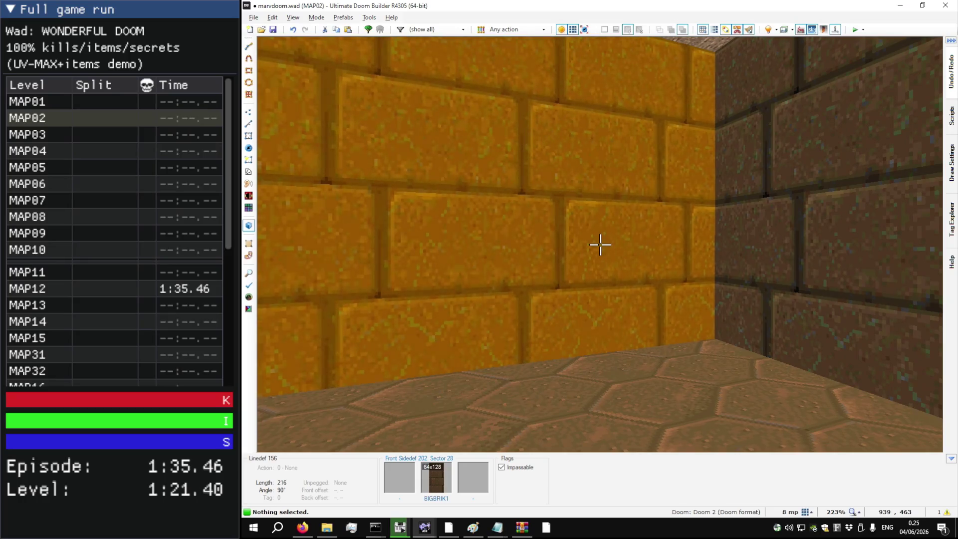
Step: Exit Visual Mode back to 2D Sectors Mode
{"action": "key", "text": "q"}
{"action": "scroll", "coordinate": [598, 227], "scroll_direction": "down", "scroll_amount": 10}
{"action": "scroll", "coordinate": [573, 143], "scroll_direction": "up", "scroll_amount": 15}
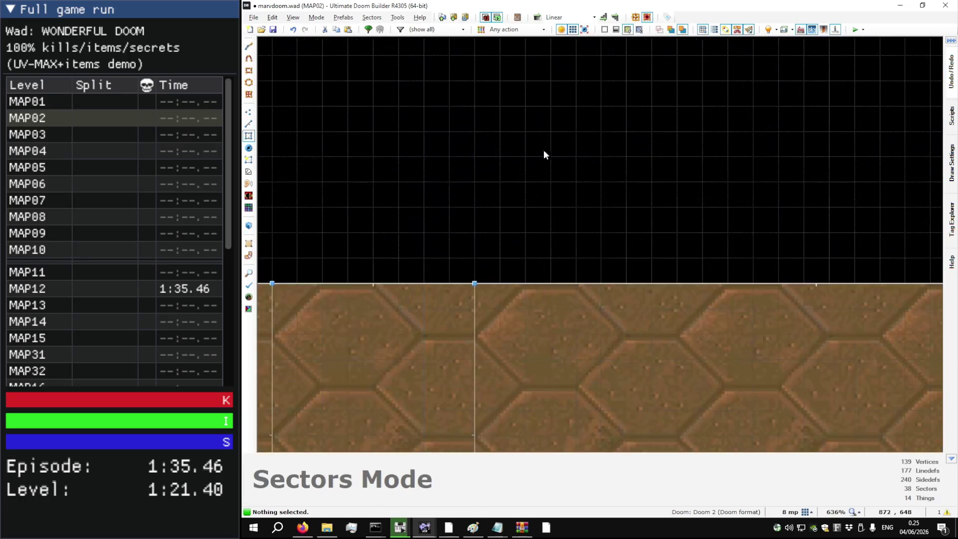
Step: Draw a first closed sector outline north of the east room
{"action": "key", "text": "d"}
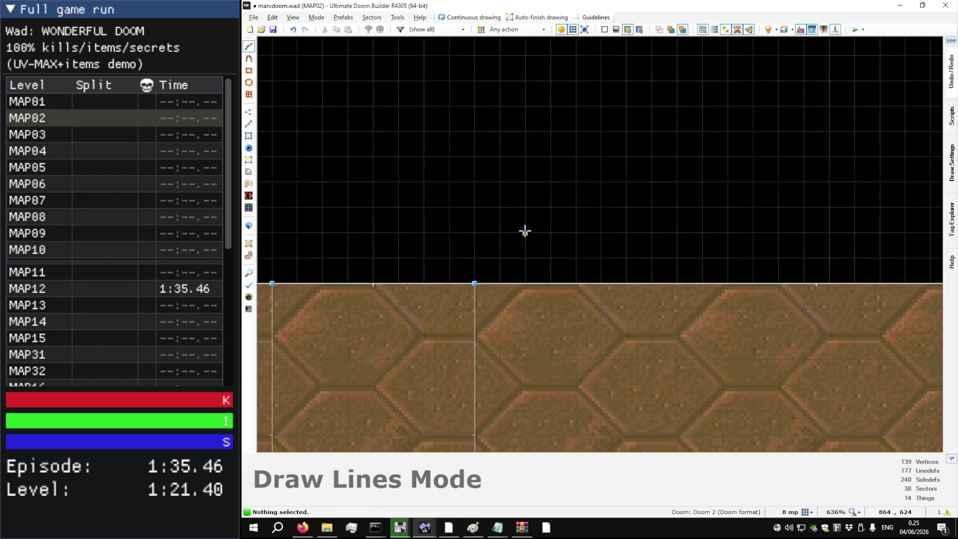
{"action": "scroll", "coordinate": [525, 283], "scroll_direction": "down", "scroll_amount": 5}
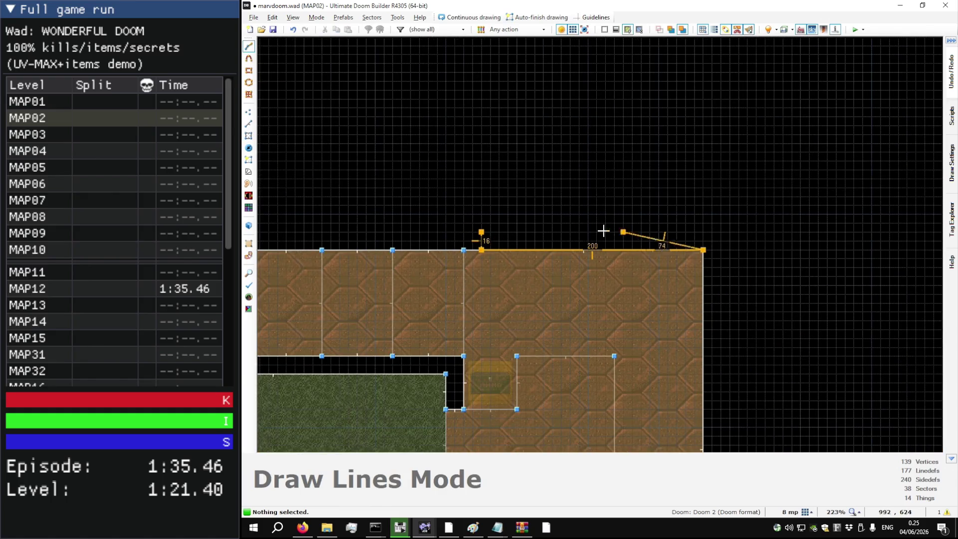
{"action": "scroll", "coordinate": [557, 214], "scroll_direction": "down", "scroll_amount": 4}
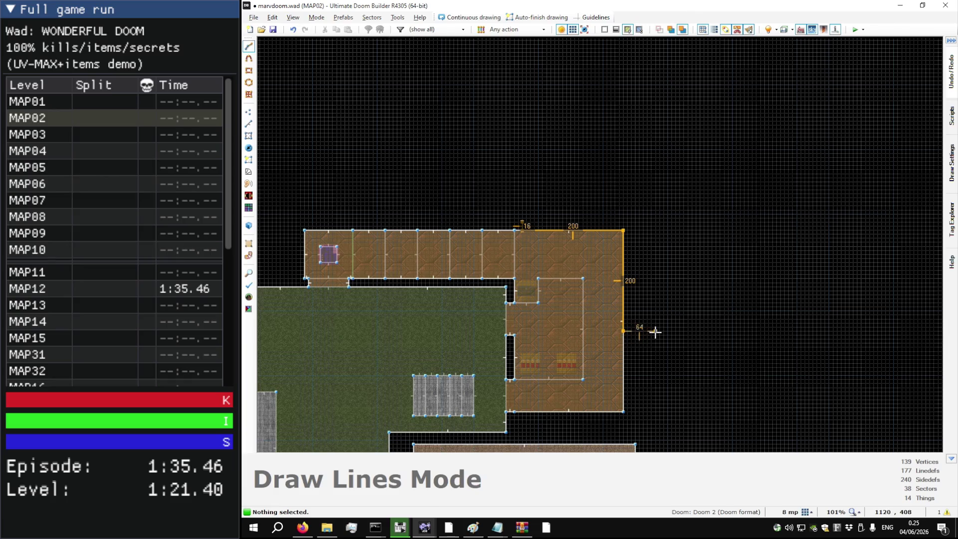
{"action": "scroll", "coordinate": [627, 332], "scroll_direction": "up", "scroll_amount": 9}
{"action": "left_click", "coordinate": [622, 331]}
{"action": "scroll", "coordinate": [620, 339], "scroll_direction": "down", "scroll_amount": 10}
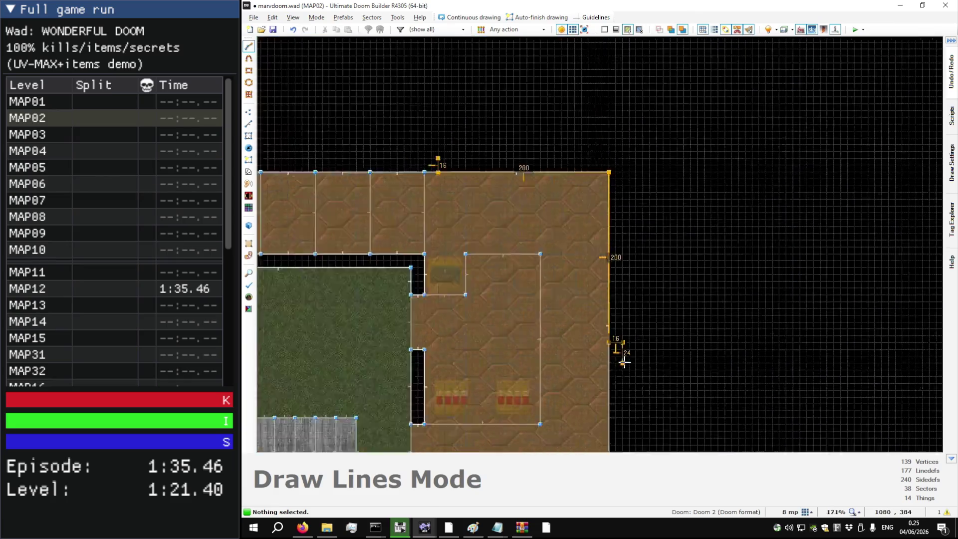
{"action": "scroll", "coordinate": [626, 280], "scroll_direction": "up", "scroll_amount": 4}
{"action": "scroll", "coordinate": [627, 273], "scroll_direction": "up", "scroll_amount": 4}
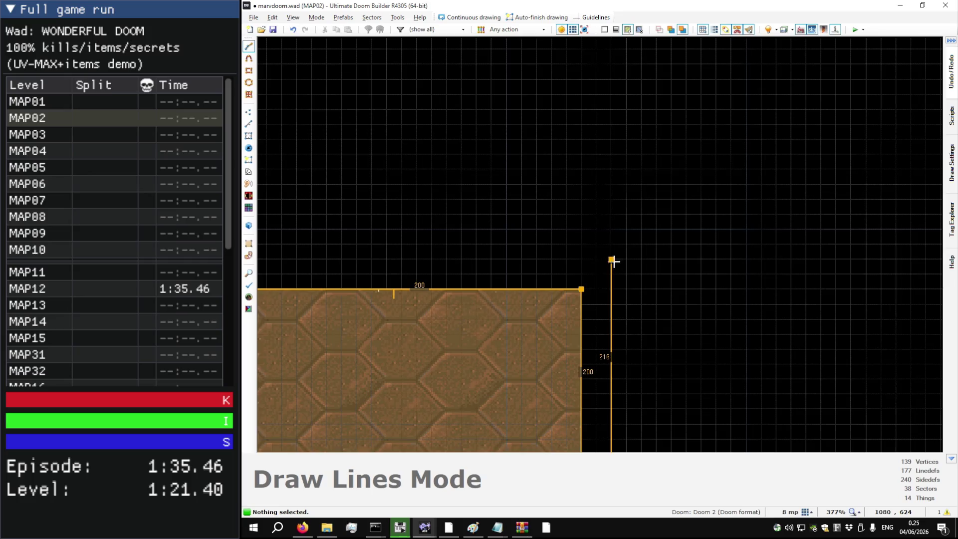
{"action": "left_click", "coordinate": [613, 260]}
{"action": "scroll", "coordinate": [639, 257], "scroll_direction": "down", "scroll_amount": 5}
{"action": "left_click", "coordinate": [492, 259]}
{"action": "scroll", "coordinate": [490, 223], "scroll_direction": "up", "scroll_amount": 5}
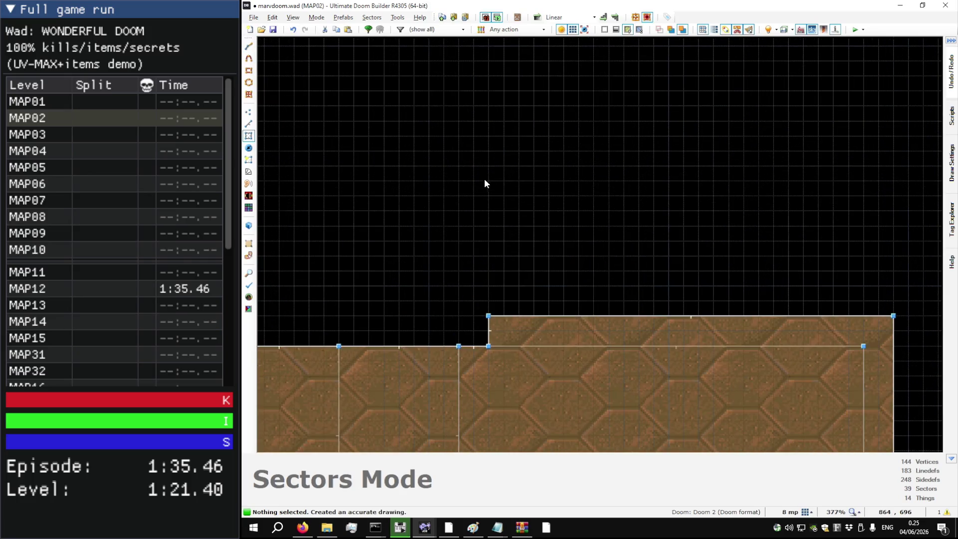
Step: Draw a second sector beside it and drag the new room's east linedef farther out
{"action": "left_click", "coordinate": [488, 316]}
{"action": "scroll", "coordinate": [439, 265], "scroll_direction": "down", "scroll_amount": 3}
{"action": "left_click", "coordinate": [642, 278]}
{"action": "scroll", "coordinate": [582, 265], "scroll_direction": "down", "scroll_amount": 4}
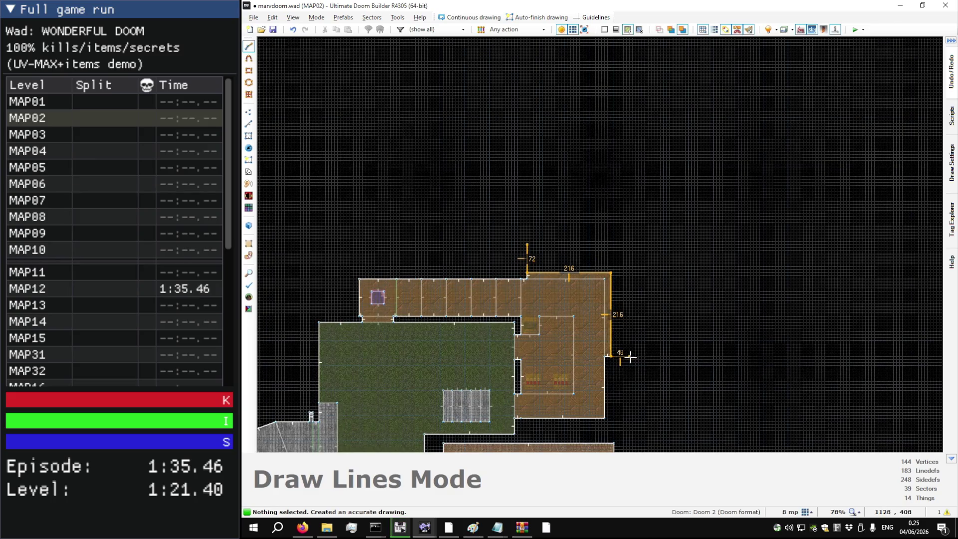
{"action": "scroll", "coordinate": [627, 234], "scroll_direction": "up", "scroll_amount": 2}
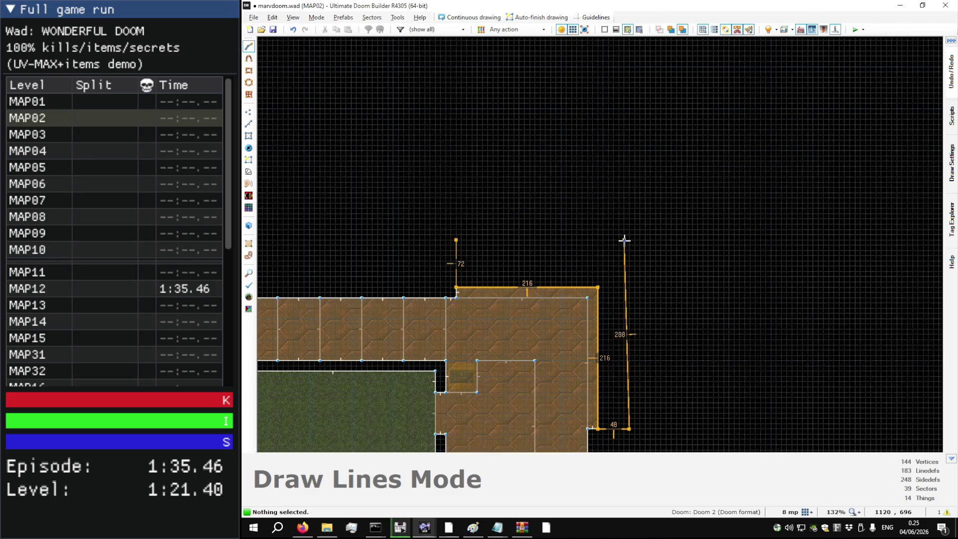
{"action": "left_click", "coordinate": [458, 241]}
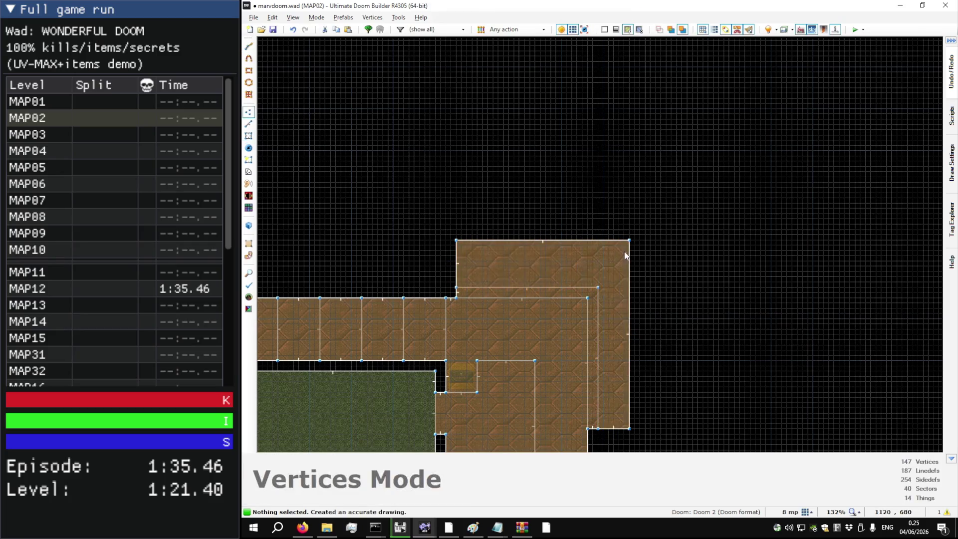
{"action": "key", "text": "l"}
{"action": "left_click_drag", "start_coordinate": [630, 256], "coordinate": [644, 256]}
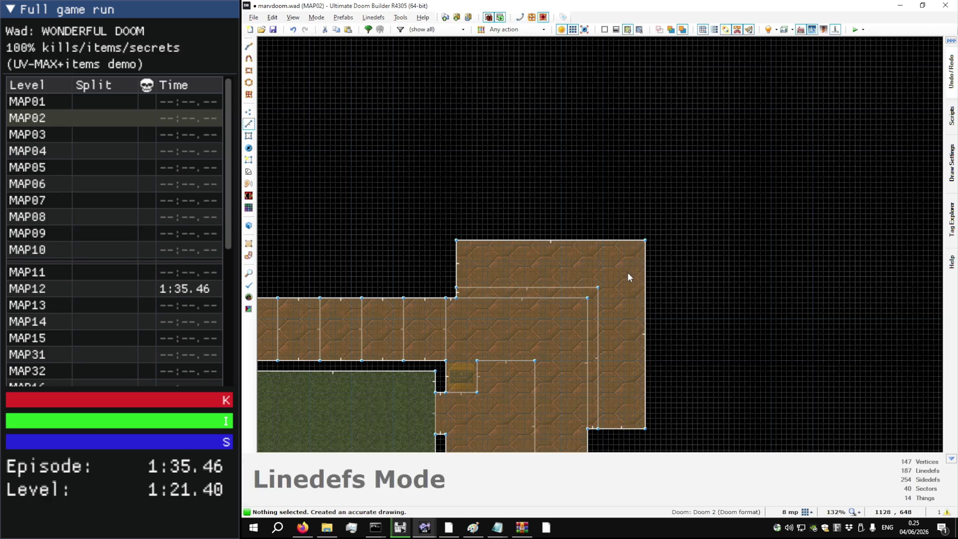
{"action": "key", "text": "w"}
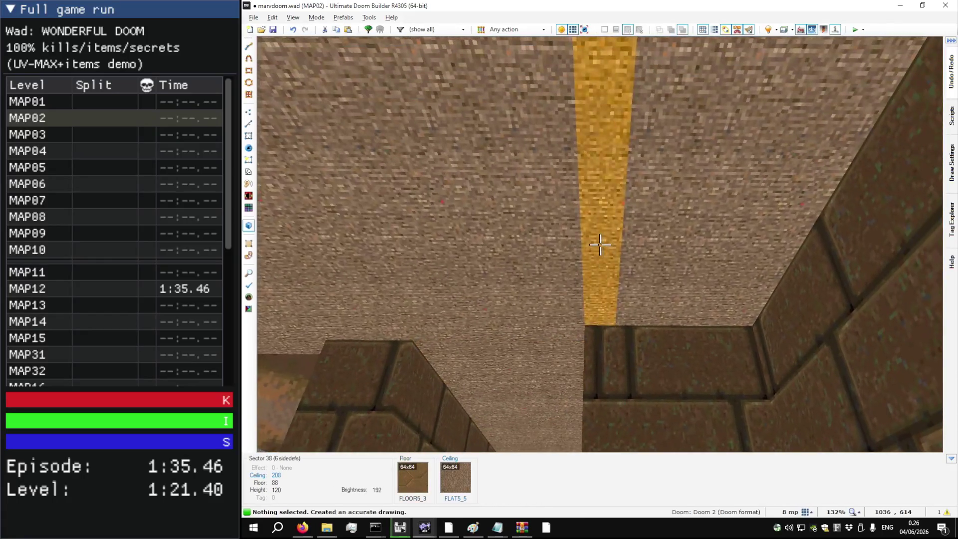
Step: Select the new ceilings and apply BIGBRIK1 to the untextured upper wall
{"action": "left_click", "coordinate": [599, 245]}
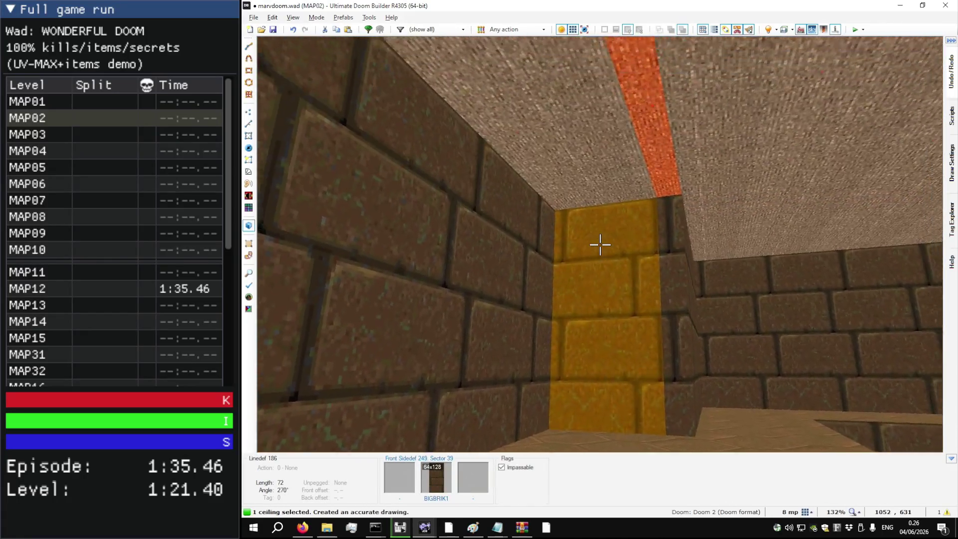
{"action": "left_click", "coordinate": [600, 244]}
{"action": "left_click", "coordinate": [600, 245]}
{"action": "scroll", "coordinate": [600, 245], "scroll_direction": "down", "scroll_amount": 6}
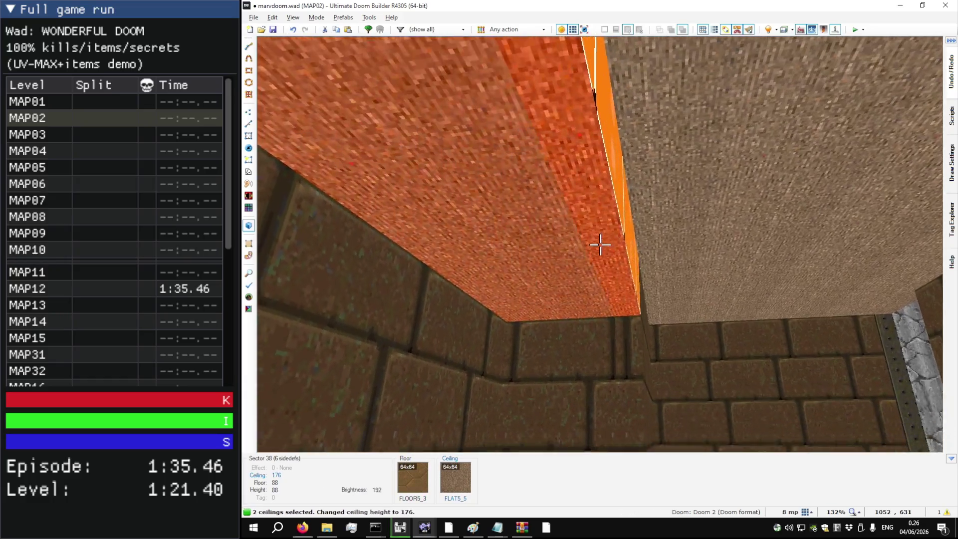
{"action": "scroll", "coordinate": [599, 245], "scroll_direction": "up", "scroll_amount": 2}
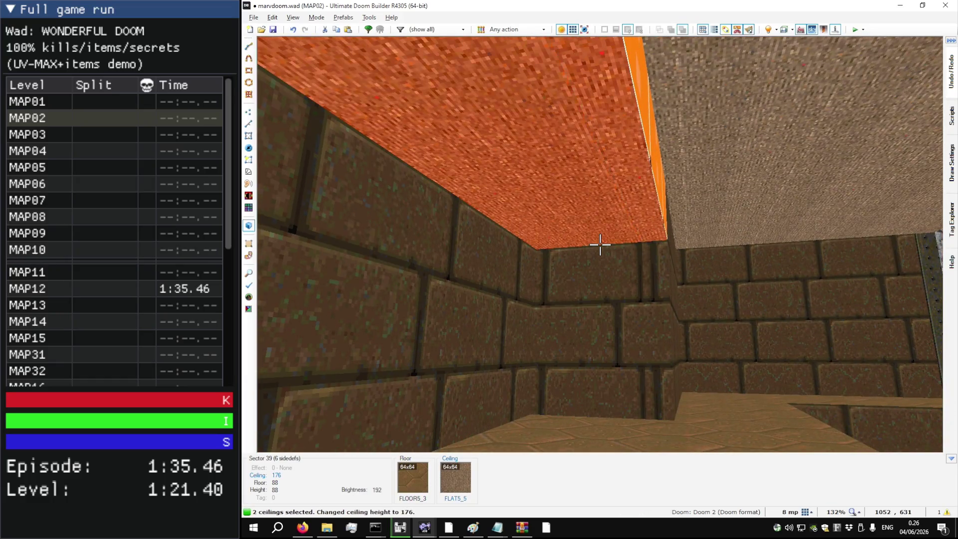
{"action": "key", "text": "Escape"}
{"action": "key", "text": "ctrl+v"}
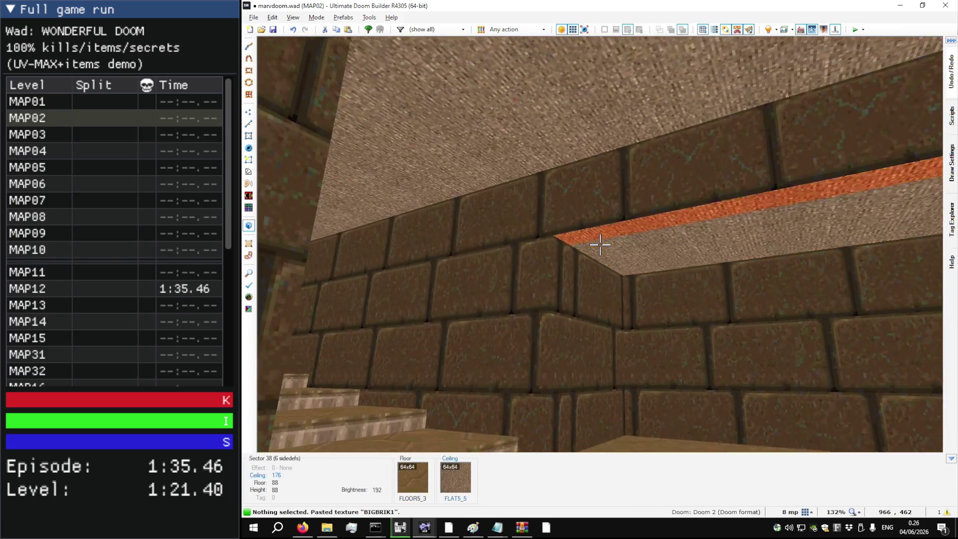
{"action": "scroll", "coordinate": [600, 245], "scroll_direction": "down", "scroll_amount": 5}
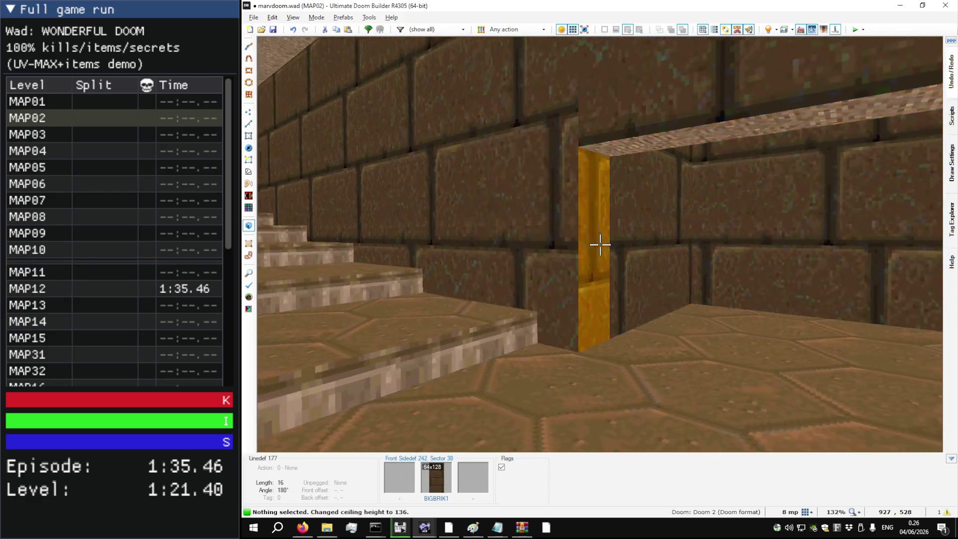
Step: Give both door side walls a lower-unpegged DOORTRAK texture
{"action": "key", "text": "l"}
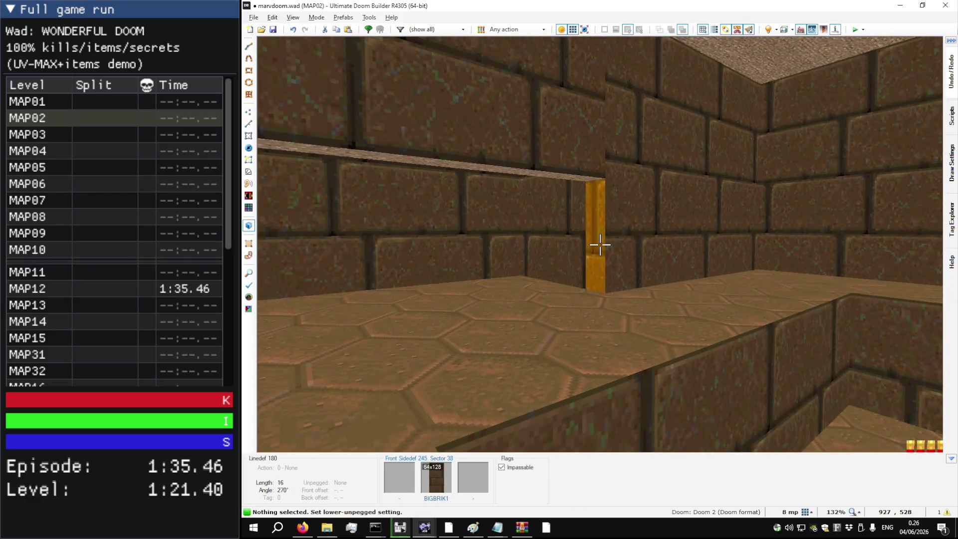
{"action": "right_click", "coordinate": [600, 245]}
{"action": "type", "text": "DOORTRAK"}
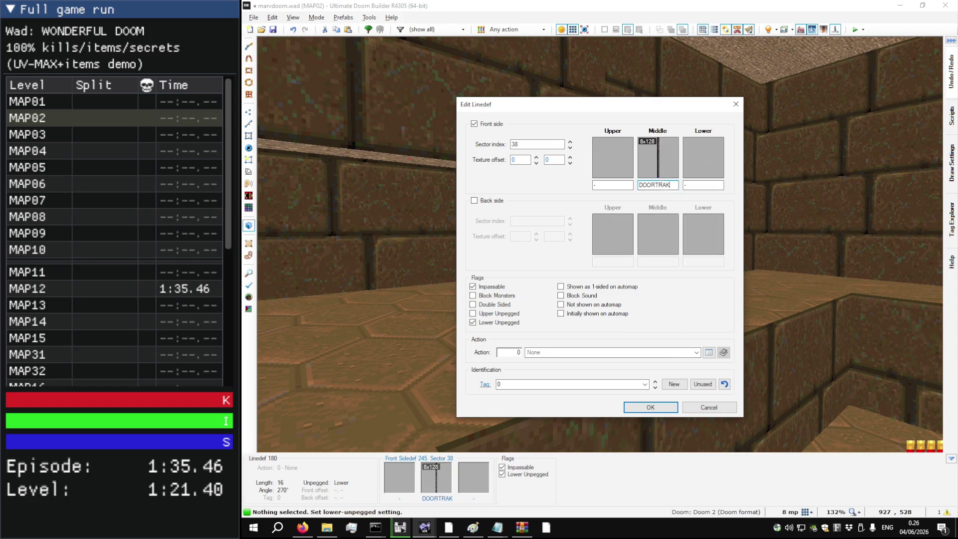
{"action": "key", "text": "Return"}
{"action": "key", "text": "ctrl+v"}
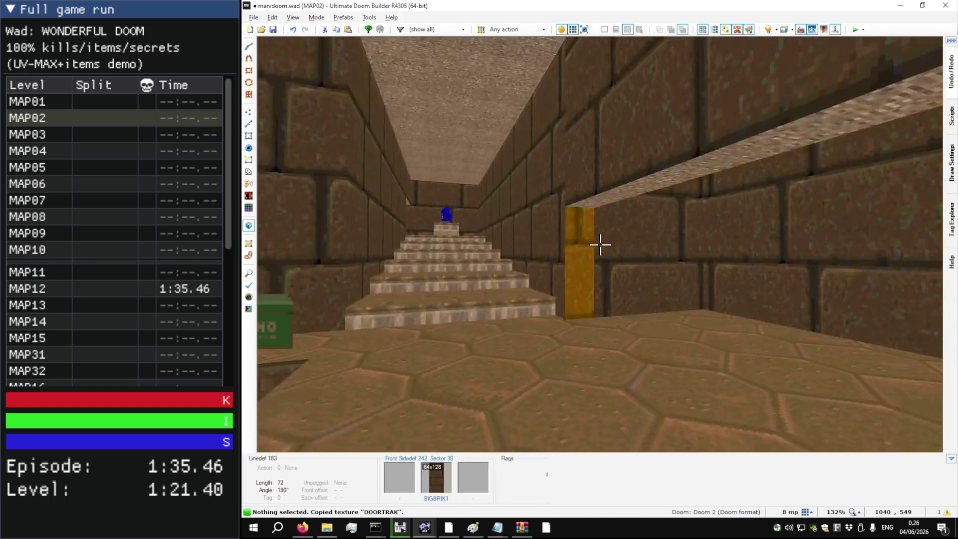
Step: Put FLOOR5_3 on the door ceiling, lower it to 88, and check the sector heights
{"action": "key", "text": "ctrl+c"}
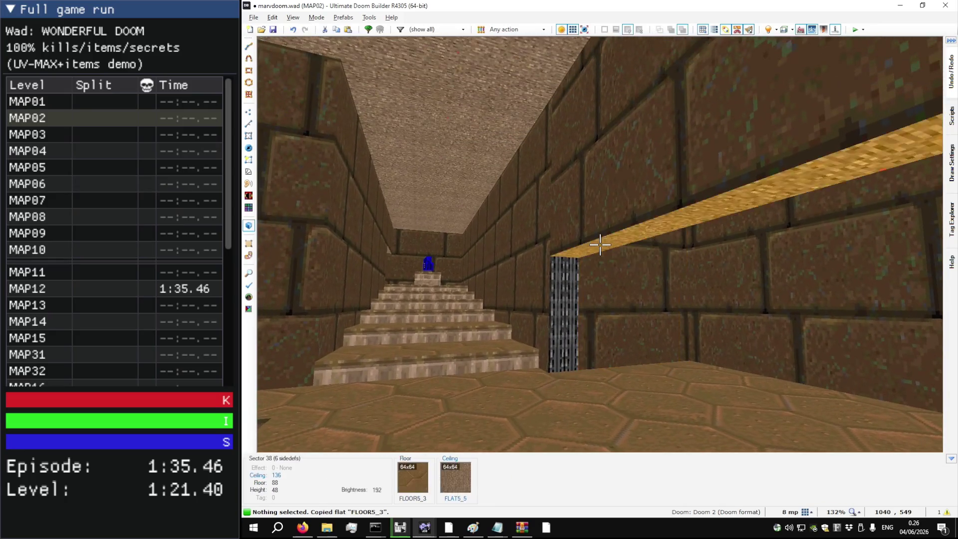
{"action": "left_click", "coordinate": [599, 244]}
{"action": "scroll", "coordinate": [600, 245], "scroll_direction": "down", "scroll_amount": 4}
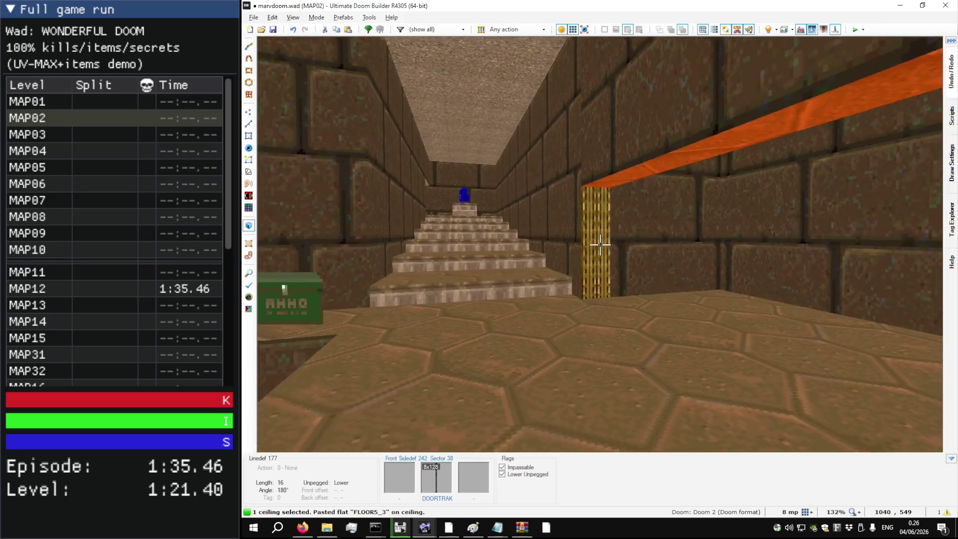
{"action": "scroll", "coordinate": [600, 244], "scroll_direction": "down", "scroll_amount": 2}
{"action": "key", "text": "q"}
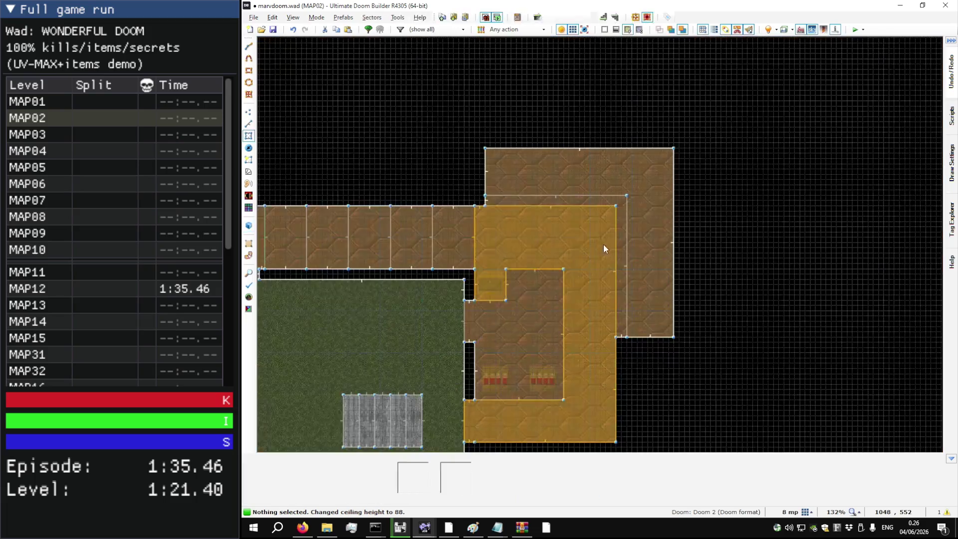
{"action": "right_click", "coordinate": [619, 211]}
{"action": "left_click", "coordinate": [623, 340]}
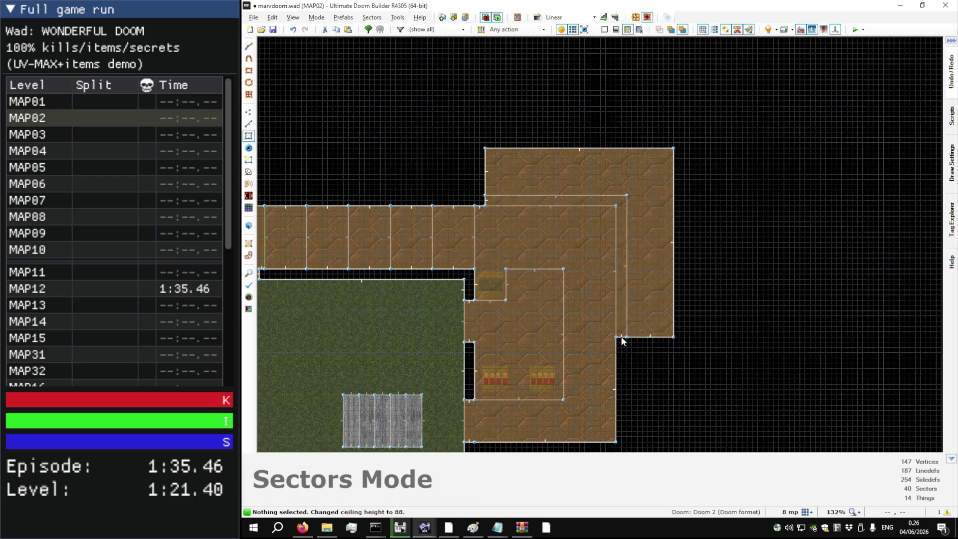
{"action": "key", "text": "F9"}
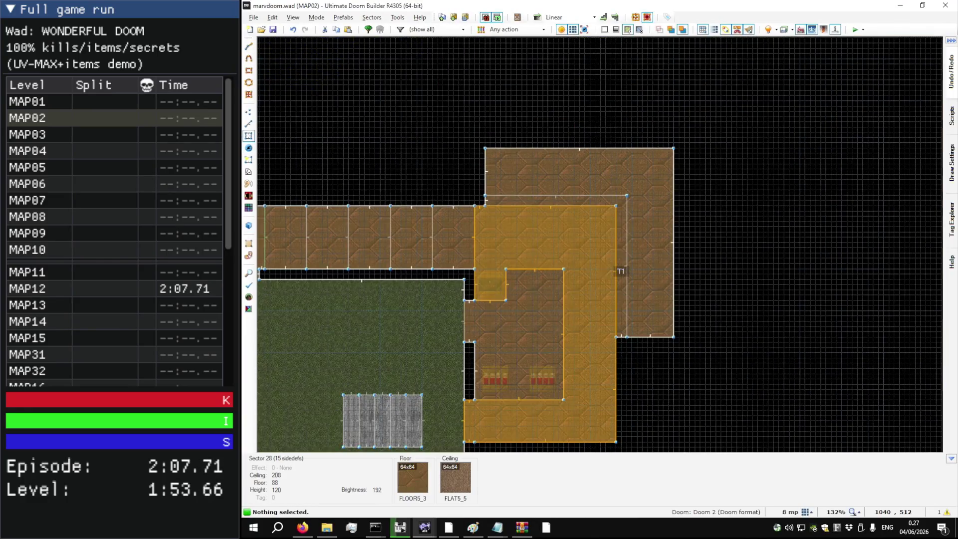
Step: Slide the brick texture on both corridor walls to offsets 24, -72
{"action": "key", "text": "q"}
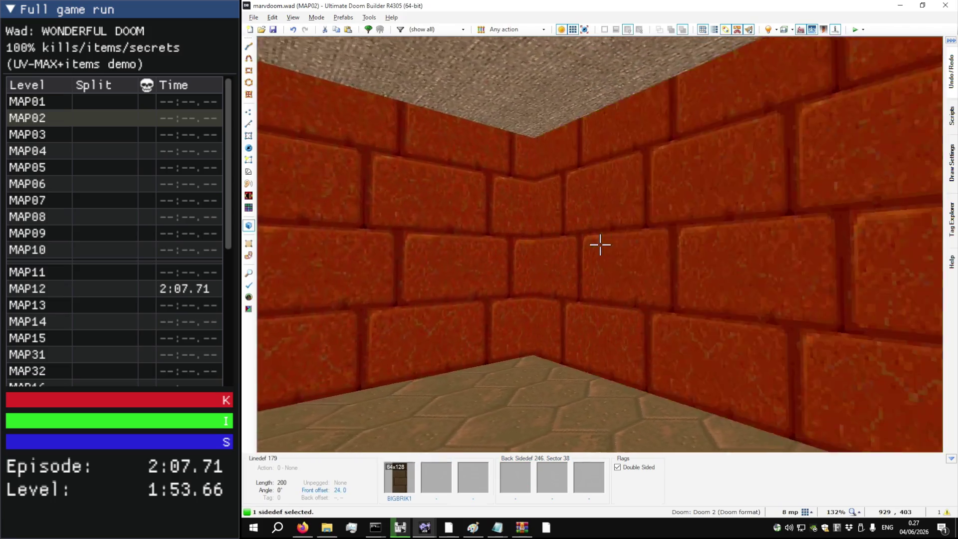
{"action": "left_click_drag", "start_coordinate": [601, 244], "coordinate": [600, 244]}
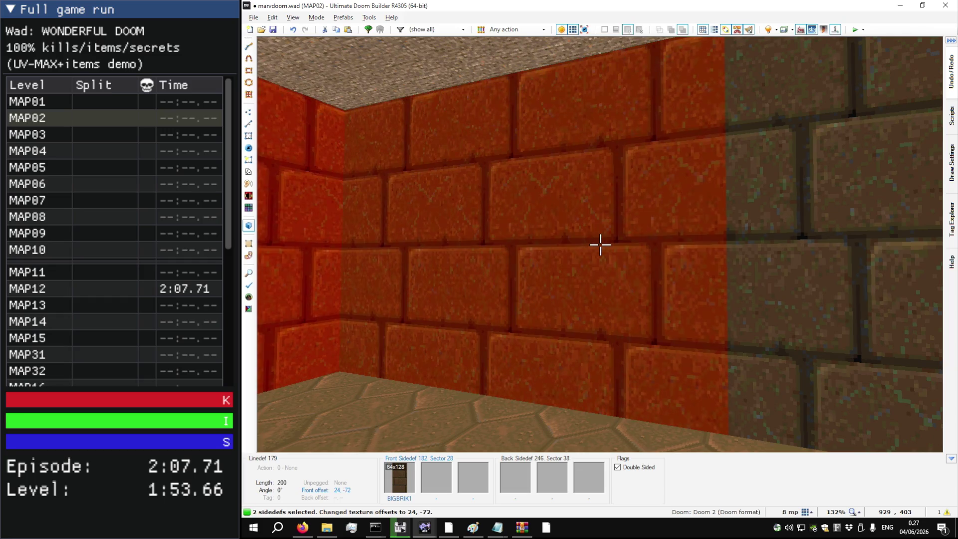
{"action": "key", "text": "c"}
Step: Fly over to view the yard stairs, then return to the 2D map
{"action": "key", "text": "w"}
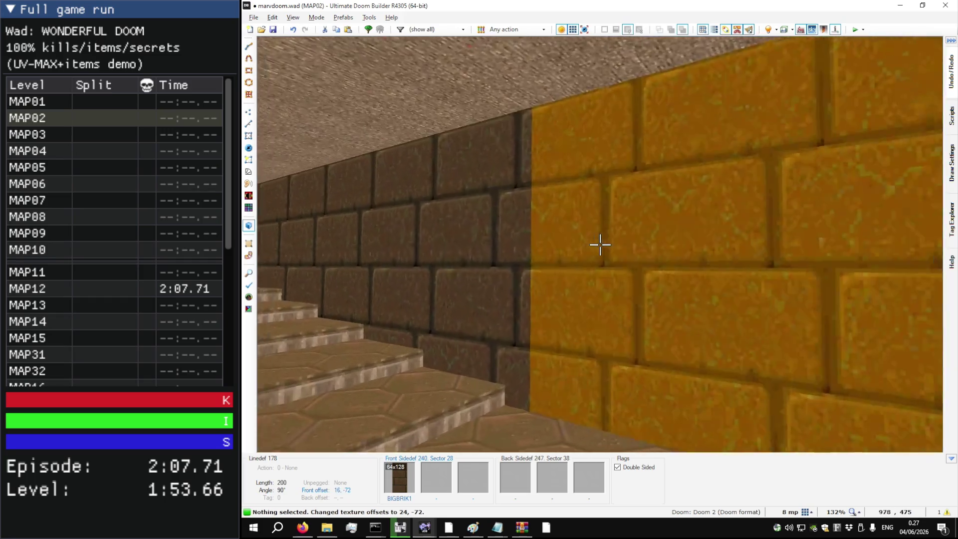
{"action": "key", "text": "w"}
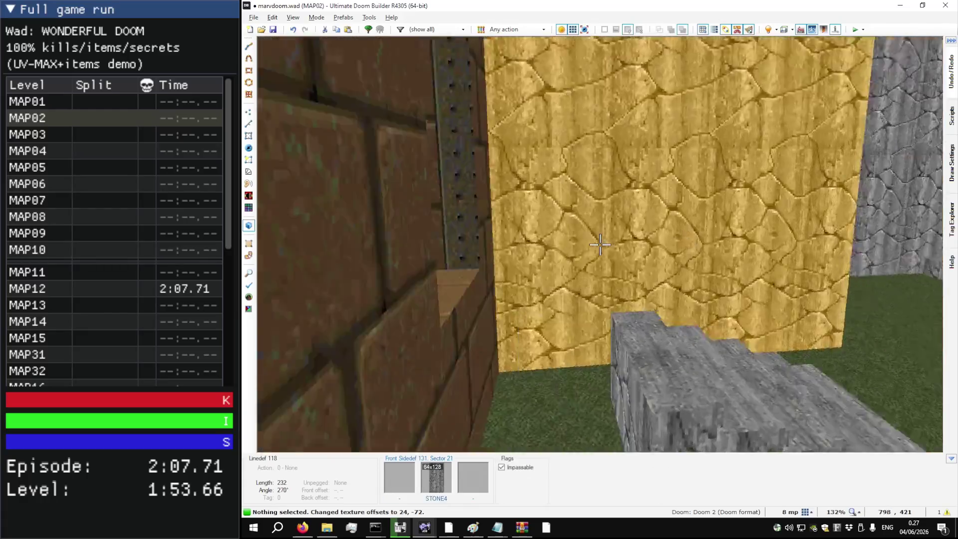
{"action": "key", "text": "w"}
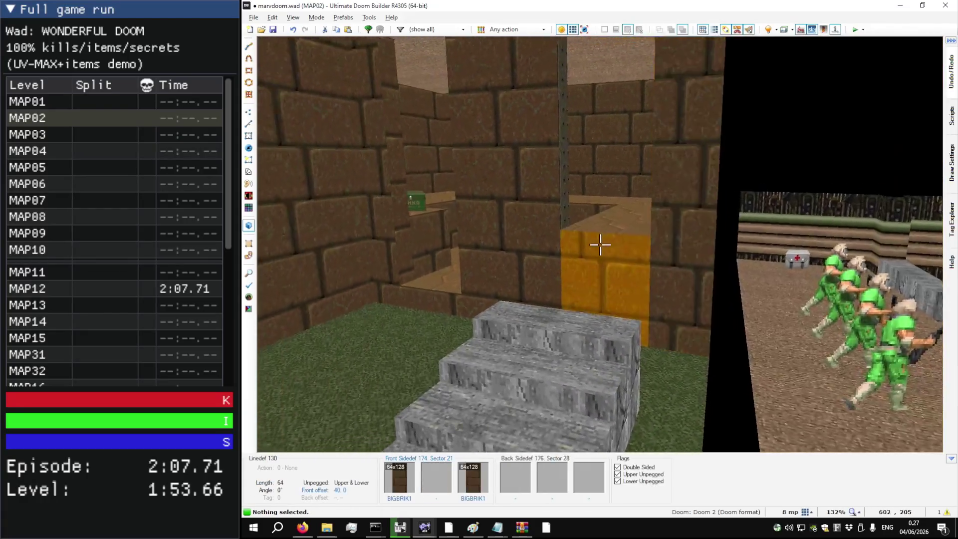
{"action": "key", "text": "s"}
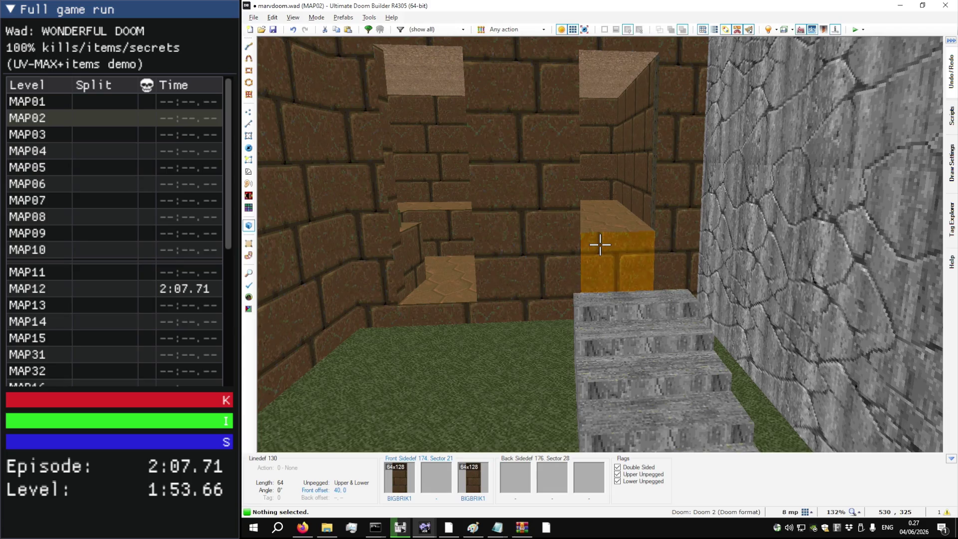
{"action": "key", "text": "q"}
{"action": "scroll", "coordinate": [687, 265], "scroll_direction": "up", "scroll_amount": 4}
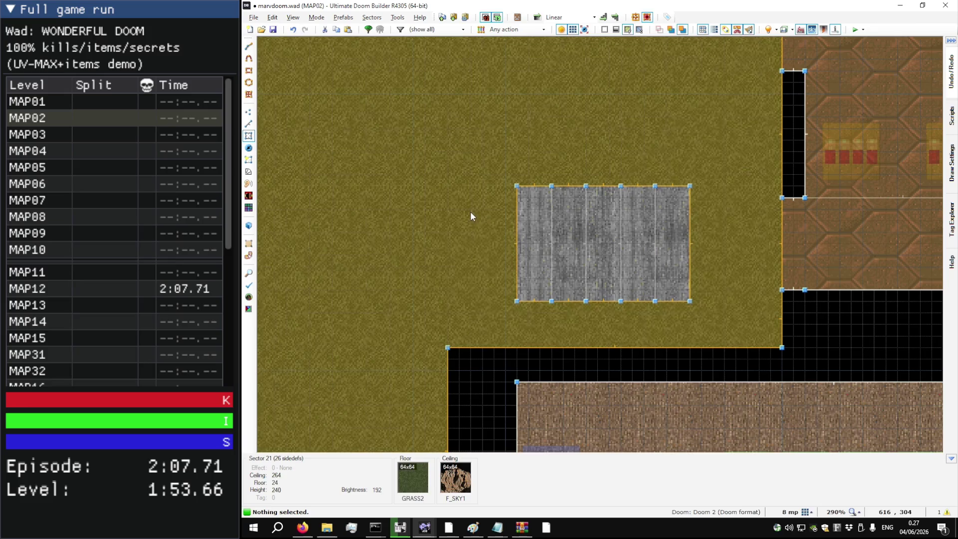
Step: Draw the outline of a new bottom step sector at the yard stairs
{"action": "key", "text": "l"}
{"action": "scroll", "coordinate": [488, 190], "scroll_direction": "up", "scroll_amount": 4}
{"action": "key", "text": "d"}
{"action": "left_click", "coordinate": [475, 181]}
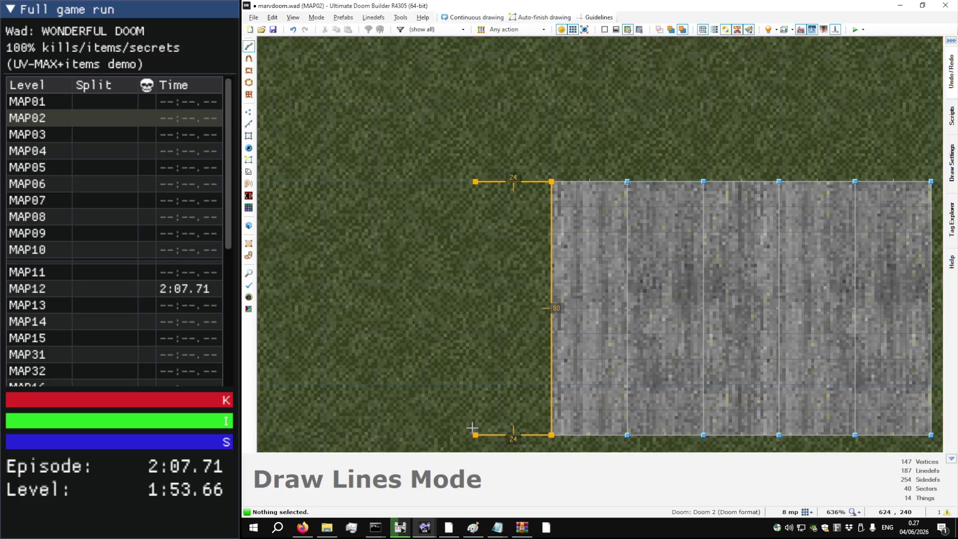
{"action": "key", "text": "ctrl+c"}
{"action": "key", "text": "s"}
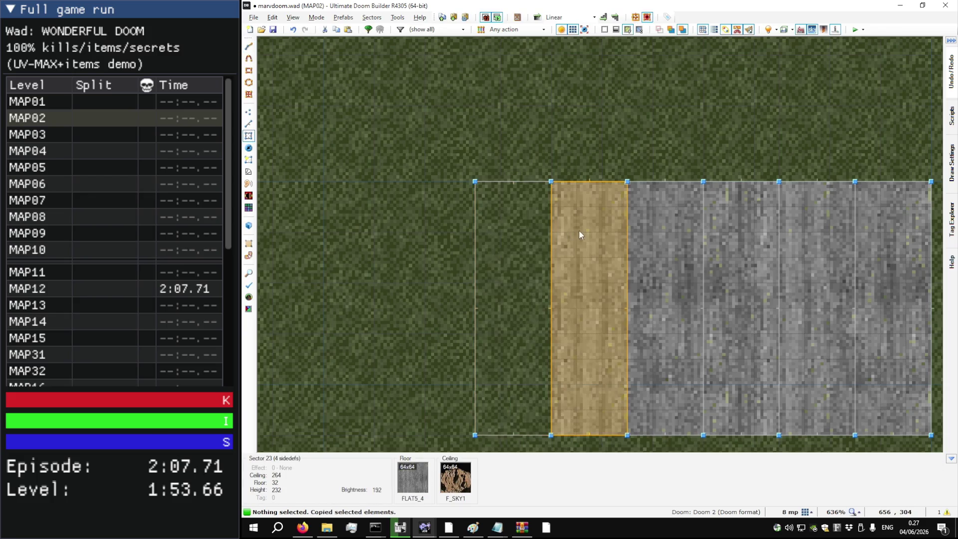
Step: Copy the neighbouring step's sector properties onto the new step
{"action": "key", "text": "ctrl+shift+c"}
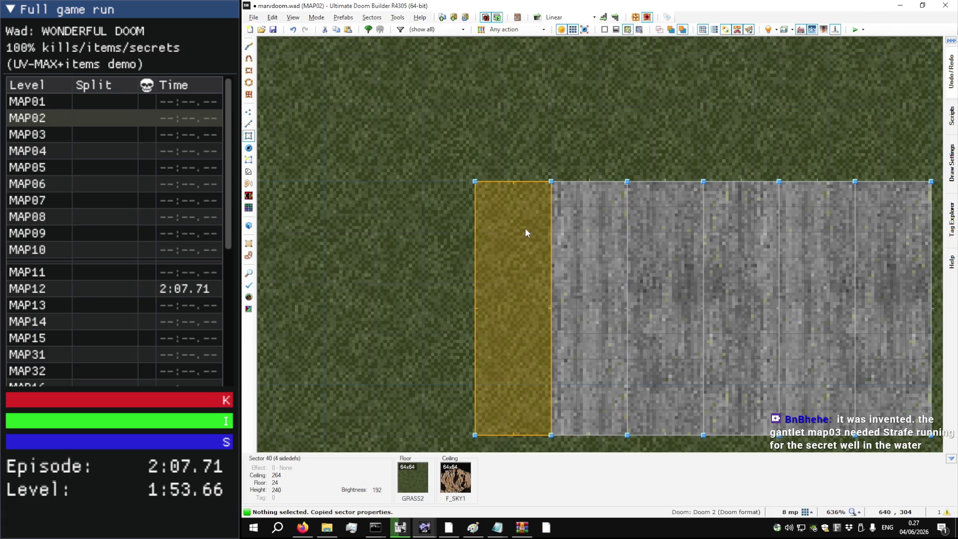
{"action": "key", "text": "ctrl+shift+v"}
{"action": "scroll", "coordinate": [525, 227], "scroll_direction": "down", "scroll_amount": 4}
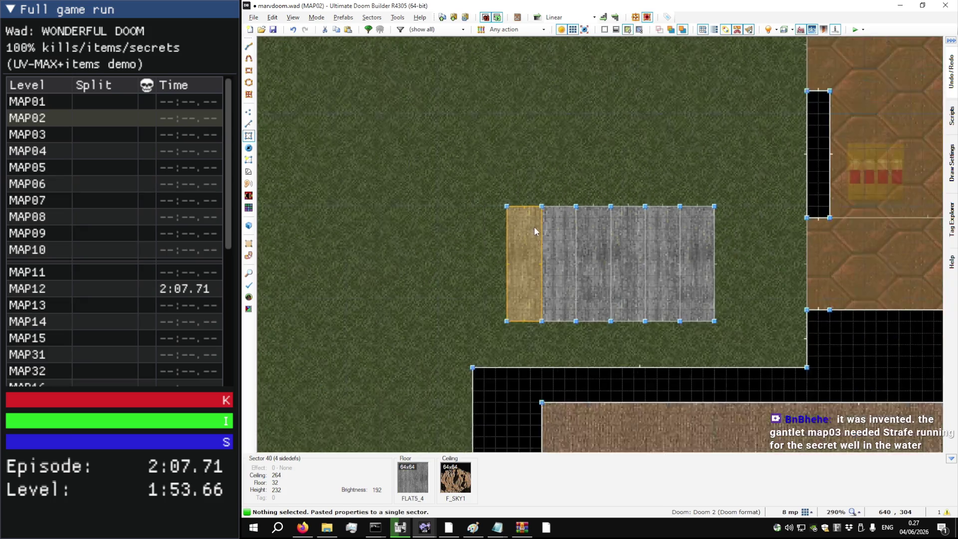
{"action": "key", "text": "w"}
{"action": "key", "text": "s"}
Step: Select the stair floors in 3D and adjust their heights
{"action": "left_click", "coordinate": [600, 244]}
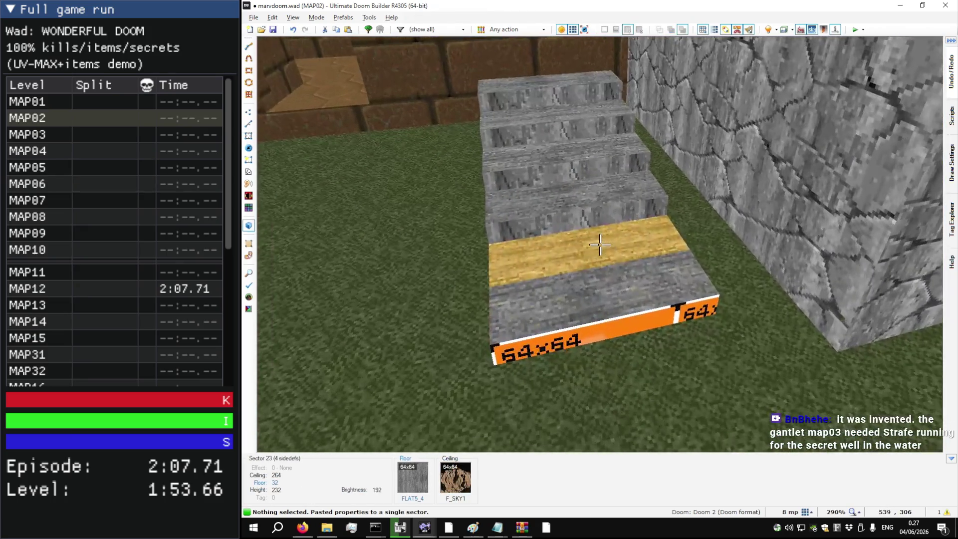
{"action": "key", "text": "w"}
{"action": "key", "text": "ctrl+shift+v"}
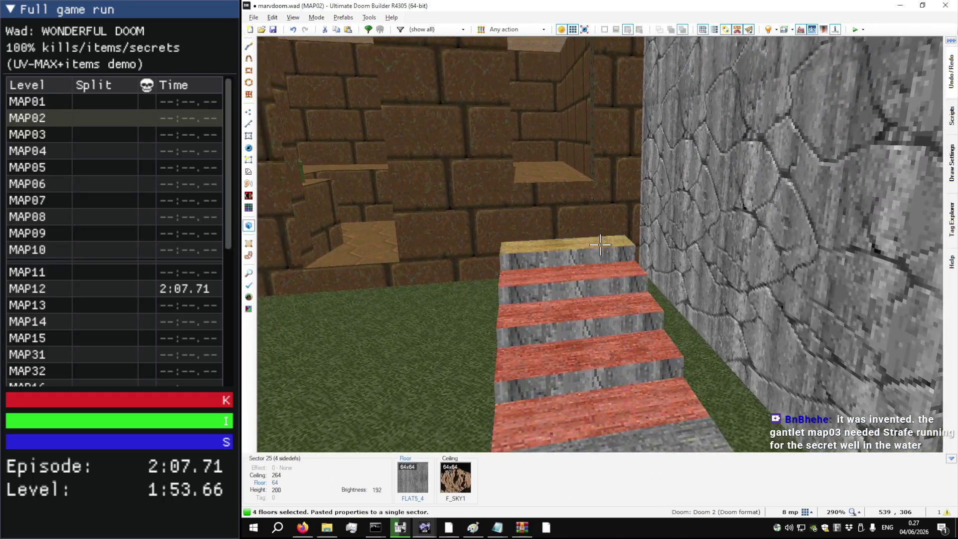
{"action": "key", "text": "Page_Up"}
{"action": "key", "text": "c"}
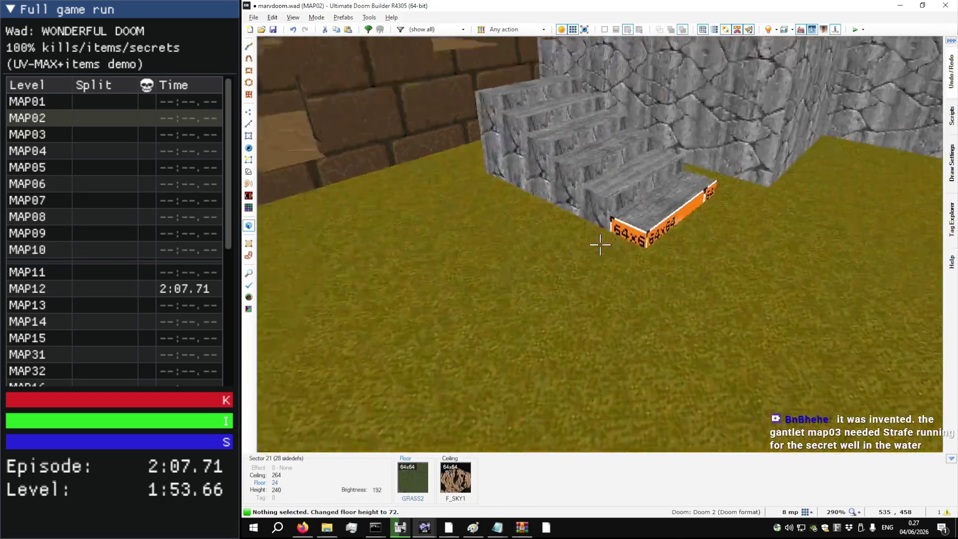
Step: Flood-fill the step faces with STONE4 and return to the 2D map
{"action": "key", "text": "s"}
{"action": "key", "text": "ctrl+shift+f"}
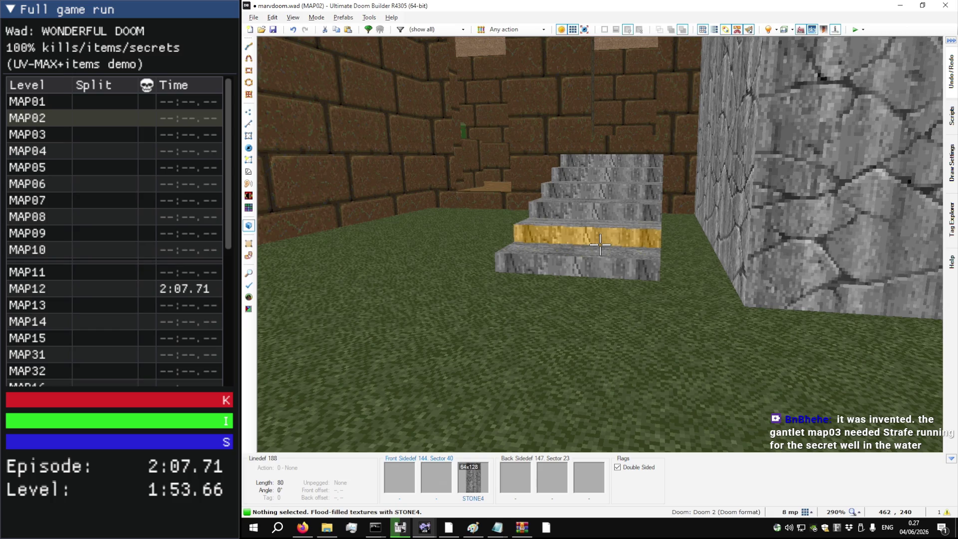
{"action": "key", "text": "q"}
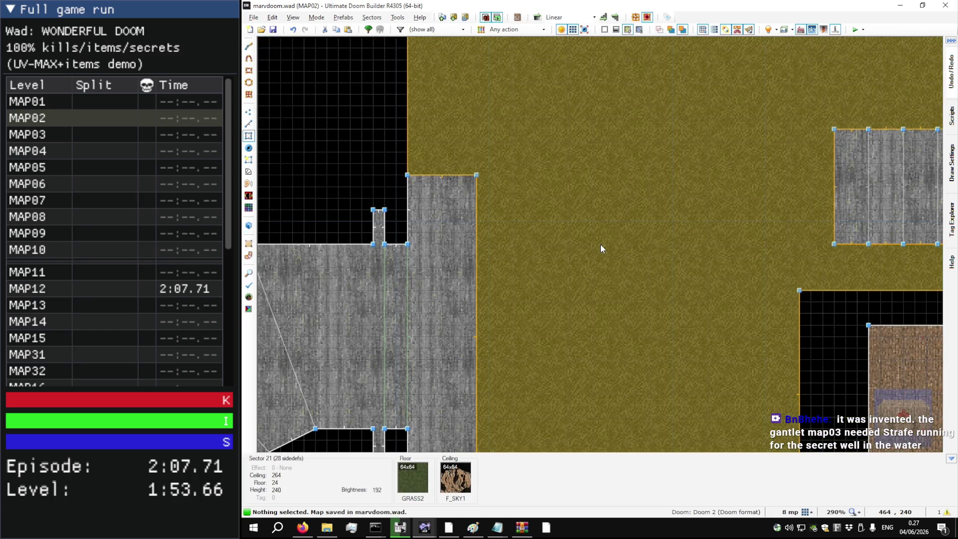
Step: In the console, run 'doom2' and the 'ice' practice command to launch DOOM II
{"action": "key", "text": "alt+Tab"}
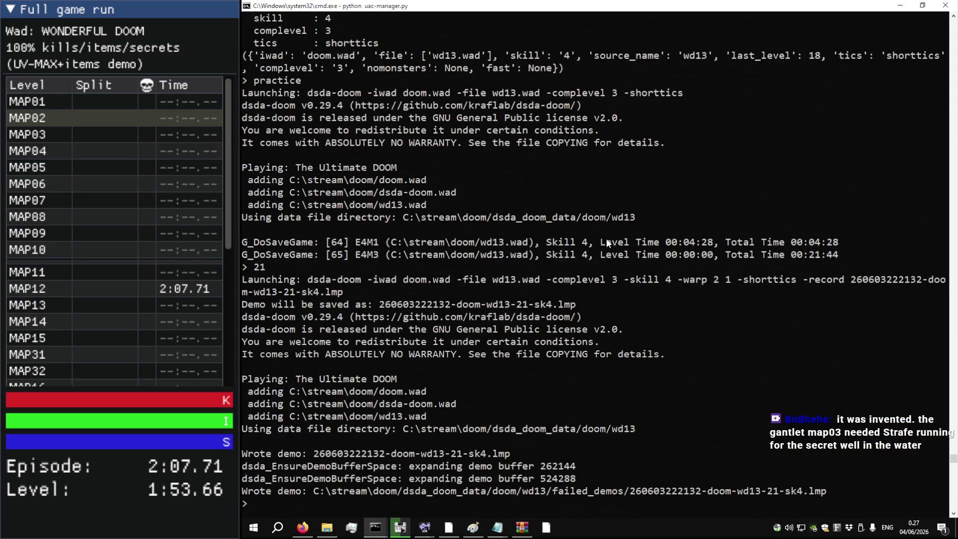
{"action": "type", "text": "load doom2"}
{"action": "key", "text": "Return"}
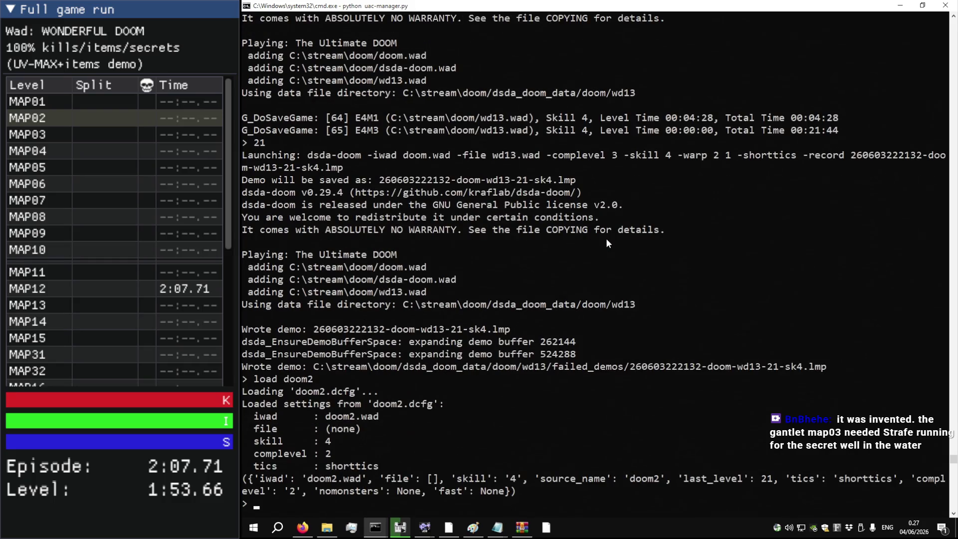
{"action": "type", "text": "practice"}
{"action": "key", "text": "Return"}
{"action": "key", "text": "Escape"}
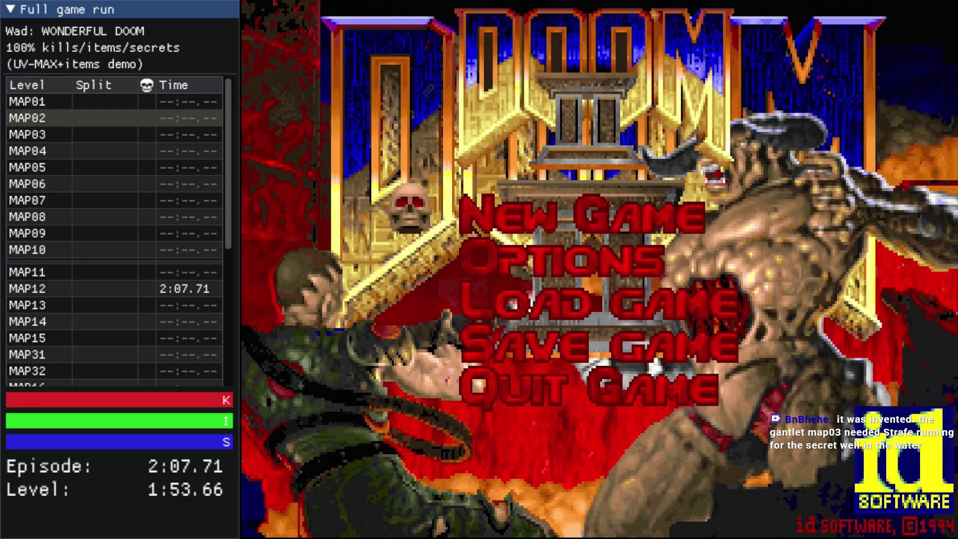
Step: Pick a skill level and play through, grabbing the shotgun and heading up to the courtyard
{"action": "key", "text": "Return"}
{"action": "key", "text": "Return"}
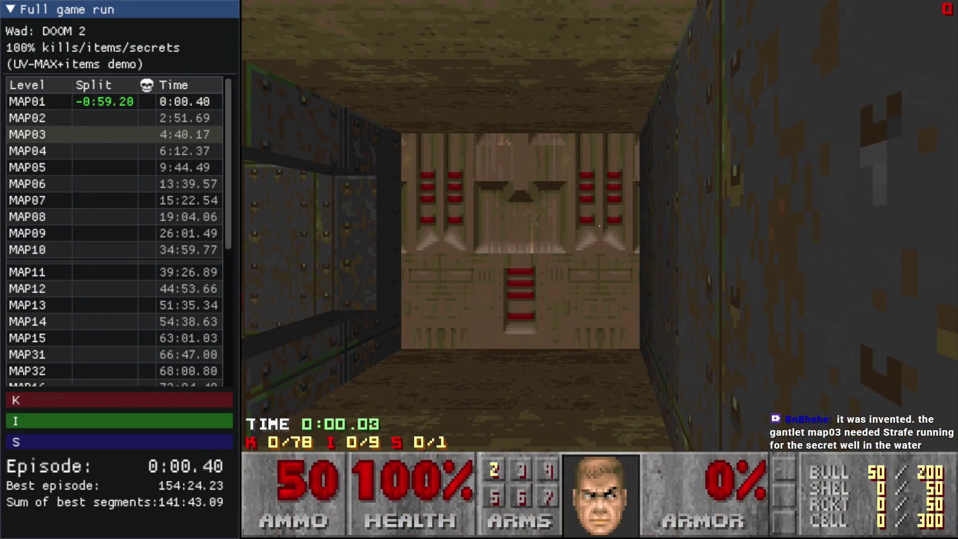
{"action": "key", "text": "Up"}
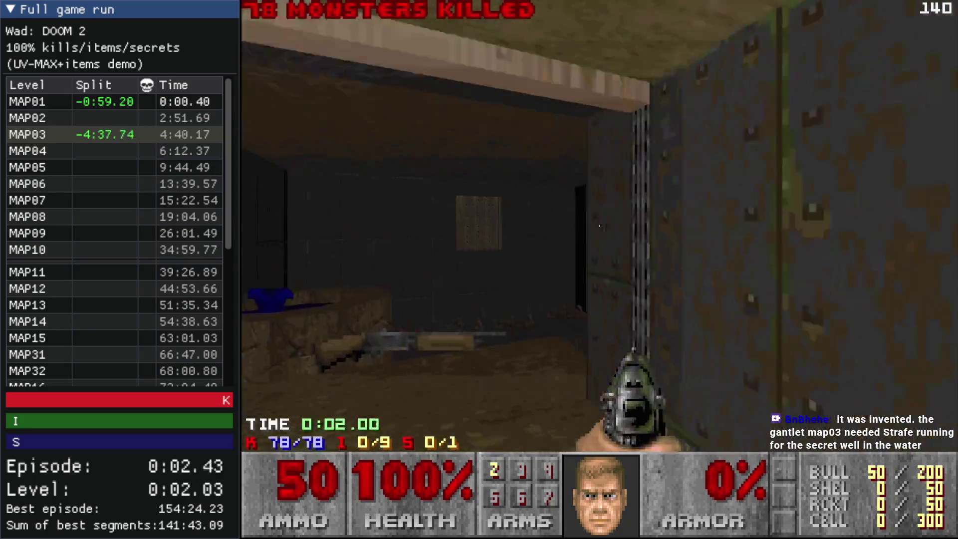
{"action": "key", "text": "Up"}
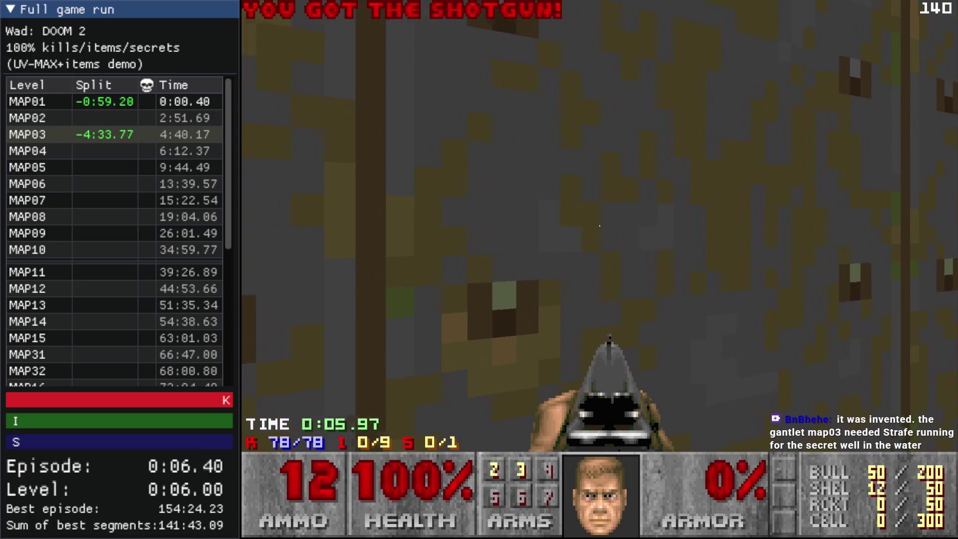
{"action": "key", "text": "Left"}
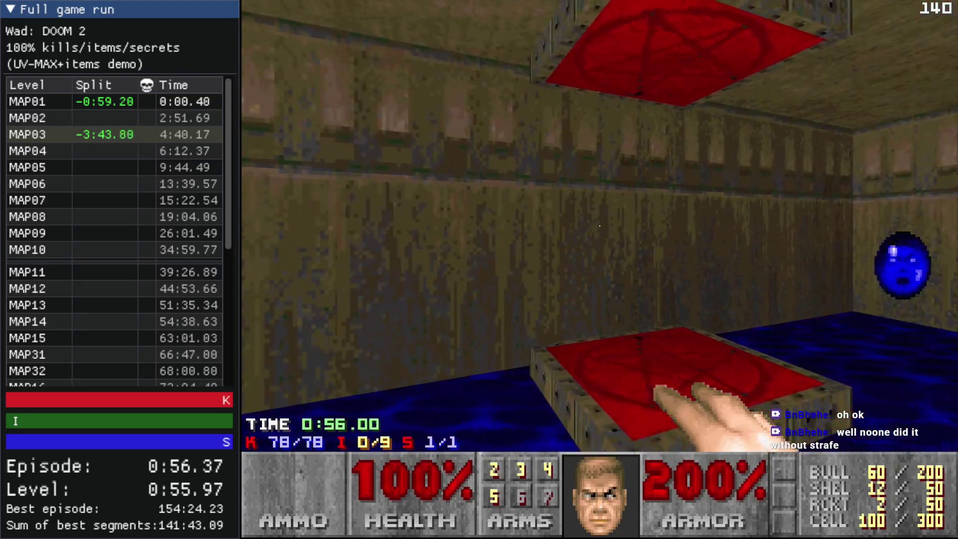
Step: Quit the game from the menu and confirm to return to the console
{"action": "key", "text": "Escape"}
{"action": "key", "text": "Return"}
{"action": "key", "text": "y"}
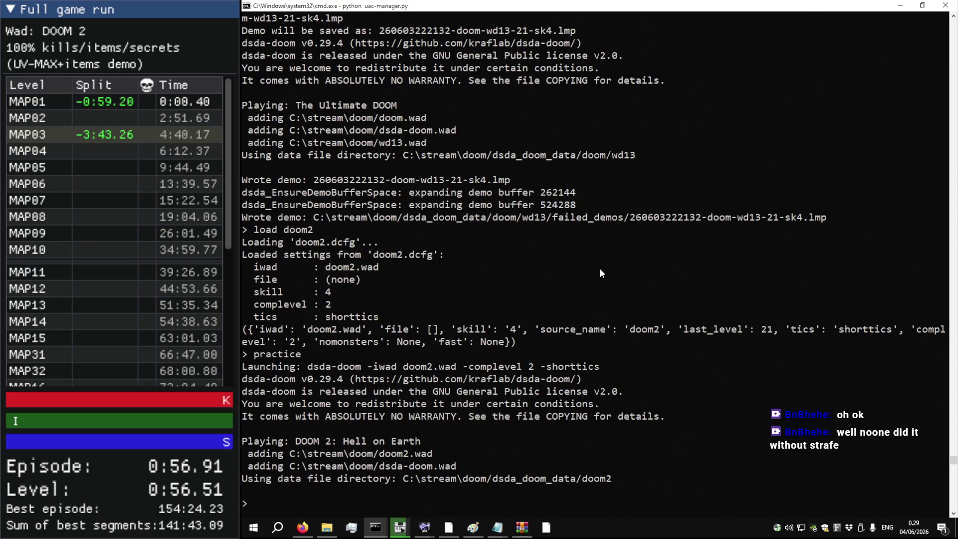
Step: Back in the editor, inspect the stone stairs in 3D, then launch an F9 test run
{"action": "key", "text": "alt+Tab"}
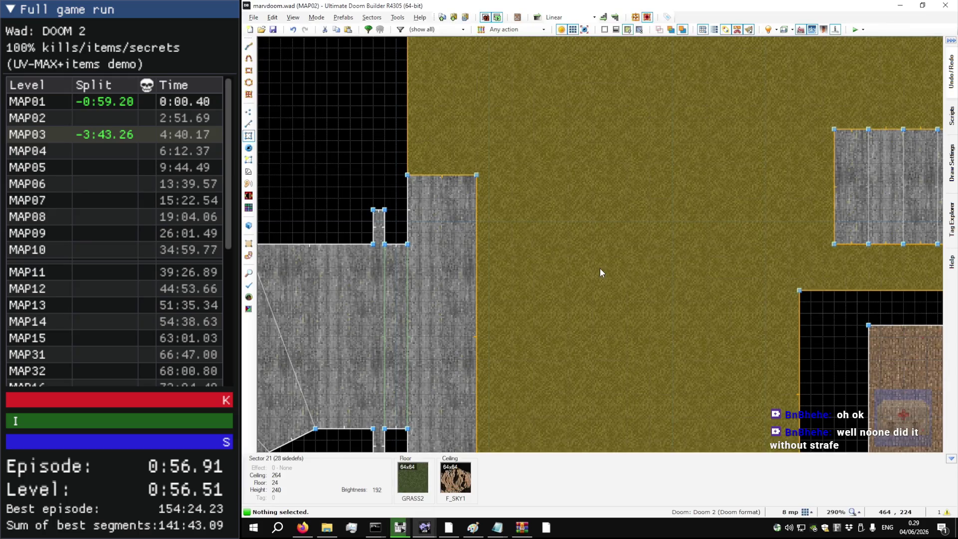
{"action": "scroll", "coordinate": [628, 257], "scroll_direction": "down", "scroll_amount": 4}
{"action": "key", "text": "w"}
{"action": "key", "text": "s"}
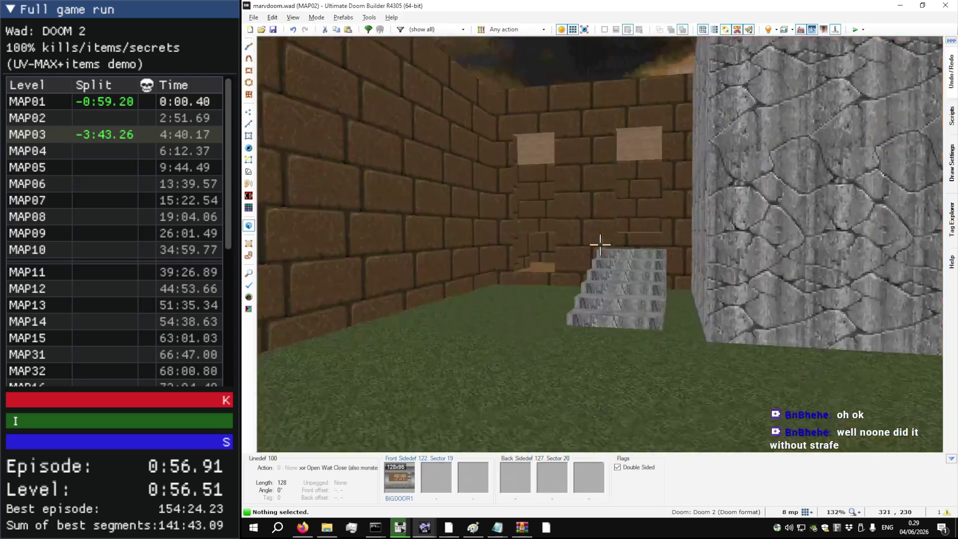
{"action": "key", "text": "w"}
{"action": "key", "text": "s"}
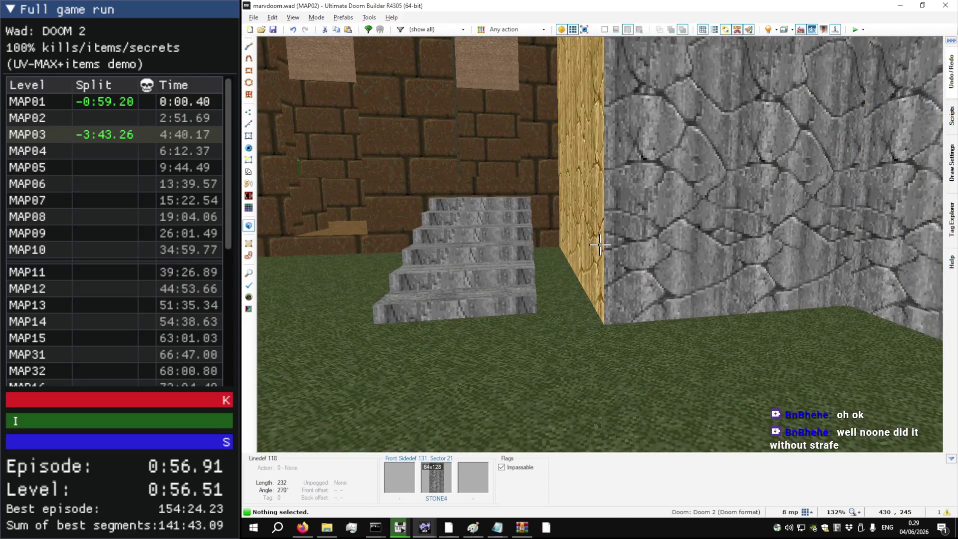
{"action": "key", "text": "w"}
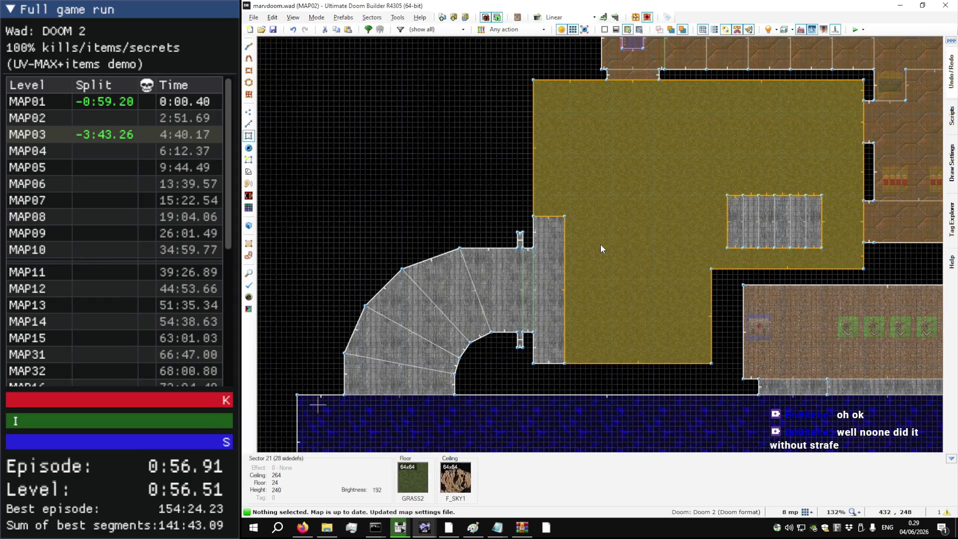
{"action": "key", "text": "F9"}
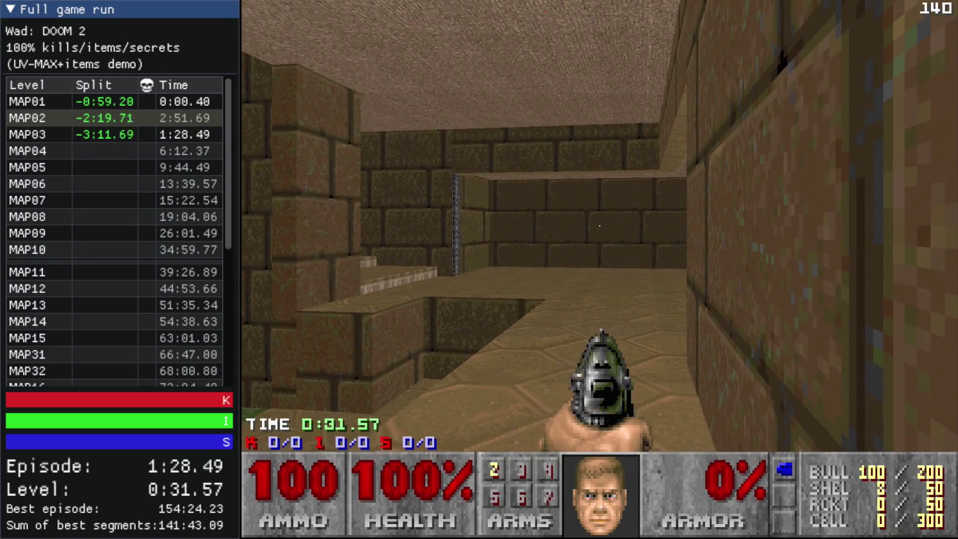
Step: End the test run and switch back to Ultimate Doom Builder's 2D map
{"action": "key", "text": "Escape"}
{"action": "key", "text": "alt+Tab"}
{"action": "scroll", "coordinate": [528, 271], "scroll_direction": "down", "scroll_amount": 3}
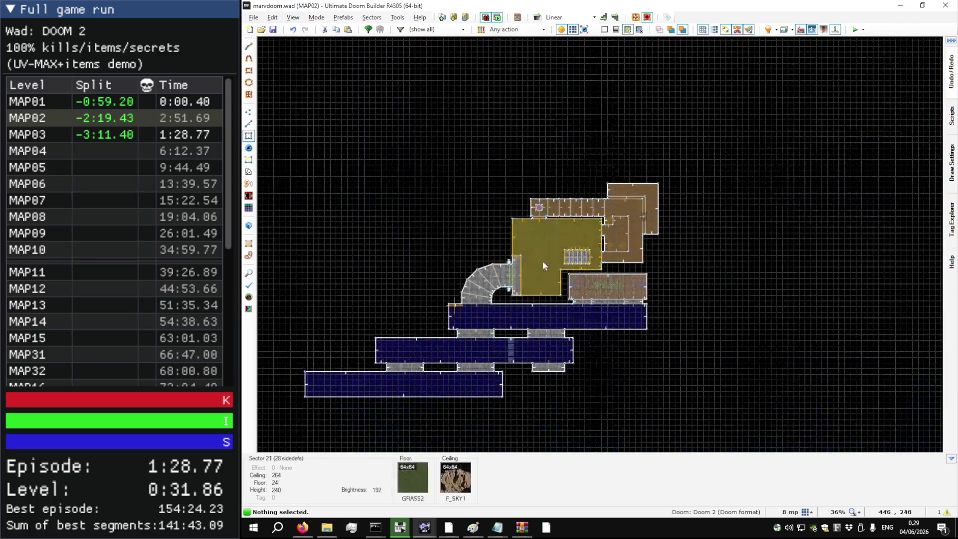
Step: Drag the seven east-wall vertices right to widen the room, then test with F9
{"action": "key", "text": "v"}
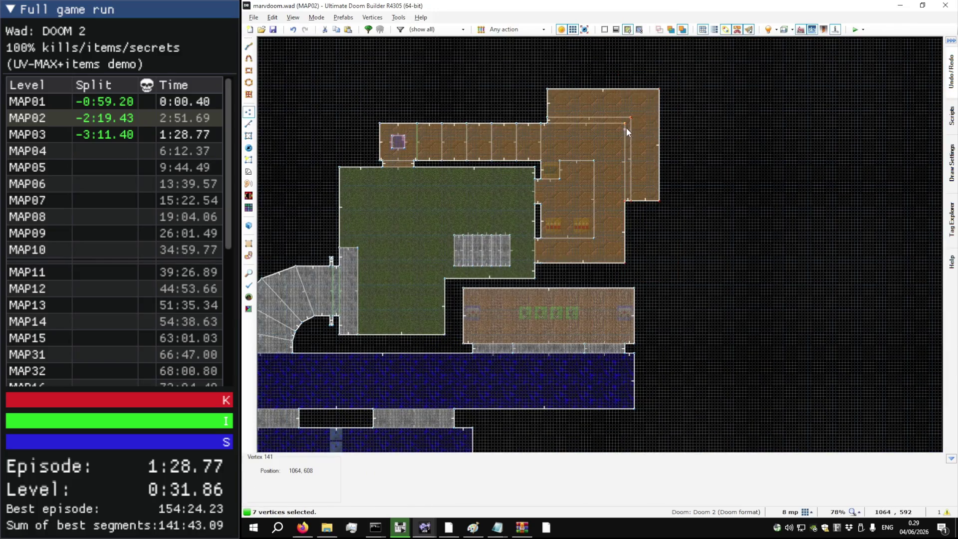
{"action": "left_click_drag", "start_coordinate": [628, 122], "coordinate": [648, 123]}
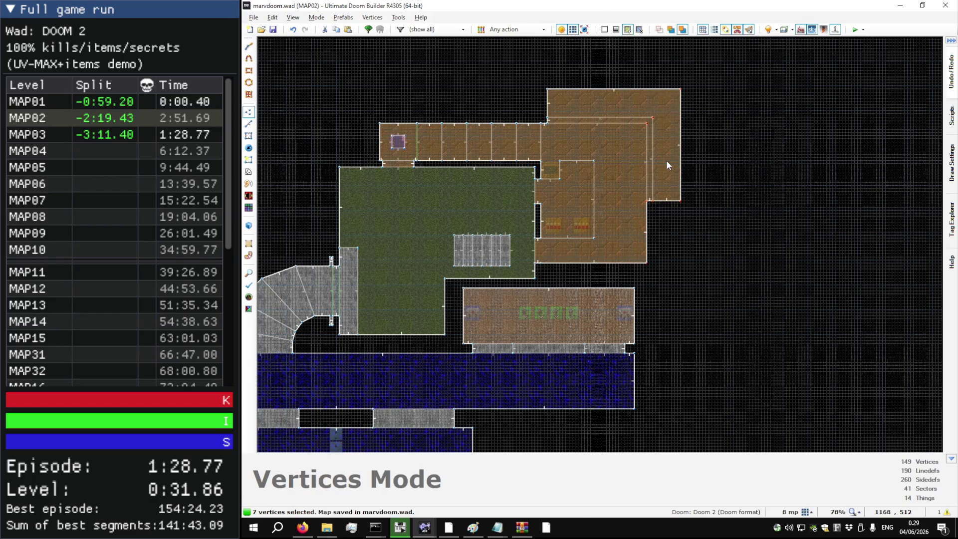
{"action": "key", "text": "F9"}
Step: Walk through the brick courtyard and up the stairs into the stone corridor, then quit
{"action": "key", "text": "w"}
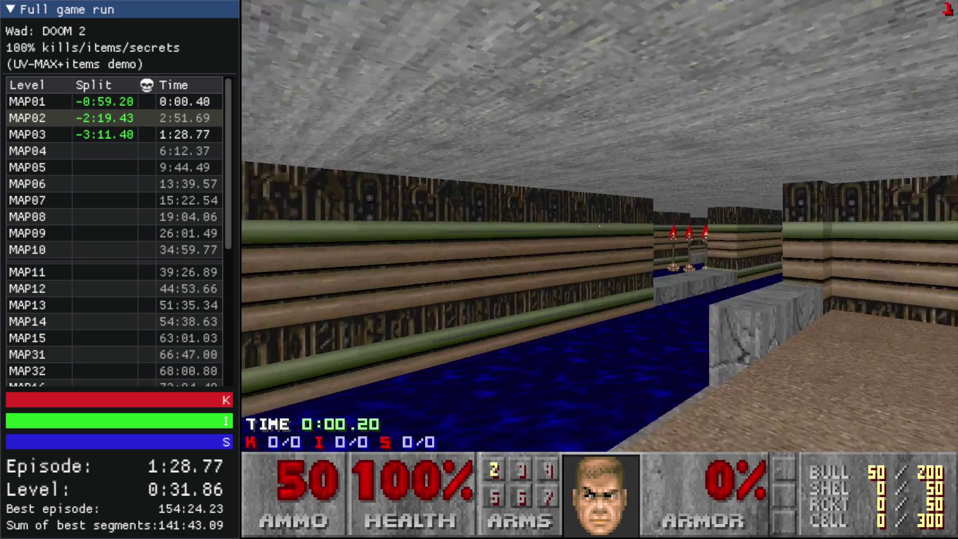
{"action": "key", "text": "w"}
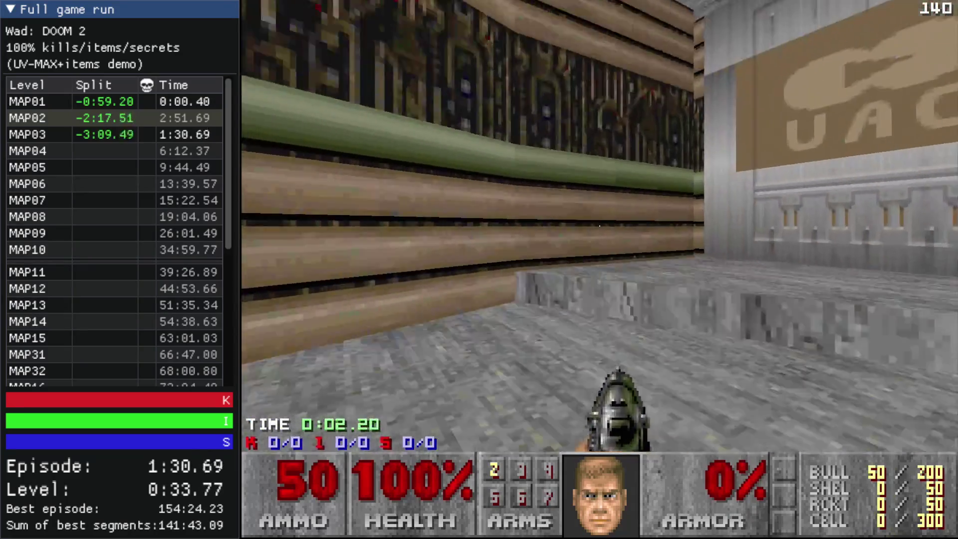
{"action": "key", "text": "w"}
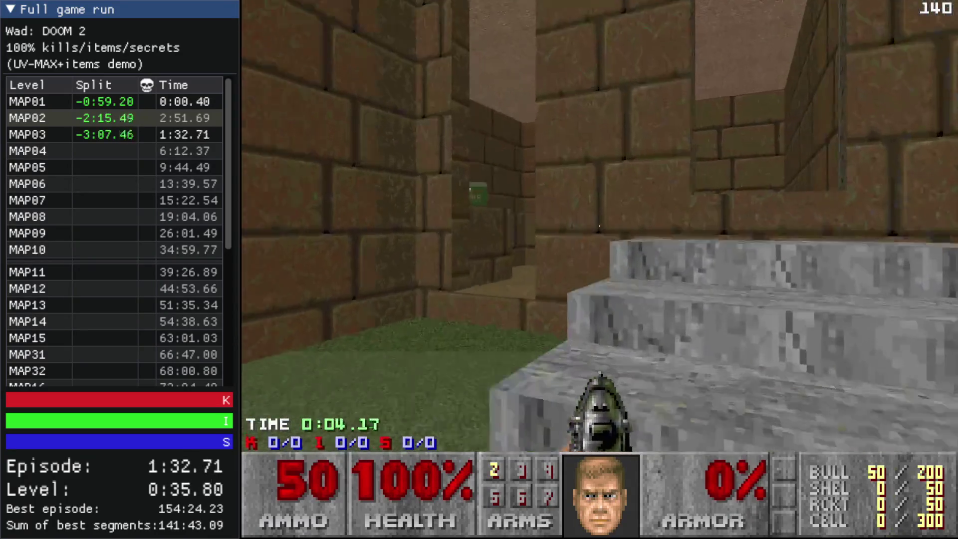
{"action": "key", "text": "w"}
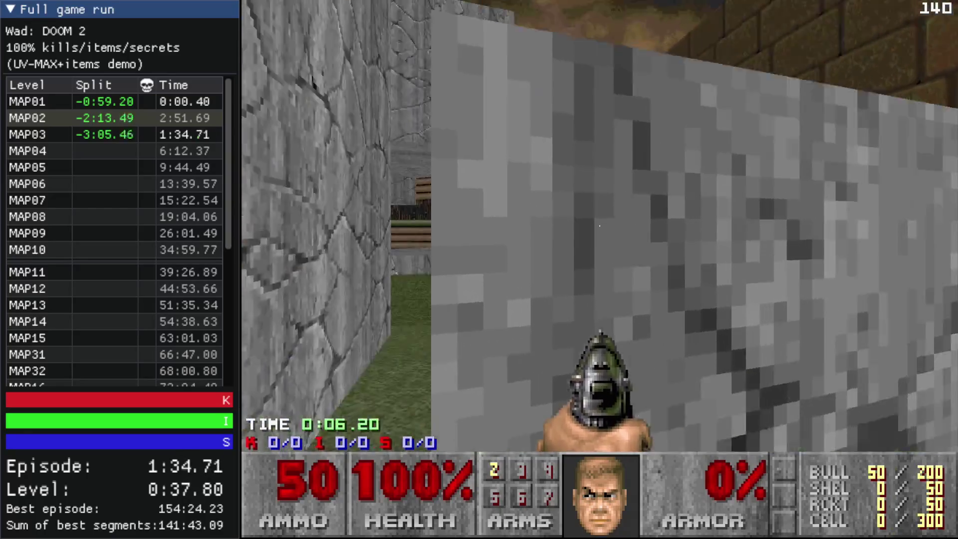
{"action": "key", "text": "Escape"}
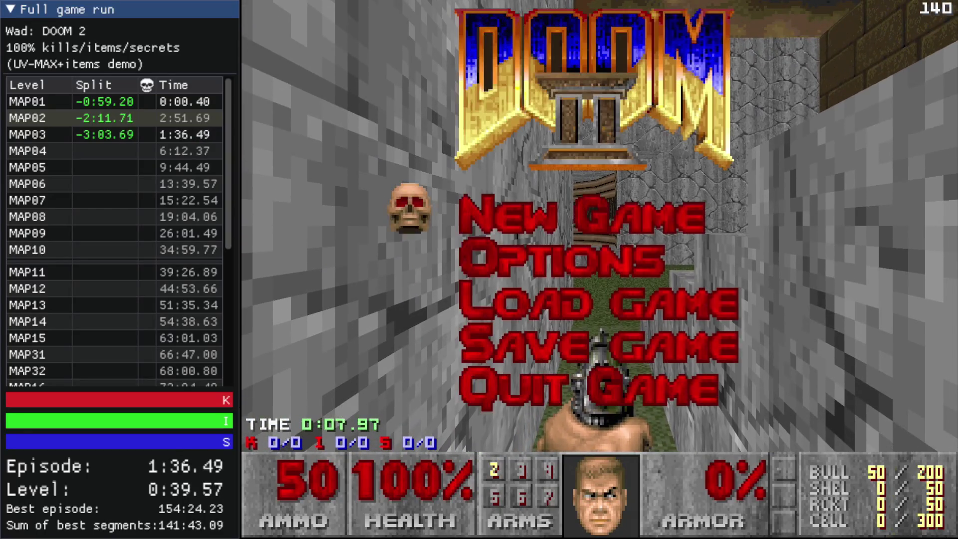
{"action": "key", "text": "alt+F4"}
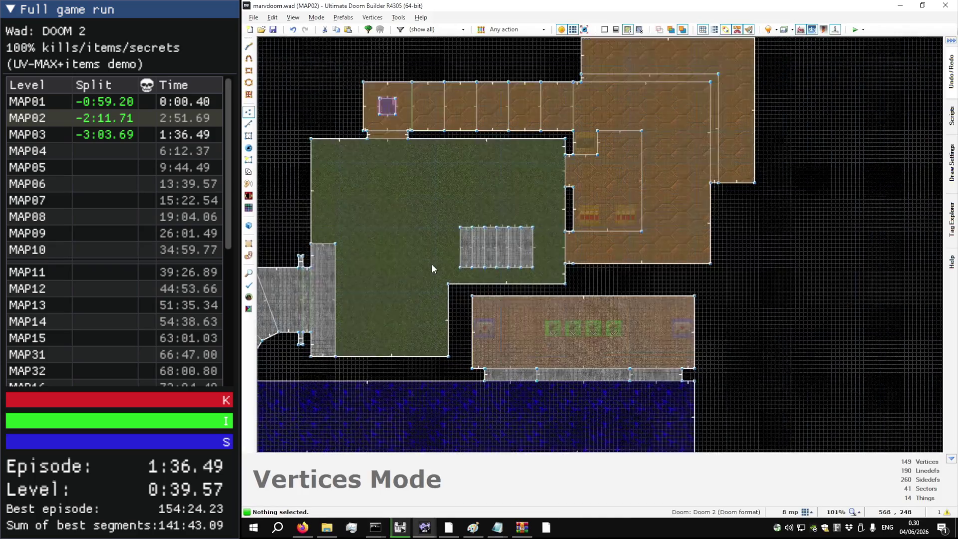
Step: Select the vertices along the grass yard's south edge, then start a test run with F9
{"action": "scroll", "coordinate": [432, 265], "scroll_direction": "up", "scroll_amount": 5}
{"action": "mouse_move", "coordinate": [759, 298]}
{"action": "left_mouse_down"}
{"action": "mouse_move", "coordinate": [450, 319]}
{"action": "mouse_move", "coordinate": [469, 328]}
{"action": "left_mouse_up"}
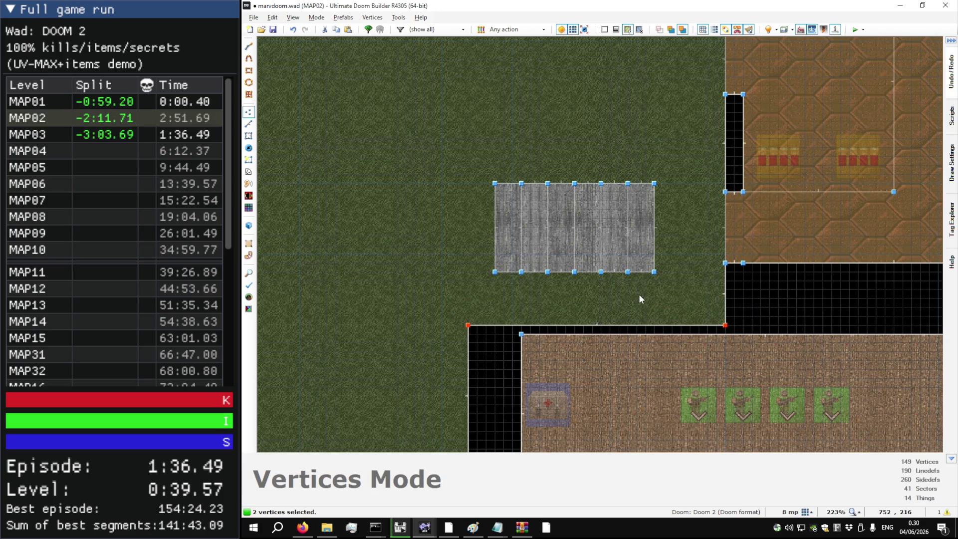
{"action": "key", "text": "F9"}
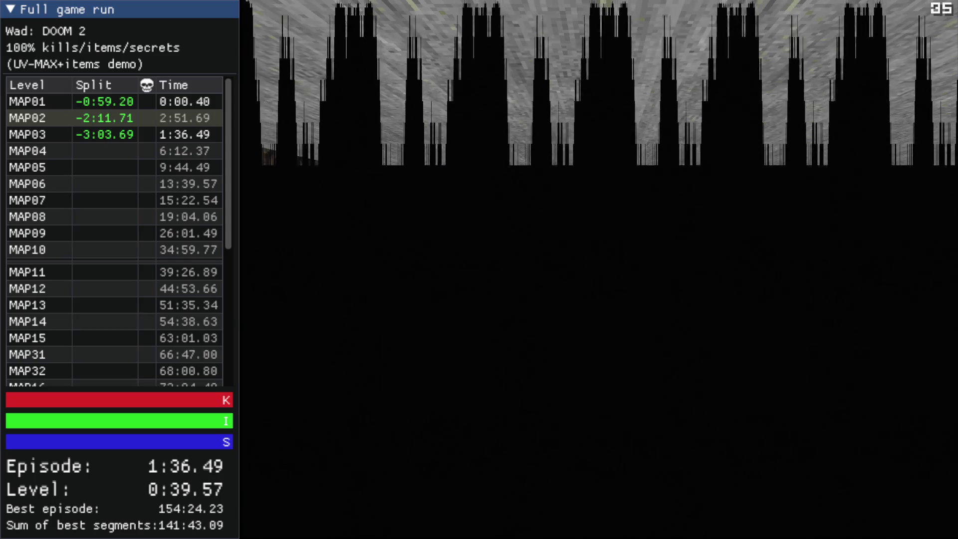
Step: Walk from the starting room into the brick yard and past the stone stairs
{"action": "key", "text": "w"}
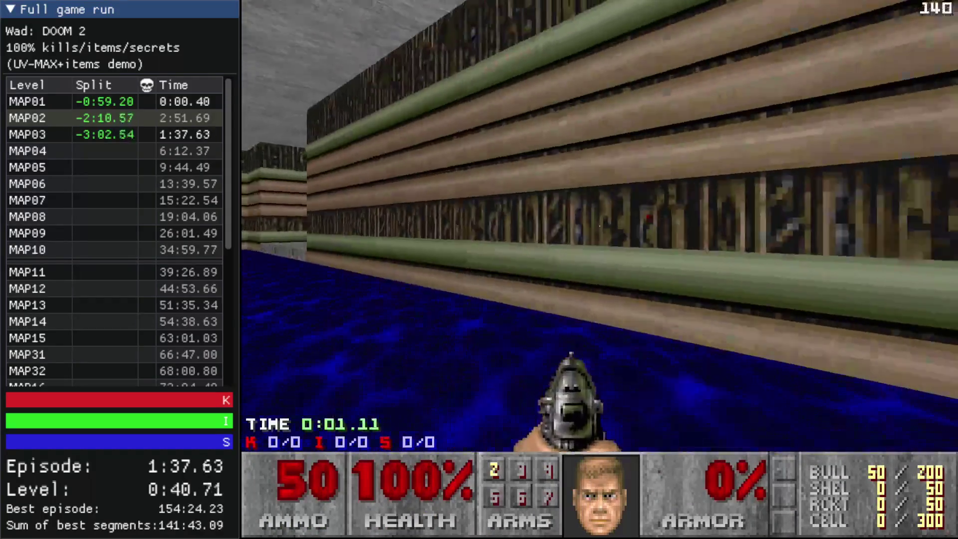
{"action": "key", "text": "Left"}
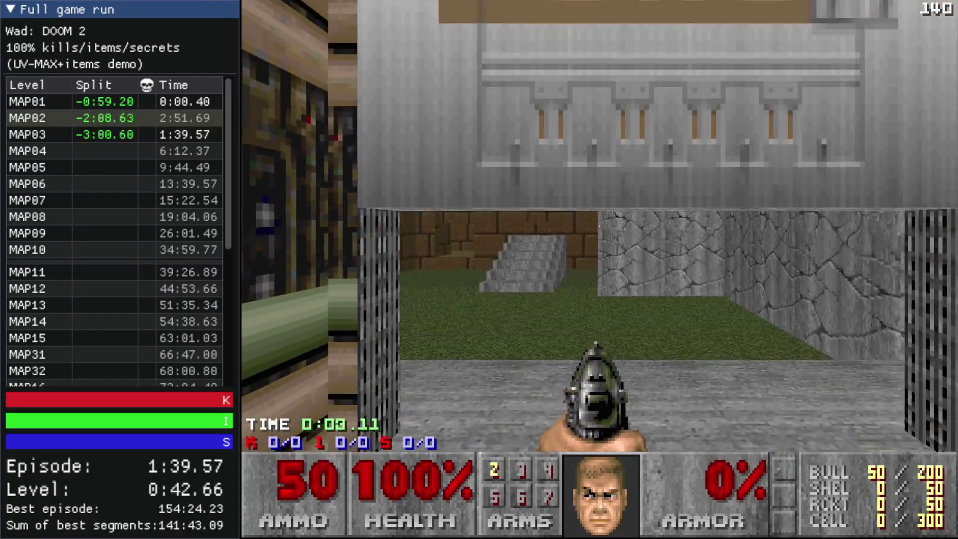
{"action": "key", "text": "Right"}
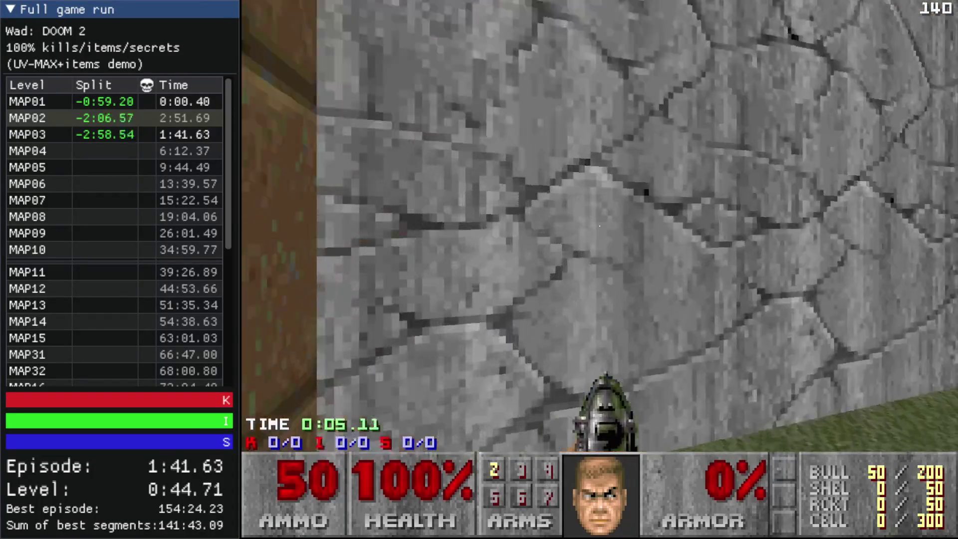
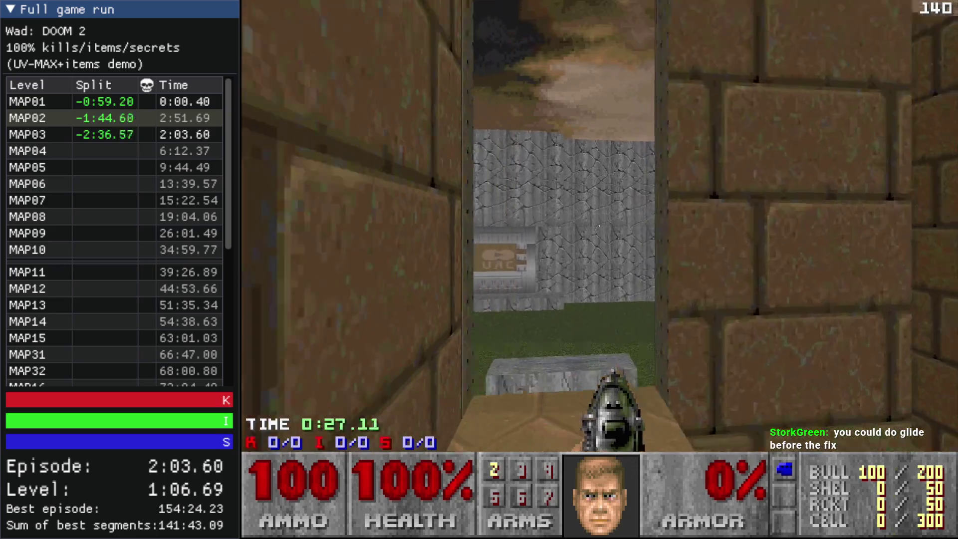
Step: Leave the MAP02 test play via Esc and Alt+F4, returning to Ultimate Doom Builder
{"action": "key", "text": "Escape"}
{"action": "key", "text": "alt+F4"}
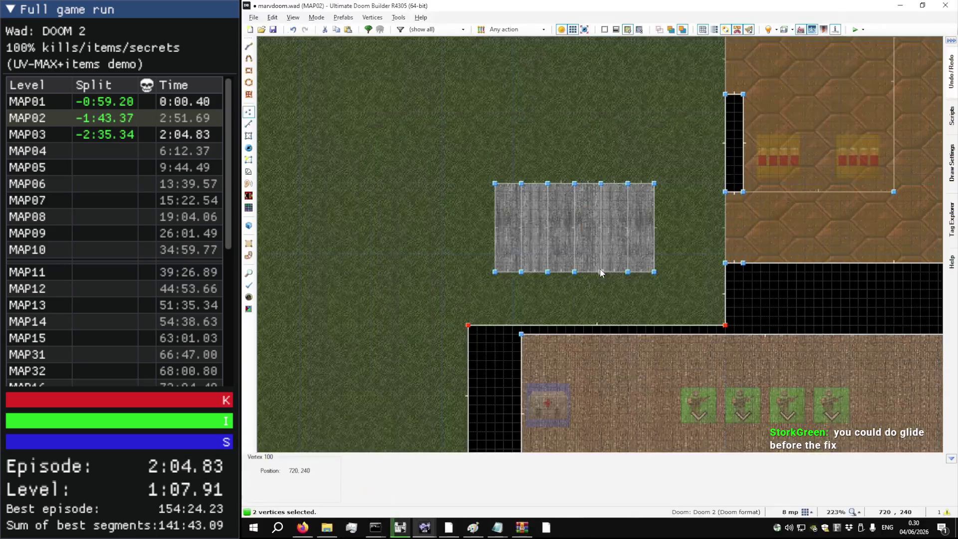
Step: Enter Linedefs mode and frame the top-left room holding the blue keycard pedestal
{"action": "key", "text": "t"}
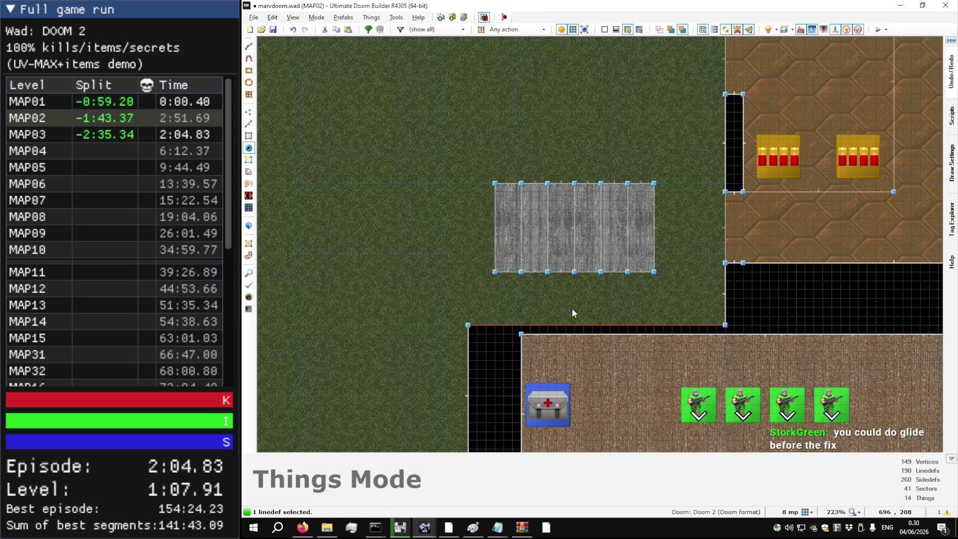
{"action": "key", "text": "l"}
{"action": "scroll", "coordinate": [564, 279], "scroll_direction": "up", "scroll_amount": 5}
{"action": "scroll", "coordinate": [545, 181], "scroll_direction": "down", "scroll_amount": 3}
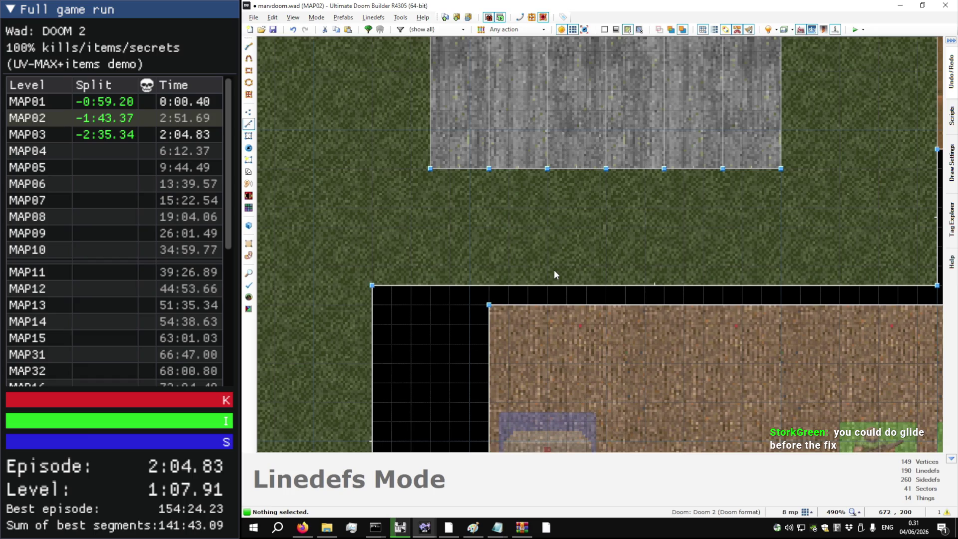
{"action": "scroll", "coordinate": [504, 288], "scroll_direction": "down", "scroll_amount": 6}
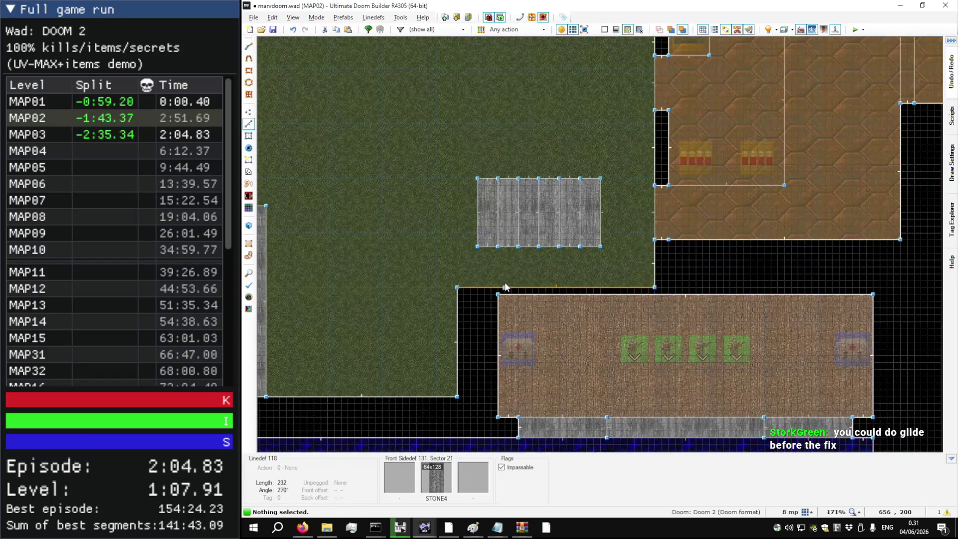
{"action": "key", "text": "Up"}
{"action": "key", "text": "Right"}
{"action": "key", "text": "l"}
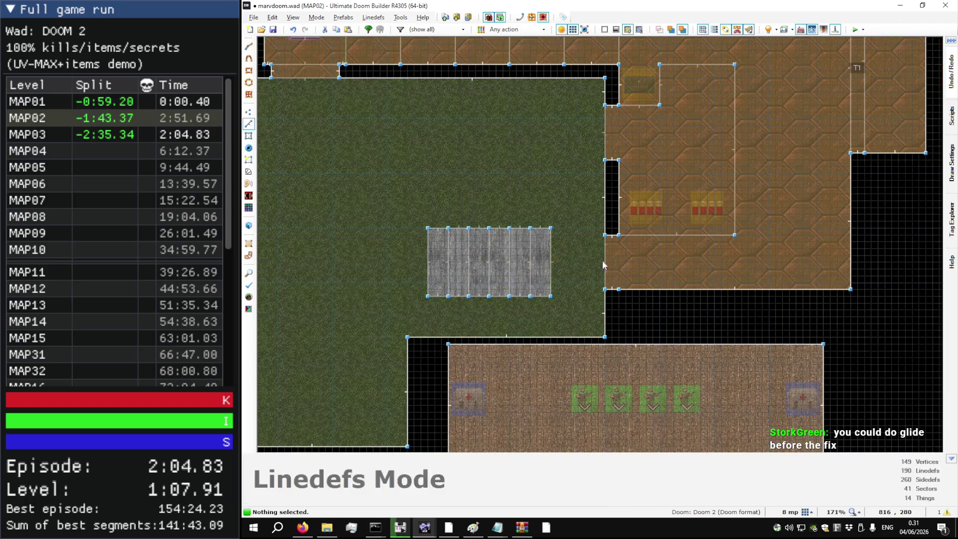
{"action": "key", "text": "Up"}
{"action": "key", "text": "Up"}
{"action": "scroll", "coordinate": [621, 262], "scroll_direction": "down", "scroll_amount": 3}
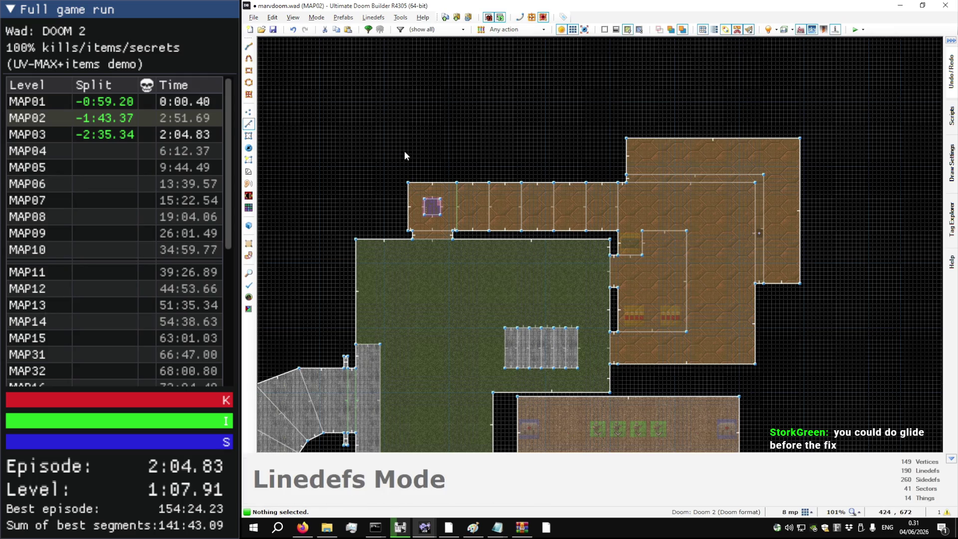
{"action": "scroll", "coordinate": [415, 150], "scroll_direction": "up", "scroll_amount": 7}
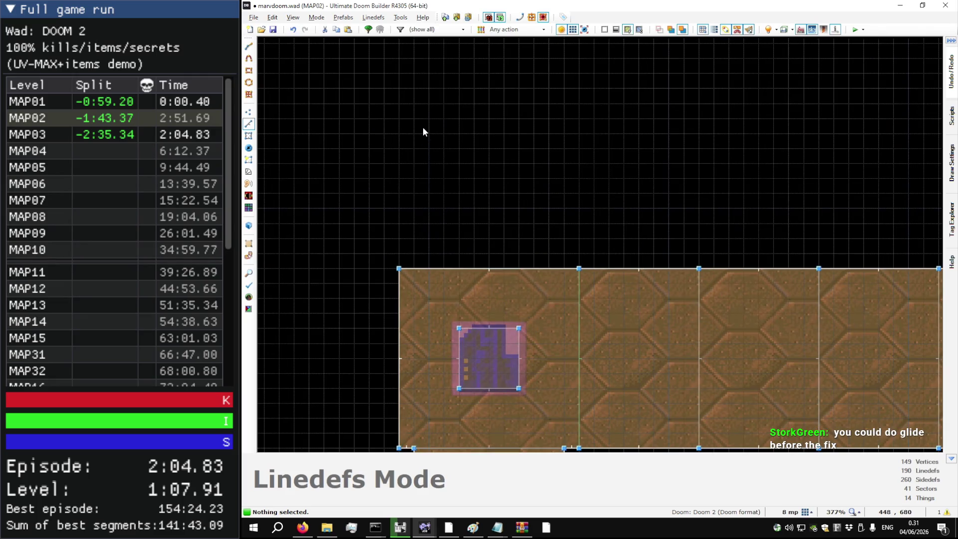
Step: Draw a 64x64 square room north of the keycard room plus a connecting passage
{"action": "key", "text": "d"}
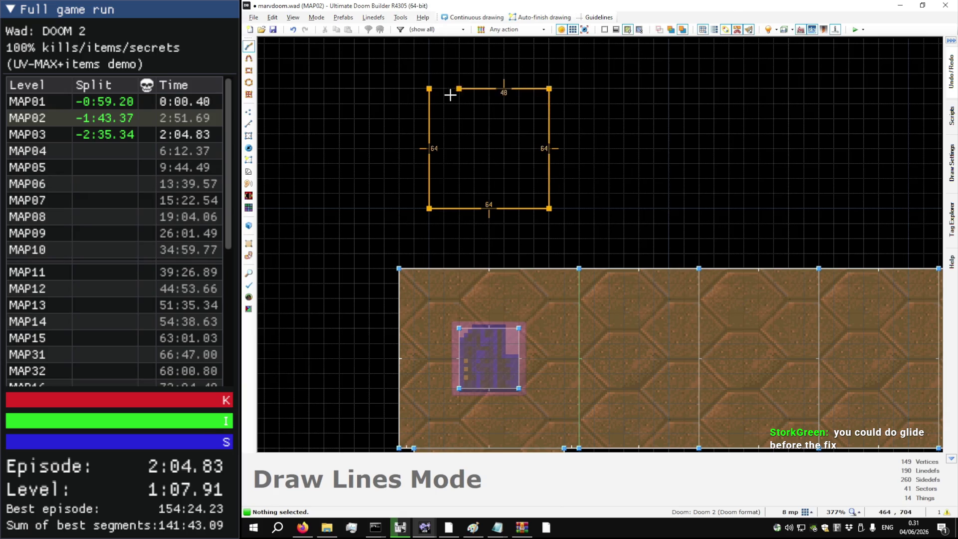
{"action": "left_click", "coordinate": [458, 90]}
{"action": "scroll", "coordinate": [463, 224], "scroll_direction": "up", "scroll_amount": 4}
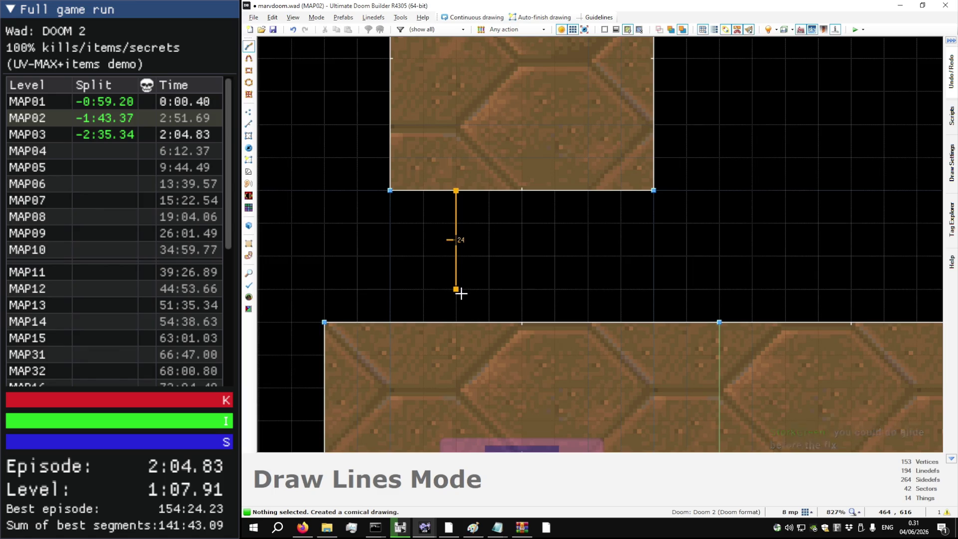
{"action": "left_click", "coordinate": [451, 193]}
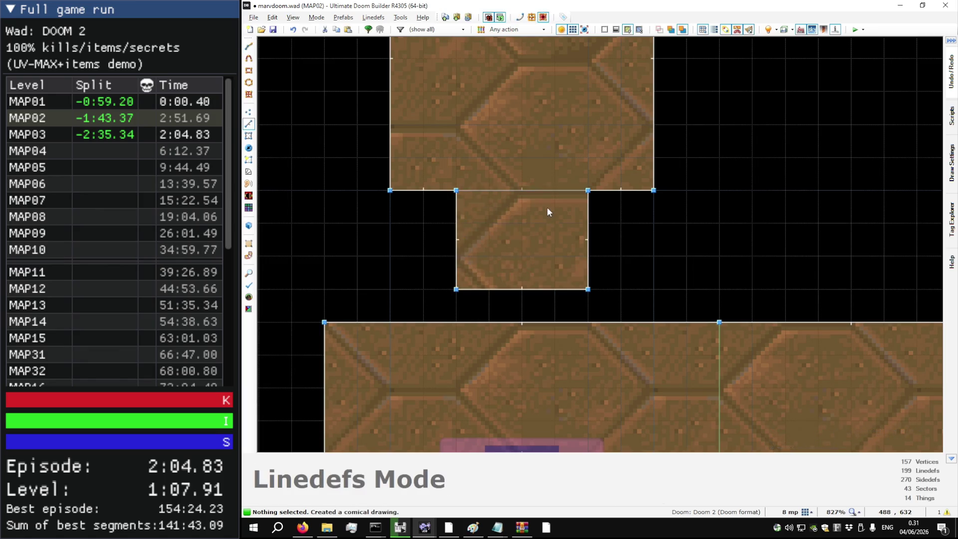
{"action": "scroll", "coordinate": [547, 207], "scroll_direction": "down", "scroll_amount": 2}
{"action": "scroll", "coordinate": [484, 233], "scroll_direction": "up", "scroll_amount": 4}
Step: Draw a line across the passage to split off a thin sector
{"action": "key", "text": "d"}
{"action": "left_click", "coordinate": [474, 230]}
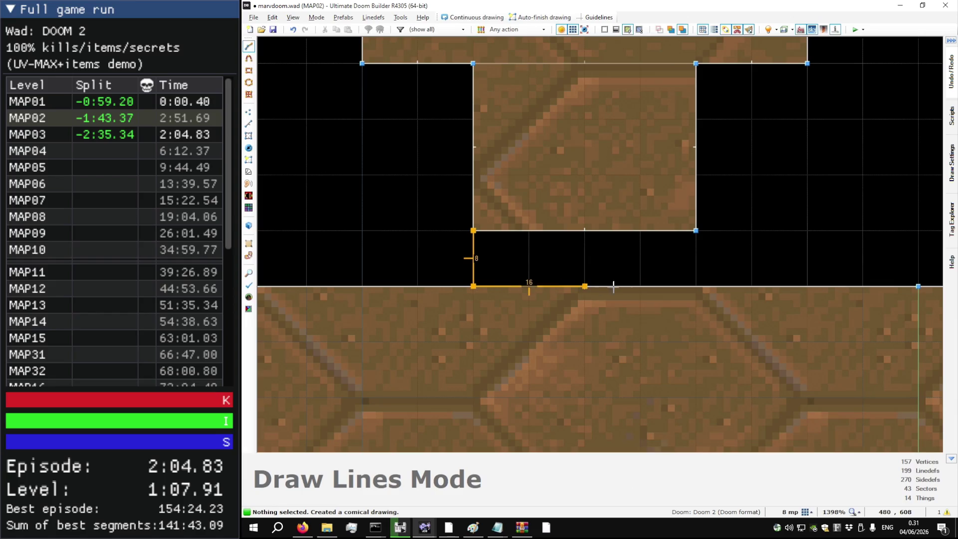
{"action": "left_click", "coordinate": [475, 234]}
{"action": "scroll", "coordinate": [552, 243], "scroll_direction": "down", "scroll_amount": 4}
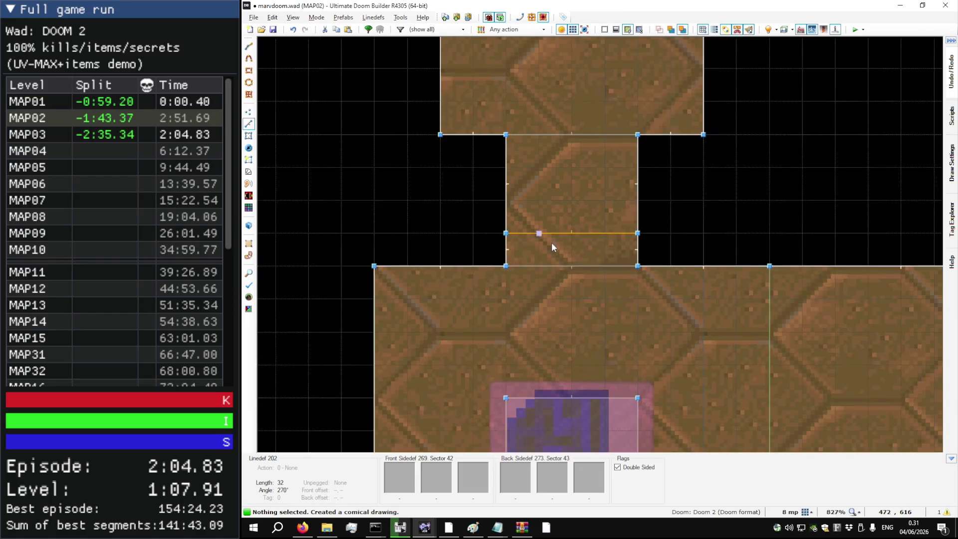
Step: In Visual Mode, lower the thin passage sector's ceiling to 136
{"action": "key", "text": "s"}
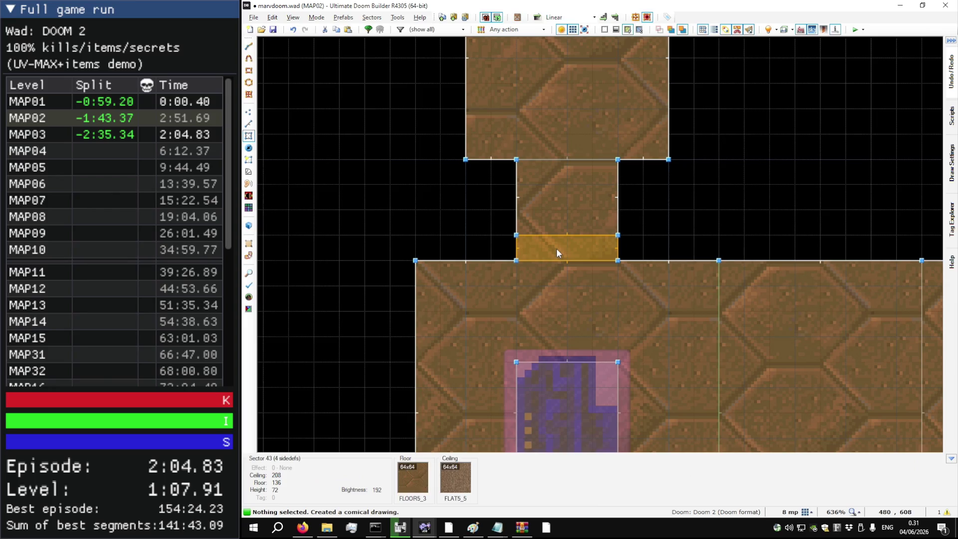
{"action": "key", "text": "q"}
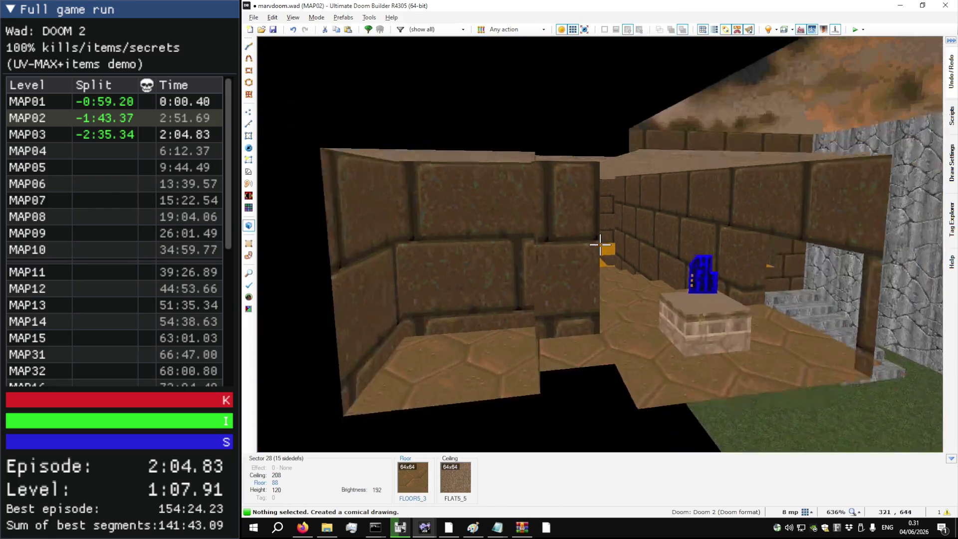
{"action": "key", "text": "w"}
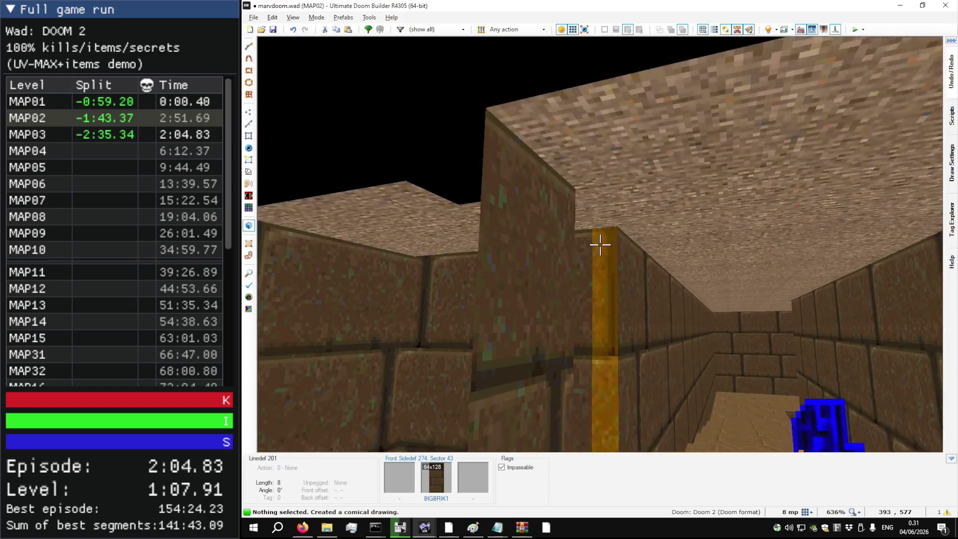
{"action": "scroll", "coordinate": [600, 245], "scroll_direction": "up", "scroll_amount": 2}
{"action": "scroll", "coordinate": [600, 245], "scroll_direction": "down", "scroll_amount": 6}
{"action": "key", "text": "w"}
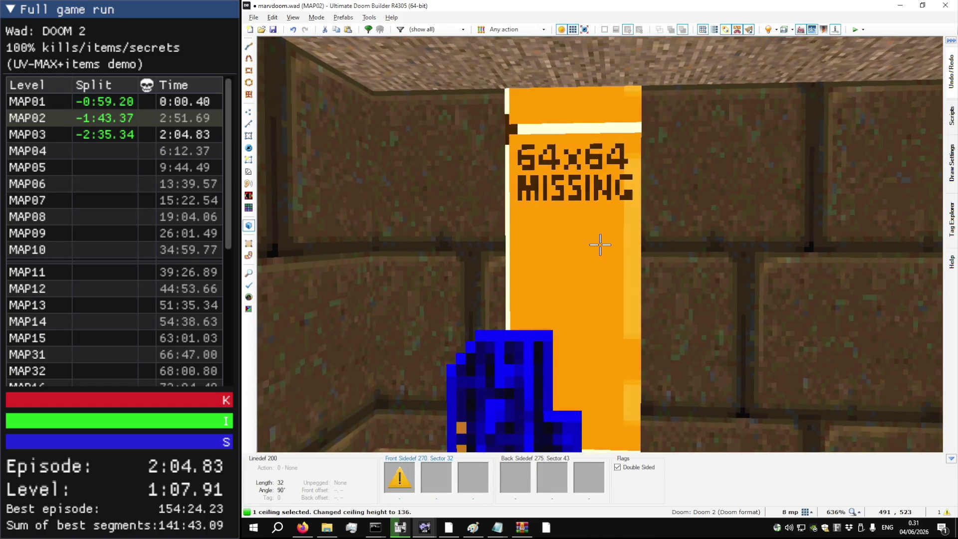
{"action": "key", "text": "q"}
{"action": "scroll", "coordinate": [601, 244], "scroll_direction": "down", "scroll_amount": 6}
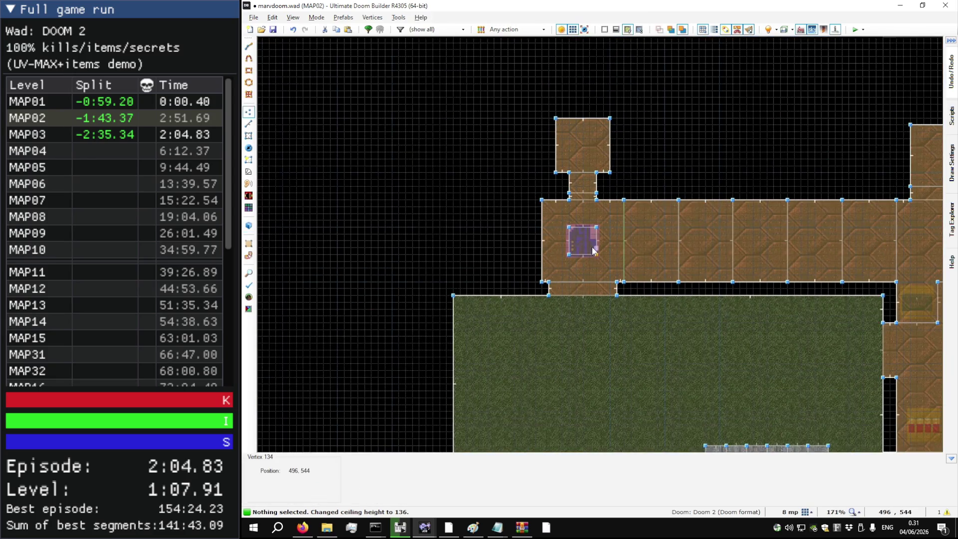
Step: Undo the passage vertex drag and inspect the untextured alcove wall in 3D
{"action": "scroll", "coordinate": [593, 249], "scroll_direction": "up", "scroll_amount": 6}
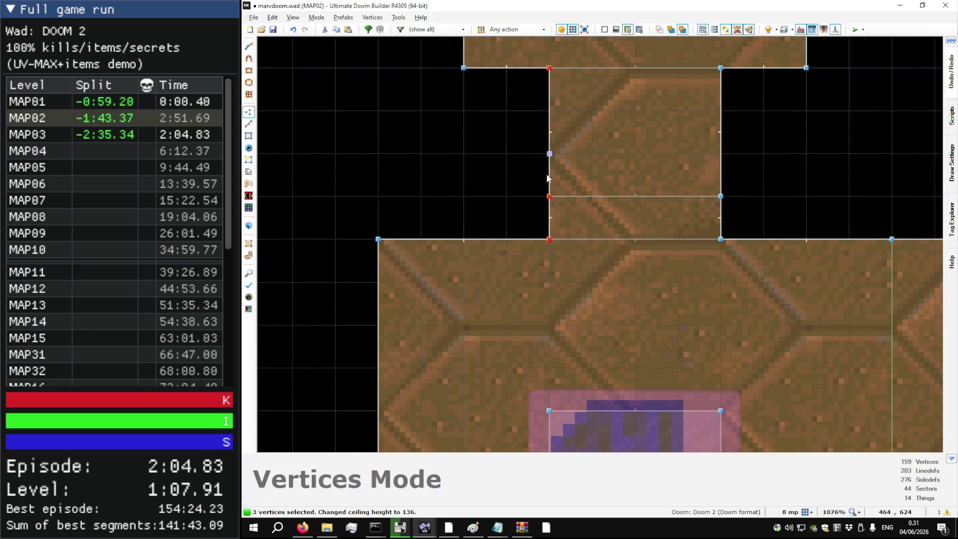
{"action": "scroll", "coordinate": [580, 215], "scroll_direction": "down", "scroll_amount": 3}
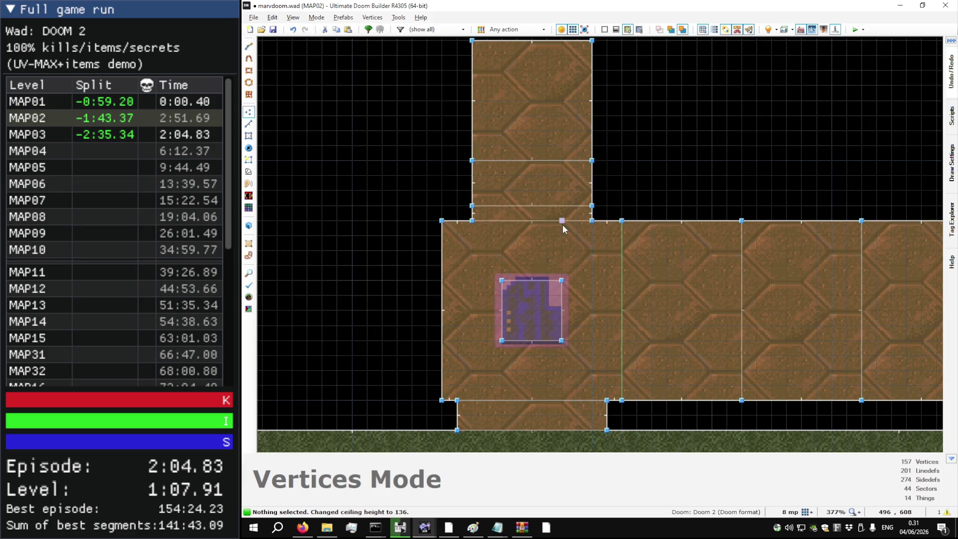
{"action": "key", "text": "ctrl+z"}
{"action": "key", "text": "ctrl+z"}
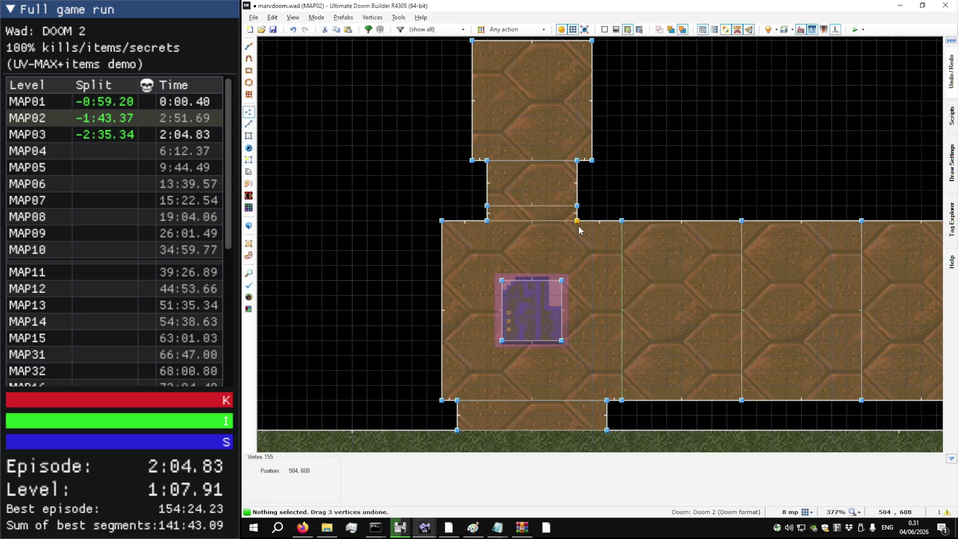
{"action": "key", "text": "q"}
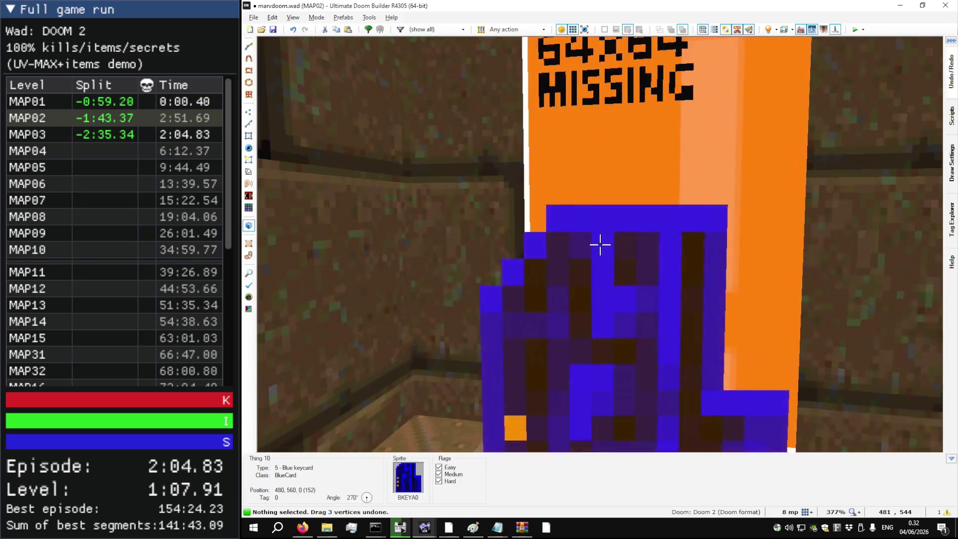
{"action": "key", "text": "s"}
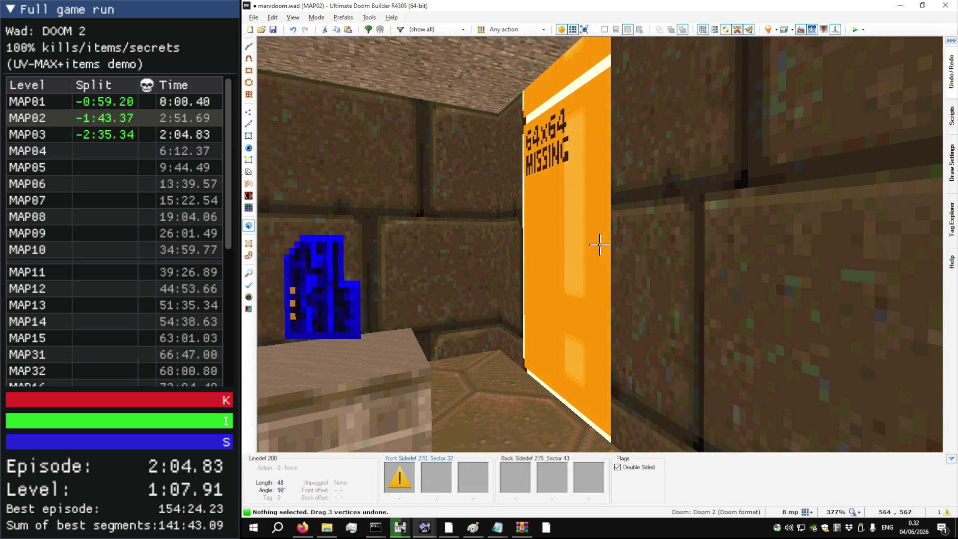
{"action": "key", "text": "q"}
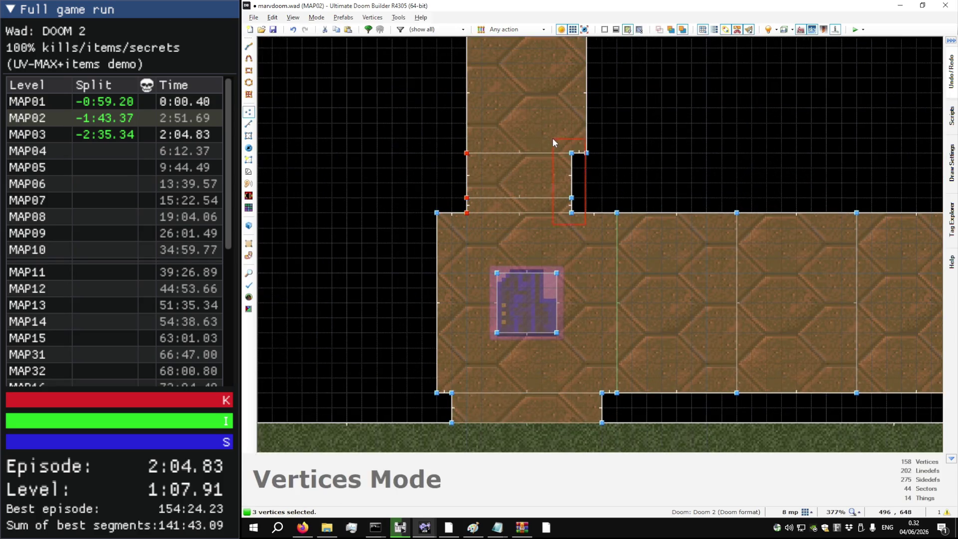
Step: Apply BIGBRIK1 to linedef 200's upper wall with offsets 0, -56 to match the brickwork
{"action": "key", "text": "q"}
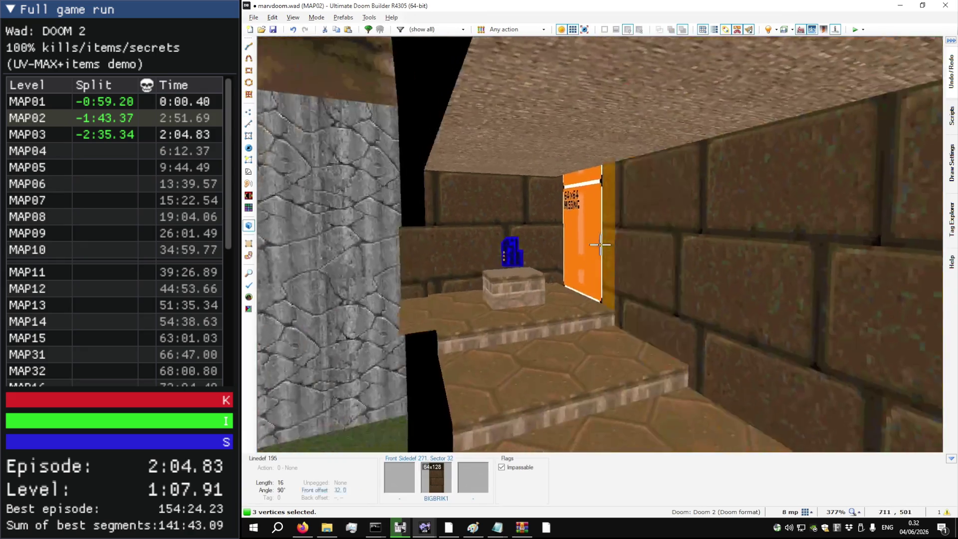
{"action": "key", "text": "w"}
{"action": "key", "text": "w"}
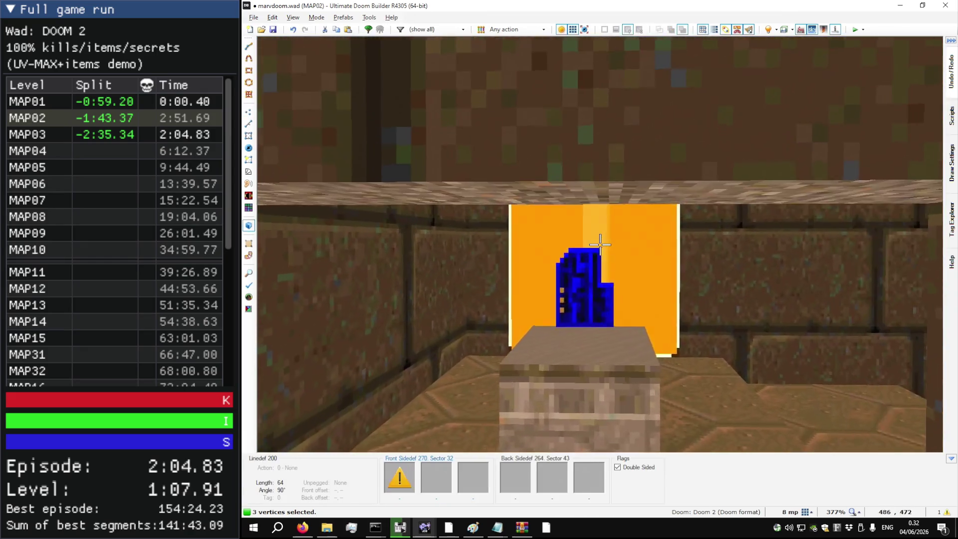
{"action": "key", "text": "ctrl+c"}
{"action": "key", "text": "s"}
{"action": "key", "text": "u"}
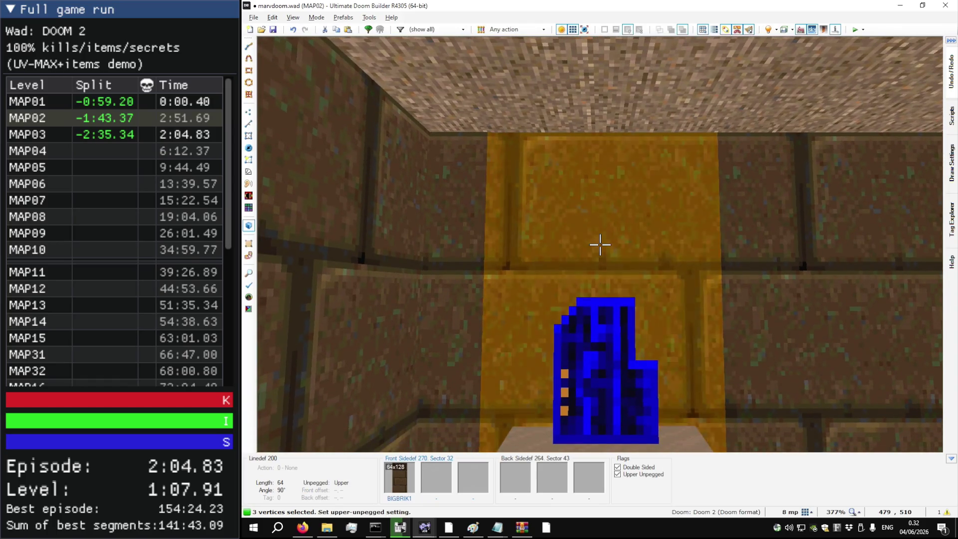
{"action": "key", "text": "u"}
{"action": "key", "text": "Down"}
{"action": "key", "text": "Down"}
{"action": "key", "text": "Down"}
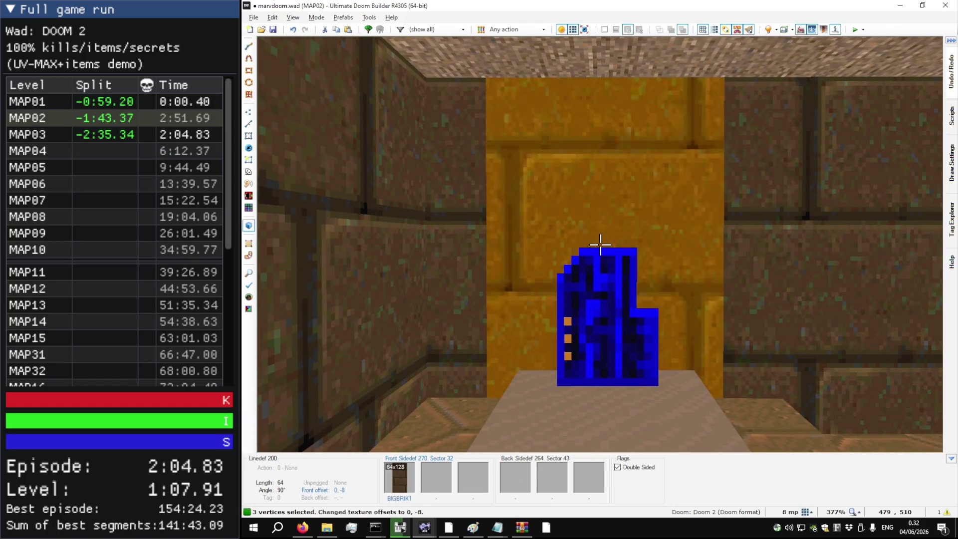
{"action": "key", "text": "Up"}
{"action": "key", "text": "Up"}
{"action": "key", "text": "Up"}
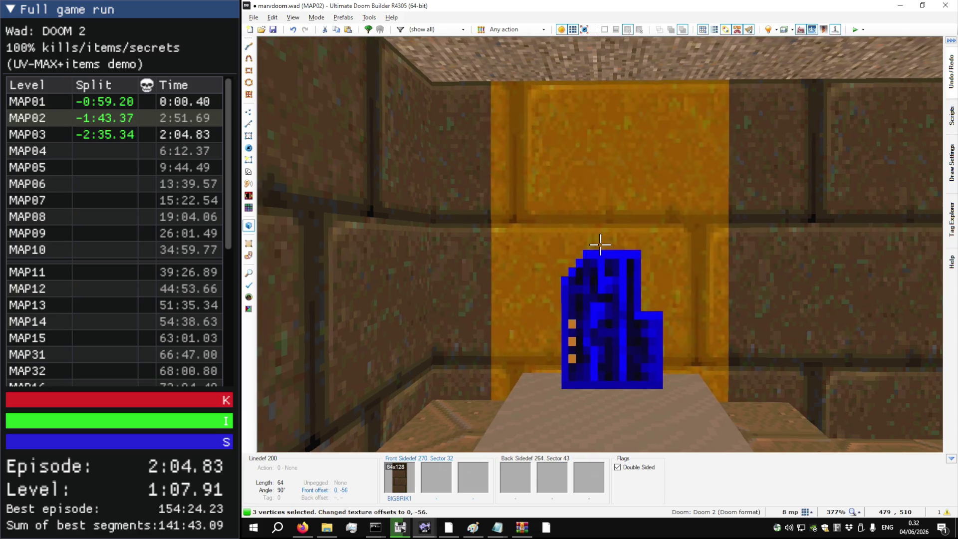
{"action": "key", "text": "s"}
{"action": "key", "text": "alt+Tab"}
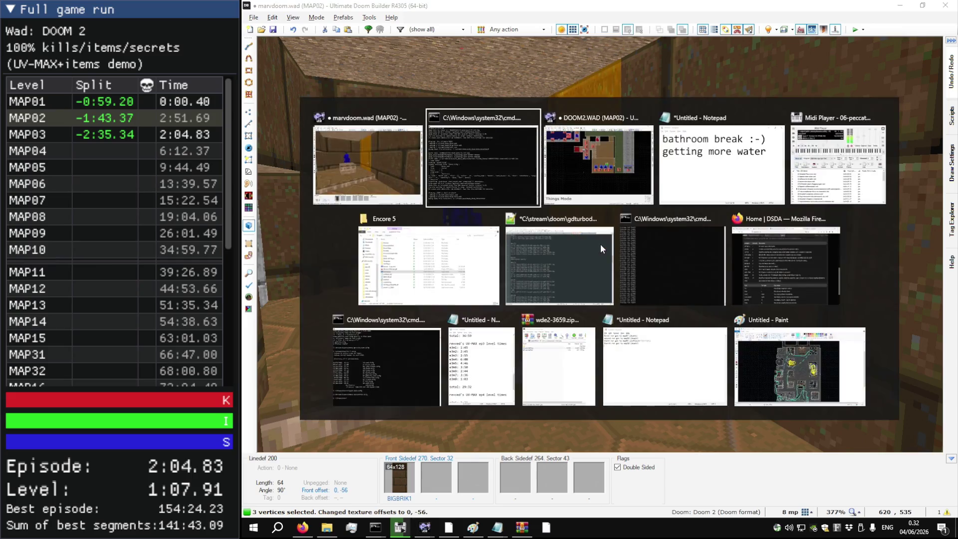
Step: Fly through DOOM2 MAP02 in 3D, hide things and highlighting, then return to marvdoom.wad
{"action": "key", "text": "w"}
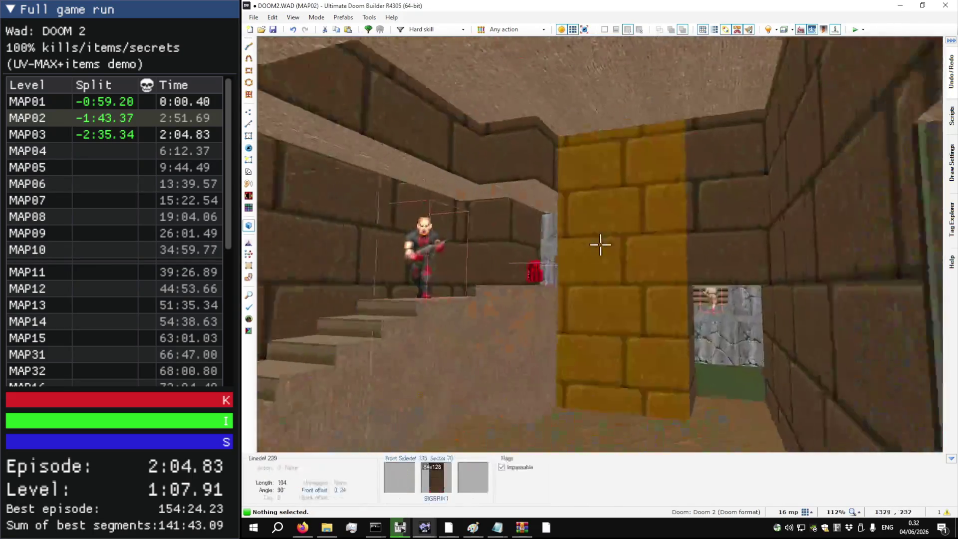
{"action": "key", "text": "w"}
{"action": "key", "text": "t"}
{"action": "key", "text": "t"}
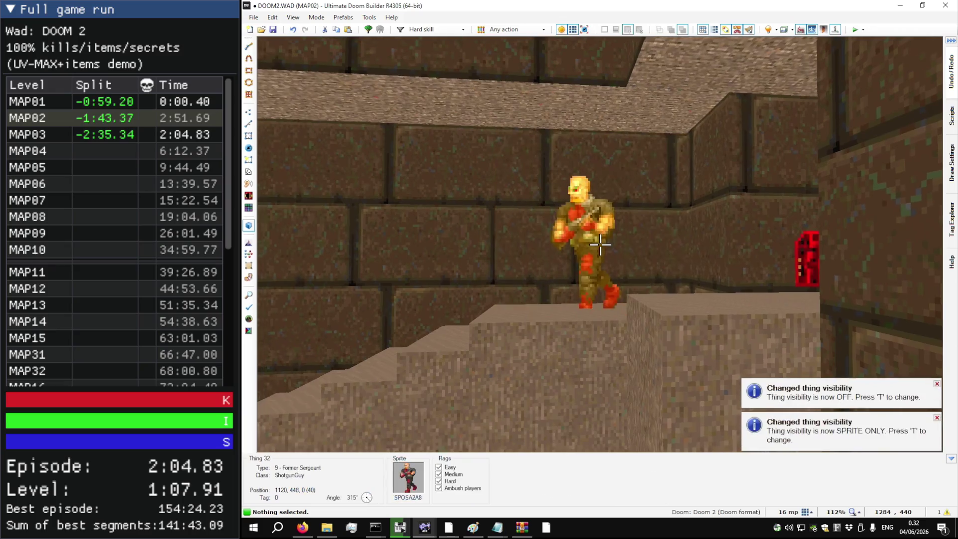
{"action": "key", "text": "t"}
{"action": "key", "text": "h"}
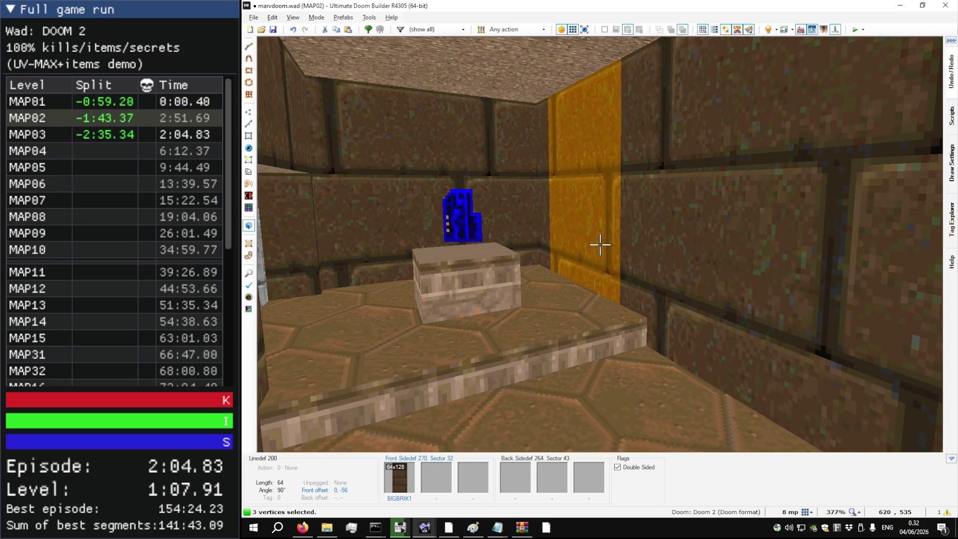
Step: Paste CRATOP2 onto the floor near the keycard pedestal and fly around the stair corridor
{"action": "key", "text": "w"}
{"action": "key", "text": "t"}
{"action": "key", "text": "t"}
{"action": "key", "text": "ctrl+v"}
{"action": "key", "text": "t"}
{"action": "key", "text": "w"}
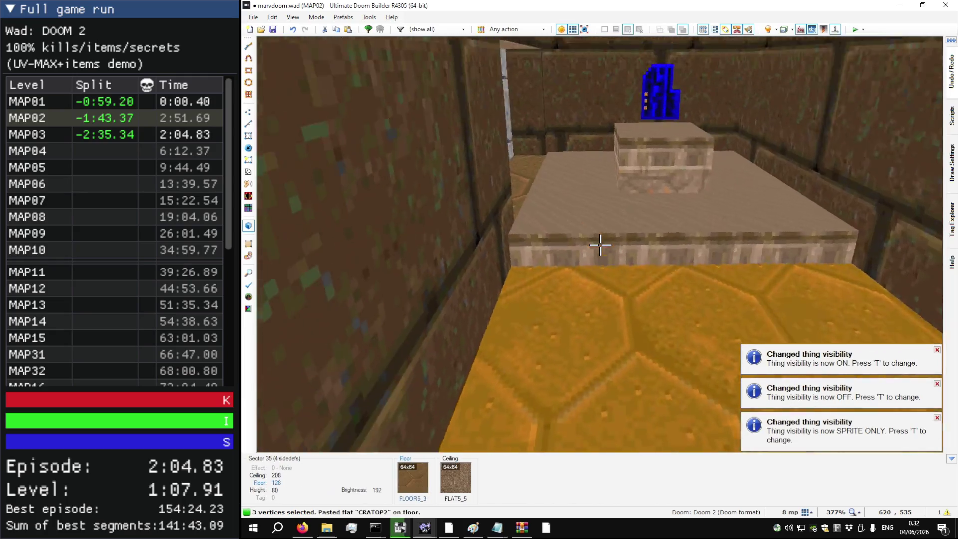
{"action": "key", "text": "s"}
{"action": "key", "text": "a"}
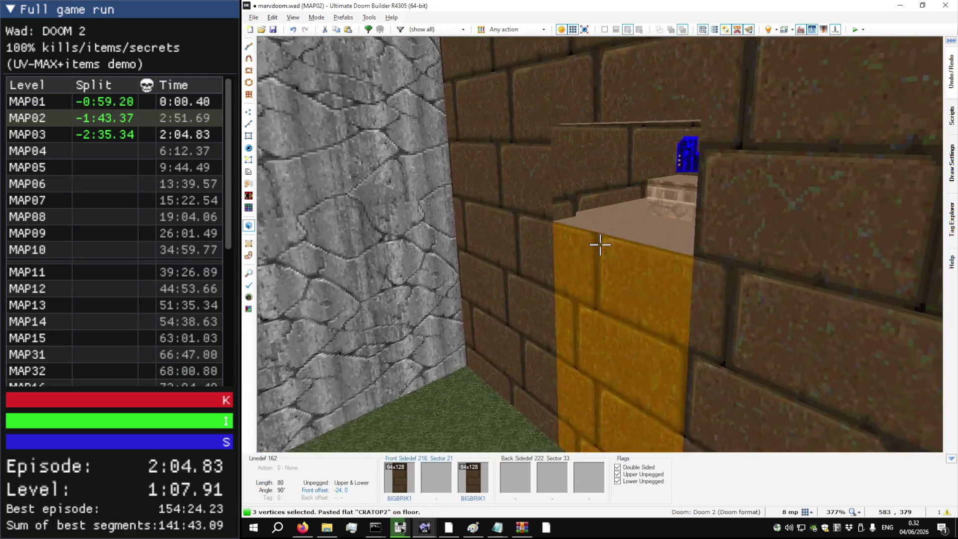
{"action": "key", "text": "d"}
{"action": "key", "text": "w"}
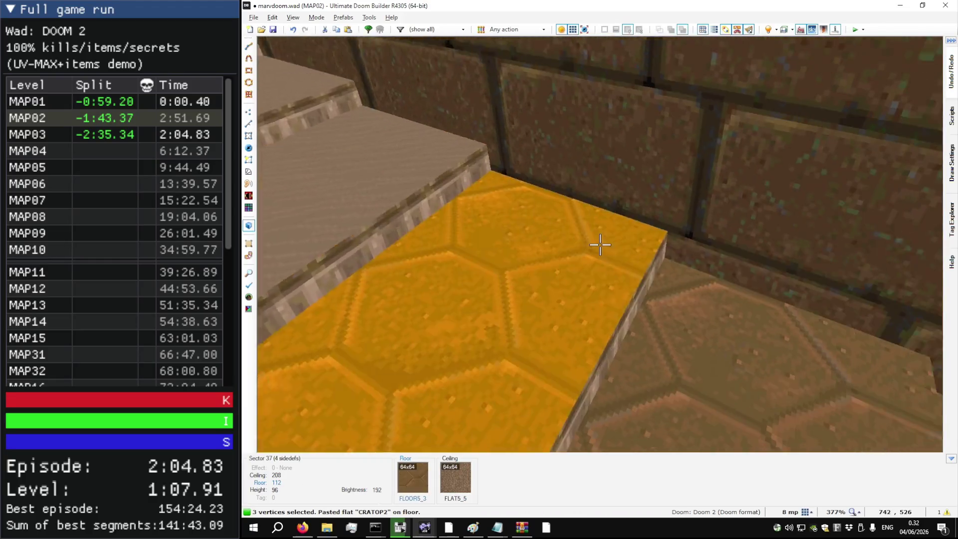
{"action": "key", "text": "s"}
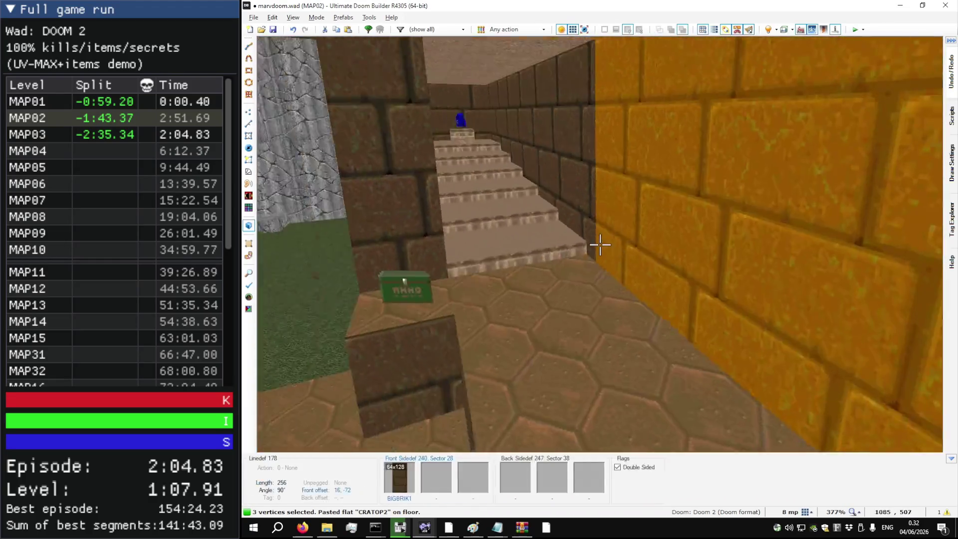
{"action": "key", "text": "w"}
{"action": "key", "text": "s"}
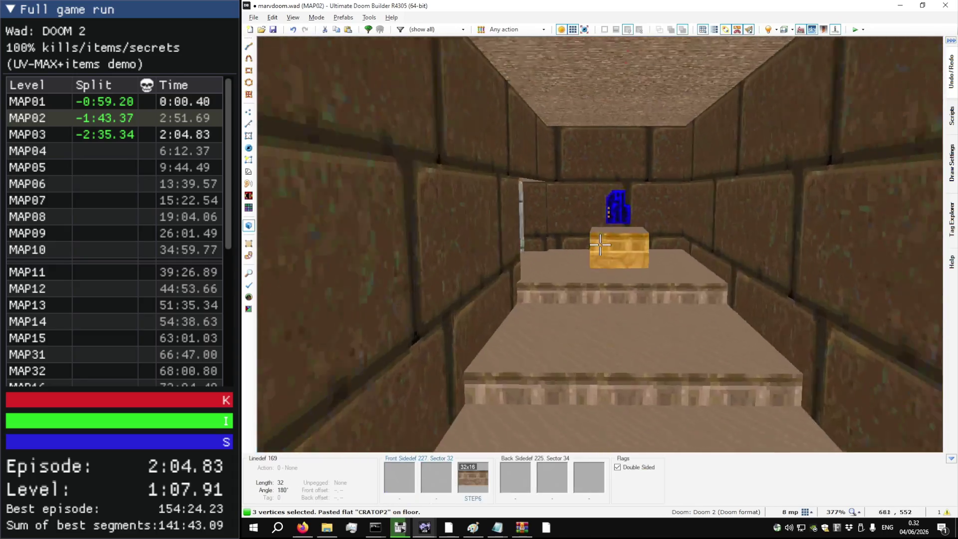
Step: Undo the CRATOP2 floor paste and inspect the blue keycard on its pedestal
{"action": "key", "text": "s"}
{"action": "key", "text": "ctrl+z"}
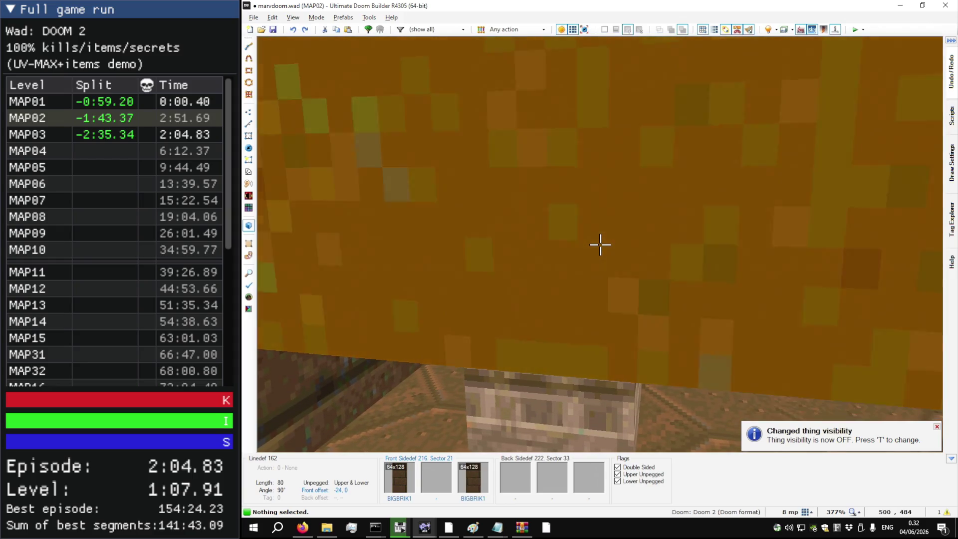
{"action": "key", "text": "w"}
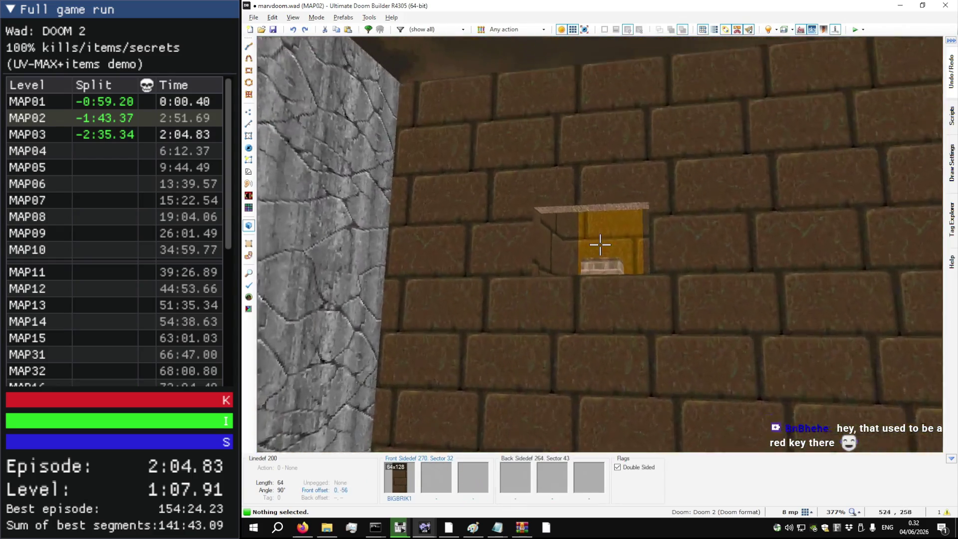
{"action": "key", "text": "s"}
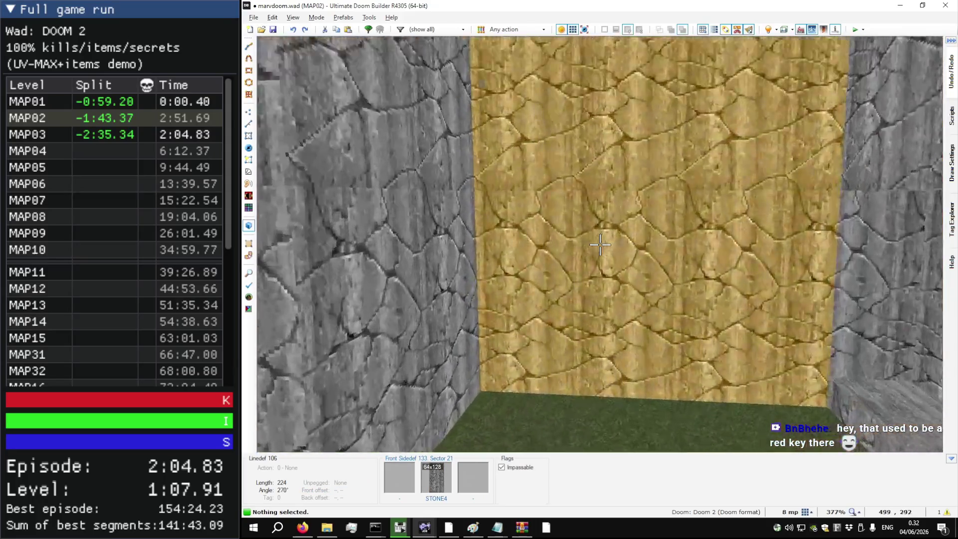
{"action": "key", "text": "w"}
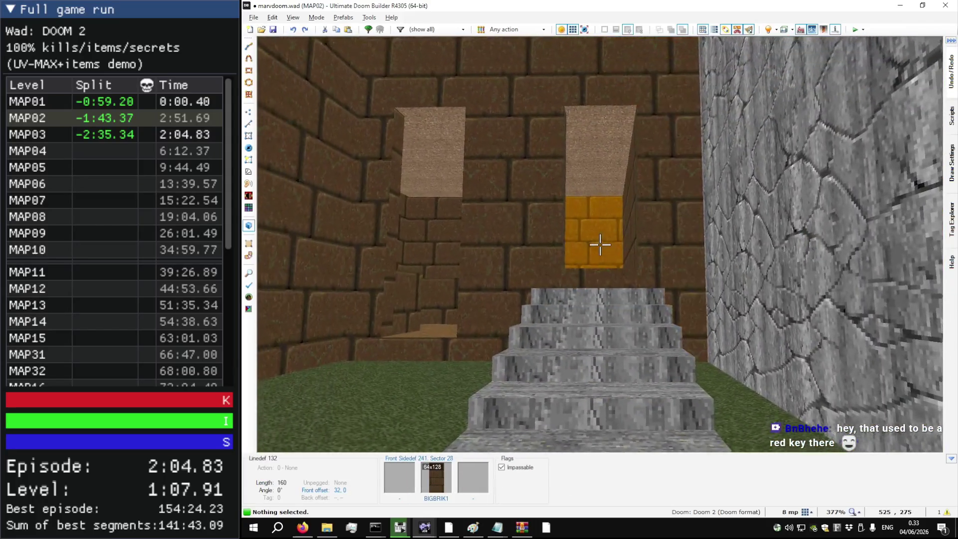
{"action": "key", "text": "w"}
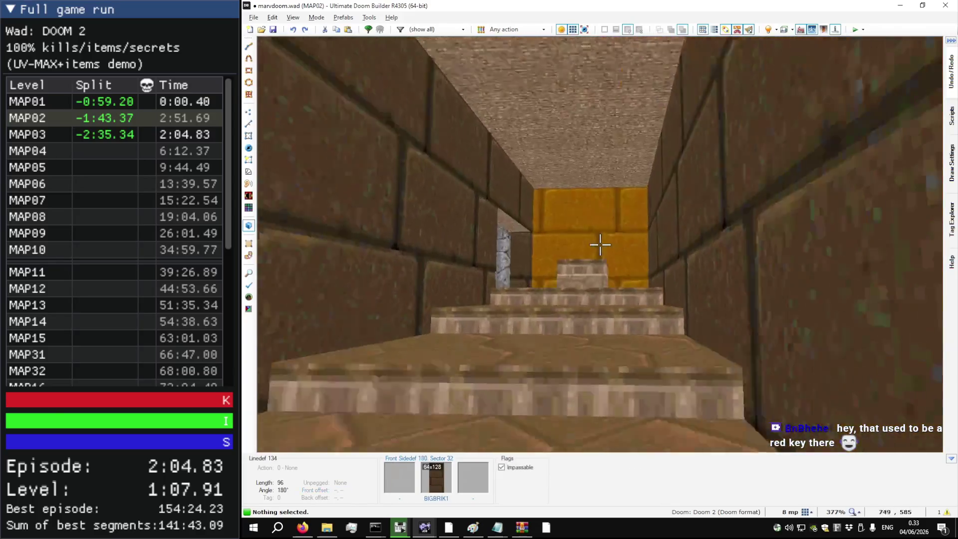
{"action": "key", "text": "s"}
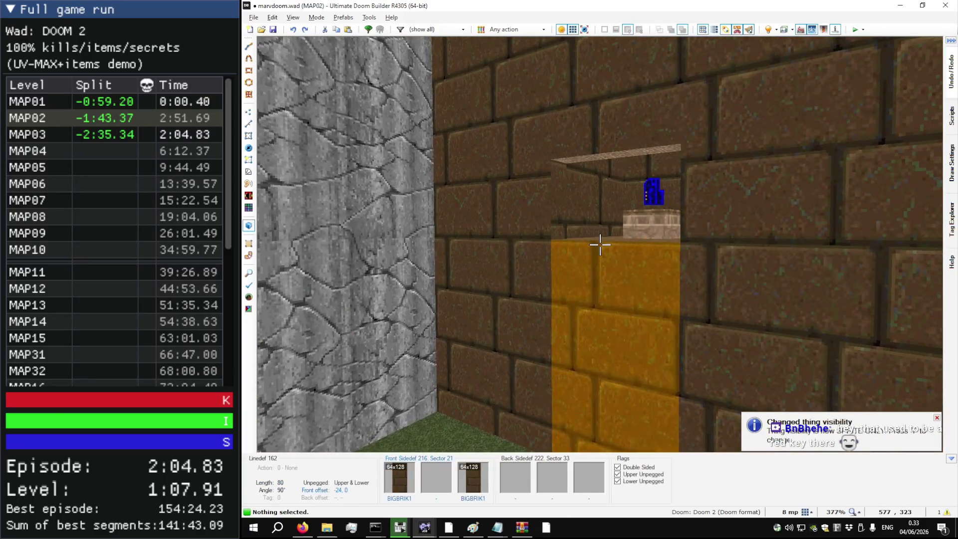
{"action": "key", "text": "w"}
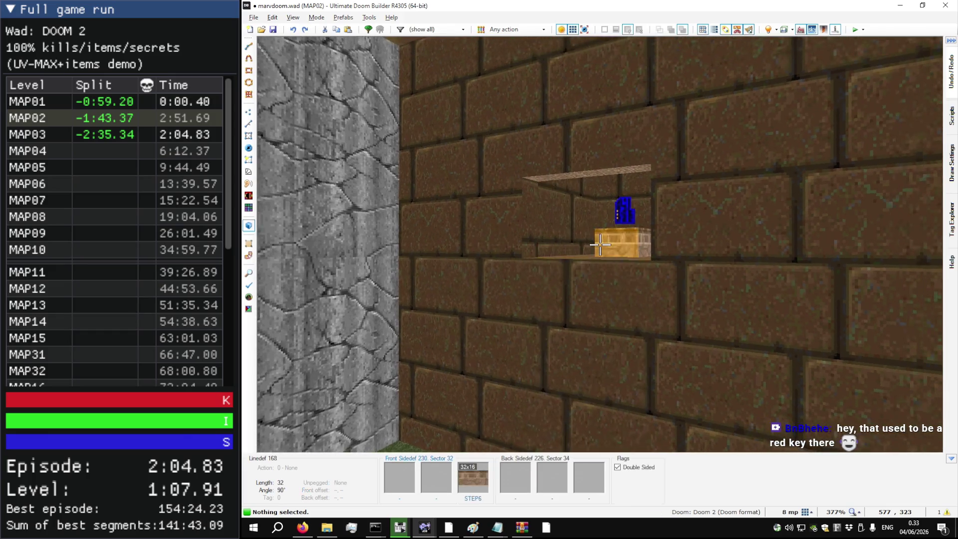
{"action": "key", "text": "s"}
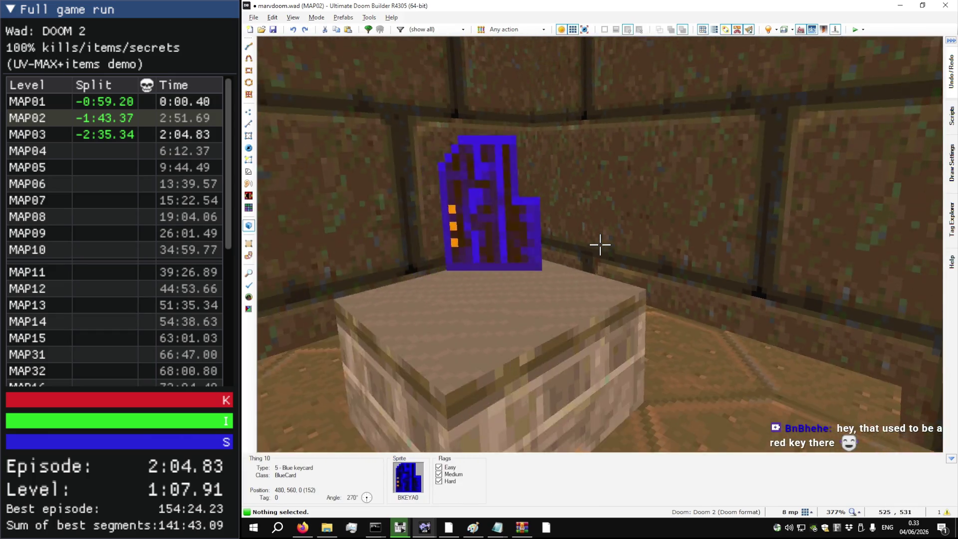
Step: Check the alcove in 2D Linedefs mode, then paste BIGBRIK1 onto the missing-texture wall
{"action": "key", "text": "v"}
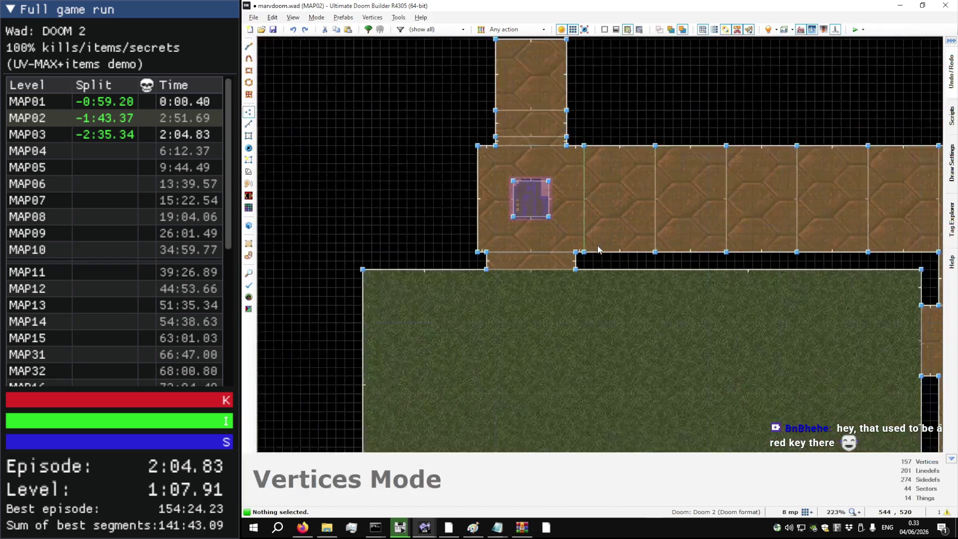
{"action": "scroll", "coordinate": [557, 201], "scroll_direction": "up", "scroll_amount": 6}
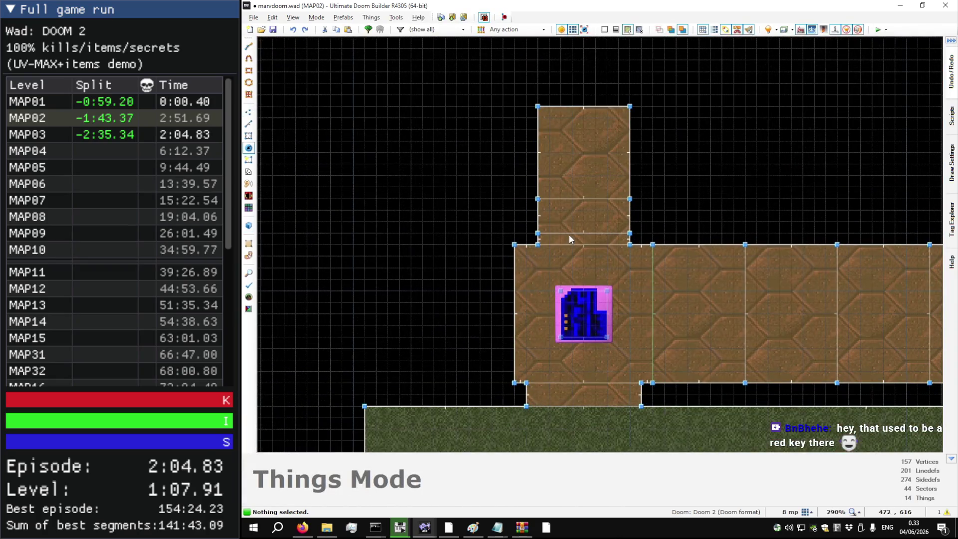
{"action": "key", "text": "l"}
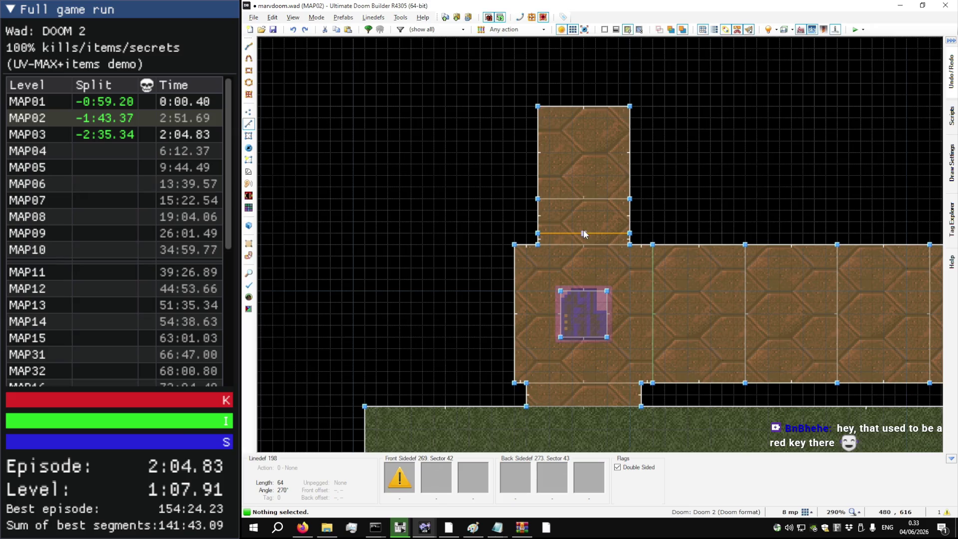
{"action": "key", "text": "w"}
{"action": "key", "text": "ctrl+v"}
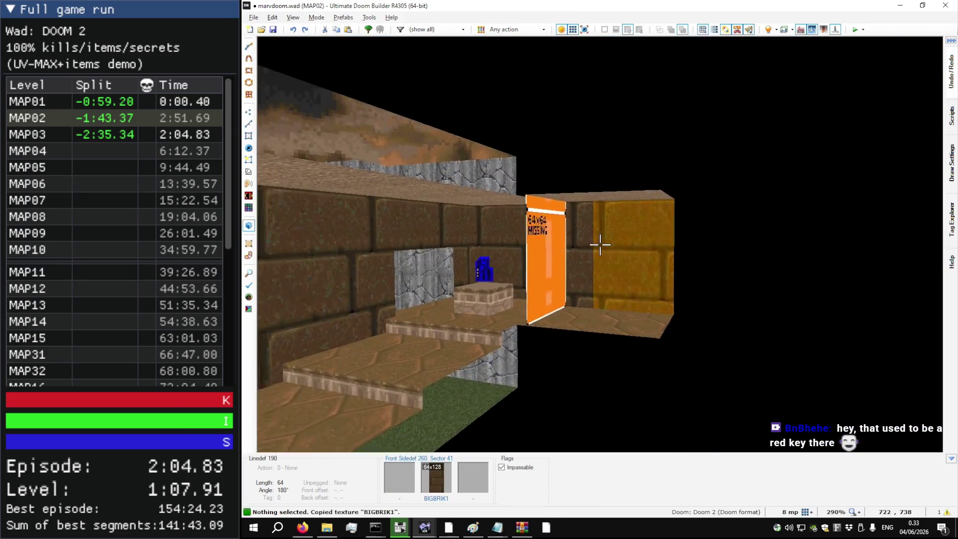
{"action": "key", "text": "w"}
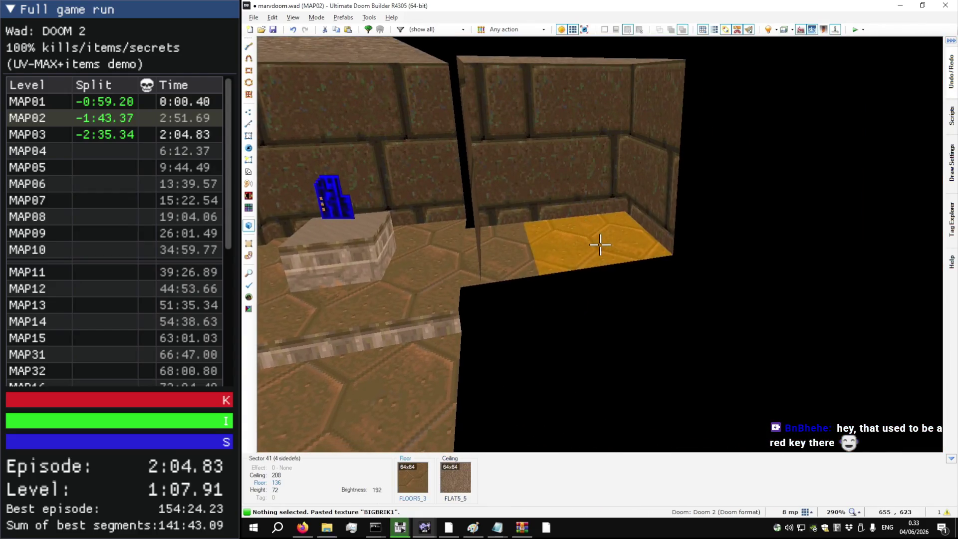
Step: Change sector 41's floor flat from FLOOR5_3 to GATE3 using the All flats list
{"action": "right_click", "coordinate": [600, 244]}
{"action": "left_click", "coordinate": [632, 246]}
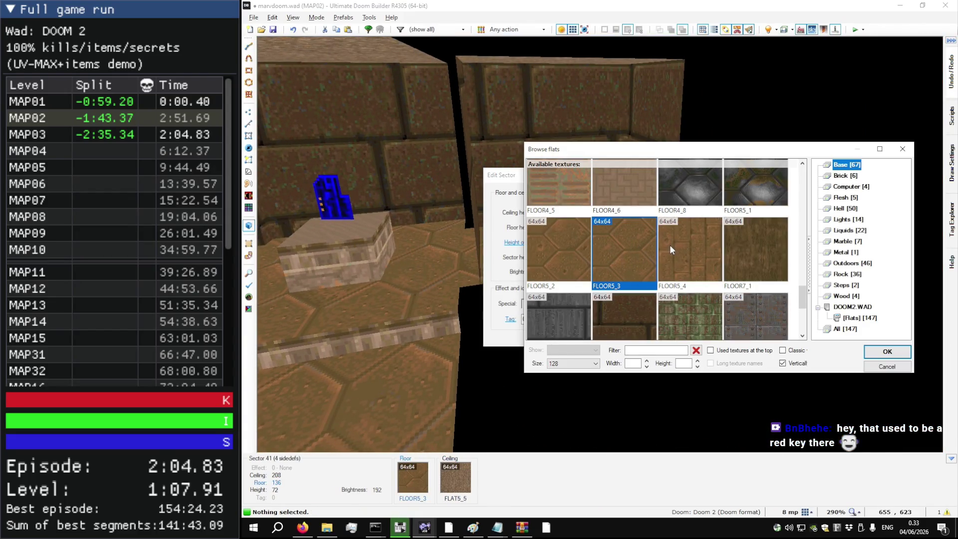
{"action": "scroll", "coordinate": [669, 258], "scroll_direction": "up", "scroll_amount": 10}
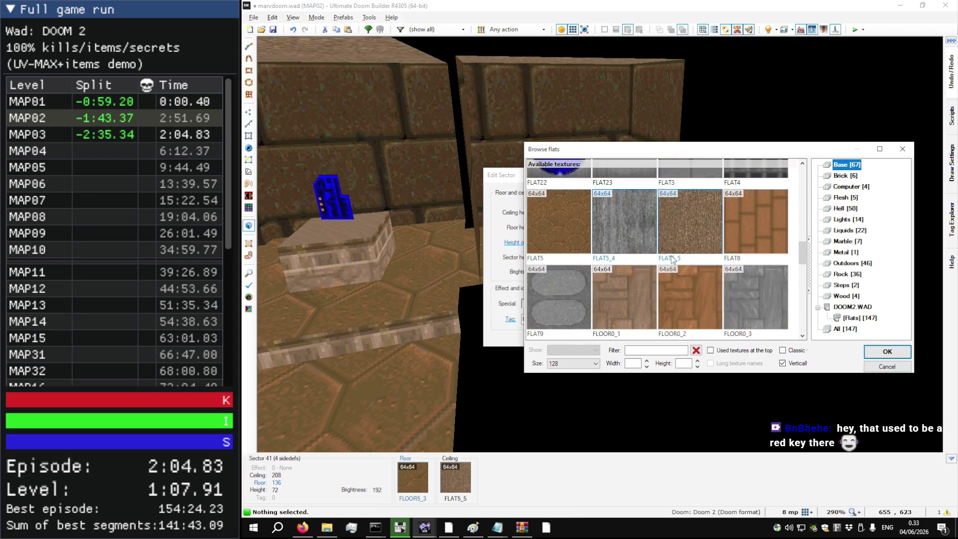
{"action": "scroll", "coordinate": [676, 252], "scroll_direction": "down", "scroll_amount": 5}
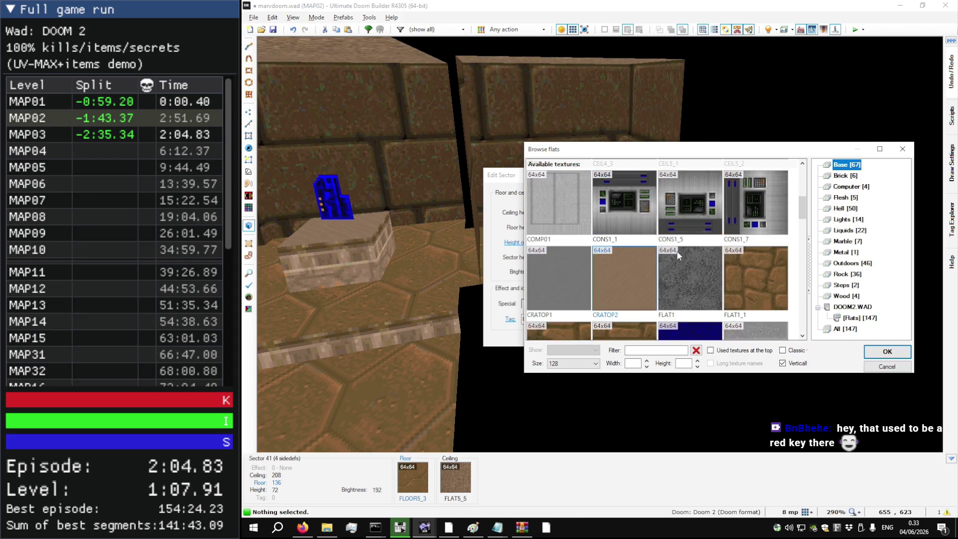
{"action": "scroll", "coordinate": [677, 252], "scroll_direction": "down", "scroll_amount": 5}
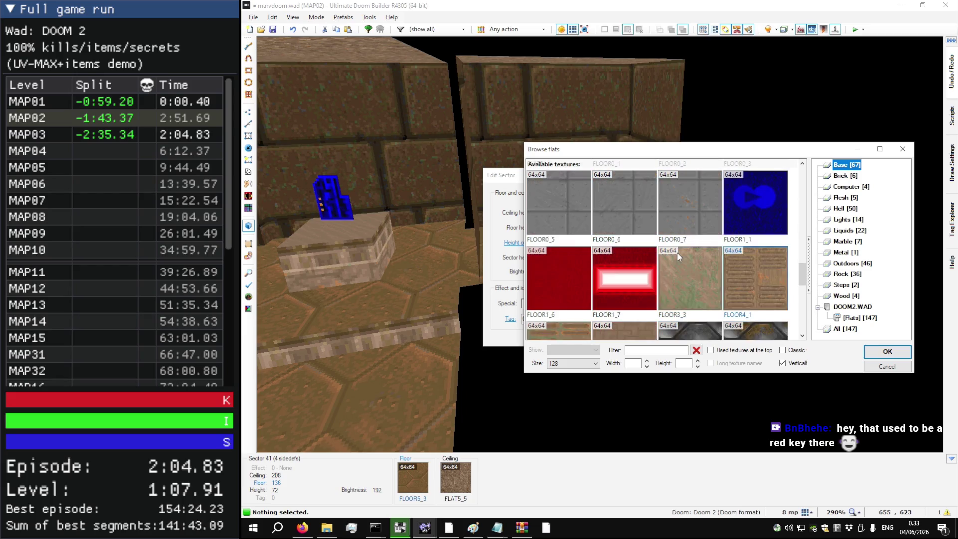
{"action": "scroll", "coordinate": [677, 252], "scroll_direction": "down", "scroll_amount": 1}
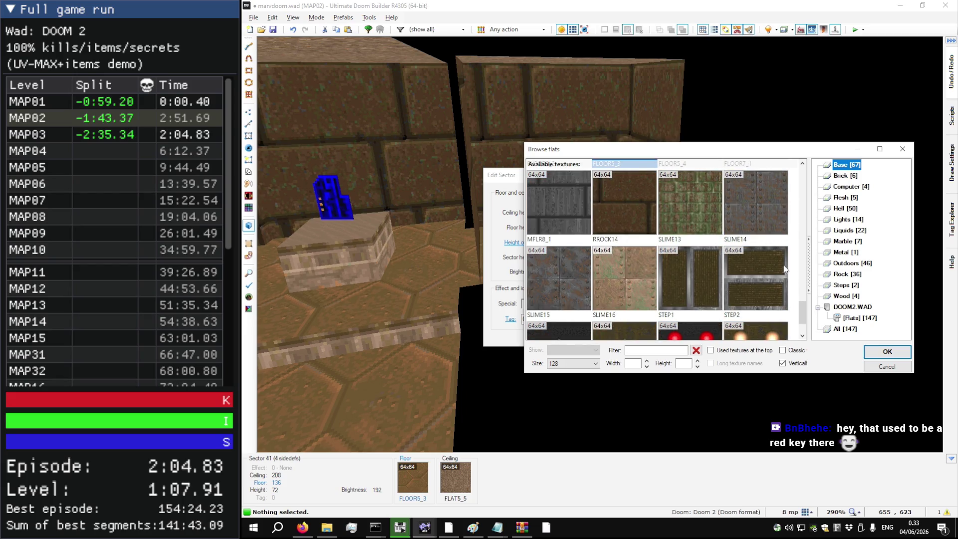
{"action": "left_click", "coordinate": [862, 318]}
{"action": "left_click", "coordinate": [845, 329]}
{"action": "scroll", "coordinate": [711, 277], "scroll_direction": "down", "scroll_amount": 5}
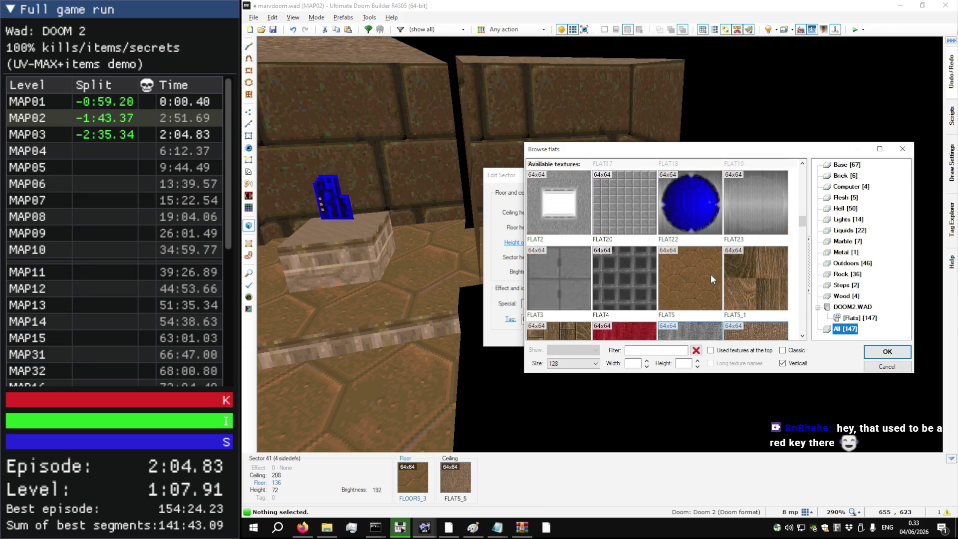
{"action": "scroll", "coordinate": [698, 272], "scroll_direction": "down", "scroll_amount": 6}
{"action": "scroll", "coordinate": [696, 273], "scroll_direction": "down", "scroll_amount": 3}
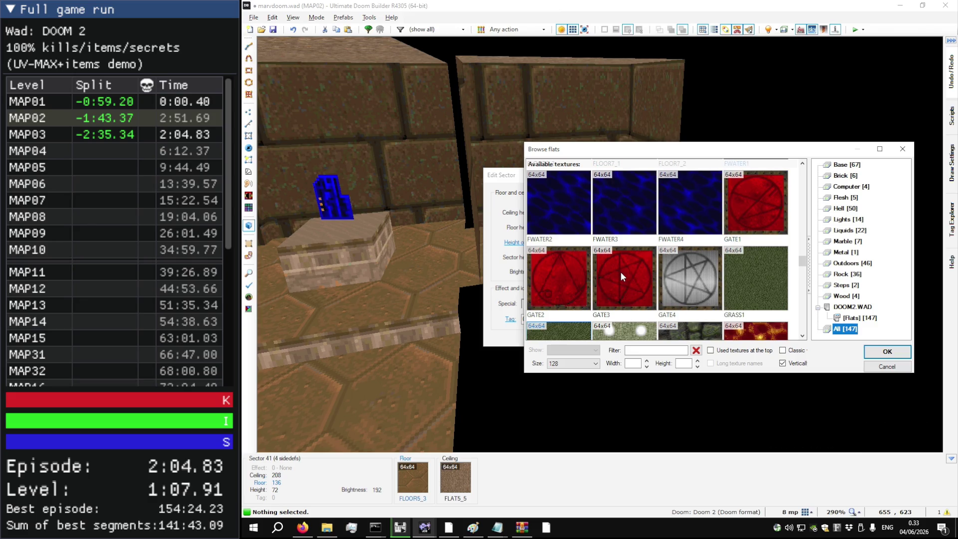
{"action": "left_click", "coordinate": [622, 272]}
{"action": "double_click", "coordinate": [624, 274]}
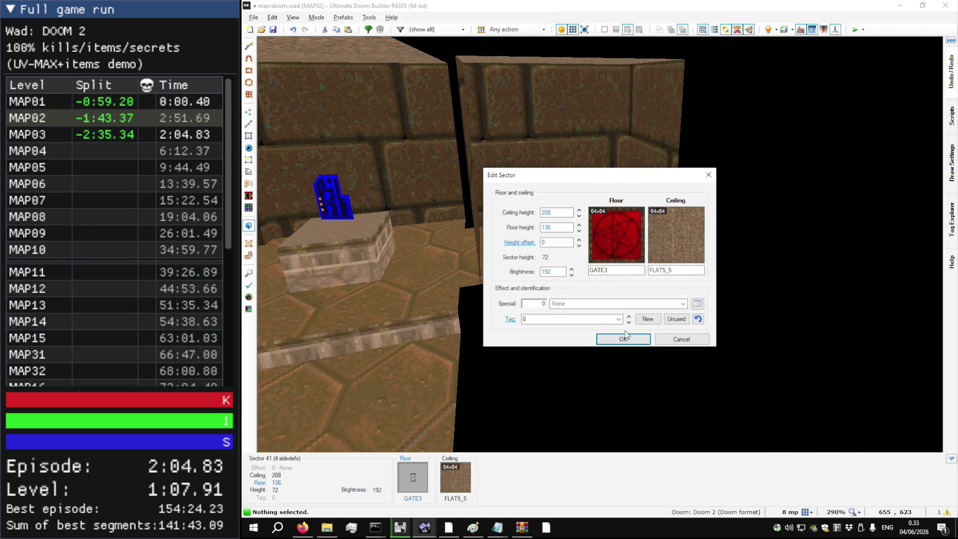
{"action": "left_click", "coordinate": [628, 335]}
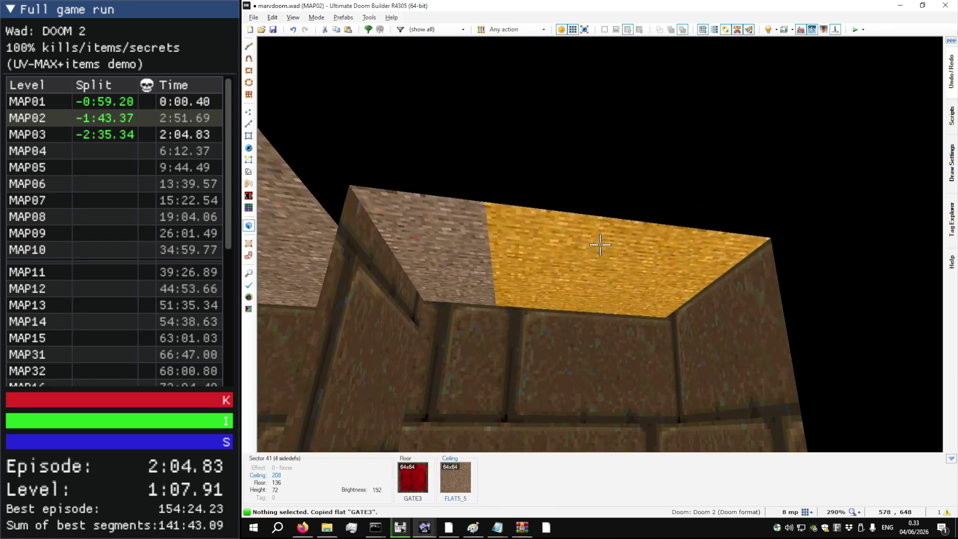
Step: Paste GATE3 onto the red room's ceiling and raise it to 208
{"action": "key", "text": "ctrl+v"}
{"action": "scroll", "coordinate": [600, 245], "scroll_direction": "up", "scroll_amount": 1}
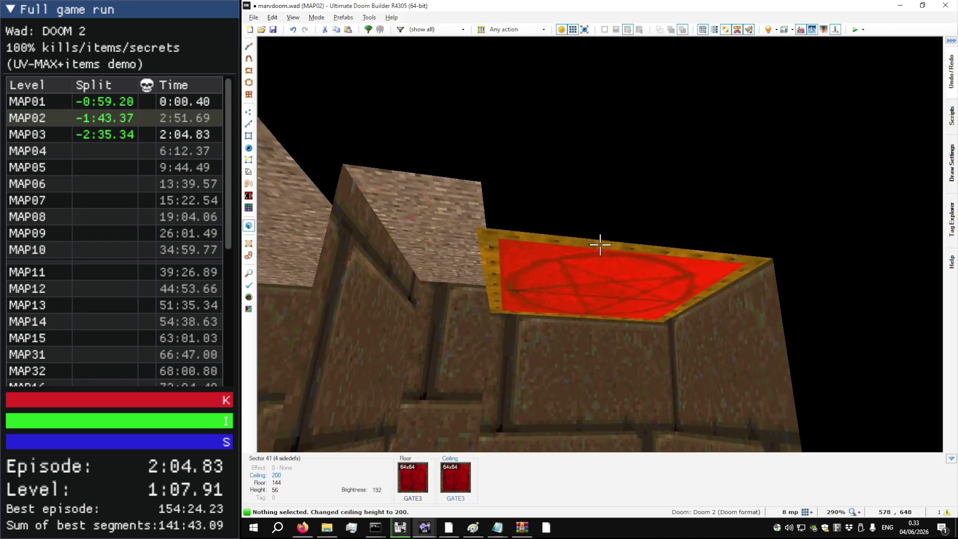
{"action": "scroll", "coordinate": [601, 244], "scroll_direction": "down", "scroll_amount": 1}
{"action": "key", "text": "s"}
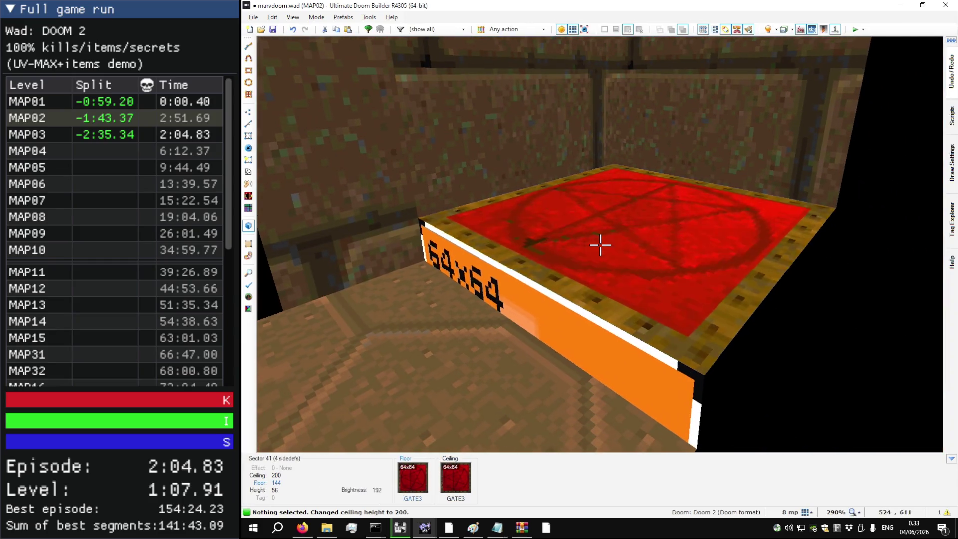
{"action": "key", "text": "w"}
{"action": "scroll", "coordinate": [601, 244], "scroll_direction": "up", "scroll_amount": 1}
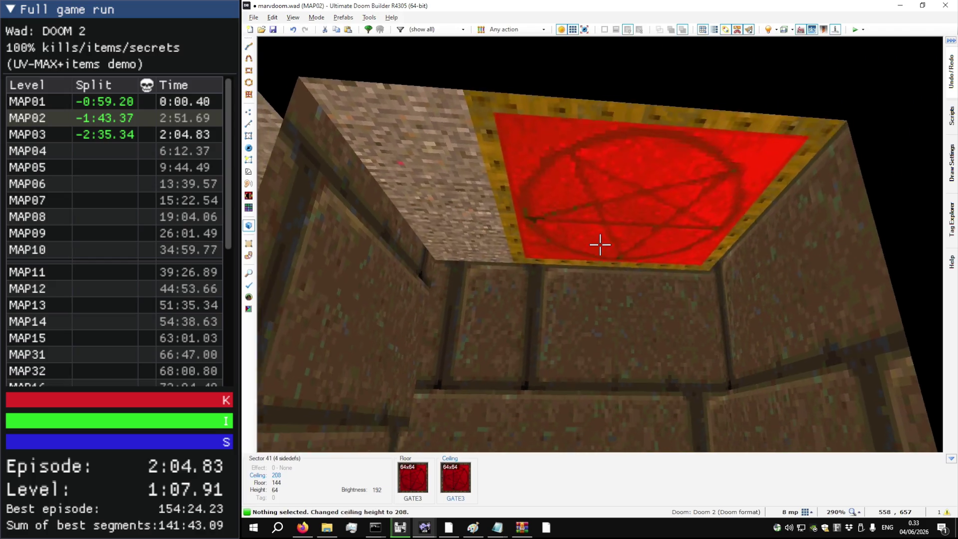
{"action": "key", "text": "s"}
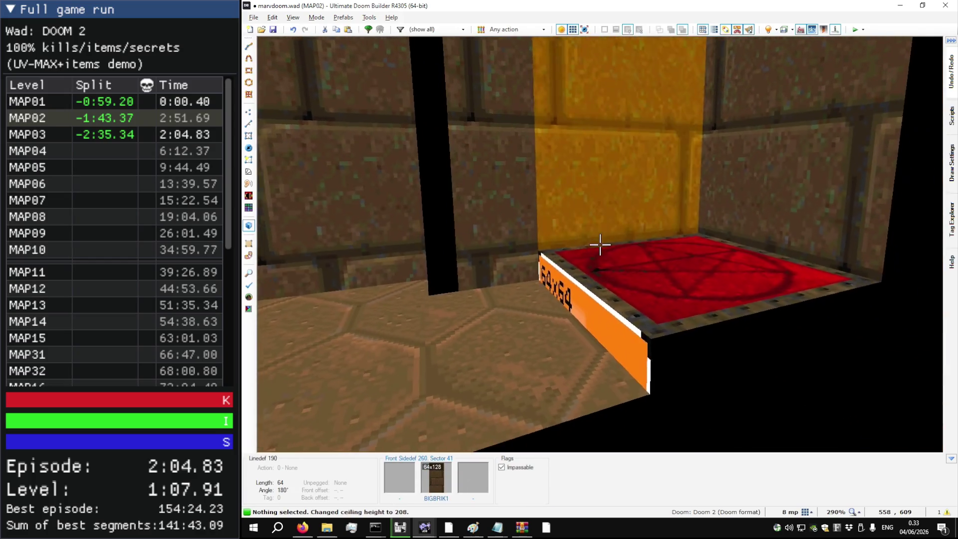
Step: Copy STEP6 onto a wall and set linedef 197's back lower texture to STEP3
{"action": "key", "text": "ctrl+c"}
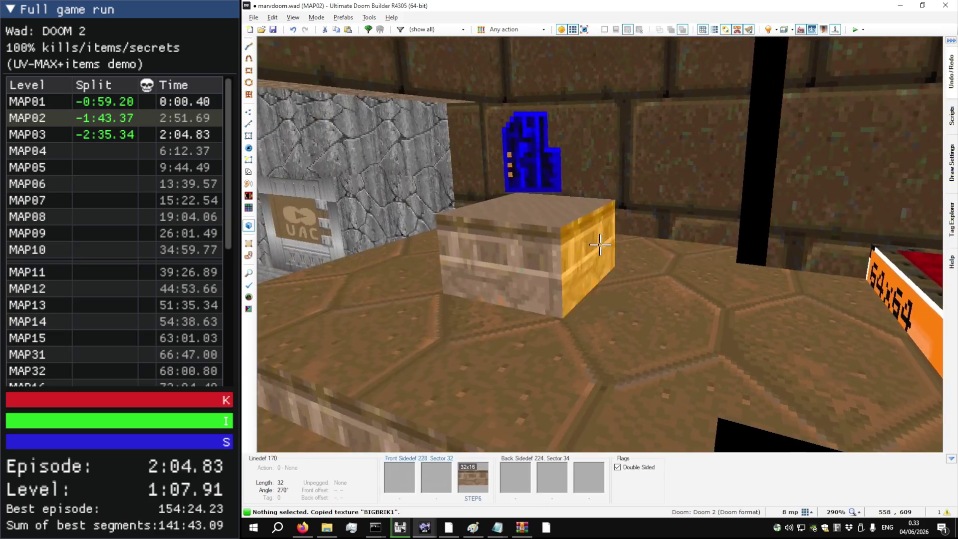
{"action": "key", "text": "ctrl+v"}
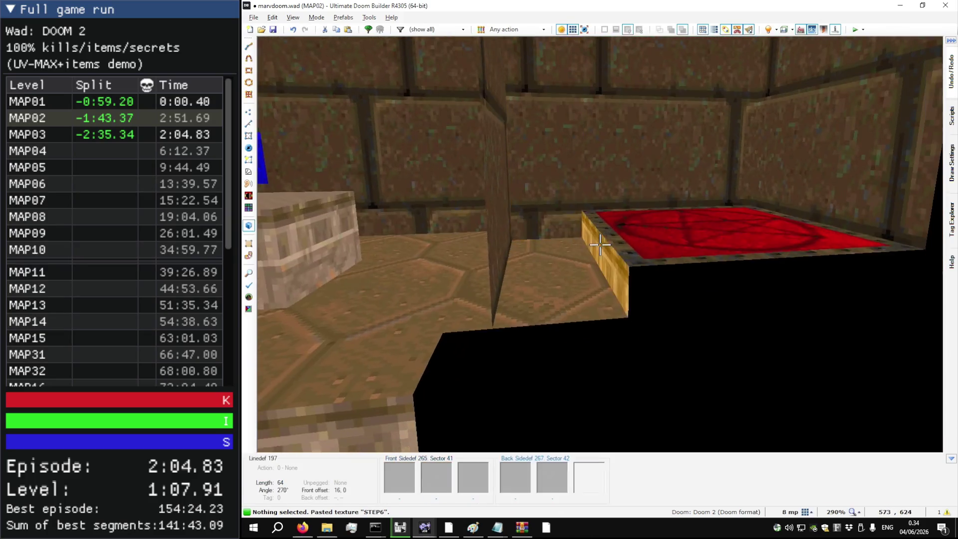
{"action": "right_click", "coordinate": [601, 244]}
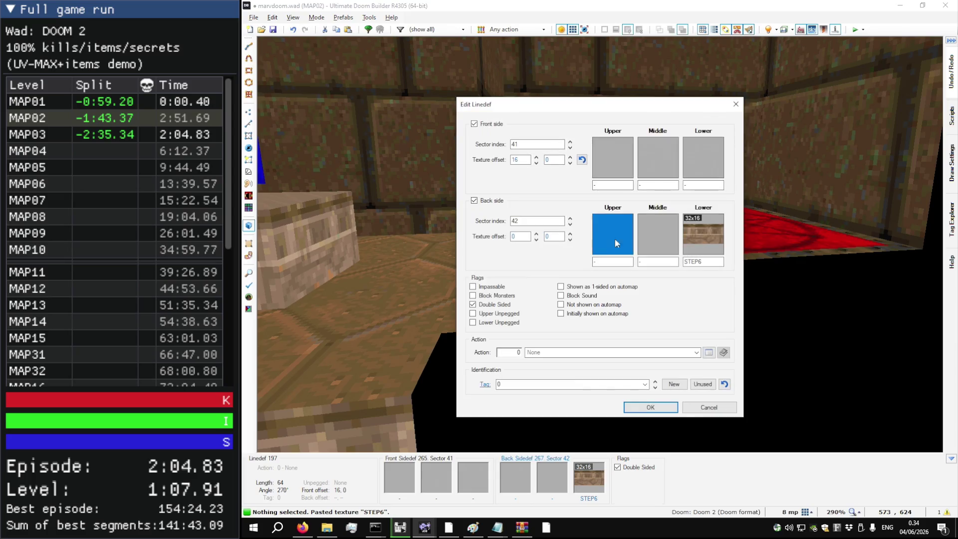
{"action": "left_click", "coordinate": [702, 232]}
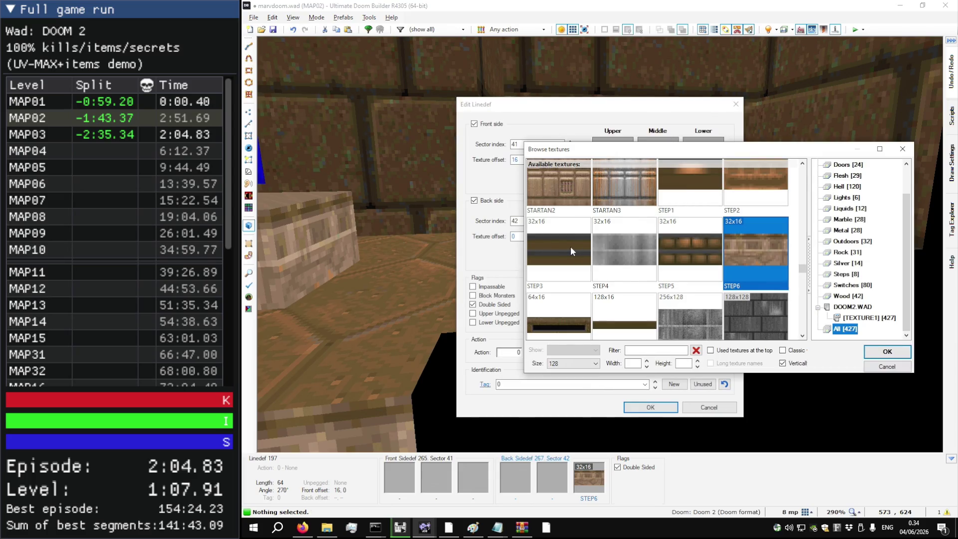
{"action": "double_click", "coordinate": [549, 265]}
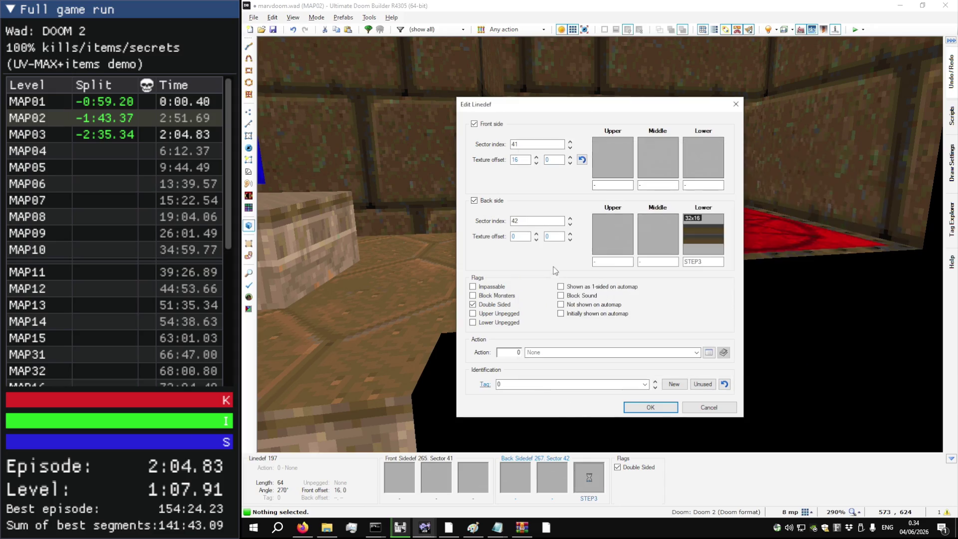
{"action": "left_click", "coordinate": [659, 408]}
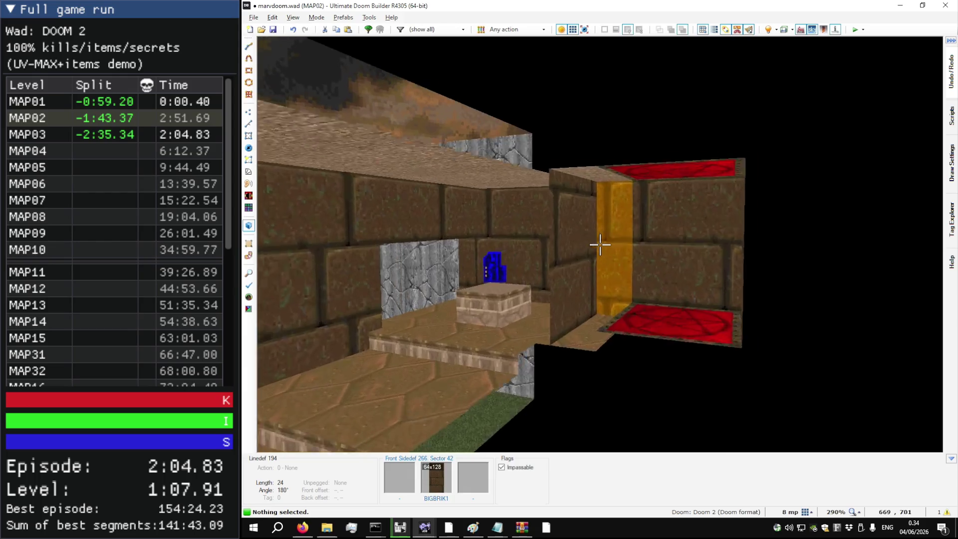
Step: Back in 2D Sectors mode, give thin sector 43 an unused tag
{"action": "key", "text": "q"}
{"action": "scroll", "coordinate": [603, 247], "scroll_direction": "down", "scroll_amount": 4}
{"action": "scroll", "coordinate": [536, 282], "scroll_direction": "up", "scroll_amount": 2}
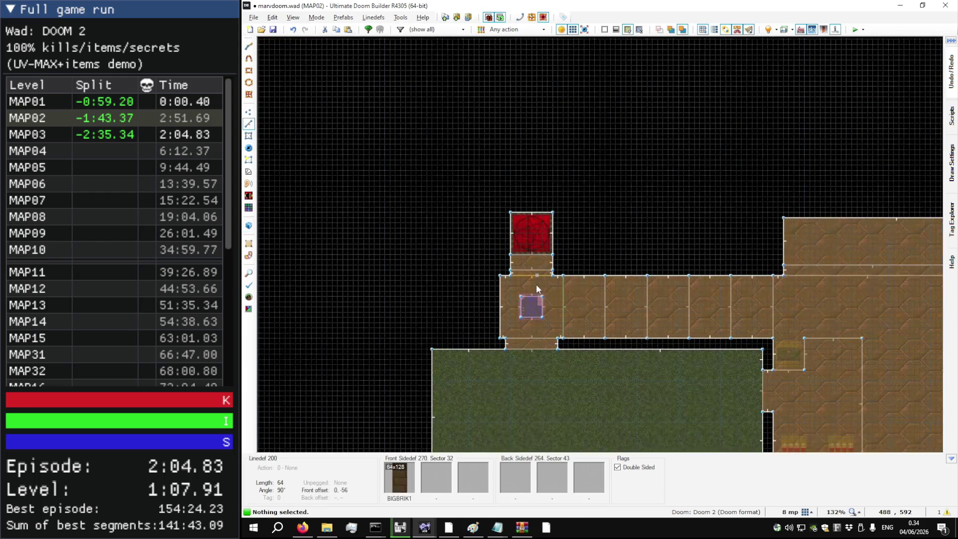
{"action": "scroll", "coordinate": [539, 278], "scroll_direction": "up", "scroll_amount": 3}
{"action": "key", "text": "s"}
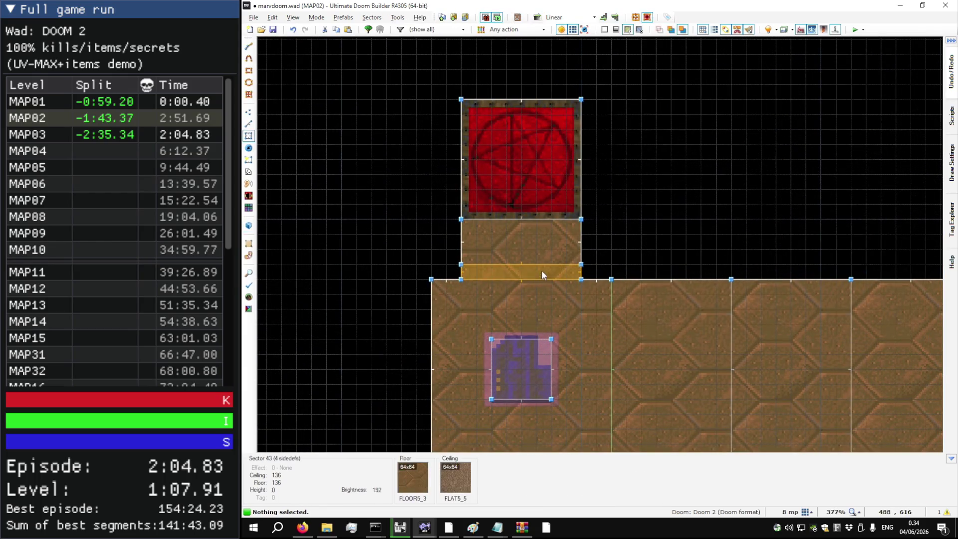
{"action": "right_click", "coordinate": [541, 270]}
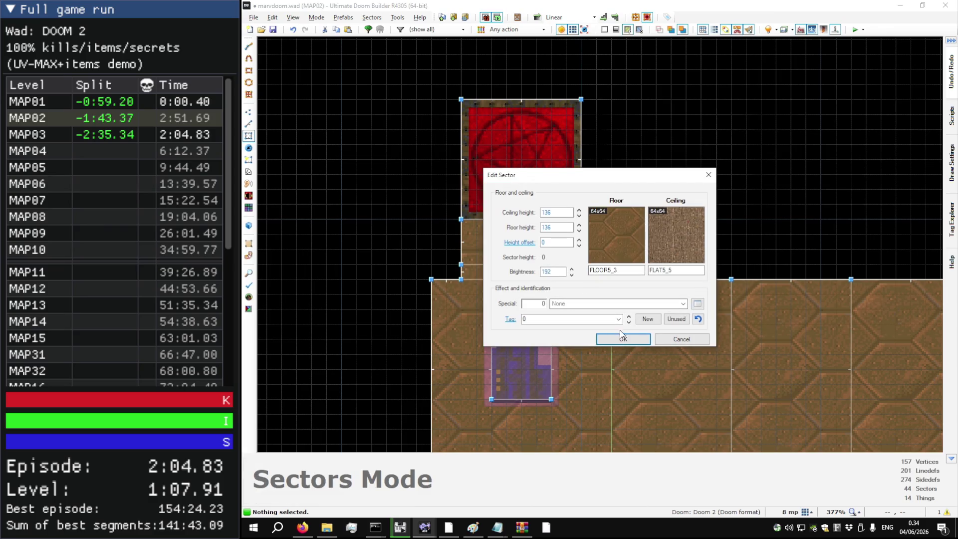
{"action": "left_click", "coordinate": [673, 342]}
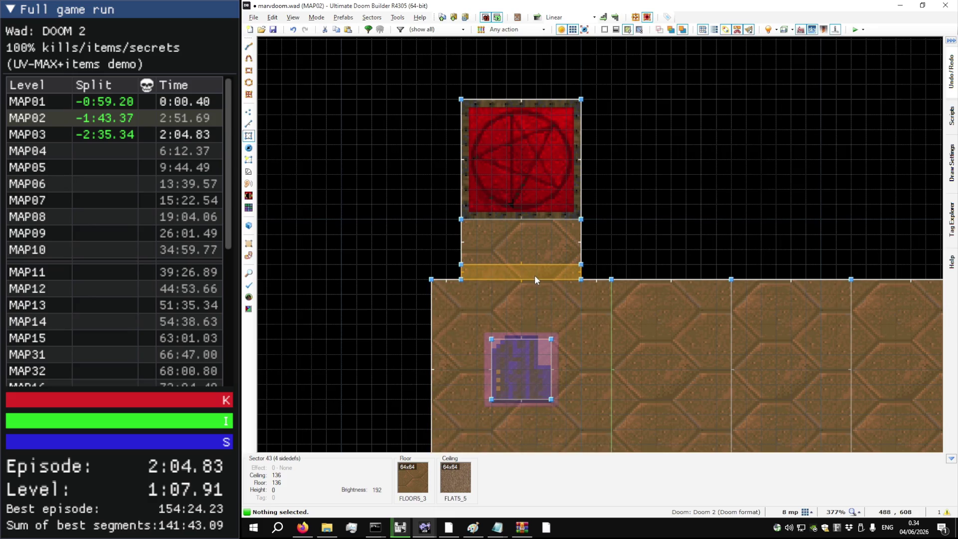
{"action": "right_click", "coordinate": [535, 280]}
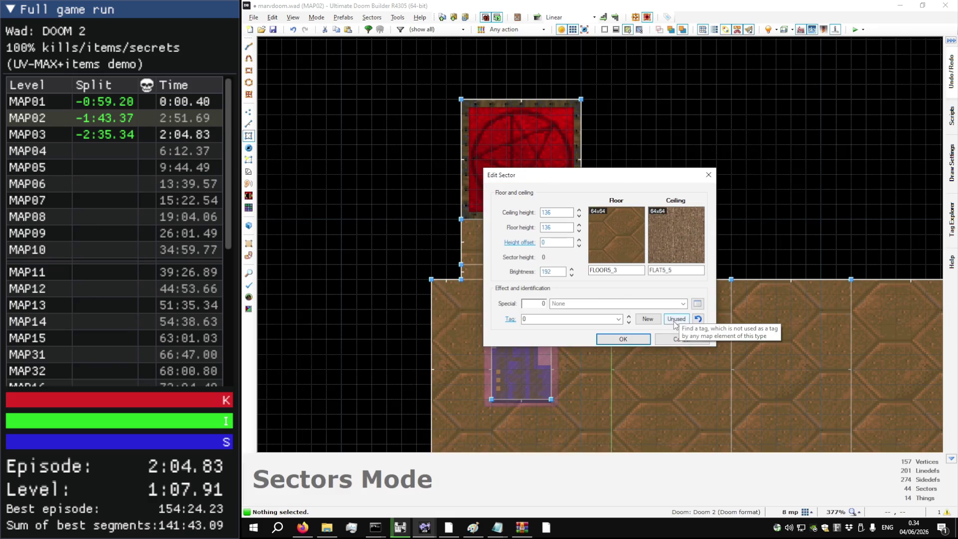
{"action": "left_click", "coordinate": [622, 339]}
Step: Assign action 112 S1 Door Open Stay (fast) to both of sector 43's linedefs
{"action": "key", "text": "l"}
{"action": "left_click", "coordinate": [541, 273]}
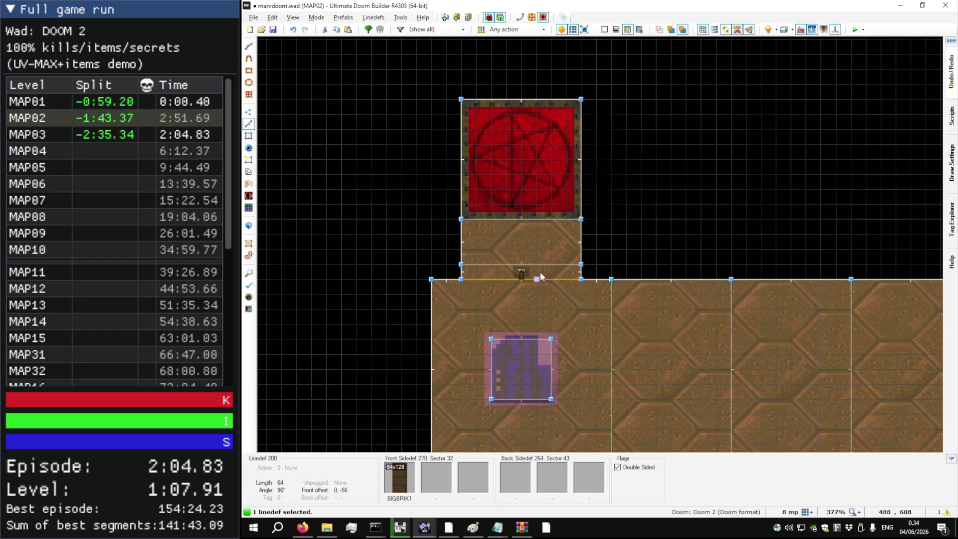
{"action": "right_click", "coordinate": [543, 270]}
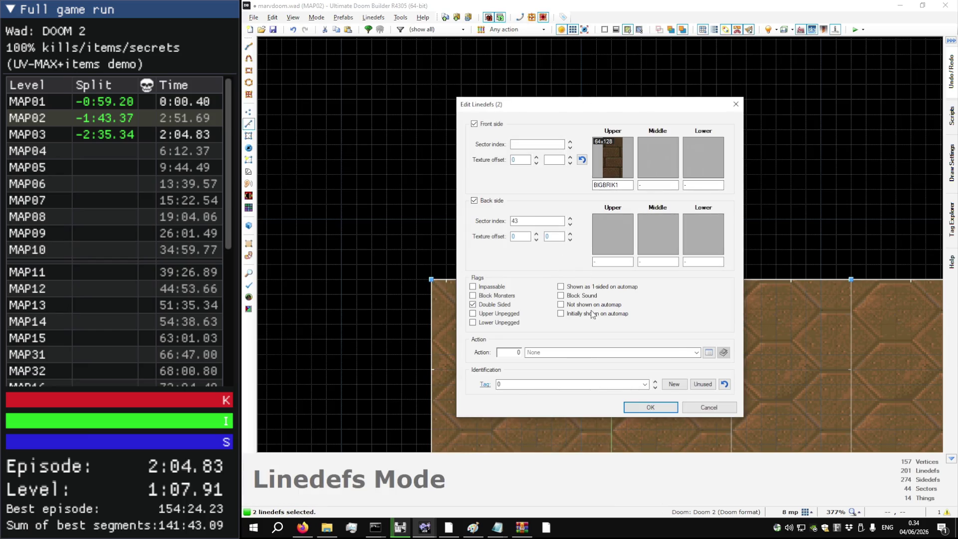
{"action": "left_click", "coordinate": [708, 354]}
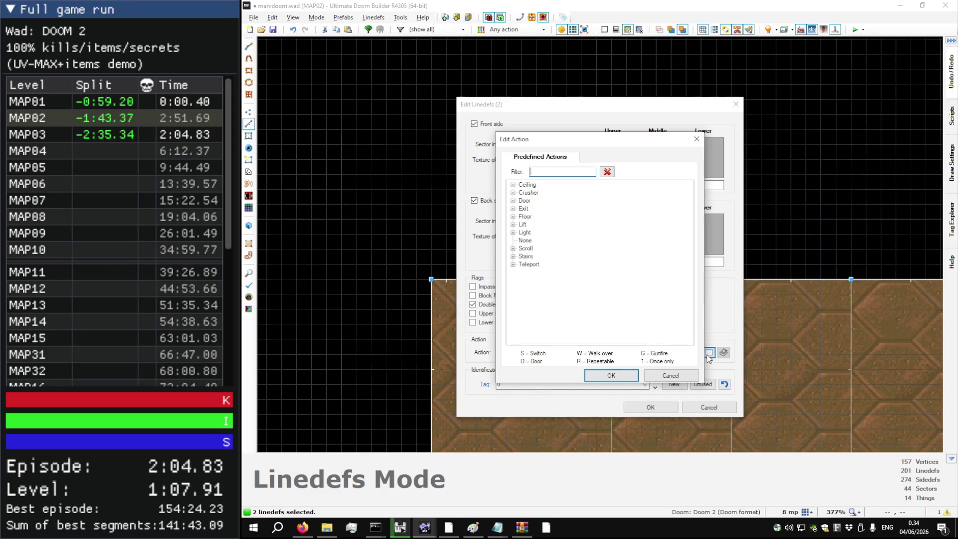
{"action": "left_click", "coordinate": [513, 200]}
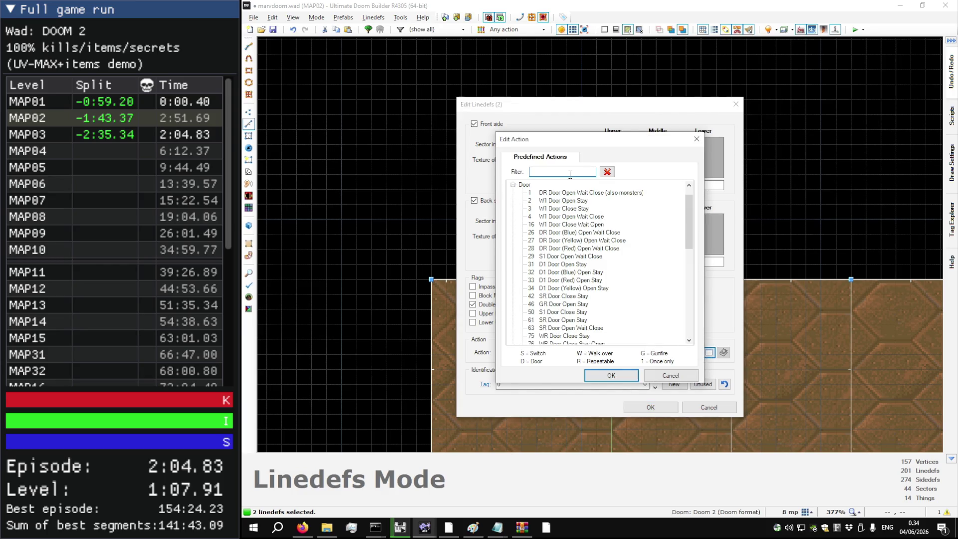
{"action": "type", "text": "door open stay"}
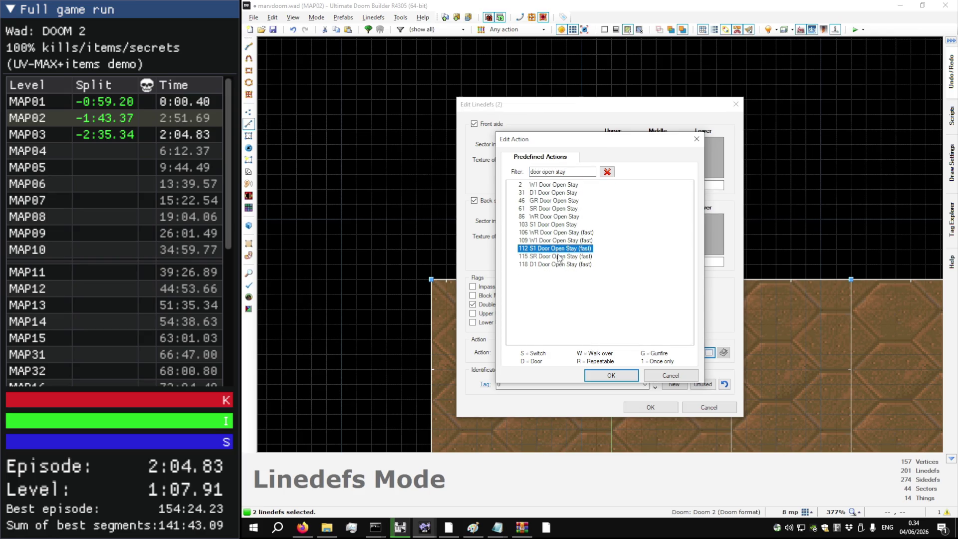
{"action": "left_click", "coordinate": [612, 375]}
{"action": "left_click", "coordinate": [653, 409]}
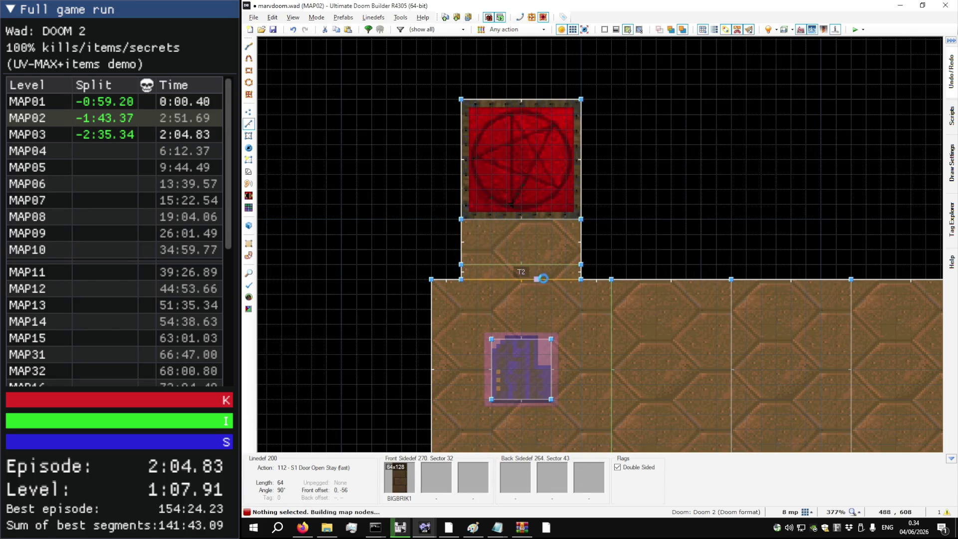
{"action": "key", "text": "l"}
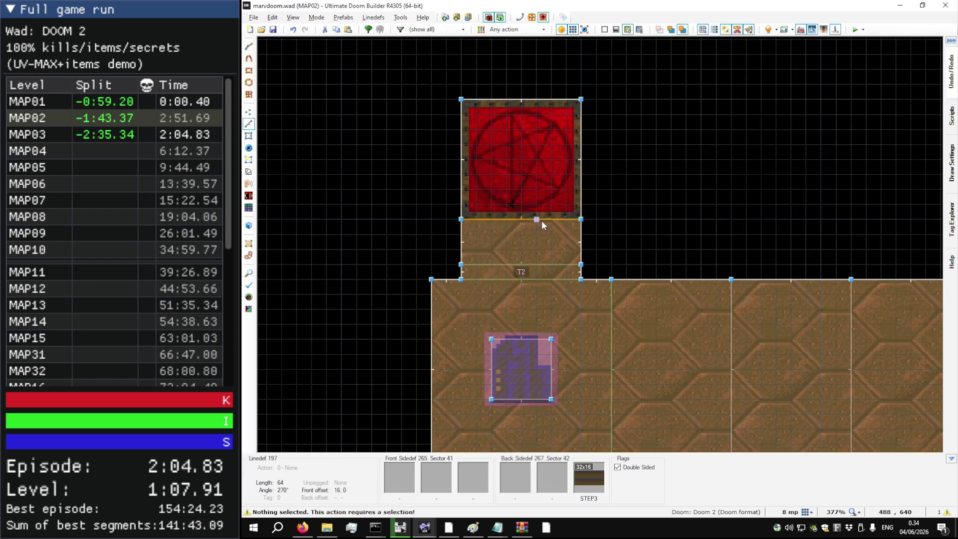
Step: Flip linedef 197 and save MAP02 to marvdoom.wad
{"action": "key", "text": "f"}
{"action": "key", "text": "ctrl+s"}
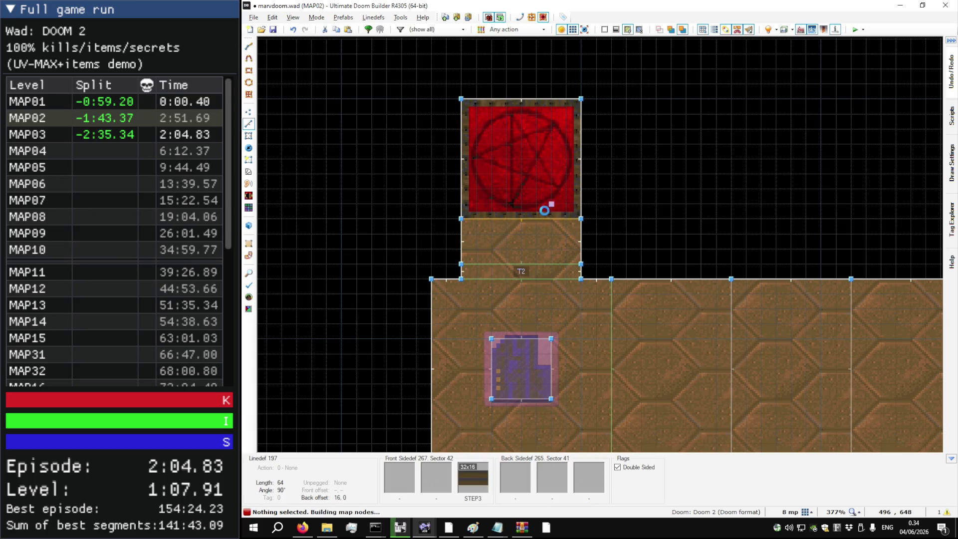
{"action": "scroll", "coordinate": [548, 207], "scroll_direction": "down", "scroll_amount": 10}
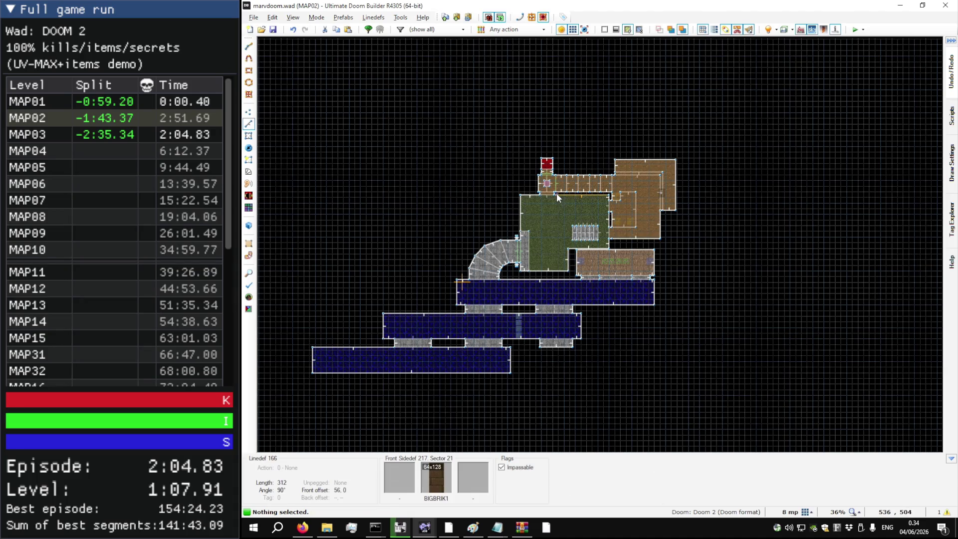
{"action": "scroll", "coordinate": [556, 163], "scroll_direction": "up", "scroll_amount": 3}
Step: Inspect the level in 3D, then launch a test play with F9
{"action": "key", "text": "w"}
{"action": "key", "text": "w"}
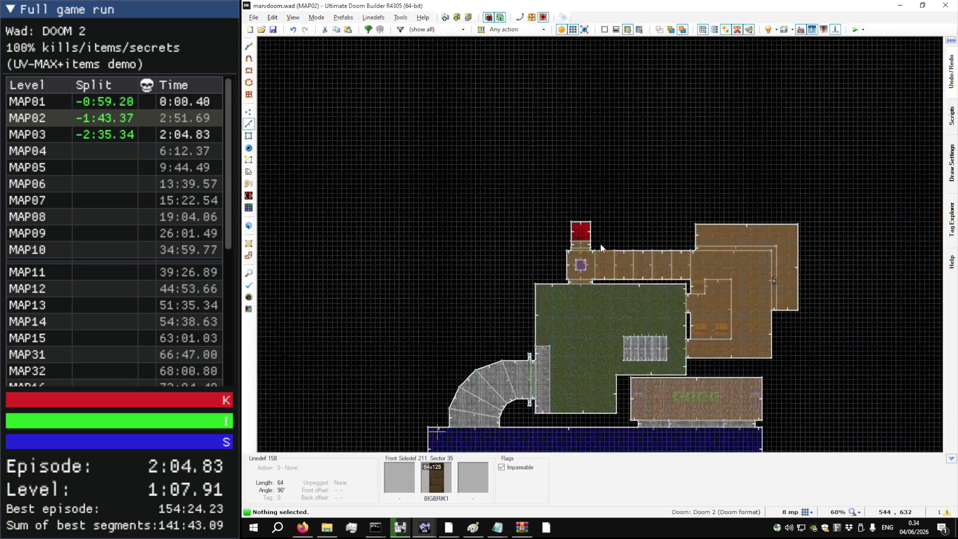
{"action": "scroll", "coordinate": [615, 209], "scroll_direction": "down", "scroll_amount": 3}
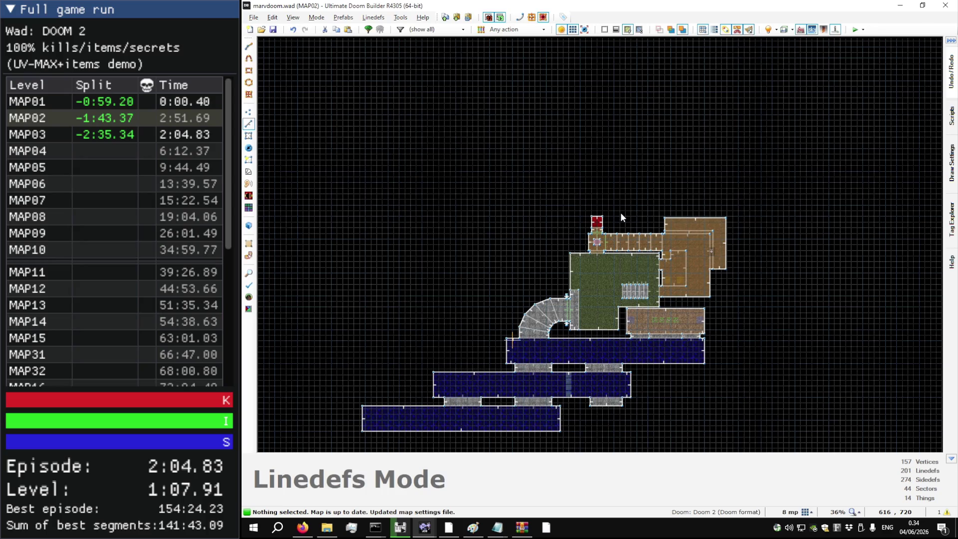
{"action": "key", "text": "w"}
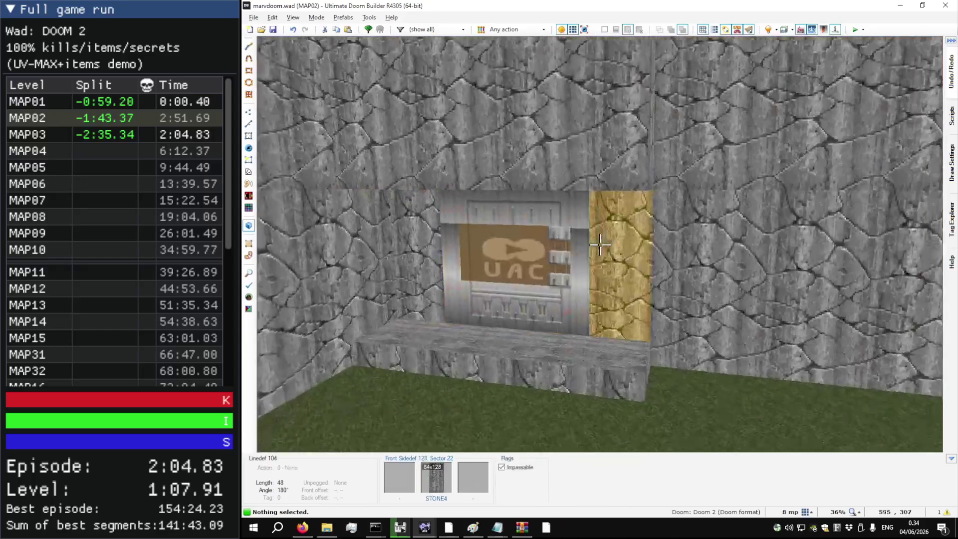
{"action": "key", "text": "w"}
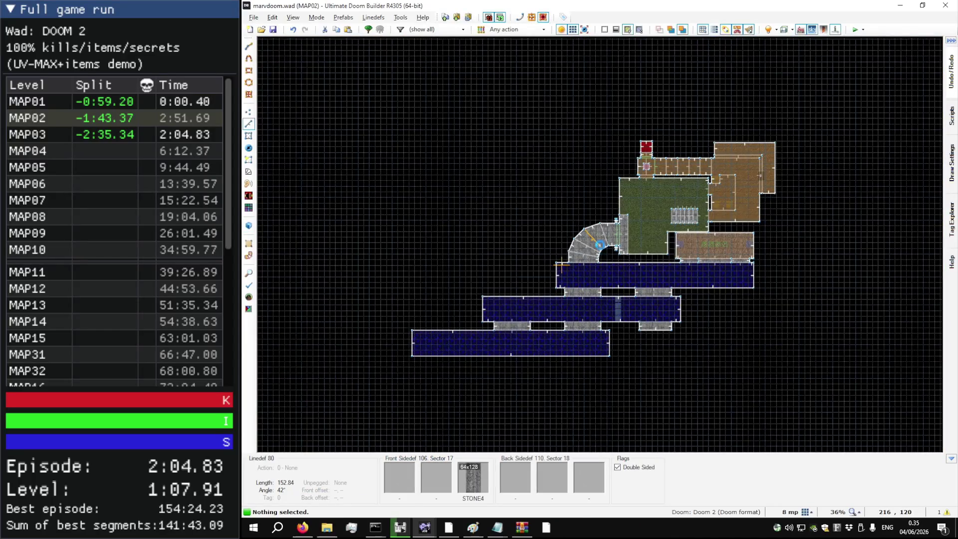
{"action": "key", "text": "F9"}
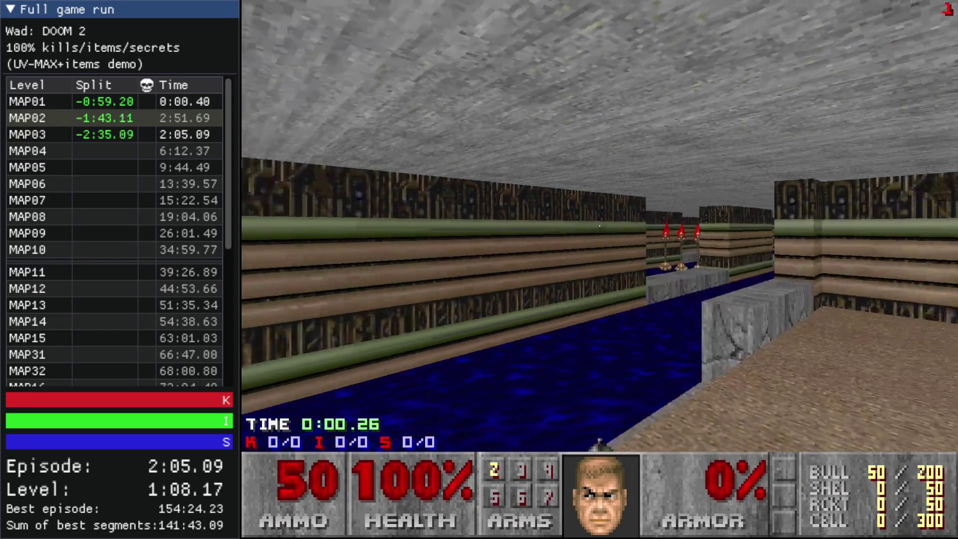